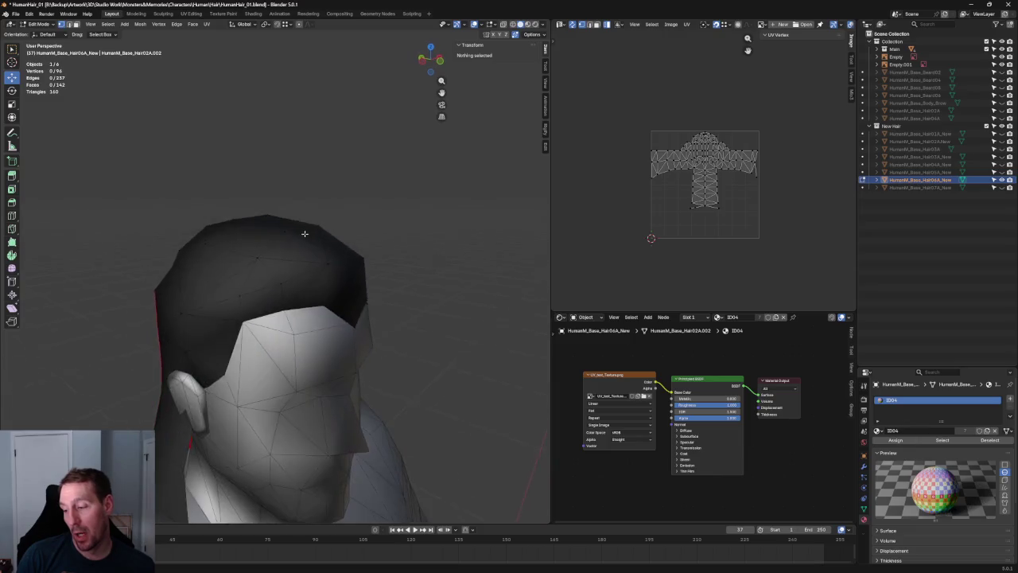
Step: Dissolve the edge across the top of the hair and connect two vertices with a new edge
{"action": "scroll", "coordinate": [250, 271], "scroll_direction": "up", "scroll_amount": 2}
{"action": "left_click", "coordinate": [237, 256]}
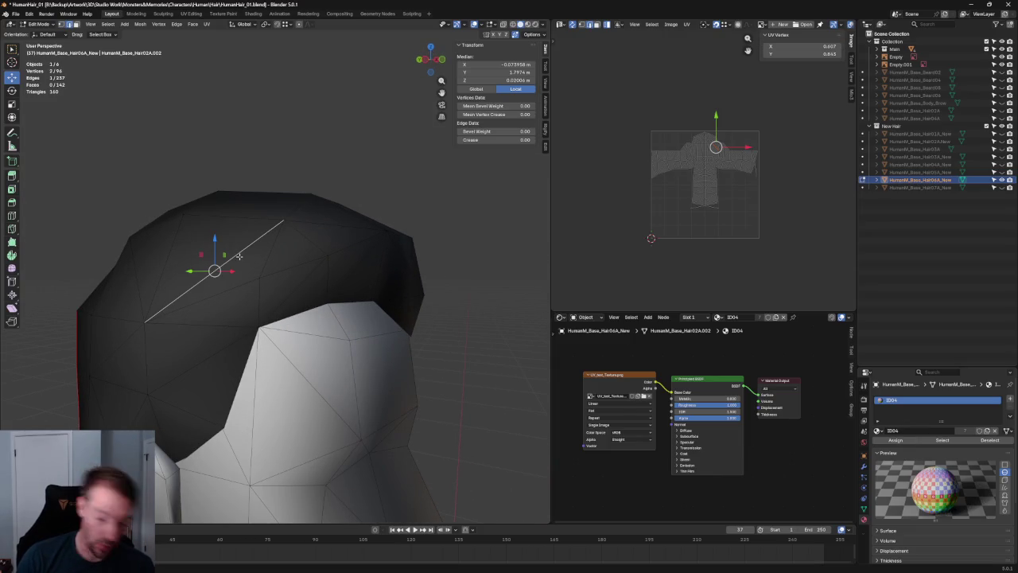
{"action": "key", "text": "ctrl+x"}
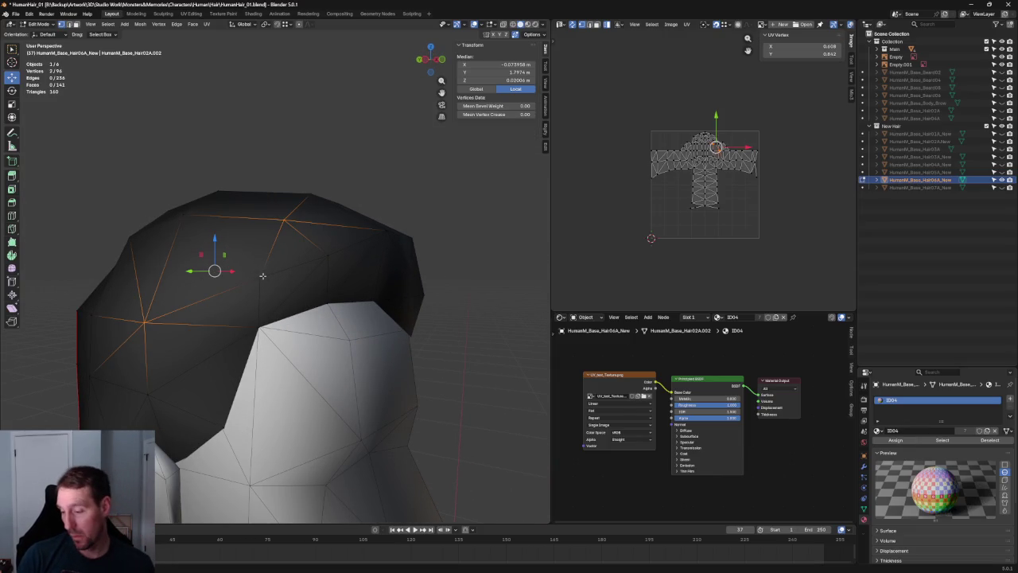
{"action": "left_click", "coordinate": [260, 278]}
{"action": "left_click", "coordinate": [183, 214], "text": "shift"}
{"action": "key", "text": "j"}
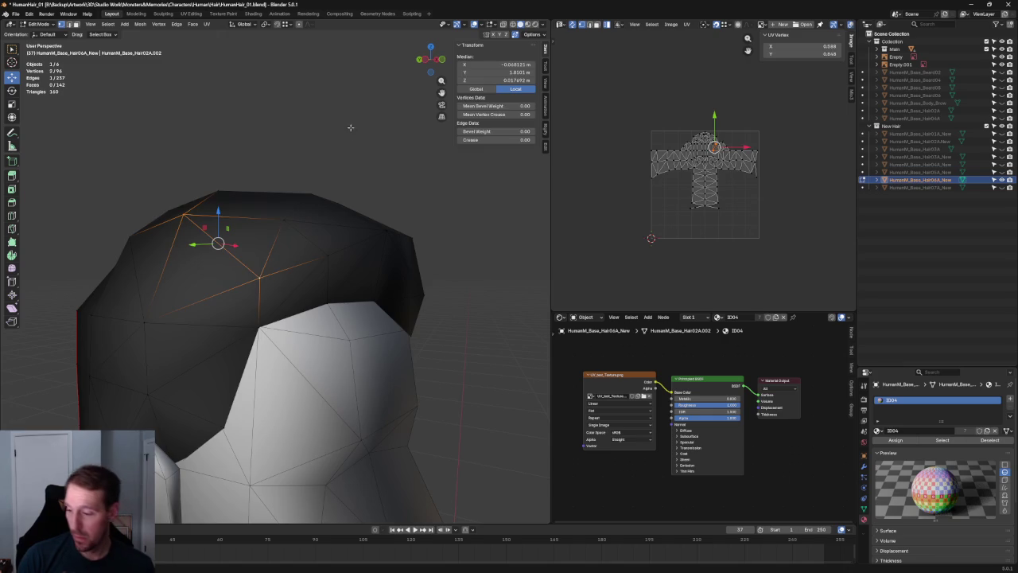
{"action": "key", "text": "alt+a"}
Step: In front view, select the left temple vertex against the reference sketch
{"action": "scroll", "coordinate": [346, 169], "scroll_direction": "down", "scroll_amount": 5}
{"action": "mouse_move", "coordinate": [340, 212]}
{"action": "middle_mouse_down"}
{"action": "mouse_move", "coordinate": [303, 239]}
{"action": "mouse_move", "coordinate": [287, 227]}
{"action": "middle_mouse_up"}
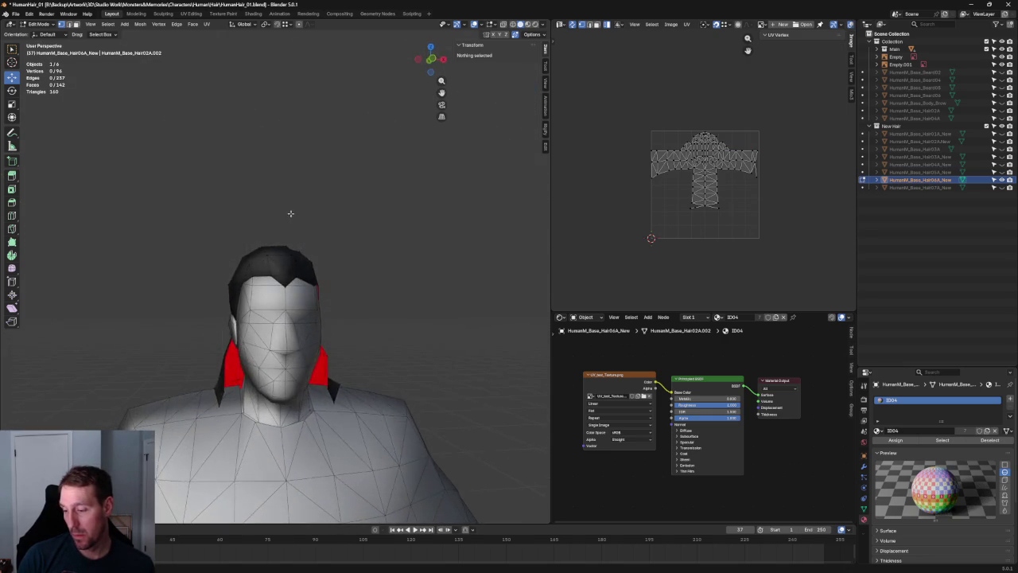
{"action": "key", "text": "KP_1"}
{"action": "scroll", "coordinate": [276, 254], "scroll_direction": "up", "scroll_amount": 4}
{"action": "key", "text": "alt+z"}
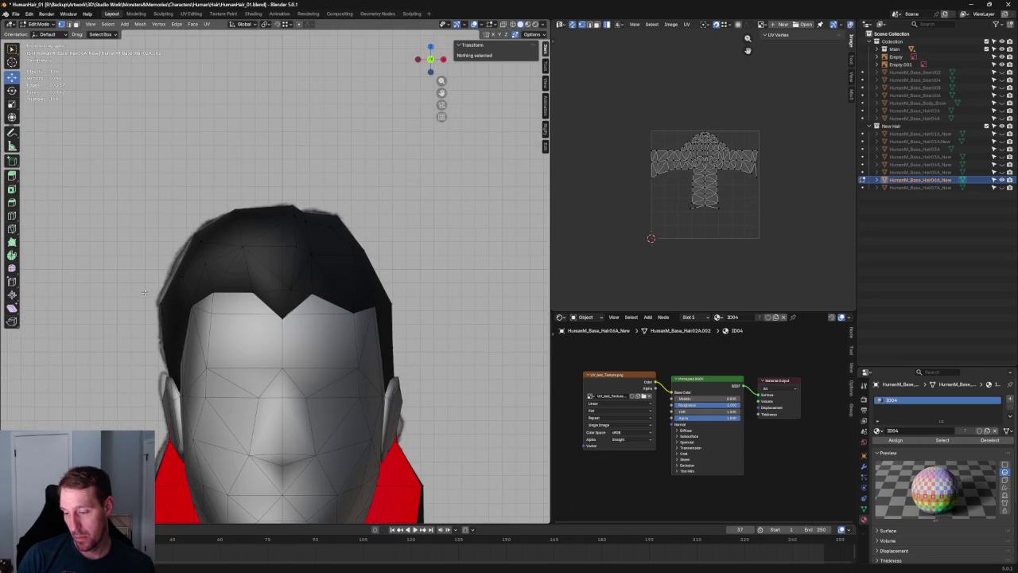
{"action": "left_click", "coordinate": [162, 296]}
{"action": "key", "text": "alt+z"}
{"action": "key", "text": "alt+z"}
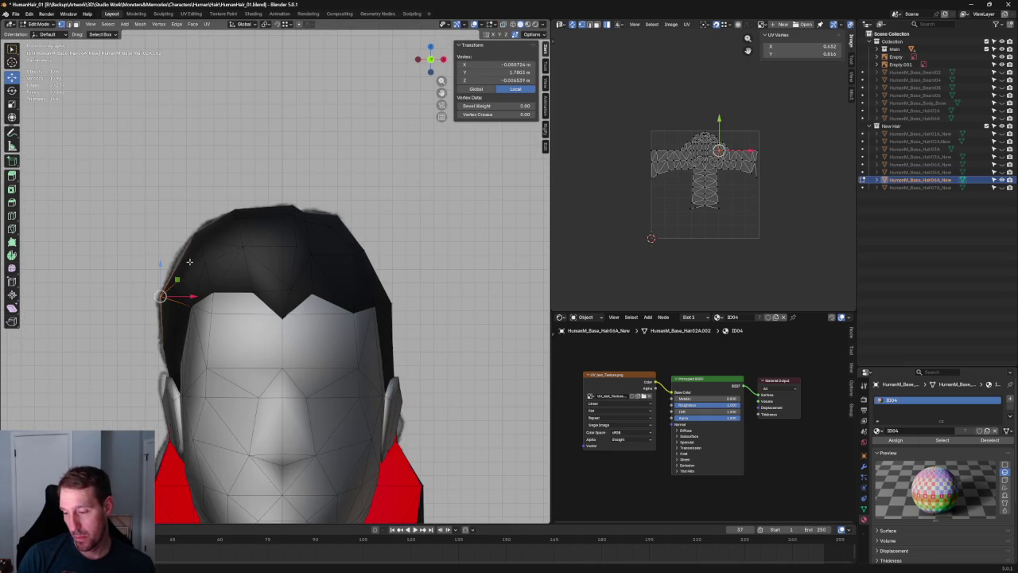
Step: Move the temple vertex vertically (G Z) up to the hairline
{"action": "key", "text": "alt+z"}
{"action": "key", "text": "g"}
{"action": "left_click_drag", "start_coordinate": [182, 246], "coordinate": [182, 247]}
{"action": "left_click", "coordinate": [181, 248]}
{"action": "key", "text": "g"}
{"action": "key", "text": "z"}
{"action": "left_click", "coordinate": [210, 233]}
{"action": "key", "text": "alt+z"}
Step: In left side view, move a side hair vertex within the side plane
{"action": "middle_click_drag", "start_coordinate": [358, 327], "coordinate": [326, 319]}
{"action": "key", "text": "grave"}
{"action": "key", "text": "4"}
{"action": "scroll", "coordinate": [330, 314], "scroll_direction": "up", "scroll_amount": 3}
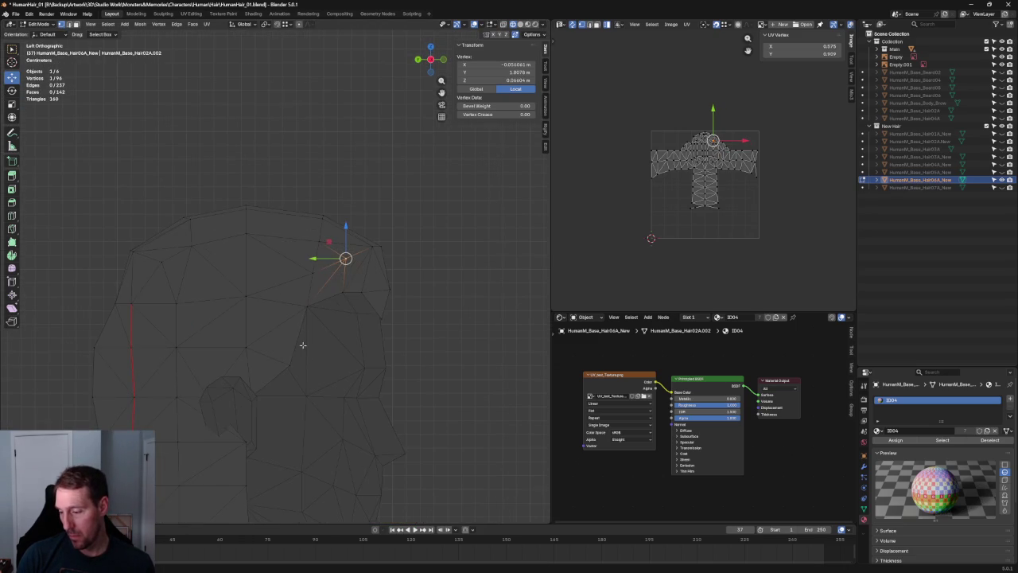
{"action": "left_click", "coordinate": [287, 364]}
{"action": "left_click_drag", "start_coordinate": [263, 367], "coordinate": [269, 345]}
{"action": "key", "text": "shift+x"}
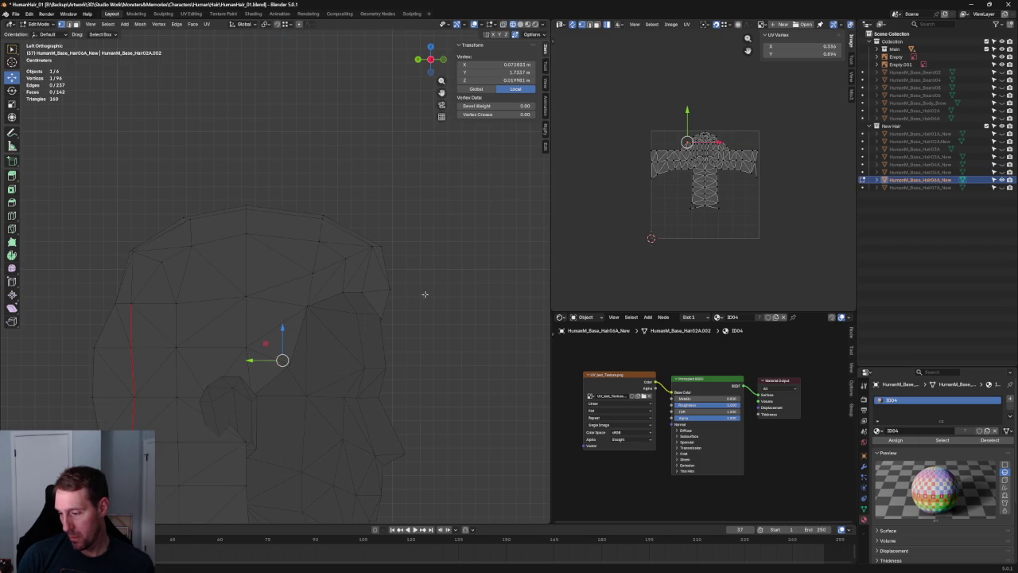
Step: Move the side vertex and one near the ear front-to-back (G Y)
{"action": "key", "text": "alt+z"}
{"action": "key", "text": "alt+z"}
{"action": "left_click", "coordinate": [269, 365], "text": "shift"}
{"action": "key", "text": "g"}
{"action": "key", "text": "y"}
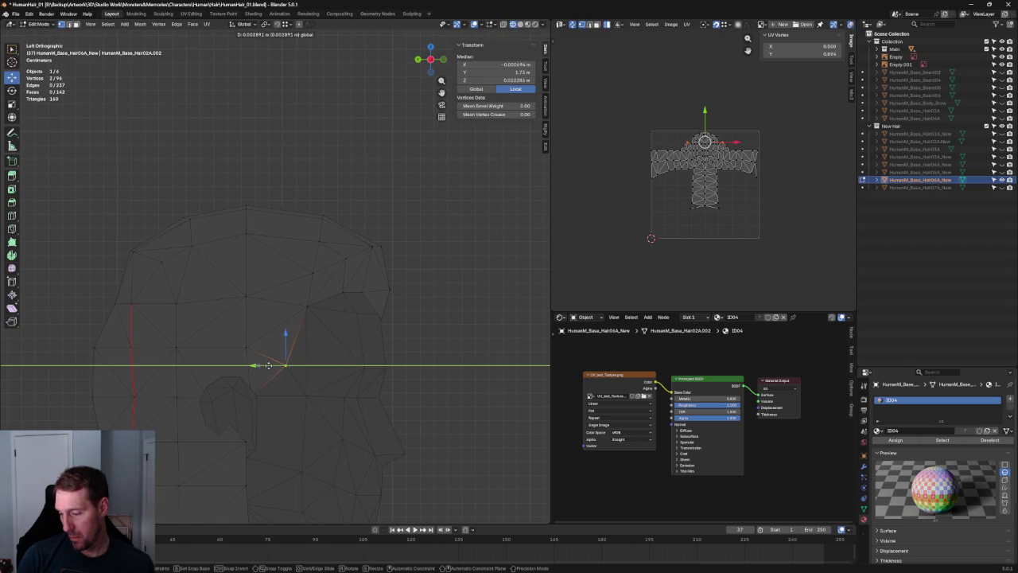
{"action": "left_click", "coordinate": [281, 348]}
{"action": "key", "text": "alt+z"}
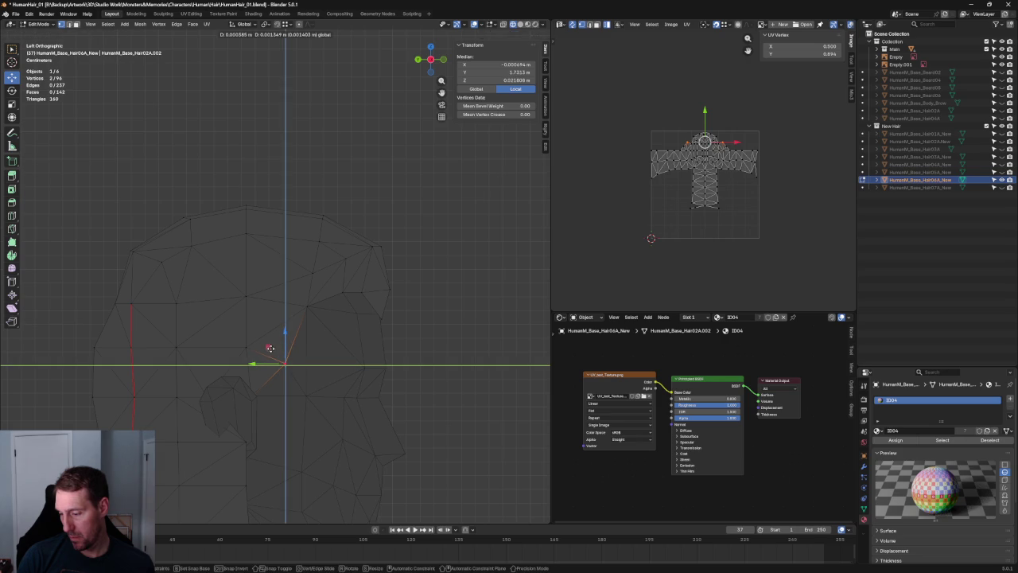
{"action": "key", "text": "alt+a"}
{"action": "mouse_move", "coordinate": [284, 359]}
{"action": "middle_mouse_down"}
{"action": "mouse_move", "coordinate": [416, 345]}
{"action": "mouse_move", "coordinate": [298, 382]}
{"action": "mouse_move", "coordinate": [271, 349]}
{"action": "middle_mouse_up"}
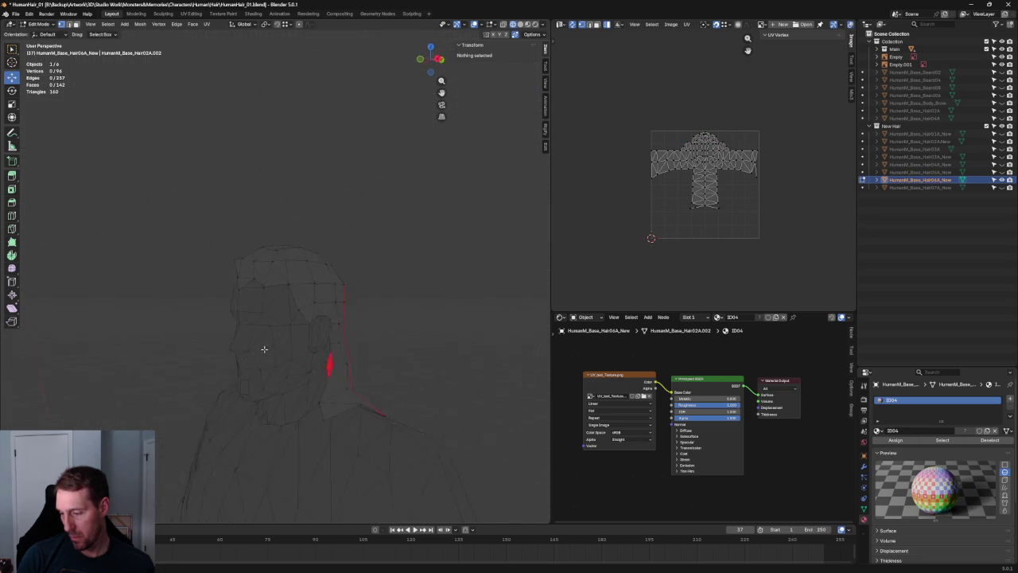
{"action": "key", "text": "grave"}
{"action": "left_click", "coordinate": [261, 332]}
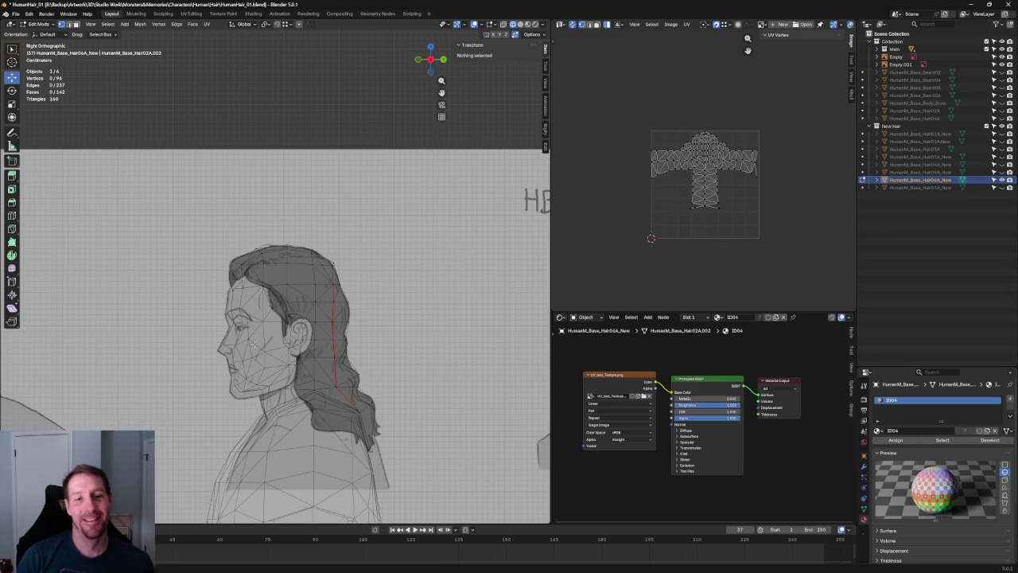
Step: Pull the back and top crown vertices onto the side sketch outline
{"action": "scroll", "coordinate": [375, 289], "scroll_direction": "up", "scroll_amount": 3}
{"action": "scroll", "coordinate": [375, 289], "scroll_direction": "up", "scroll_amount": 2}
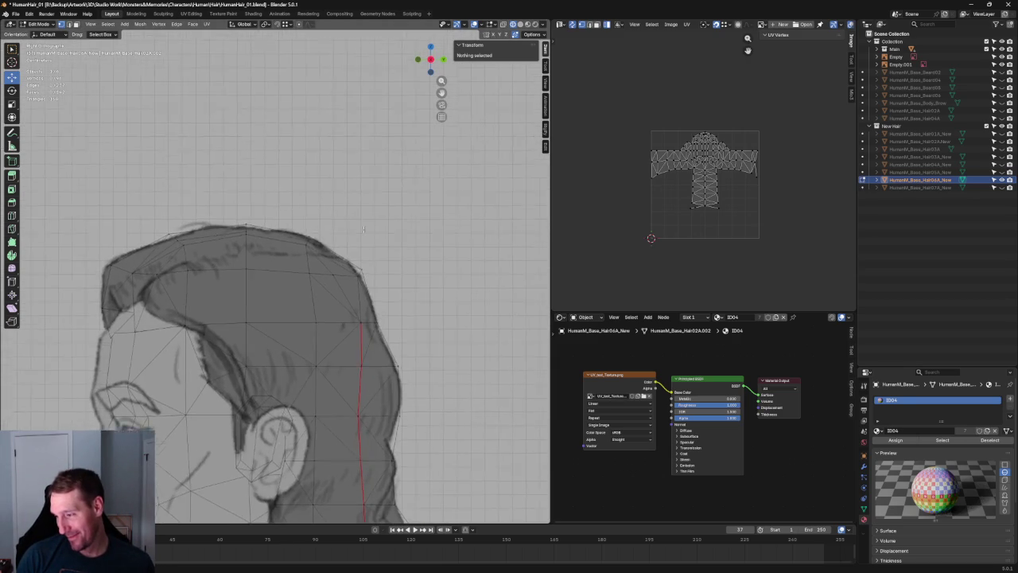
{"action": "scroll", "coordinate": [375, 289], "scroll_direction": "up", "scroll_amount": 1}
{"action": "left_click_drag", "start_coordinate": [383, 292], "coordinate": [383, 292]}
{"action": "left_click_drag", "start_coordinate": [417, 252], "coordinate": [417, 258]}
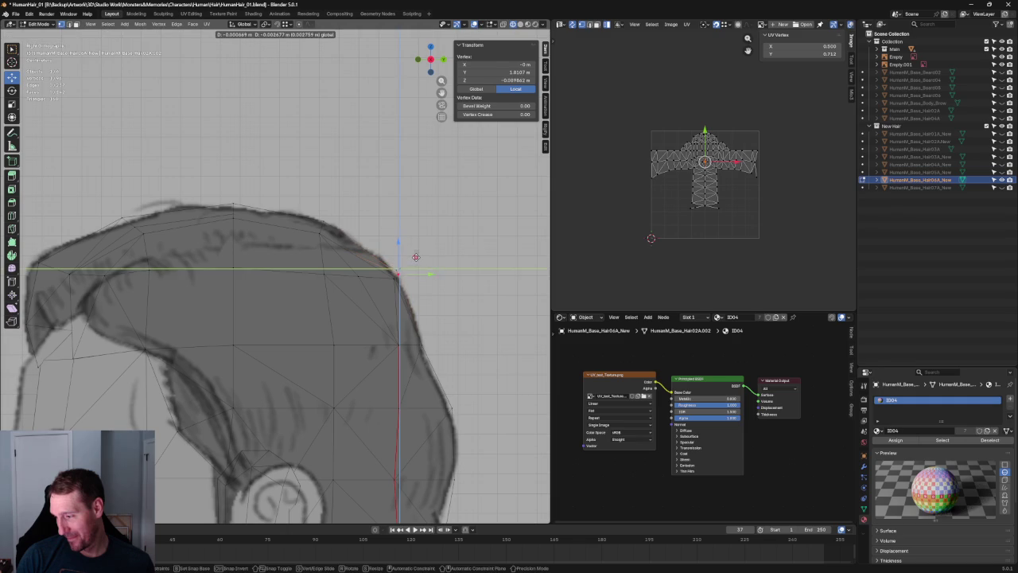
{"action": "left_click", "coordinate": [395, 274], "text": "shift"}
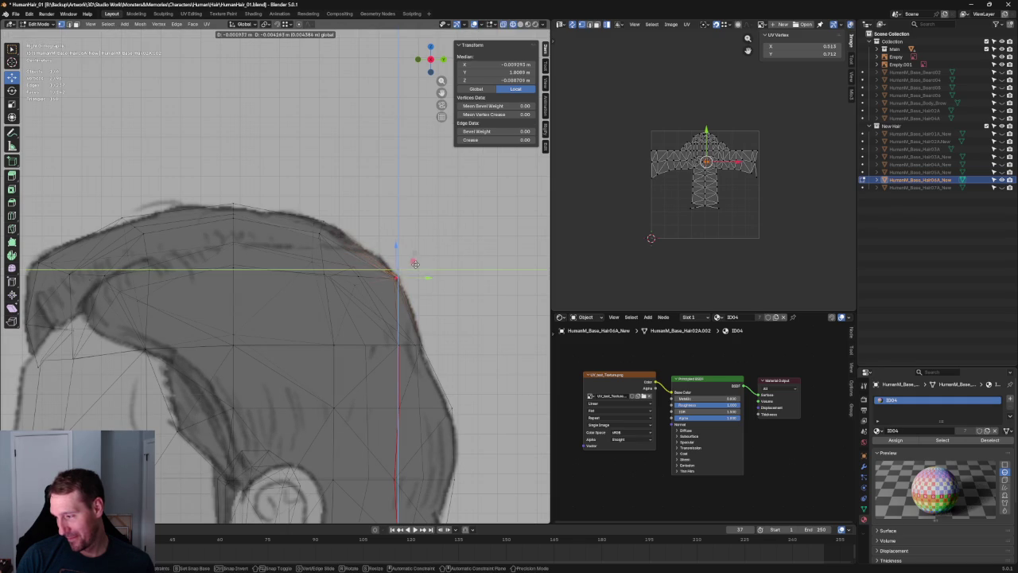
{"action": "left_click", "coordinate": [319, 234]}
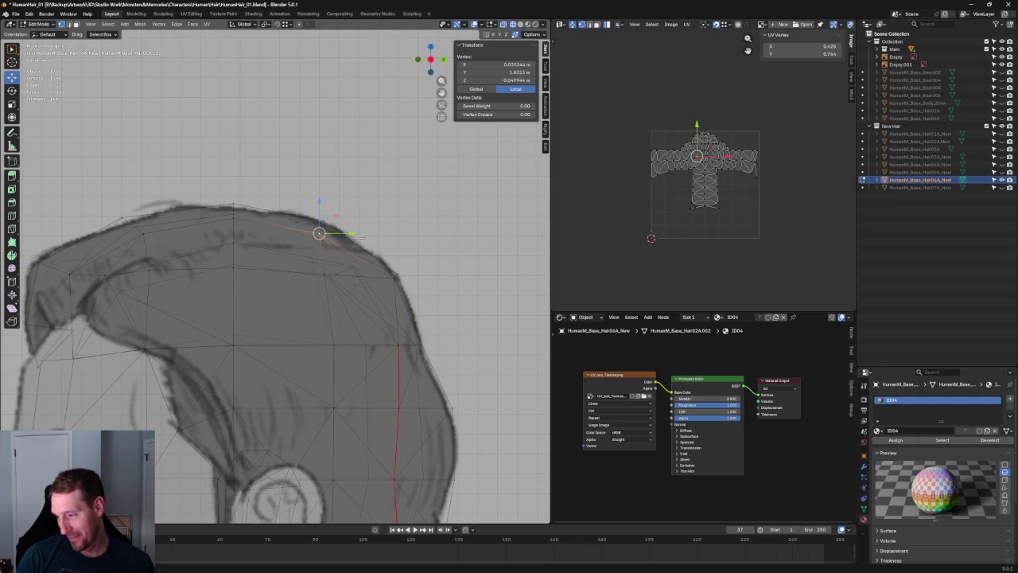
{"action": "left_click_drag", "start_coordinate": [338, 236], "coordinate": [397, 215]}
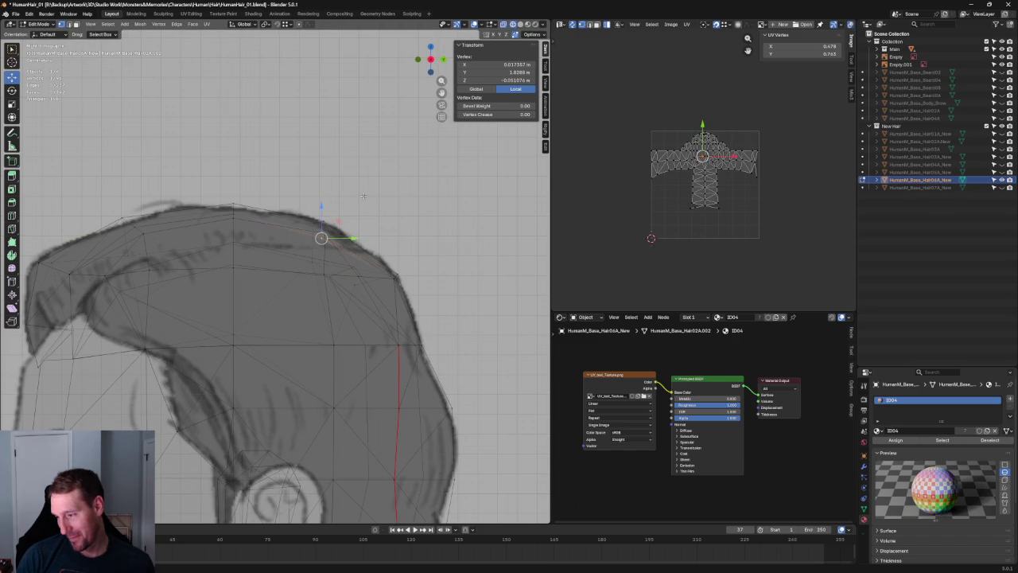
Step: Slide a pair of crown vertices, then a single one, front-to-back (G Y)
{"action": "left_click", "coordinate": [328, 227]}
{"action": "key", "text": "g"}
{"action": "key", "text": "y"}
{"action": "left_click", "coordinate": [336, 226]}
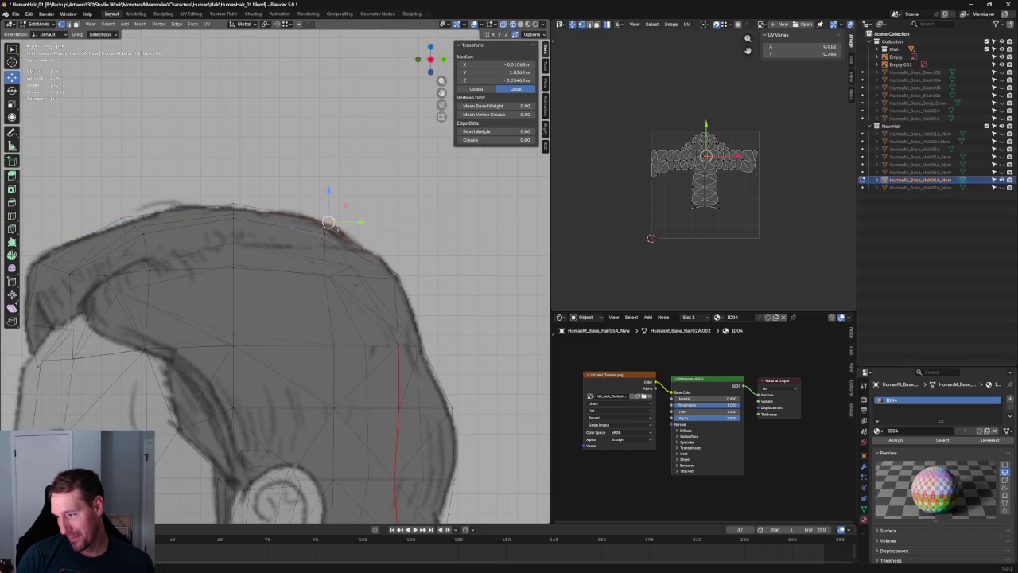
{"action": "left_click", "coordinate": [325, 230]}
{"action": "key", "text": "g"}
{"action": "key", "text": "y"}
{"action": "left_click", "coordinate": [340, 226]}
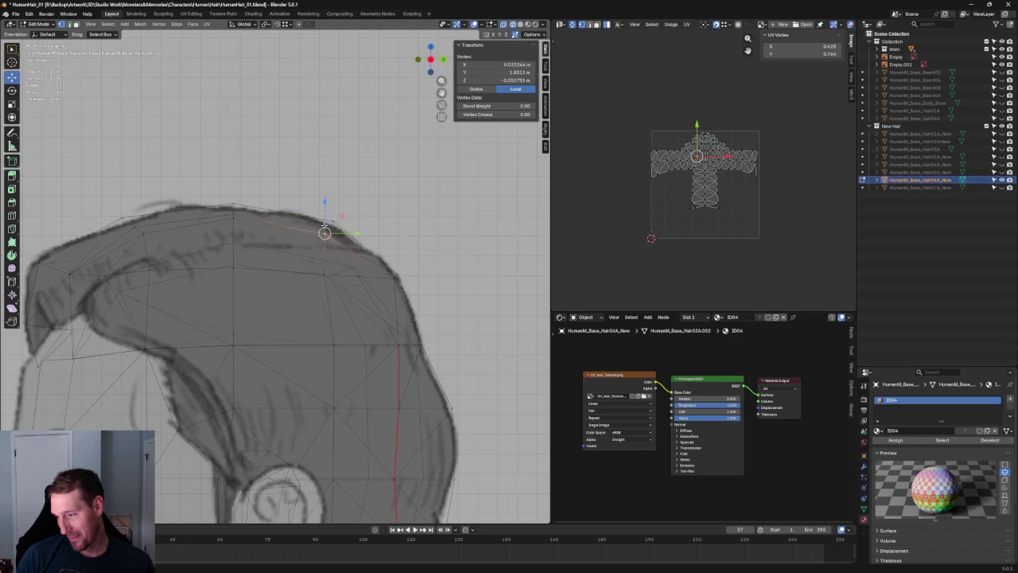
{"action": "key", "text": "alt+a"}
Step: Move a vertex at the back of the hair front-to-back, checking from front and profile
{"action": "scroll", "coordinate": [342, 238], "scroll_direction": "down", "scroll_amount": 5}
{"action": "mouse_move", "coordinate": [342, 239]}
{"action": "middle_mouse_down"}
{"action": "mouse_move", "coordinate": [388, 310]}
{"action": "mouse_move", "coordinate": [273, 295]}
{"action": "mouse_move", "coordinate": [321, 337]}
{"action": "mouse_move", "coordinate": [252, 338]}
{"action": "mouse_move", "coordinate": [216, 236]}
{"action": "mouse_move", "coordinate": [244, 196]}
{"action": "mouse_move", "coordinate": [314, 272]}
{"action": "middle_mouse_up"}
{"action": "key", "text": "KP_1"}
{"action": "left_click", "coordinate": [216, 237]}
{"action": "left_click", "coordinate": [314, 272]}
{"action": "mouse_move", "coordinate": [347, 228]}
{"action": "middle_mouse_down"}
{"action": "mouse_move", "coordinate": [252, 238]}
{"action": "mouse_move", "coordinate": [323, 240]}
{"action": "mouse_move", "coordinate": [398, 303]}
{"action": "mouse_move", "coordinate": [404, 337]}
{"action": "mouse_move", "coordinate": [347, 295]}
{"action": "middle_mouse_up"}
{"action": "key", "text": "g"}
{"action": "key", "text": "y"}
{"action": "left_click", "coordinate": [230, 283]}
{"action": "left_click", "coordinate": [348, 294]}
{"action": "left_click", "coordinate": [322, 334]}
Step: Scale a pair of hair vertices apart along X (S X)
{"action": "key", "text": "l"}
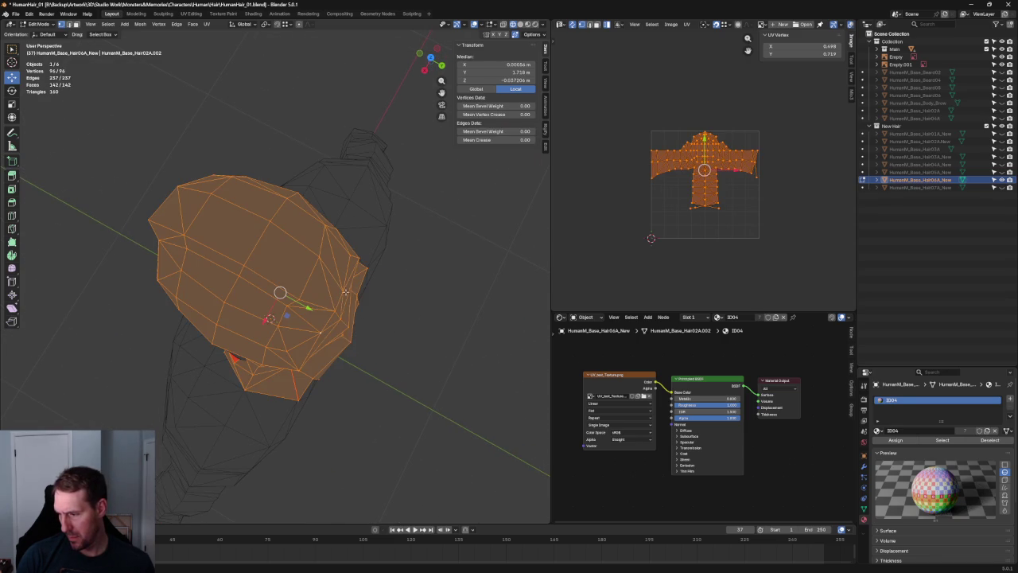
{"action": "left_click", "coordinate": [347, 296]}
{"action": "middle_click_drag", "start_coordinate": [348, 296], "coordinate": [304, 297]}
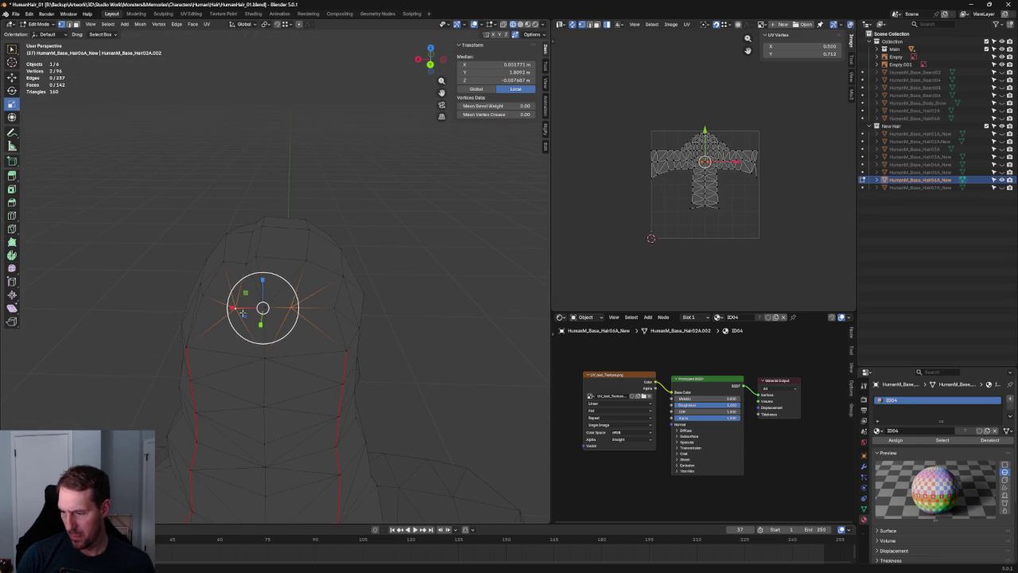
{"action": "key", "text": "s"}
{"action": "key", "text": "x"}
{"action": "key", "text": "Escape"}
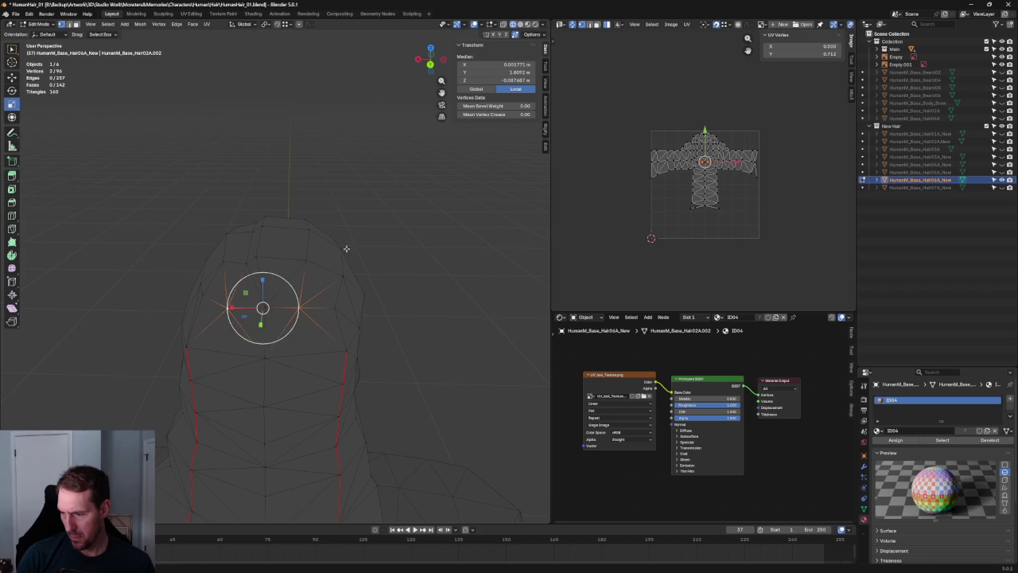
{"action": "key", "text": "alt+a"}
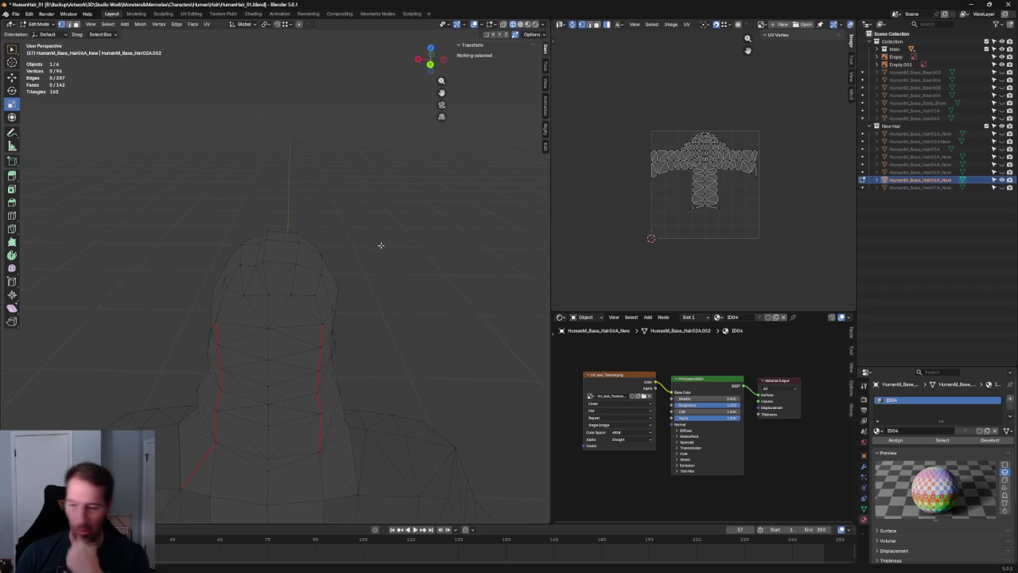
Step: Move two crown vertices on top of the head into place
{"action": "mouse_move", "coordinate": [352, 261]}
{"action": "middle_mouse_down"}
{"action": "mouse_move", "coordinate": [211, 347]}
{"action": "mouse_move", "coordinate": [256, 228]}
{"action": "middle_mouse_up"}
{"action": "left_click", "coordinate": [232, 227]}
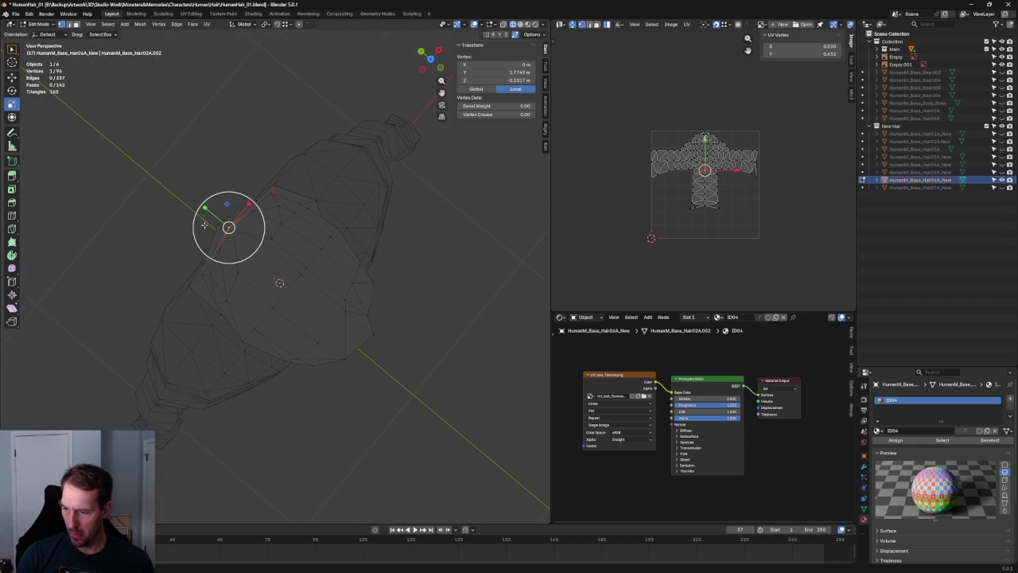
{"action": "key", "text": "shift+space"}
{"action": "key", "text": "g"}
{"action": "mouse_move", "coordinate": [228, 220]}
{"action": "left_mouse_down"}
{"action": "mouse_move", "coordinate": [243, 221]}
{"action": "mouse_move", "coordinate": [301, 178]}
{"action": "left_mouse_up"}
{"action": "left_click", "coordinate": [221, 219], "text": "shift"}
{"action": "left_click_drag", "start_coordinate": [220, 215], "coordinate": [261, 229]}
{"action": "left_click", "coordinate": [240, 230]}
Step: Switch to Solid shading and inspect vertices on the back of the hair
{"action": "left_click", "coordinate": [521, 25]}
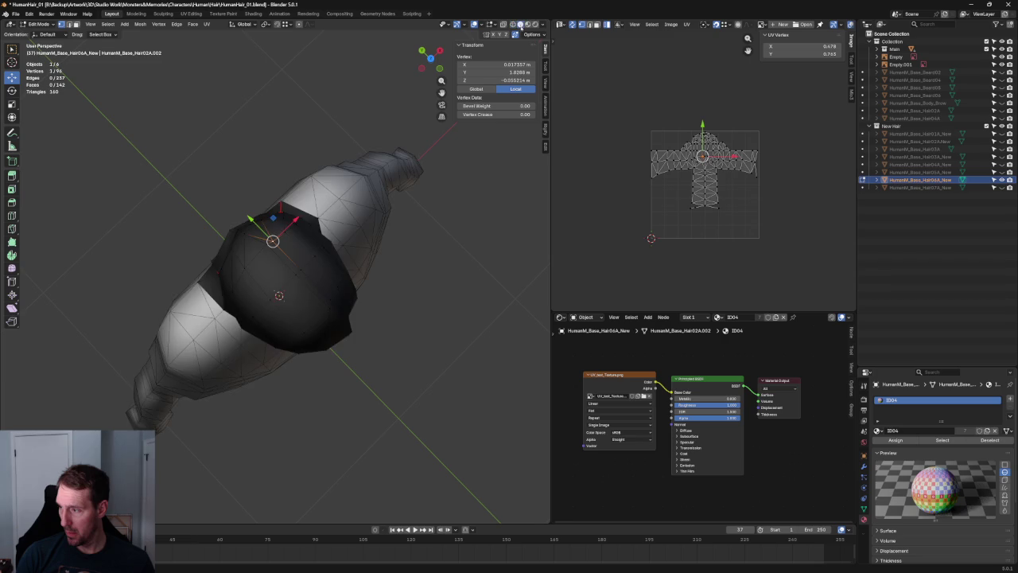
{"action": "mouse_move", "coordinate": [433, 311]}
{"action": "middle_mouse_down"}
{"action": "mouse_move", "coordinate": [467, 358]}
{"action": "mouse_move", "coordinate": [466, 303]}
{"action": "mouse_move", "coordinate": [454, 291]}
{"action": "mouse_move", "coordinate": [361, 321]}
{"action": "mouse_move", "coordinate": [409, 254]}
{"action": "mouse_move", "coordinate": [470, 257]}
{"action": "mouse_move", "coordinate": [470, 294]}
{"action": "middle_mouse_up"}
{"action": "scroll", "coordinate": [314, 269], "scroll_direction": "up", "scroll_amount": 2}
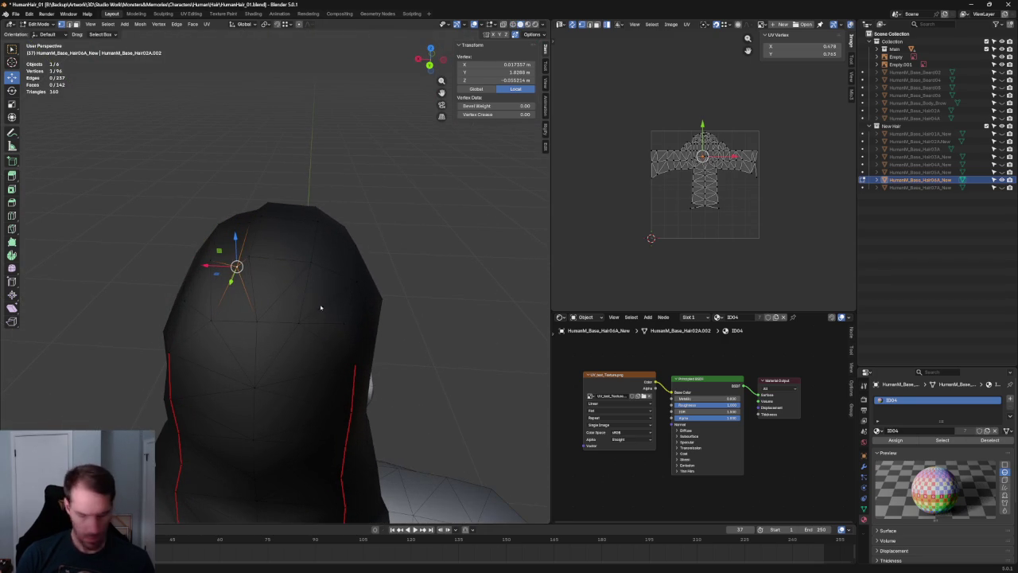
{"action": "left_click", "coordinate": [329, 301]}
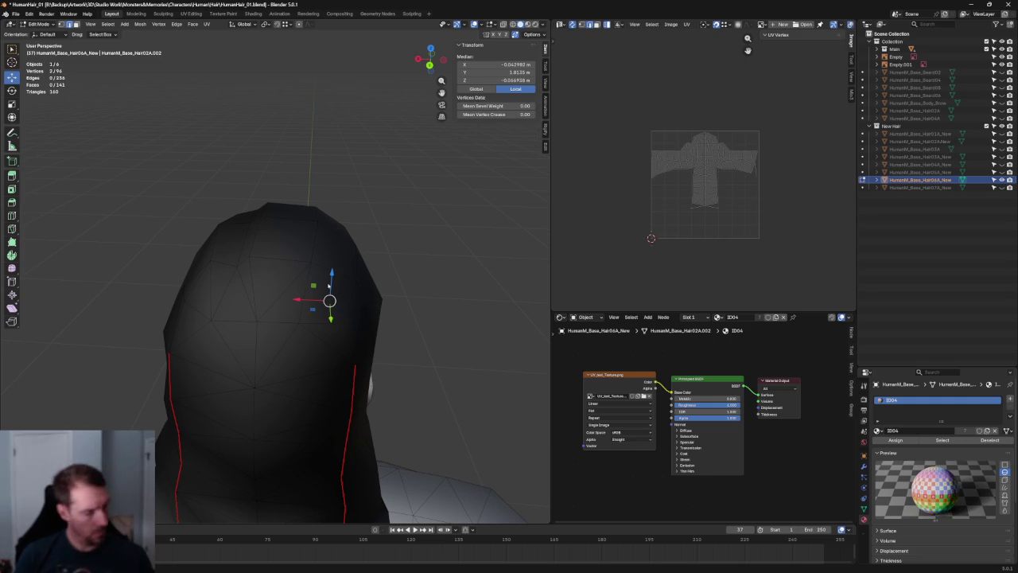
{"action": "left_click", "coordinate": [329, 301]}
{"action": "left_click", "coordinate": [311, 262]}
{"action": "left_click", "coordinate": [346, 315], "text": "shift"}
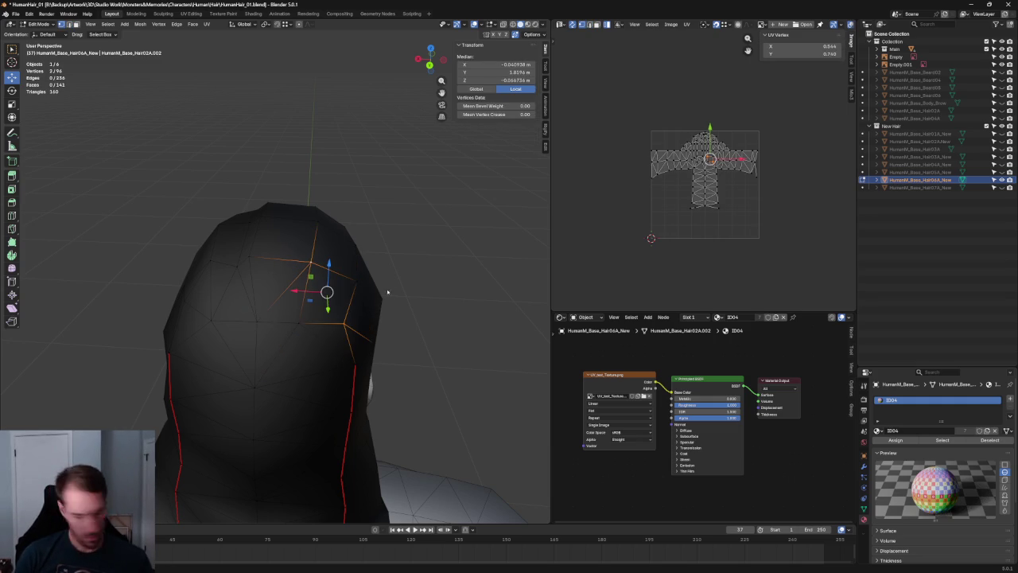
{"action": "mouse_move", "coordinate": [446, 255]}
{"action": "middle_mouse_down"}
{"action": "mouse_move", "coordinate": [395, 253]}
{"action": "mouse_move", "coordinate": [411, 273]}
{"action": "middle_mouse_up"}
{"action": "left_click", "coordinate": [431, 248]}
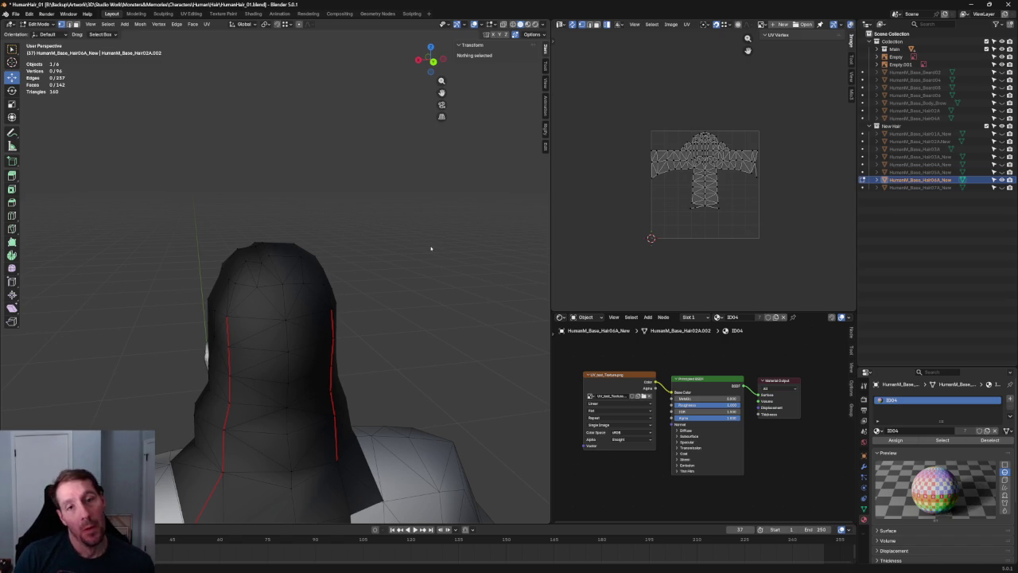
Step: Switch to the Back orthographic view with X-ray on
{"action": "scroll", "coordinate": [398, 236], "scroll_direction": "up", "scroll_amount": 2}
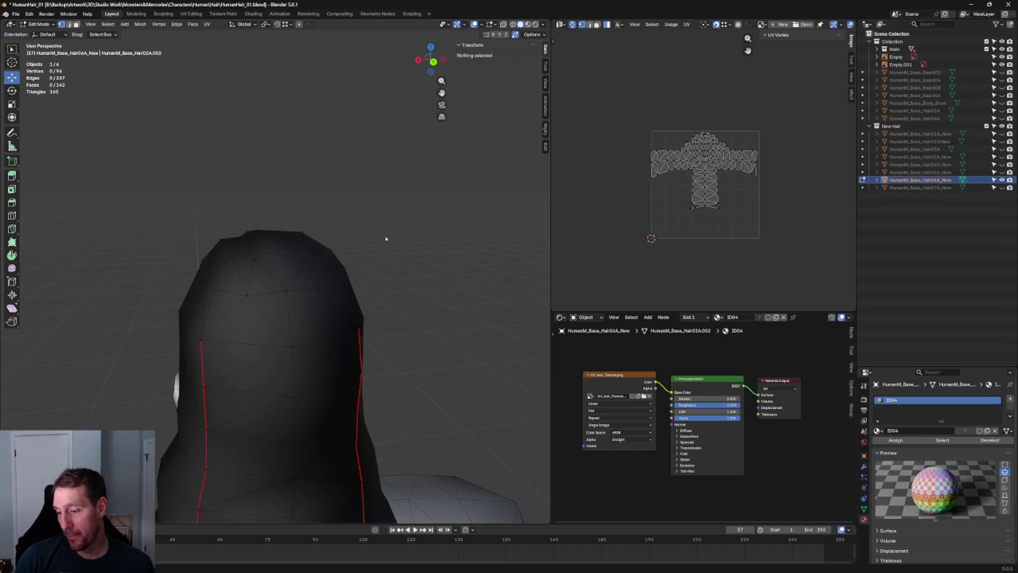
{"action": "scroll", "coordinate": [303, 213], "scroll_direction": "up", "scroll_amount": 2}
{"action": "key", "text": "grave"}
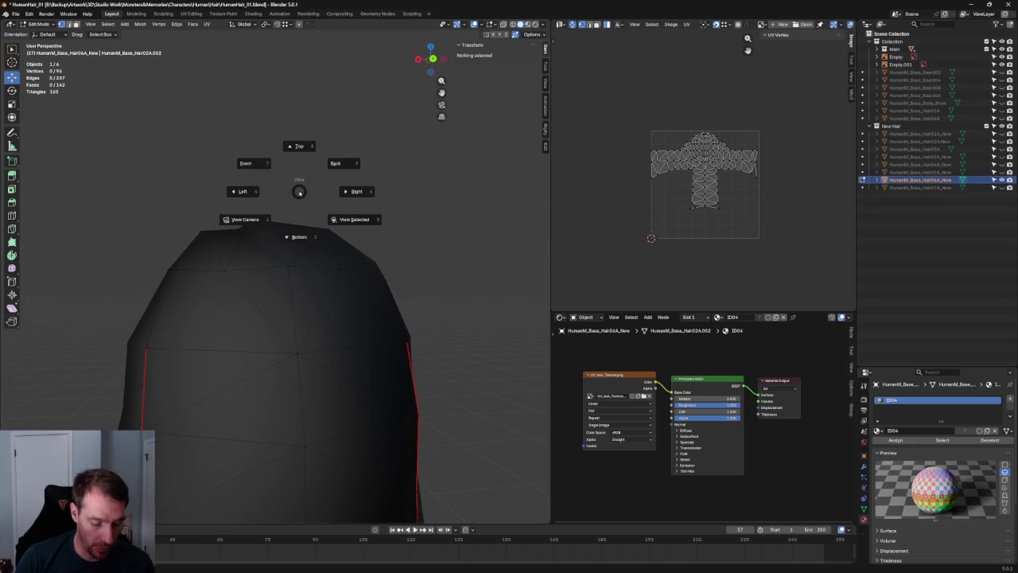
{"action": "key", "text": "4"}
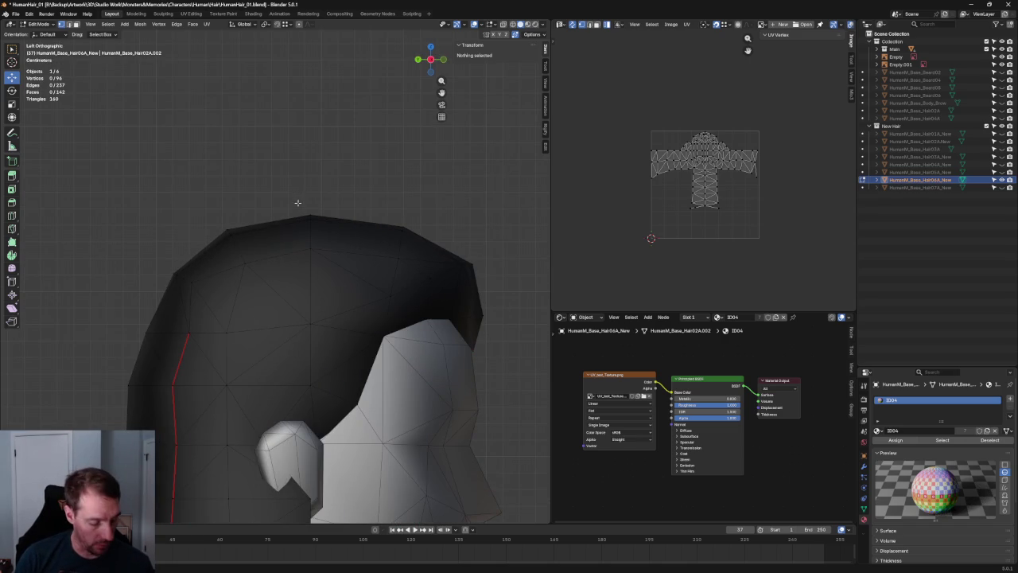
{"action": "key", "text": "grave"}
{"action": "key", "text": "Escape"}
{"action": "key", "text": "ctrl+KP_1"}
{"action": "key", "text": "alt+z"}
Step: Raise the upper-left back vertex vertically (G Z)
{"action": "key", "text": "alt+z"}
Step: Raise another back vertex and slide it sideways along X
{"action": "key", "text": "alt+z"}
{"action": "key", "text": "alt+z"}
{"action": "left_click", "coordinate": [220, 271]}
{"action": "key", "text": "g"}
{"action": "key", "text": "z"}
{"action": "left_click", "coordinate": [246, 238]}
{"action": "left_click", "coordinate": [253, 246]}
{"action": "key", "text": "alt+z"}
{"action": "key", "text": "g"}
{"action": "left_click", "coordinate": [234, 234]}
{"action": "key", "text": "alt+z"}
{"action": "key", "text": "g"}
{"action": "key", "text": "x"}
{"action": "left_click", "coordinate": [238, 231]}
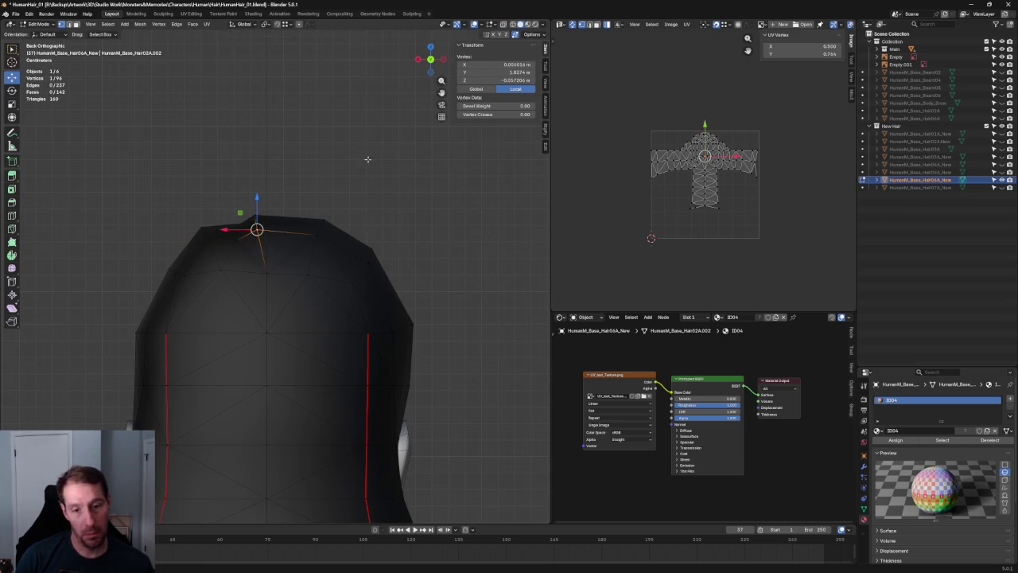
{"action": "key", "text": "alt+a"}
Step: Slide a crown vertex along X and pull the right-edge vertex inward
{"action": "scroll", "coordinate": [352, 229], "scroll_direction": "up", "scroll_amount": 1}
{"action": "left_click", "coordinate": [324, 234]}
{"action": "key", "text": "g"}
{"action": "key", "text": "x"}
{"action": "left_click", "coordinate": [325, 228]}
{"action": "key", "text": "alt+a"}
{"action": "left_click", "coordinate": [388, 260]}
{"action": "key", "text": "g"}
{"action": "left_click", "coordinate": [370, 243]}
{"action": "key", "text": "alt+a"}
Step: Move two left-side hair vertices up, then return to the Front view
{"action": "key", "text": "alt+z"}
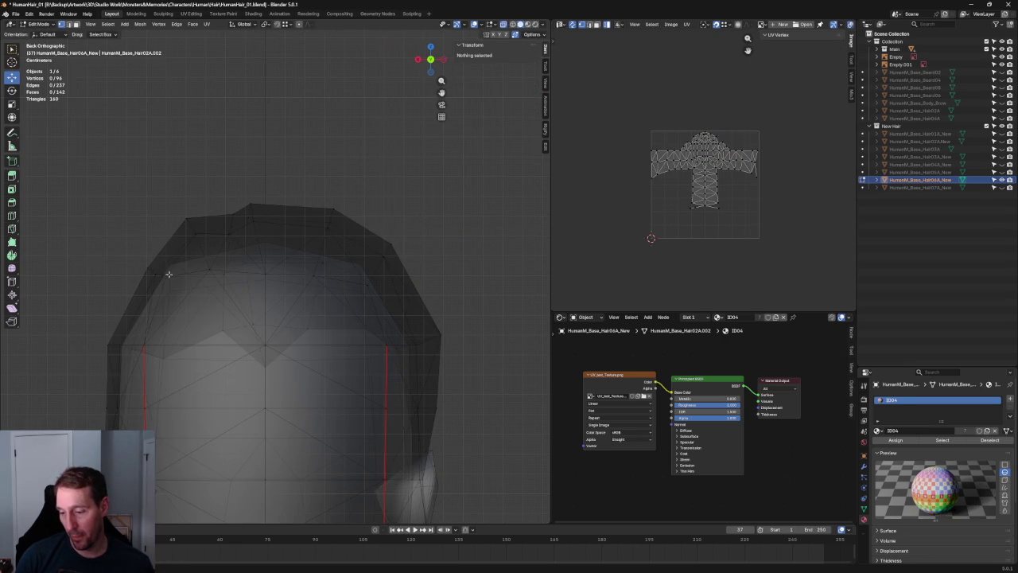
{"action": "left_click", "coordinate": [167, 275]}
{"action": "key", "text": "alt+z"}
{"action": "left_click", "coordinate": [153, 275], "text": "shift"}
{"action": "key", "text": "g"}
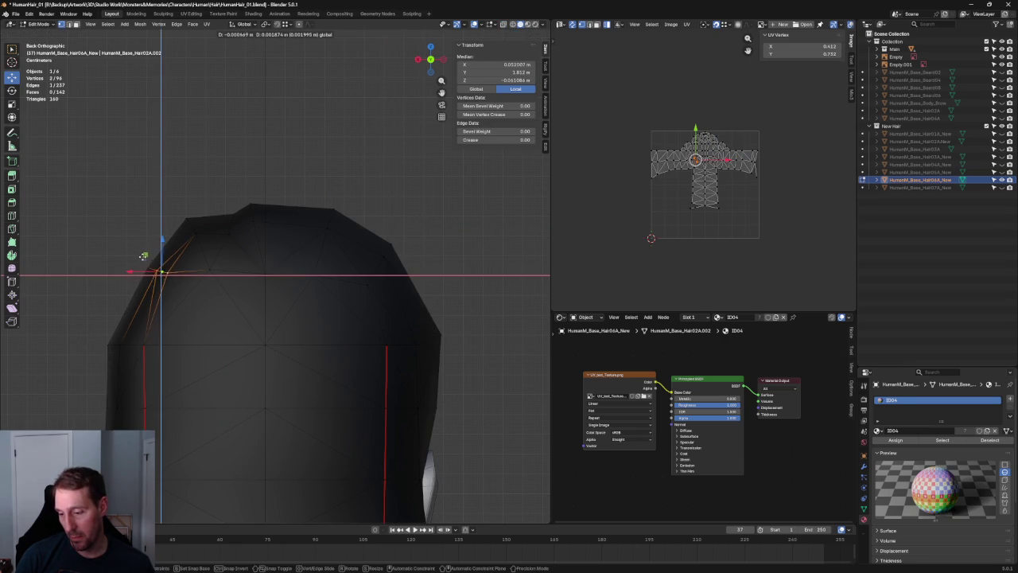
{"action": "left_click", "coordinate": [143, 253]}
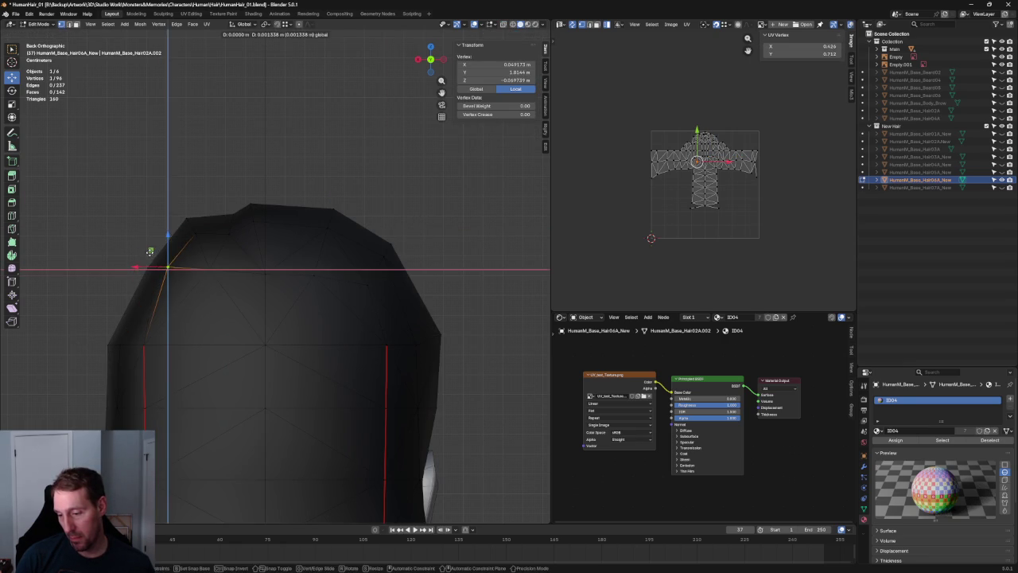
{"action": "key", "text": "alt+a"}
{"action": "scroll", "coordinate": [192, 309], "scroll_direction": "down", "scroll_amount": 5}
{"action": "scroll", "coordinate": [369, 287], "scroll_direction": "down", "scroll_amount": 2}
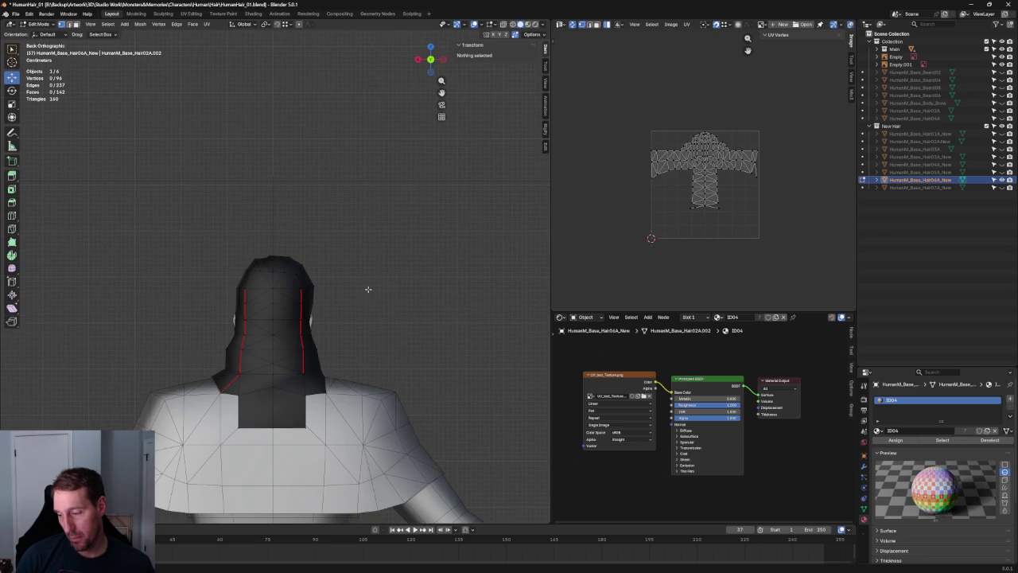
{"action": "key", "text": "KP_1"}
{"action": "scroll", "coordinate": [271, 313], "scroll_direction": "up", "scroll_amount": 4}
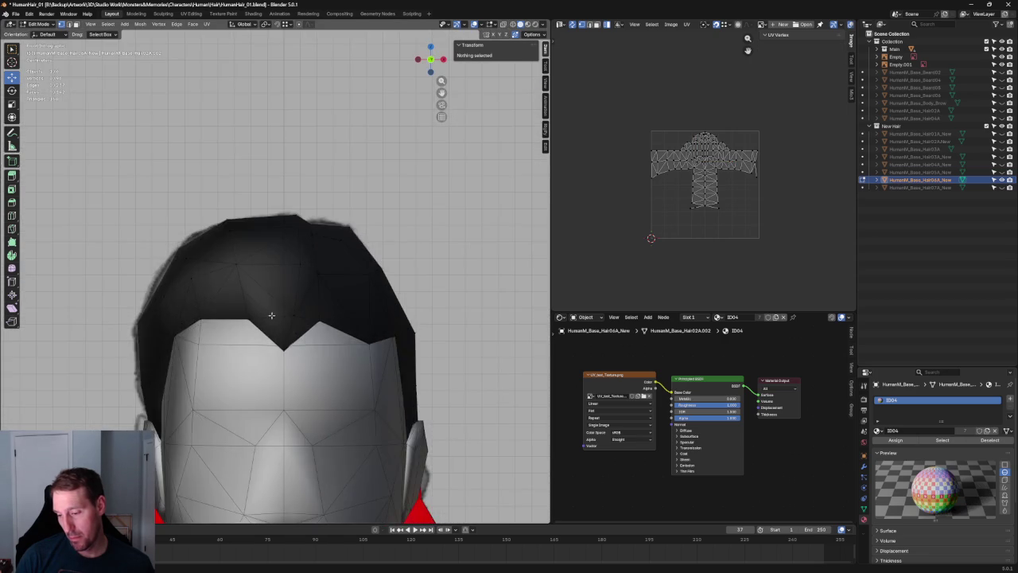
Step: Try selecting the hairline vertices, then undo the selection
{"action": "scroll", "coordinate": [271, 312], "scroll_direction": "up", "scroll_amount": 2}
{"action": "left_click_drag", "start_coordinate": [150, 400], "coordinate": [148, 374]}
{"action": "left_click", "coordinate": [148, 358], "text": "alt"}
{"action": "key", "text": "ctrl+z"}
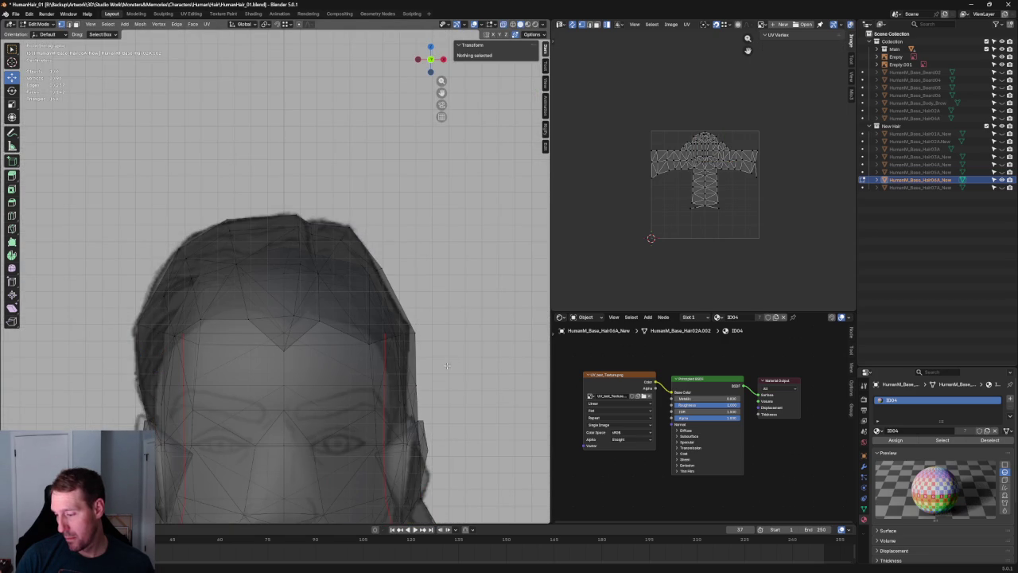
Step: In front X-ray view, shift a side hair vertex along the X axis
{"action": "key", "text": "KP_1"}
{"action": "key", "text": "alt+z"}
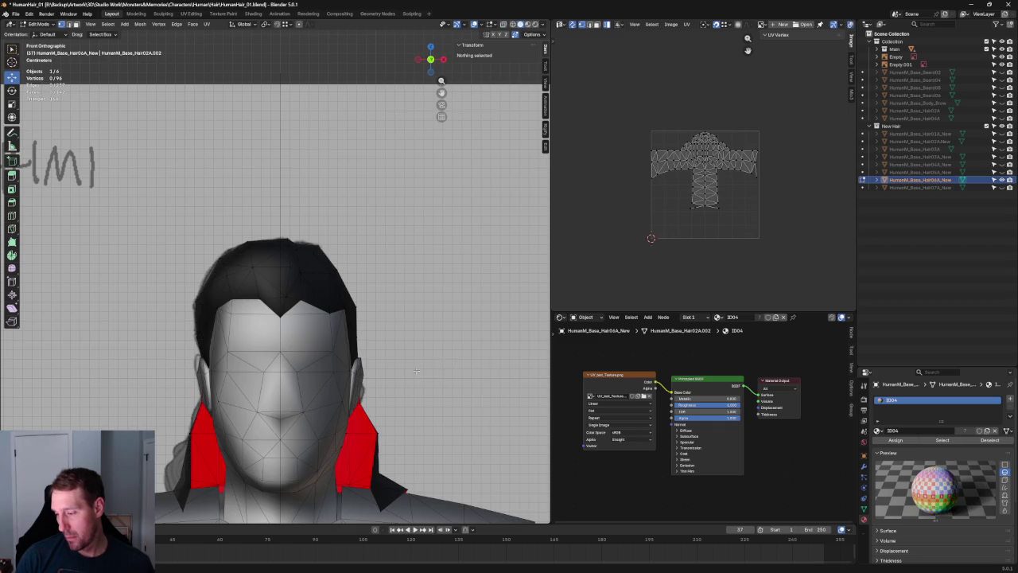
{"action": "scroll", "coordinate": [423, 368], "scroll_direction": "up", "scroll_amount": 5}
{"action": "key", "text": "alt+z"}
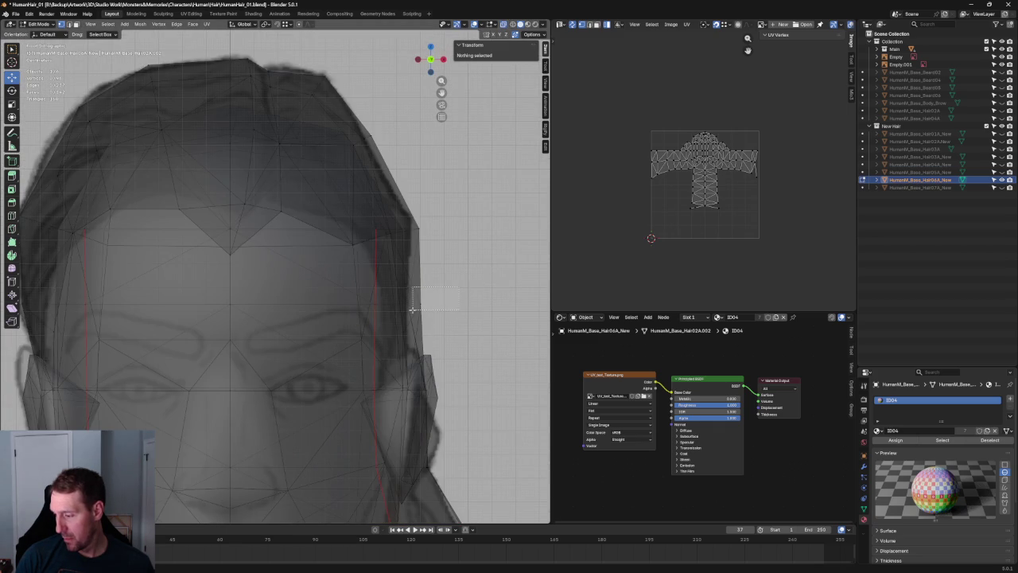
{"action": "left_click_drag", "start_coordinate": [460, 287], "coordinate": [412, 309]}
{"action": "key", "text": "alt+z"}
{"action": "key", "text": "g"}
{"action": "key", "text": "x"}
{"action": "scroll", "coordinate": [429, 301], "scroll_direction": "down", "scroll_amount": 4}
Step: Move the top-of-head vertices along Y, then orbit to check the crown shape
{"action": "mouse_move", "coordinate": [429, 301]}
{"action": "middle_mouse_down"}
{"action": "mouse_move", "coordinate": [257, 373]}
{"action": "mouse_move", "coordinate": [296, 341]}
{"action": "middle_mouse_up"}
{"action": "scroll", "coordinate": [296, 340], "scroll_direction": "down", "scroll_amount": 4}
{"action": "scroll", "coordinate": [296, 341], "scroll_direction": "up", "scroll_amount": 5}
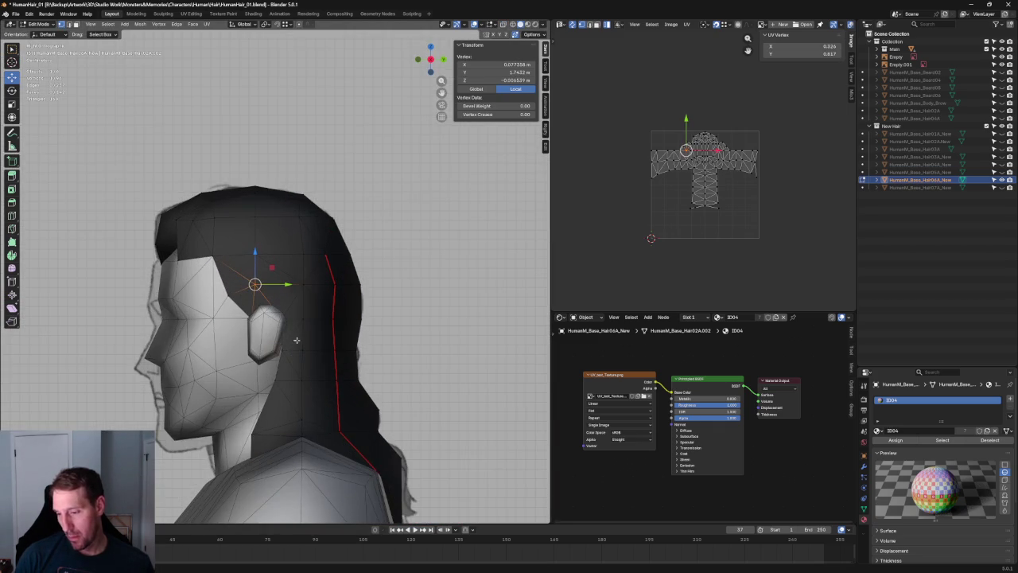
{"action": "key", "text": "alt+z"}
{"action": "key", "text": "alt+z"}
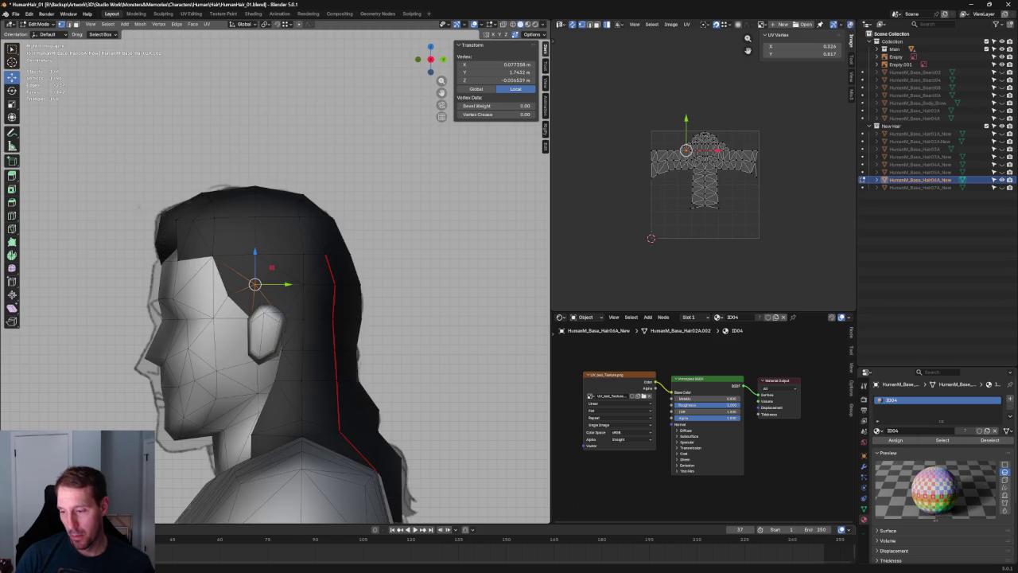
{"action": "key", "text": "alt+z"}
{"action": "left_click_drag", "start_coordinate": [156, 206], "coordinate": [204, 231]}
{"action": "key", "text": "alt+z"}
{"action": "key", "text": "g"}
{"action": "key", "text": "y"}
{"action": "left_click", "coordinate": [204, 220]}
{"action": "key", "text": "alt+a"}
{"action": "scroll", "coordinate": [177, 218], "scroll_direction": "down", "scroll_amount": 5}
{"action": "mouse_move", "coordinate": [177, 218]}
{"action": "middle_mouse_down"}
{"action": "mouse_move", "coordinate": [282, 269]}
{"action": "mouse_move", "coordinate": [406, 257]}
{"action": "mouse_move", "coordinate": [420, 226]}
{"action": "middle_mouse_up"}
Step: Raise the tip of the left side strand to match the front sketch
{"action": "key", "text": "KP_1"}
{"action": "scroll", "coordinate": [210, 321], "scroll_direction": "up", "scroll_amount": 4}
{"action": "scroll", "coordinate": [211, 320], "scroll_direction": "up", "scroll_amount": 2}
{"action": "scroll", "coordinate": [211, 321], "scroll_direction": "up", "scroll_amount": 3}
{"action": "left_click", "coordinate": [141, 364]}
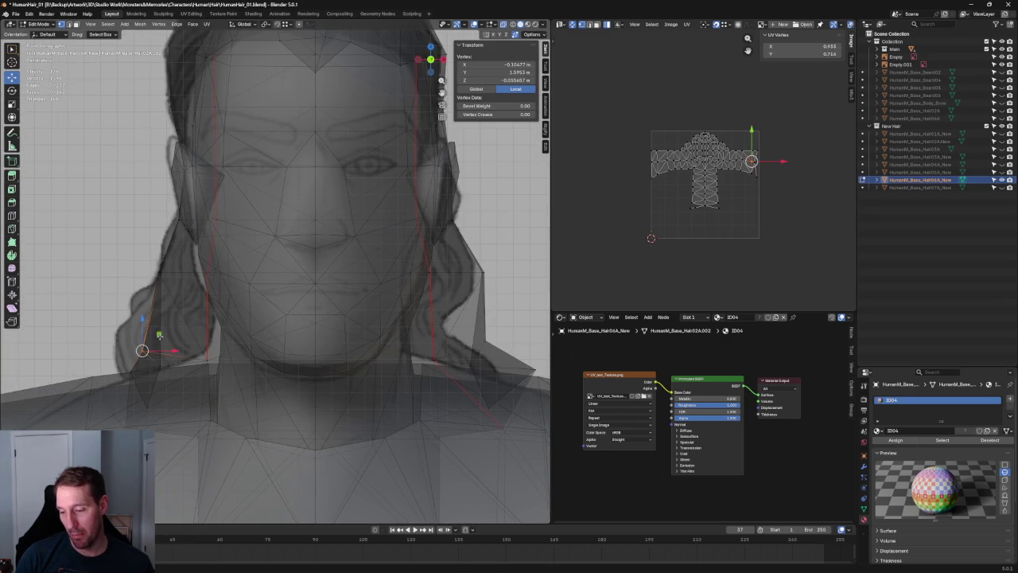
{"action": "key", "text": "g"}
{"action": "left_click", "coordinate": [150, 325]}
{"action": "key", "text": "alt+z"}
Step: Raise another side-strand vertex and orbit to check the hair from the side
{"action": "left_click", "coordinate": [178, 347]}
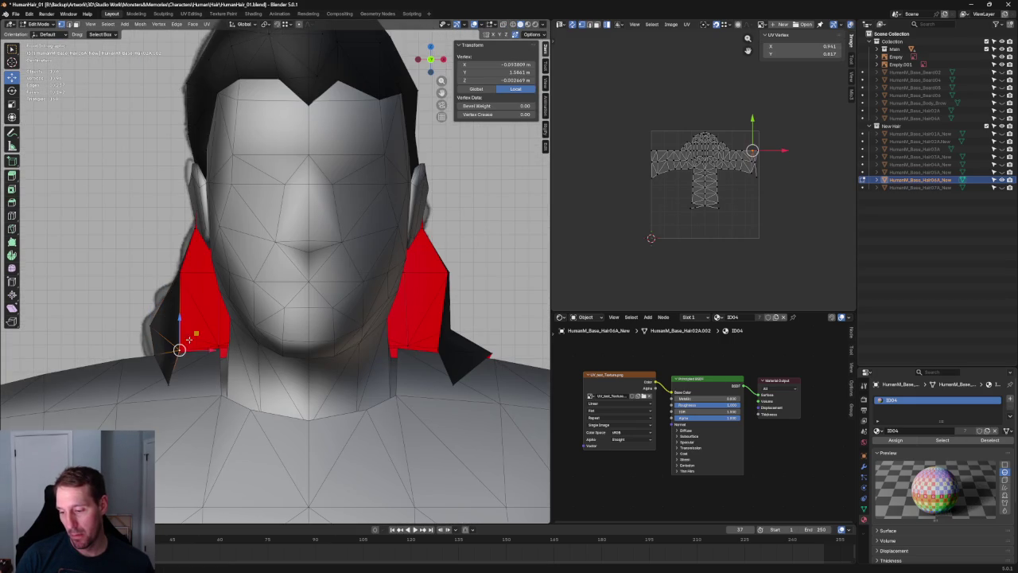
{"action": "key", "text": "g"}
{"action": "left_click", "coordinate": [183, 315]}
{"action": "scroll", "coordinate": [183, 315], "scroll_direction": "down", "scroll_amount": 5}
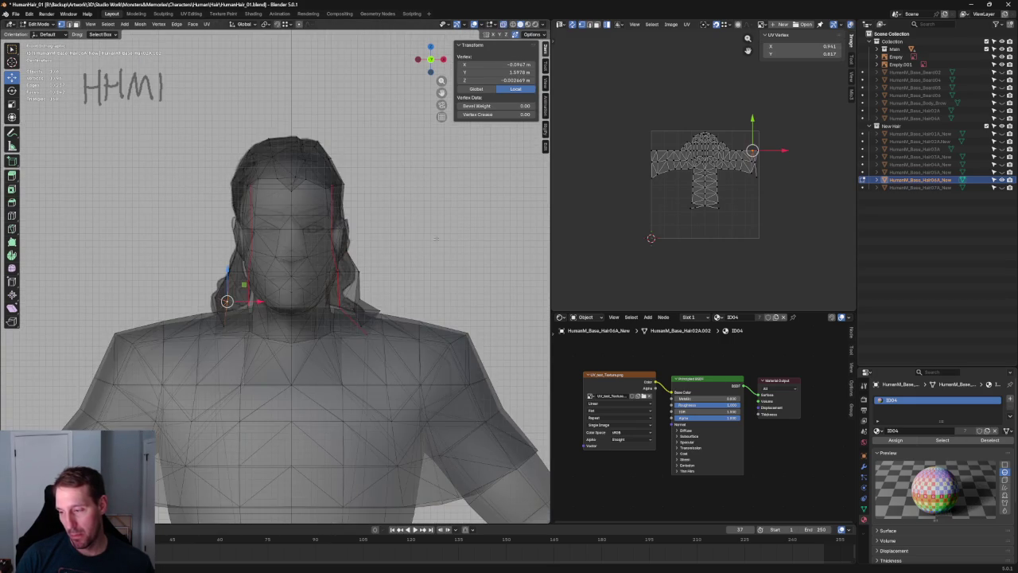
{"action": "key", "text": "alt+a"}
{"action": "middle_click_drag", "start_coordinate": [334, 286], "coordinate": [344, 287]}
{"action": "mouse_move", "coordinate": [343, 279]}
{"action": "middle_mouse_down"}
{"action": "mouse_move", "coordinate": [414, 255]}
{"action": "mouse_move", "coordinate": [427, 275]}
{"action": "mouse_move", "coordinate": [414, 280]}
{"action": "middle_mouse_up"}
{"action": "scroll", "coordinate": [323, 311], "scroll_direction": "up", "scroll_amount": 4}
{"action": "middle_click_drag", "start_coordinate": [323, 311], "coordinate": [337, 292]}
{"action": "scroll", "coordinate": [337, 291], "scroll_direction": "down", "scroll_amount": 3}
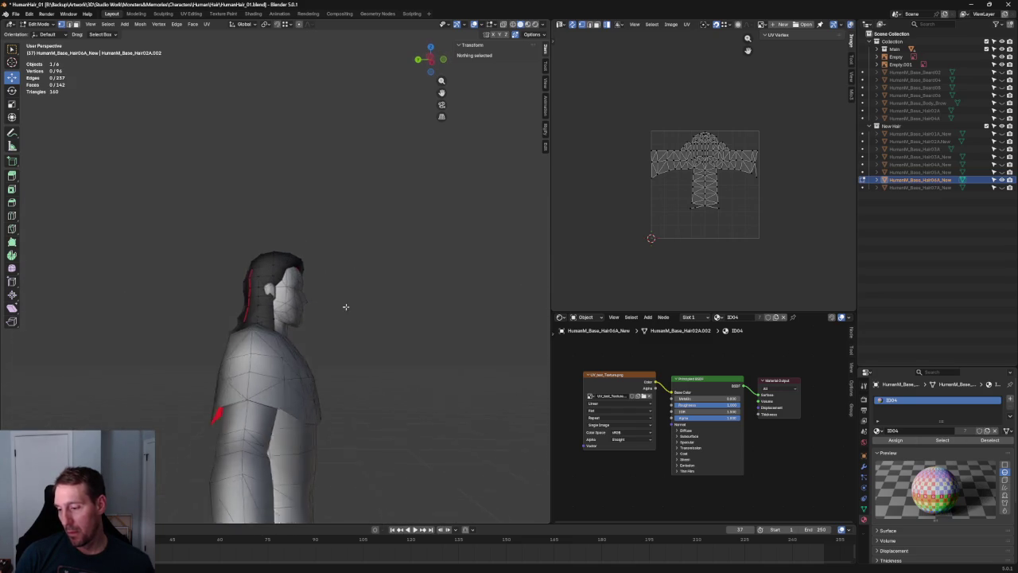
Step: Move the hair vertex near the ear along the X axis
{"action": "scroll", "coordinate": [348, 307], "scroll_direction": "up", "scroll_amount": 3}
{"action": "left_click", "coordinate": [239, 328]}
{"action": "key", "text": "grave"}
{"action": "mouse_move", "coordinate": [239, 328]}
{"action": "middle_mouse_down"}
{"action": "mouse_move", "coordinate": [273, 318]}
{"action": "mouse_move", "coordinate": [262, 334]}
{"action": "mouse_move", "coordinate": [221, 308]}
{"action": "middle_mouse_up"}
{"action": "left_click", "coordinate": [275, 302]}
{"action": "scroll", "coordinate": [275, 302], "scroll_direction": "up", "scroll_amount": 4}
{"action": "key", "text": "g"}
{"action": "key", "text": "x"}
{"action": "key", "text": "y"}
{"action": "left_click", "coordinate": [221, 308]}
Step: In Left view with X-ray, move the ear vertex along Y to its new height
{"action": "key", "text": "grave"}
{"action": "left_click", "coordinate": [199, 303]}
{"action": "key", "text": "alt+z"}
{"action": "scroll", "coordinate": [239, 303], "scroll_direction": "up", "scroll_amount": 2}
{"action": "key", "text": "g"}
{"action": "key", "text": "y"}
{"action": "left_click", "coordinate": [209, 318]}
{"action": "key", "text": "alt+z"}
{"action": "scroll", "coordinate": [256, 308], "scroll_direction": "down", "scroll_amount": 5}
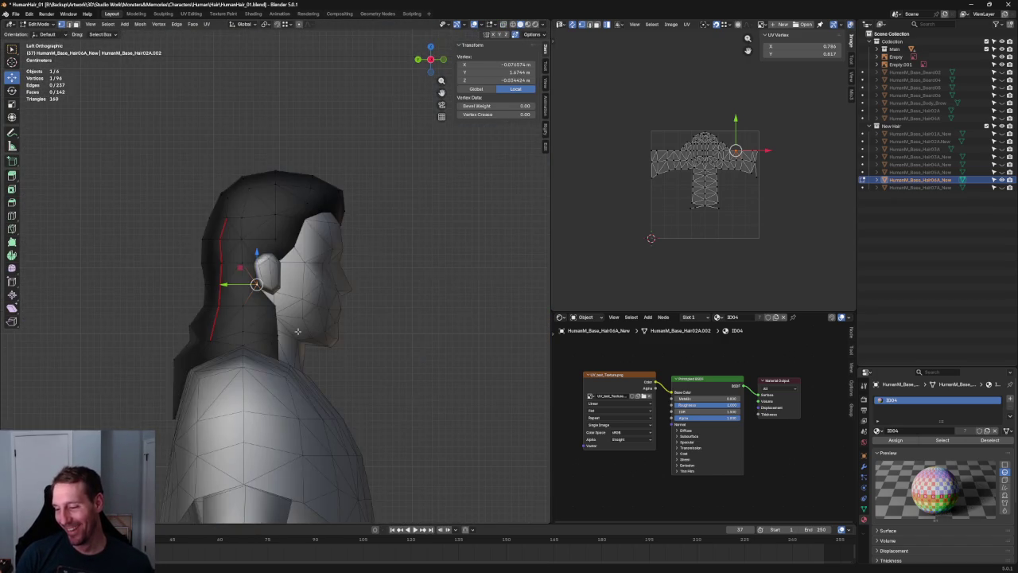
Step: Check the vertex from front and side, cancel a vertical move, and deselect
{"action": "key", "text": "KP_1"}
{"action": "key", "text": "alt+z"}
{"action": "key", "text": "alt+z"}
{"action": "key", "text": "alt+z"}
{"action": "middle_click_drag", "start_coordinate": [223, 308], "coordinate": [303, 333]}
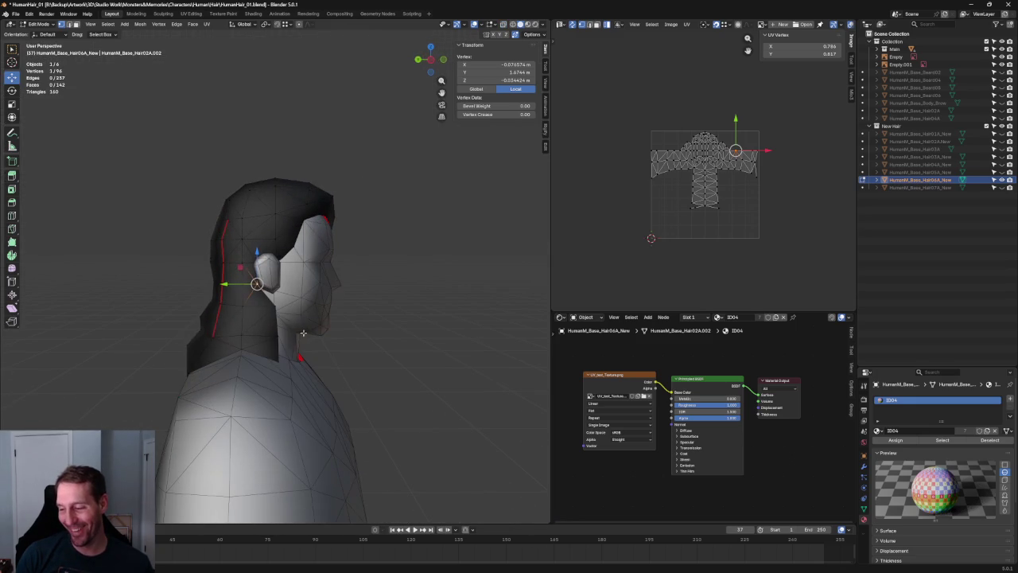
{"action": "key", "text": "g"}
{"action": "key", "text": "z"}
{"action": "key", "text": "Escape"}
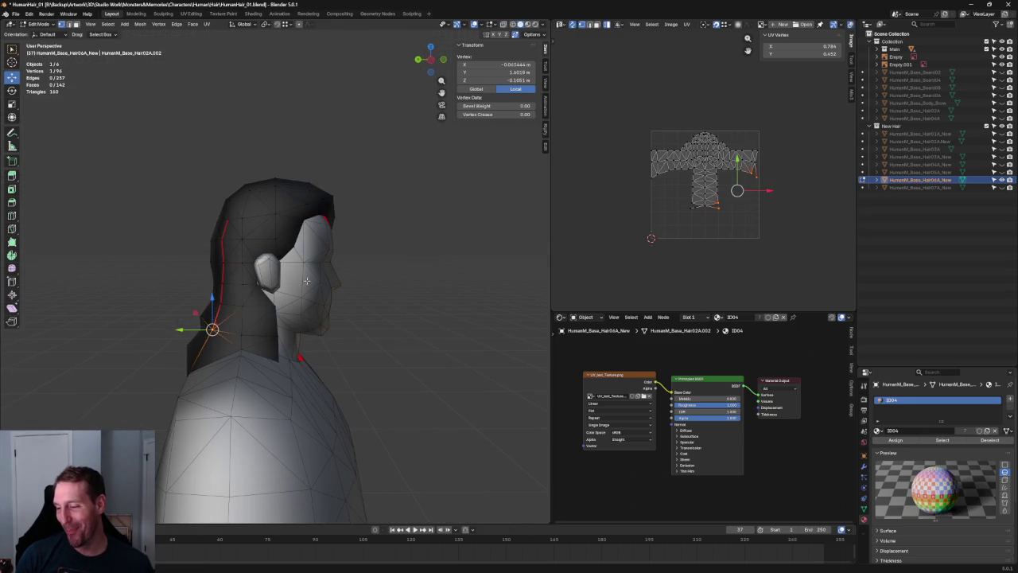
{"action": "key", "text": "alt+a"}
Step: Subdivide between two nape vertices and merge the extra vertex, leaving 97 vertices
{"action": "middle_click_drag", "start_coordinate": [207, 344], "coordinate": [278, 348]}
{"action": "left_click", "coordinate": [284, 348]}
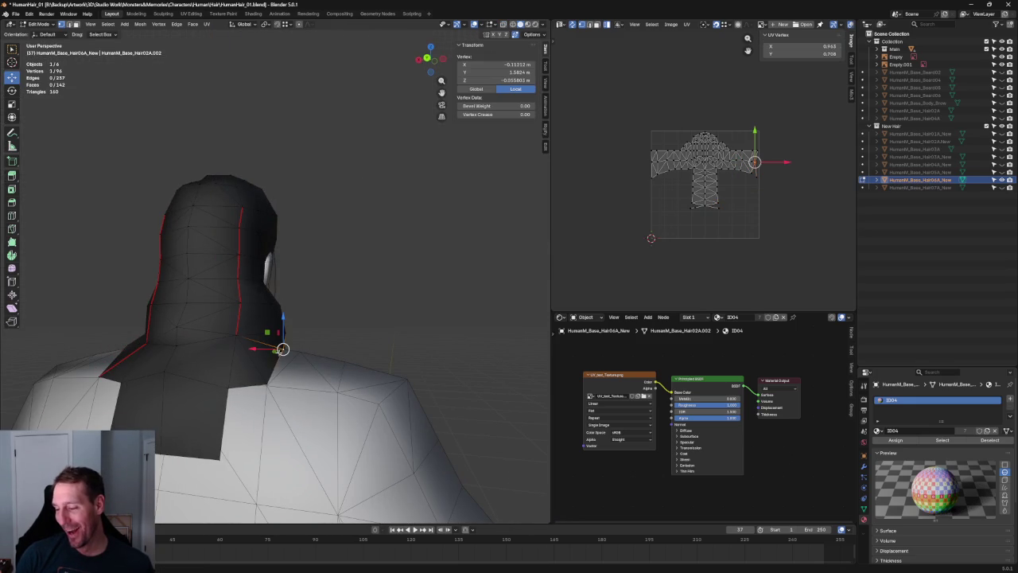
{"action": "left_click", "coordinate": [202, 359], "text": "shift"}
{"action": "middle_click_drag", "start_coordinate": [202, 358], "coordinate": [203, 355]}
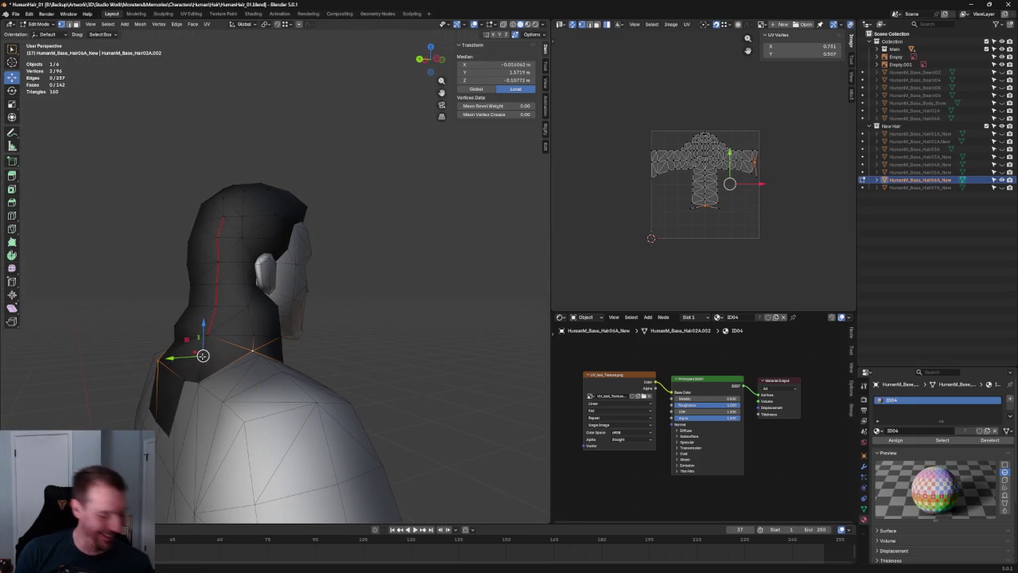
{"action": "key", "text": "ctrl+z"}
{"action": "scroll", "coordinate": [231, 355], "scroll_direction": "up", "scroll_amount": 2}
{"action": "left_click", "coordinate": [172, 347]}
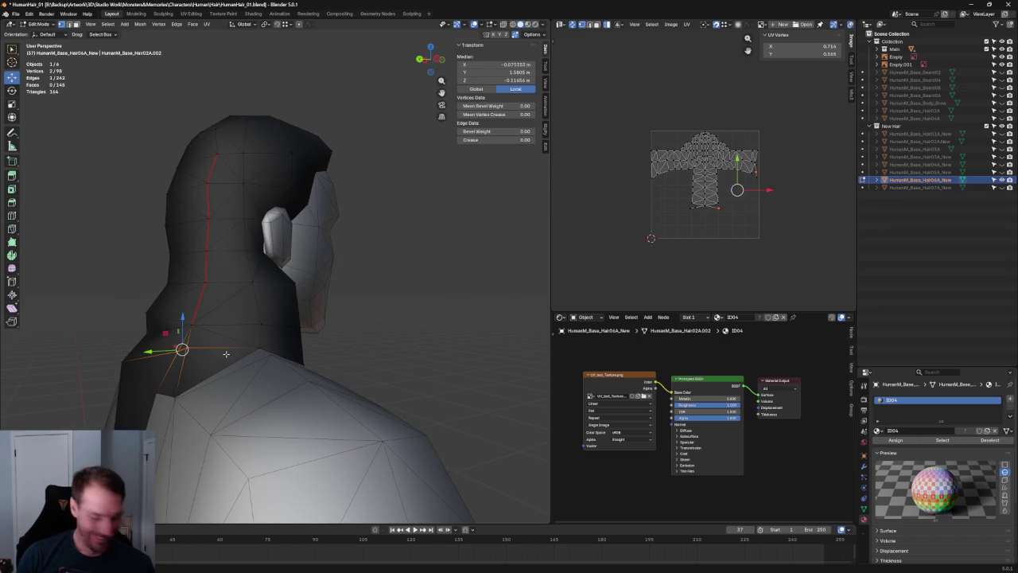
{"action": "key", "text": "ctrl+x"}
{"action": "scroll", "coordinate": [381, 348], "scroll_direction": "down", "scroll_amount": 3}
{"action": "mouse_move", "coordinate": [382, 348]}
{"action": "middle_mouse_down"}
{"action": "mouse_move", "coordinate": [279, 343]}
{"action": "mouse_move", "coordinate": [387, 278]}
{"action": "middle_mouse_up"}
{"action": "scroll", "coordinate": [318, 318], "scroll_direction": "up", "scroll_amount": 2}
{"action": "scroll", "coordinate": [318, 318], "scroll_direction": "down", "scroll_amount": 3}
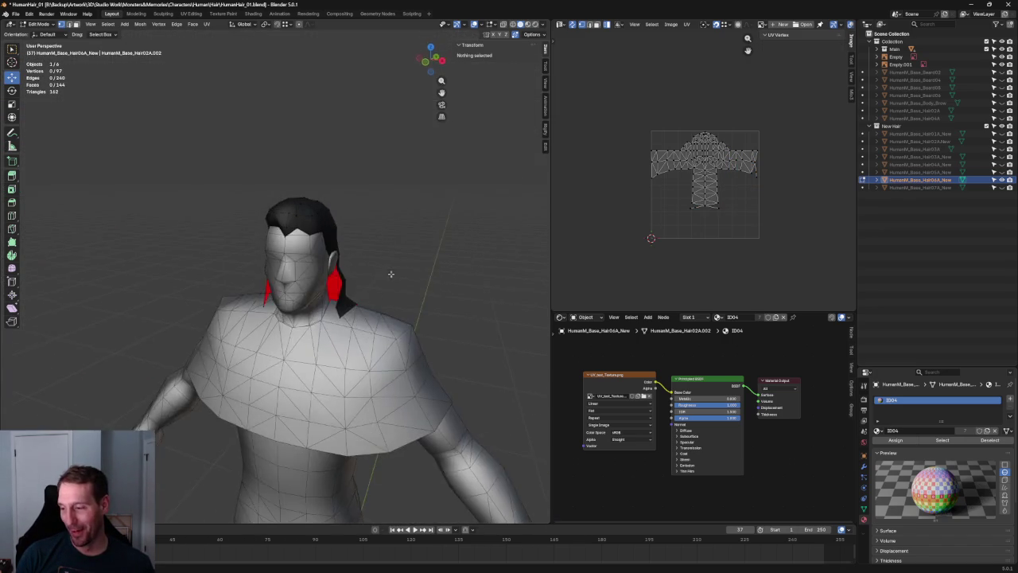
Step: In Right view, raise the hairline vertex above the forehead vertically along Z
{"action": "key", "text": "KP_1"}
{"action": "scroll", "coordinate": [353, 265], "scroll_direction": "up", "scroll_amount": 3}
{"action": "key", "text": "alt+z"}
{"action": "key", "text": "alt+z"}
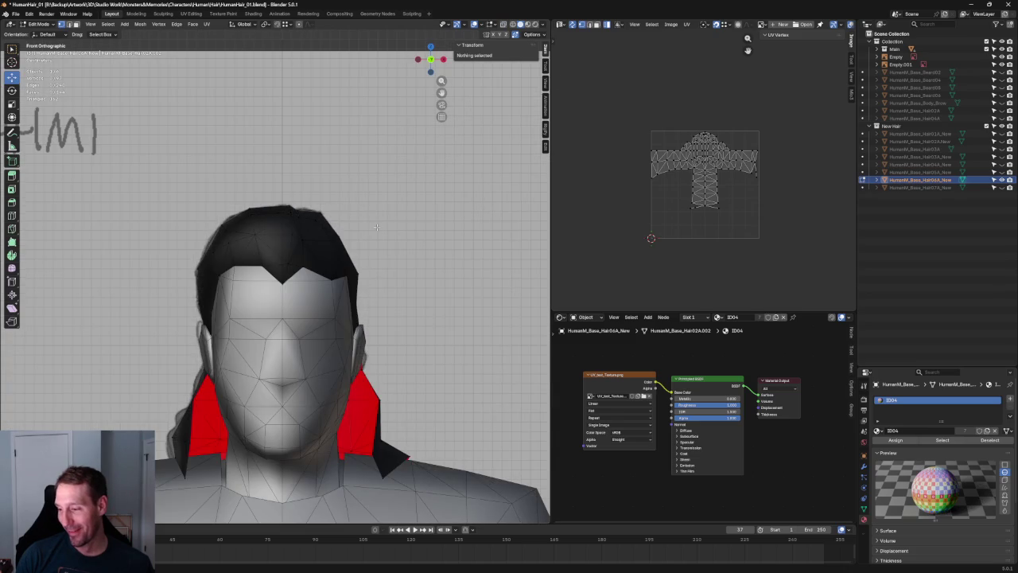
{"action": "key", "text": "KP_3"}
{"action": "left_click", "coordinate": [199, 237]}
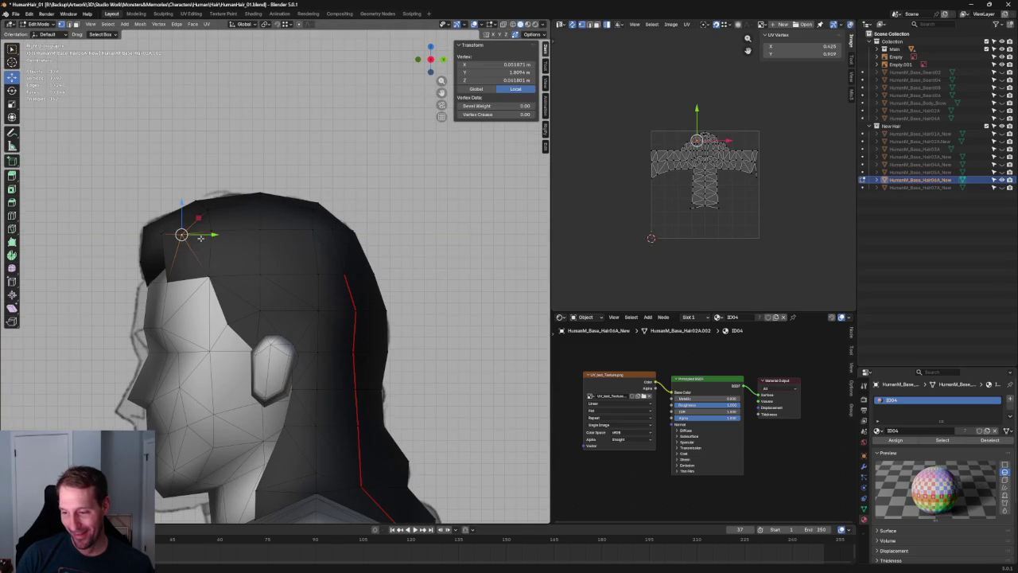
{"action": "key", "text": "alt+z"}
Step: Move the front-top hair vertex slightly lower and back, then compare in front view
{"action": "key", "text": "alt+z"}
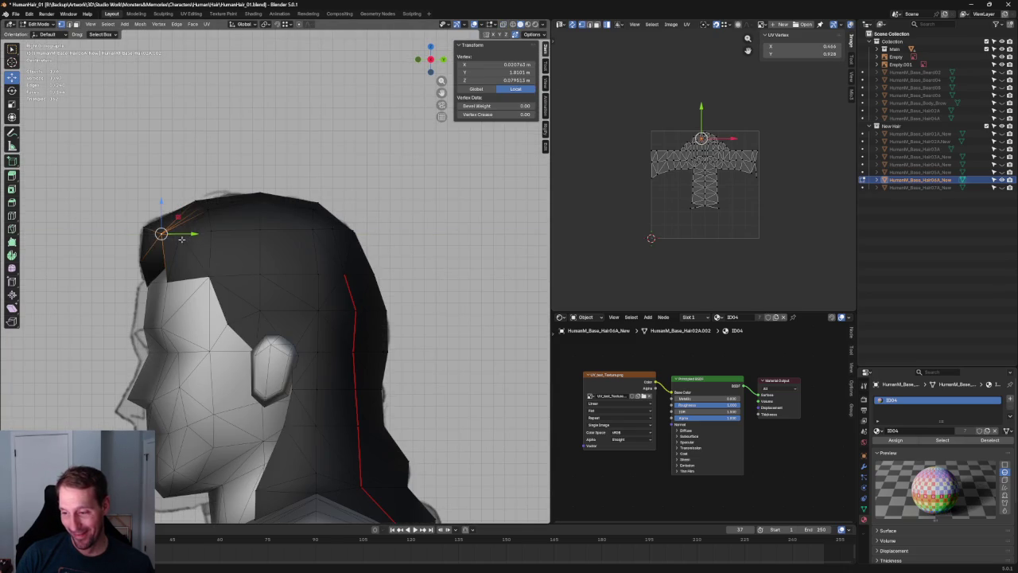
{"action": "key", "text": "g"}
{"action": "left_click", "coordinate": [195, 225]}
{"action": "key", "text": "g"}
{"action": "key", "text": "z"}
{"action": "left_click", "coordinate": [213, 220]}
{"action": "left_click", "coordinate": [162, 234]}
{"action": "key", "text": "g"}
{"action": "left_click", "coordinate": [190, 217]}
{"action": "key", "text": "alt+z"}
{"action": "key", "text": "alt+z"}
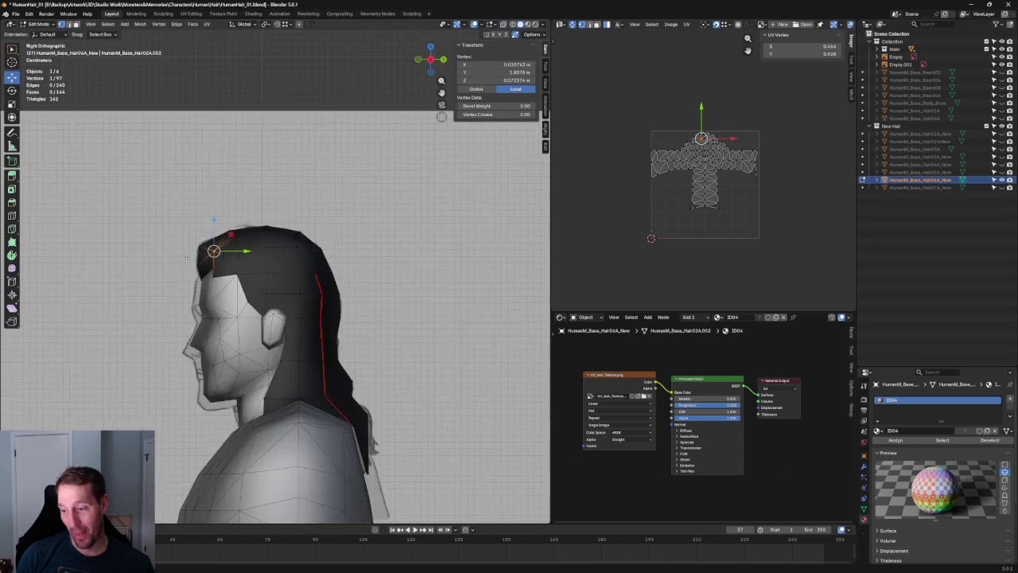
{"action": "key", "text": "KP_1"}
{"action": "key", "text": "KP_Decimal"}
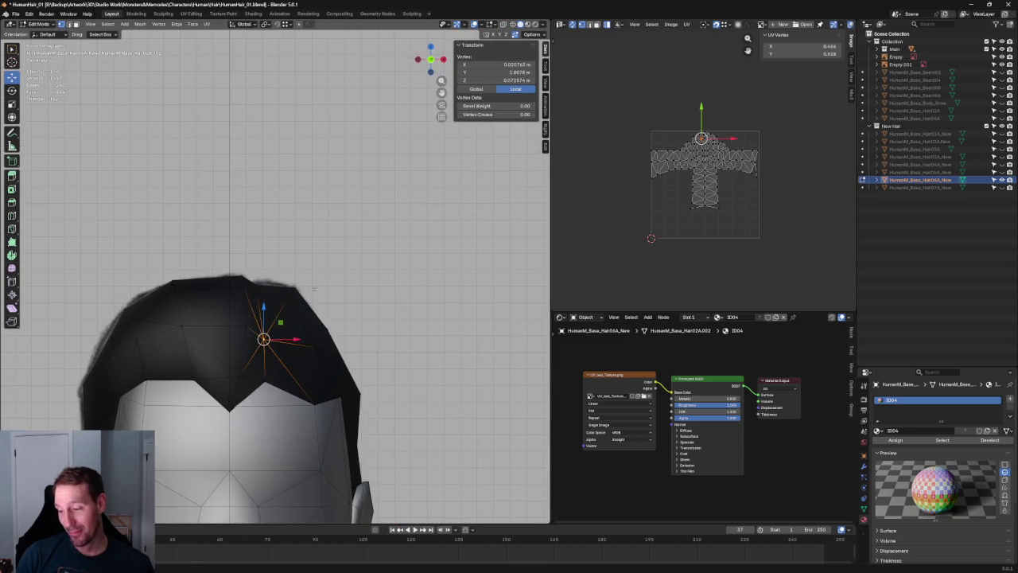
{"action": "key", "text": "alt+z"}
{"action": "scroll", "coordinate": [317, 281], "scroll_direction": "down", "scroll_amount": 2}
{"action": "scroll", "coordinate": [319, 282], "scroll_direction": "down", "scroll_amount": 3}
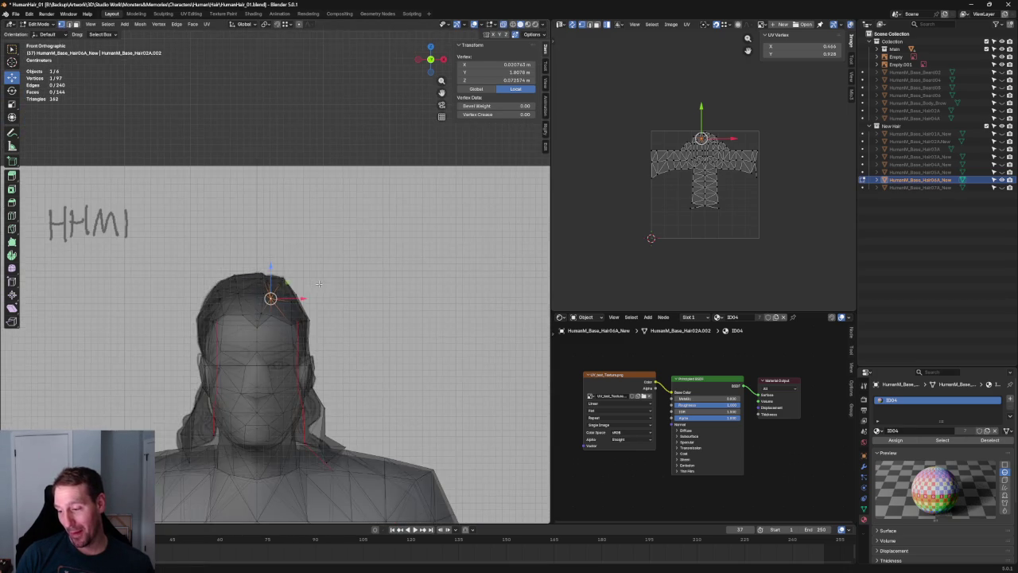
{"action": "scroll", "coordinate": [319, 303], "scroll_direction": "down", "scroll_amount": 5}
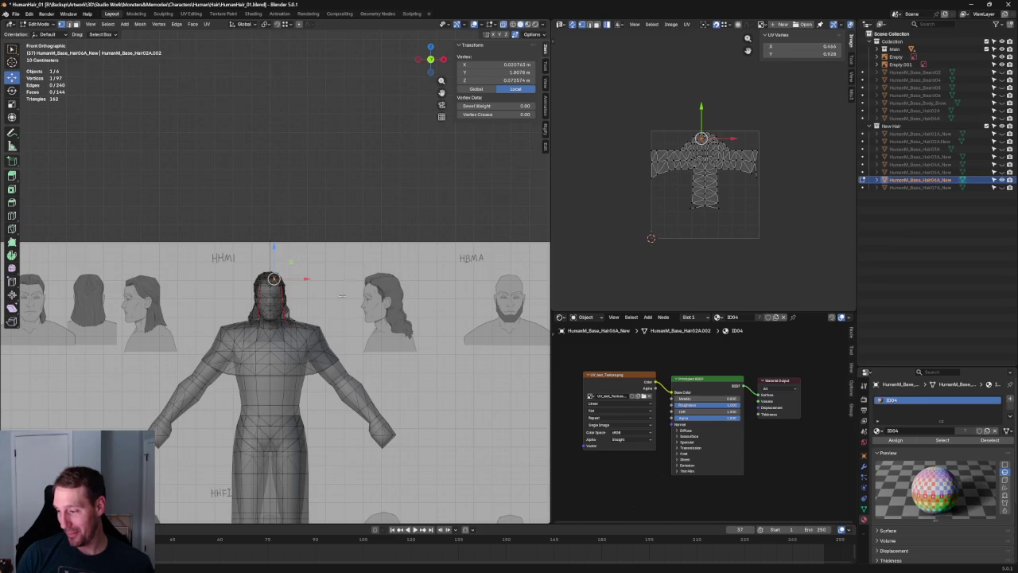
Step: In Right view, move the forehead hair vertex up and back
{"action": "scroll", "coordinate": [318, 294], "scroll_direction": "up", "scroll_amount": 4}
{"action": "scroll", "coordinate": [278, 288], "scroll_direction": "up", "scroll_amount": 2}
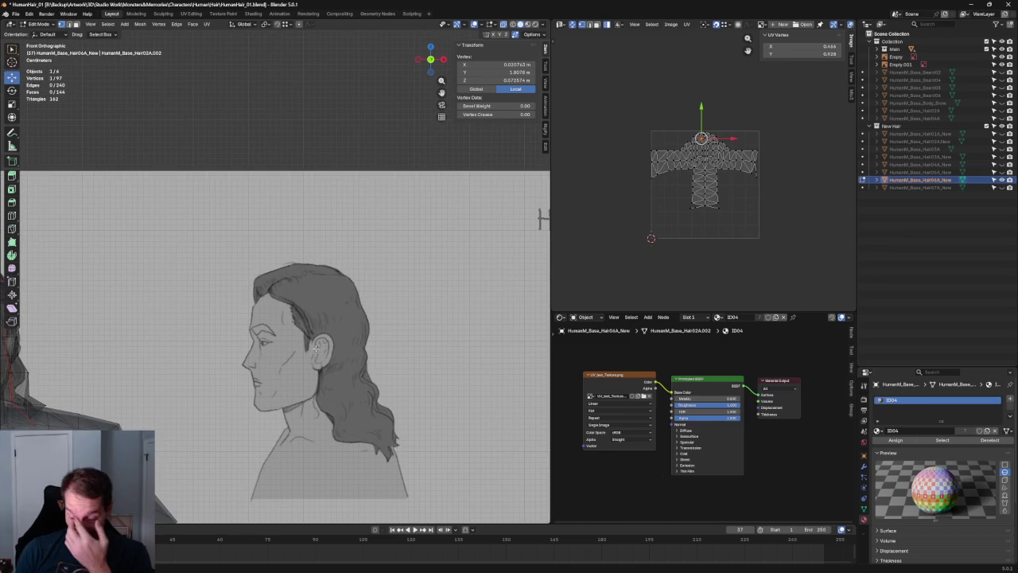
{"action": "scroll", "coordinate": [343, 296], "scroll_direction": "down", "scroll_amount": 6}
{"action": "scroll", "coordinate": [343, 295], "scroll_direction": "up", "scroll_amount": 5}
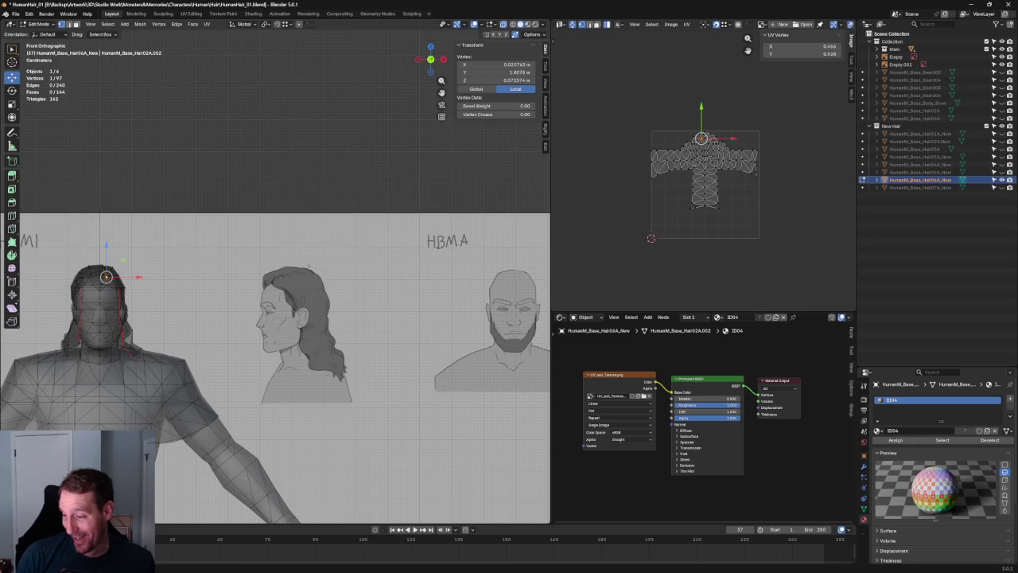
{"action": "key", "text": "KP_3"}
{"action": "scroll", "coordinate": [218, 320], "scroll_direction": "up", "scroll_amount": 4}
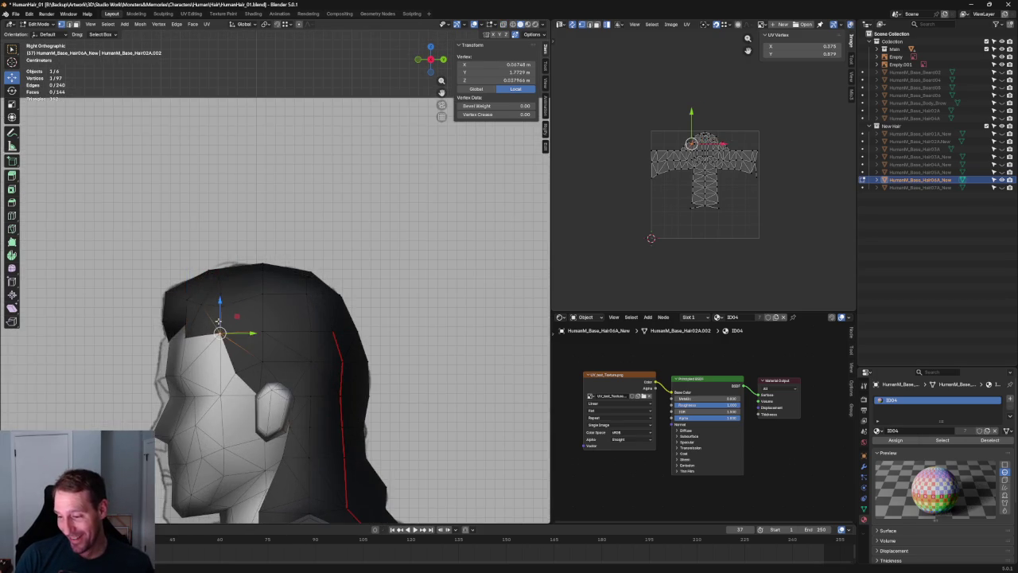
{"action": "scroll", "coordinate": [218, 321], "scroll_direction": "up", "scroll_amount": 3}
{"action": "mouse_move", "coordinate": [133, 310]}
{"action": "left_mouse_down"}
{"action": "mouse_move", "coordinate": [169, 318]}
{"action": "mouse_move", "coordinate": [182, 302]}
{"action": "left_mouse_up"}
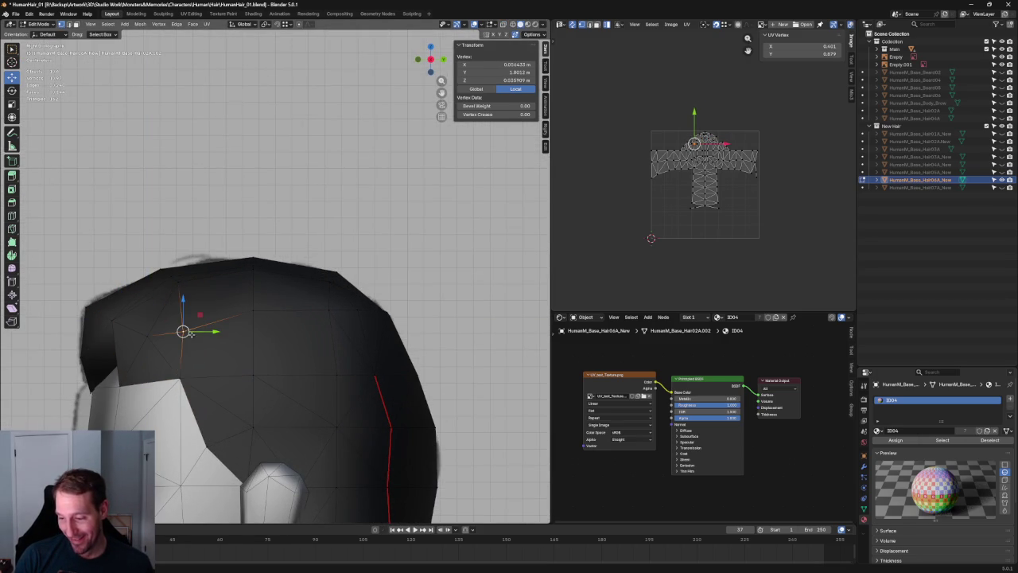
{"action": "scroll", "coordinate": [254, 301], "scroll_direction": "down", "scroll_amount": 5}
Step: Compare with the front reference in X-ray, then select a vertex at the top of the head
{"action": "key", "text": "KP_1"}
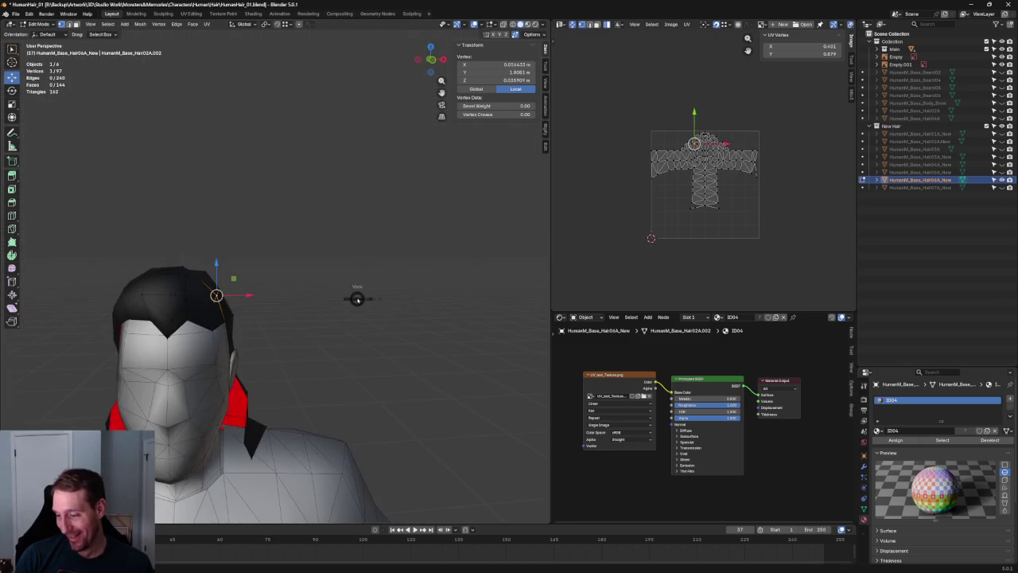
{"action": "scroll", "coordinate": [306, 294], "scroll_direction": "up", "scroll_amount": 4}
{"action": "key", "text": "alt+z"}
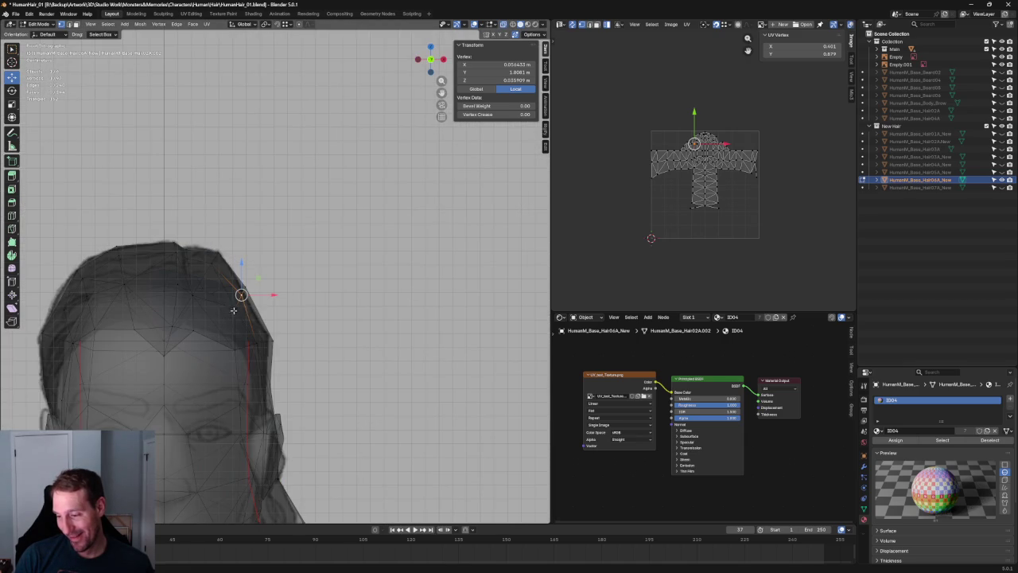
{"action": "key", "text": "alt+a"}
{"action": "key", "text": "alt+z"}
{"action": "scroll", "coordinate": [283, 263], "scroll_direction": "down", "scroll_amount": 3}
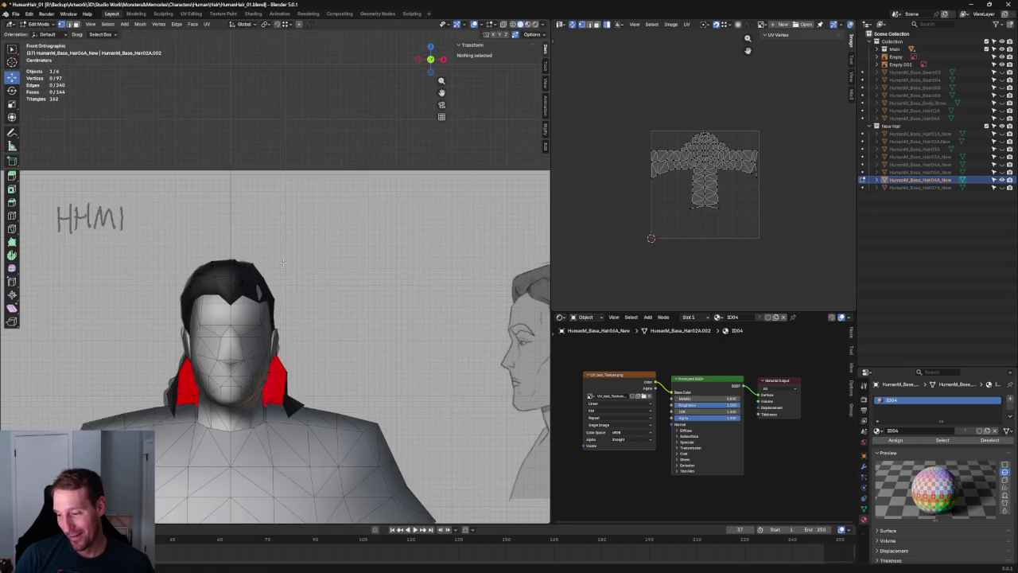
{"action": "middle_click_drag", "start_coordinate": [283, 262], "coordinate": [238, 327]}
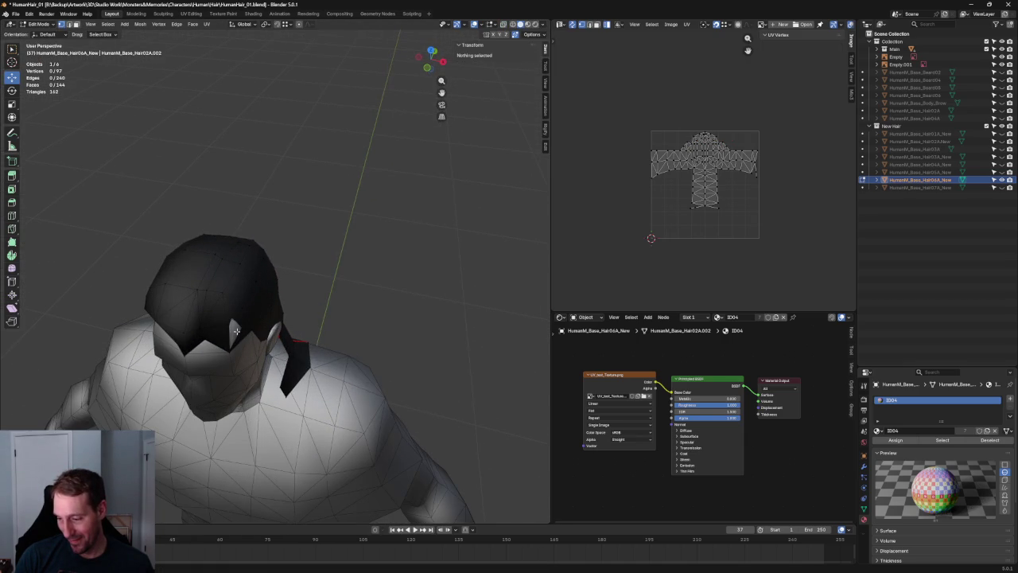
{"action": "left_click", "coordinate": [236, 331]}
Step: Shift the top-of-head vertex slightly sideways along X in front view
{"action": "key", "text": "KP_3"}
{"action": "key", "text": "alt+z"}
{"action": "scroll", "coordinate": [271, 310], "scroll_direction": "up", "scroll_amount": 3}
{"action": "key", "text": "g"}
{"action": "key", "text": "shift+x"}
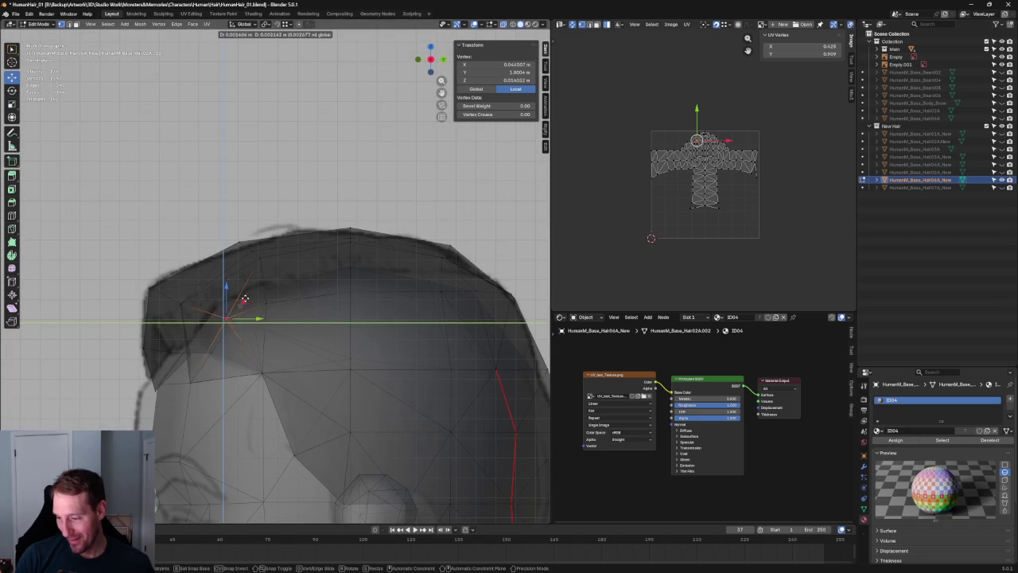
{"action": "key", "text": "Escape"}
{"action": "key", "text": "KP_1"}
{"action": "key", "text": "alt+z"}
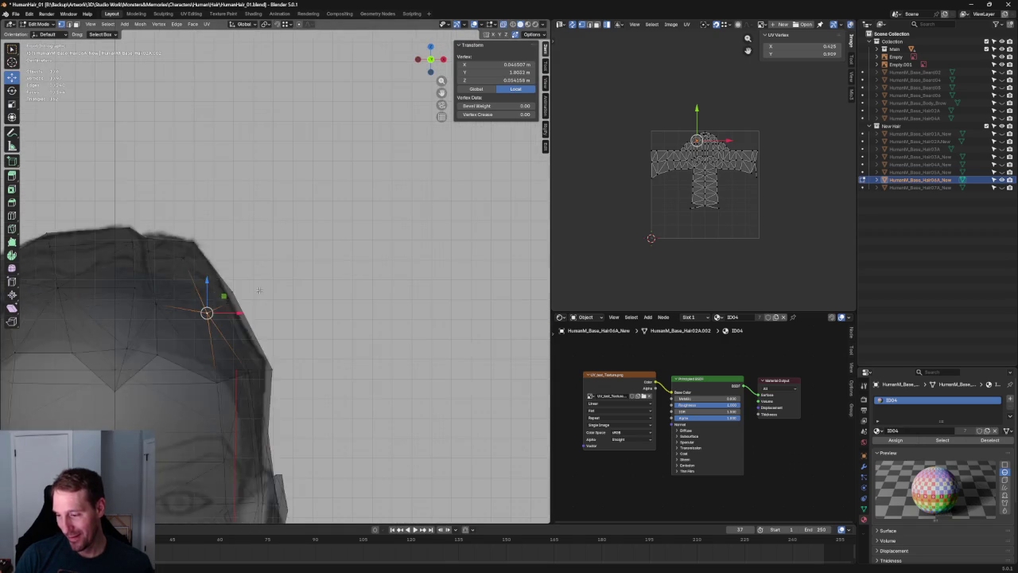
{"action": "key", "text": "g"}
{"action": "key", "text": "x"}
{"action": "left_click", "coordinate": [241, 315]}
Step: Move the crown vertex front-to-back along Y, then orbit out to the whole body
{"action": "key", "text": "alt+z"}
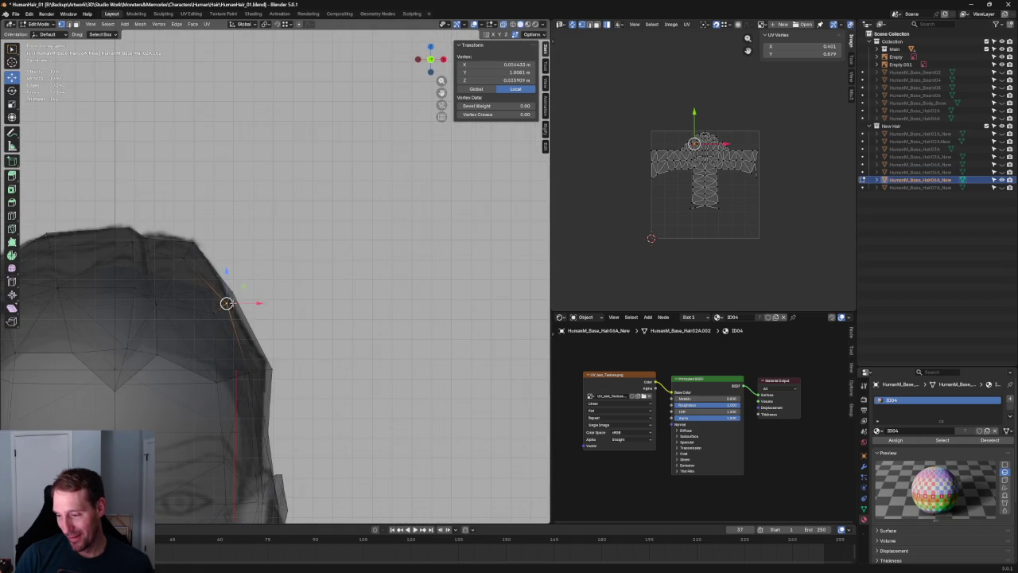
{"action": "key", "text": "alt+z"}
{"action": "middle_click_drag", "start_coordinate": [226, 303], "coordinate": [271, 291]}
{"action": "key", "text": "g"}
{"action": "key", "text": "y"}
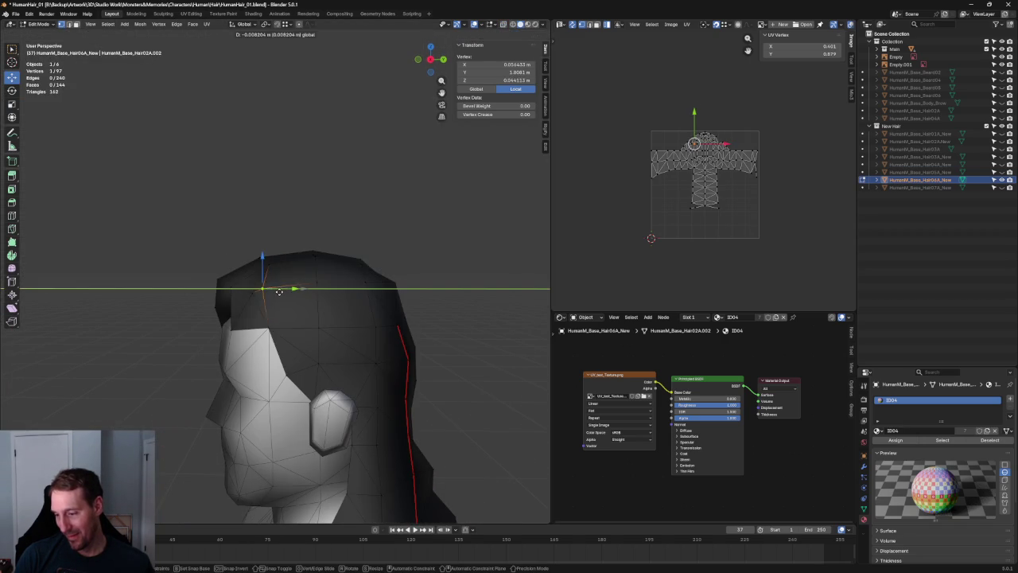
{"action": "left_click", "coordinate": [291, 291]}
{"action": "key", "text": "alt+a"}
{"action": "middle_click_drag", "start_coordinate": [291, 291], "coordinate": [334, 302]}
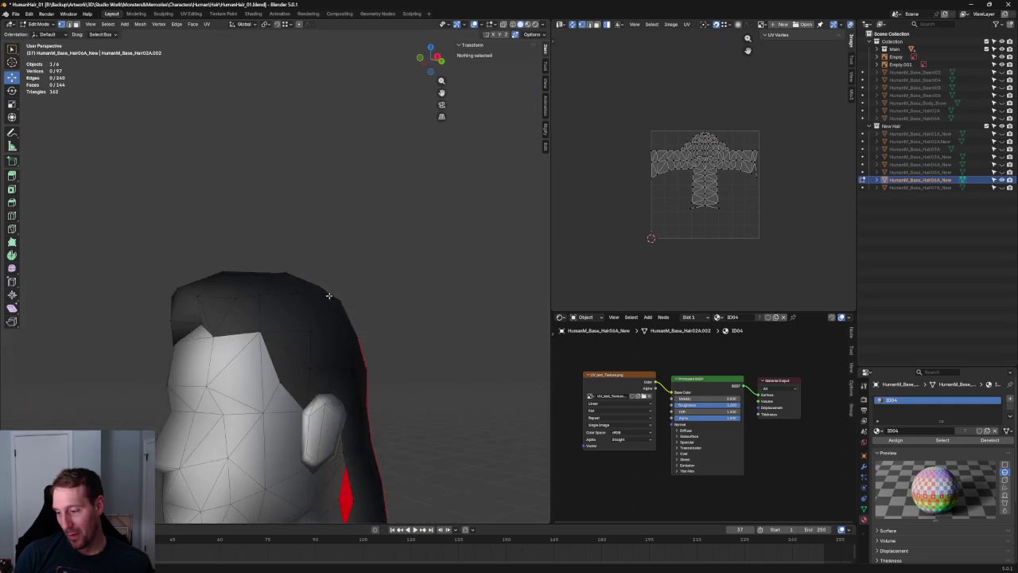
Step: In front view, move the hair vertex beside the right ear up and outward
{"action": "scroll", "coordinate": [405, 296], "scroll_direction": "down", "scroll_amount": 5}
{"action": "mouse_move", "coordinate": [406, 296]}
{"action": "middle_mouse_down"}
{"action": "mouse_move", "coordinate": [382, 188]}
{"action": "mouse_move", "coordinate": [391, 216]}
{"action": "middle_mouse_up"}
{"action": "scroll", "coordinate": [382, 188], "scroll_direction": "down", "scroll_amount": 5}
{"action": "scroll", "coordinate": [391, 215], "scroll_direction": "up", "scroll_amount": 2}
{"action": "scroll", "coordinate": [400, 220], "scroll_direction": "up", "scroll_amount": 2}
{"action": "scroll", "coordinate": [400, 220], "scroll_direction": "up", "scroll_amount": 2}
{"action": "scroll", "coordinate": [362, 260], "scroll_direction": "up", "scroll_amount": 3}
{"action": "key", "text": "KP_1"}
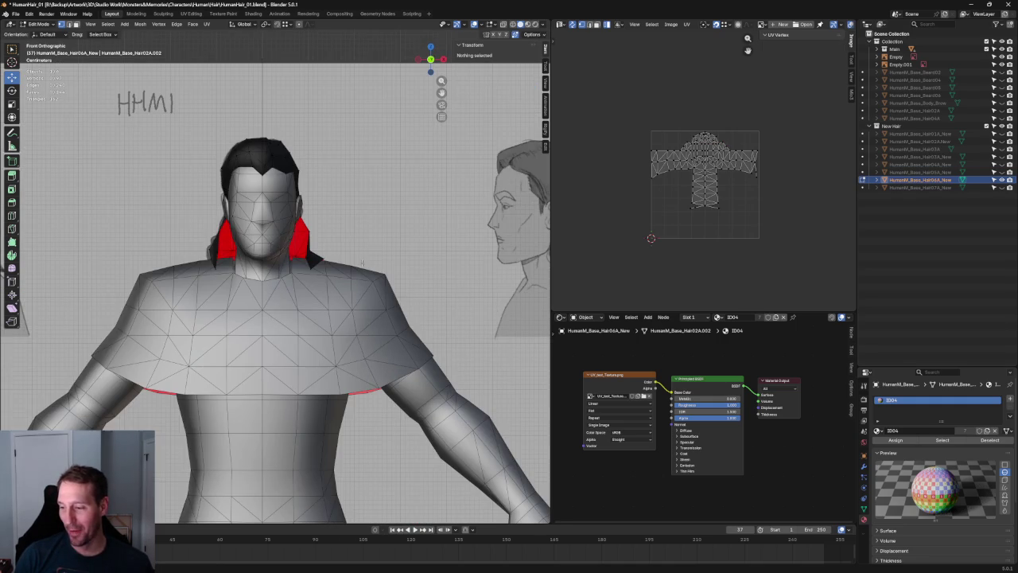
{"action": "scroll", "coordinate": [362, 263], "scroll_direction": "up", "scroll_amount": 1}
{"action": "scroll", "coordinate": [362, 263], "scroll_direction": "up", "scroll_amount": 2}
{"action": "mouse_move", "coordinate": [362, 263]}
{"action": "middle_mouse_down"}
{"action": "mouse_move", "coordinate": [170, 262]}
{"action": "mouse_move", "coordinate": [295, 268]}
{"action": "middle_mouse_up"}
{"action": "scroll", "coordinate": [171, 262], "scroll_direction": "up", "scroll_amount": 2}
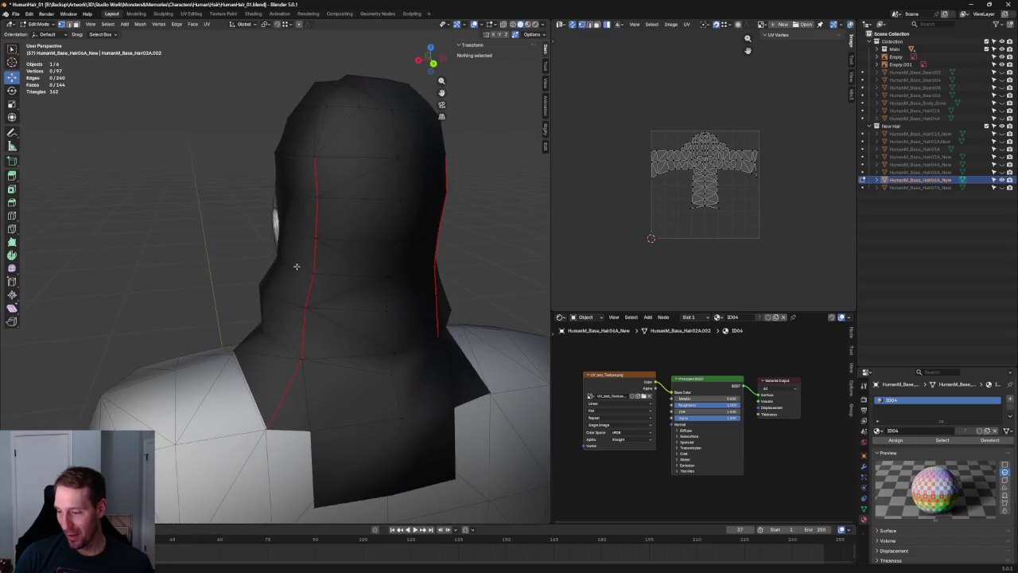
{"action": "scroll", "coordinate": [293, 265], "scroll_direction": "up", "scroll_amount": 2}
{"action": "scroll", "coordinate": [288, 234], "scroll_direction": "down", "scroll_amount": 1}
{"action": "key", "text": "KP_1"}
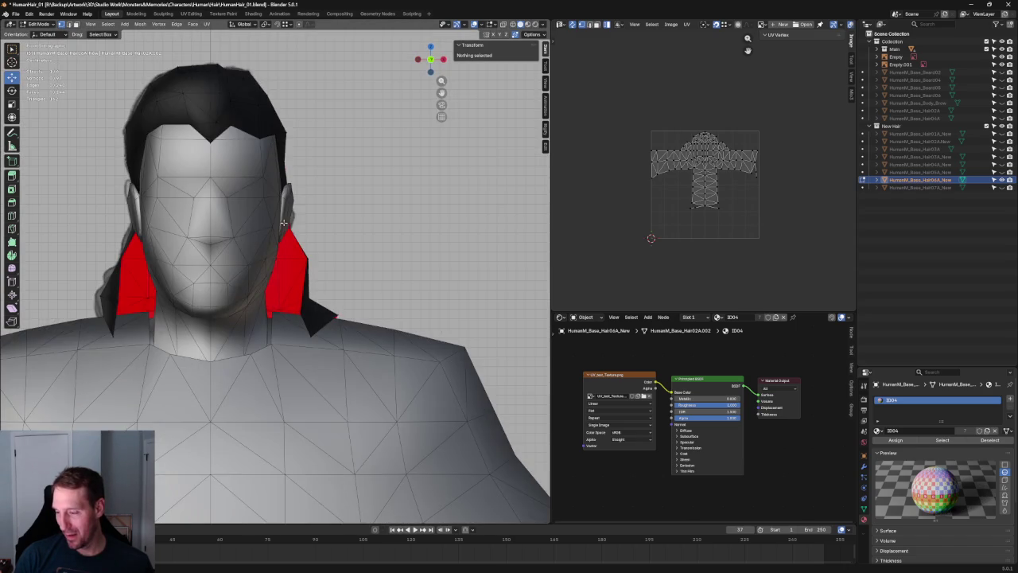
{"action": "key", "text": "alt+z"}
{"action": "scroll", "coordinate": [284, 247], "scroll_direction": "up", "scroll_amount": 3}
{"action": "key", "text": "alt+z"}
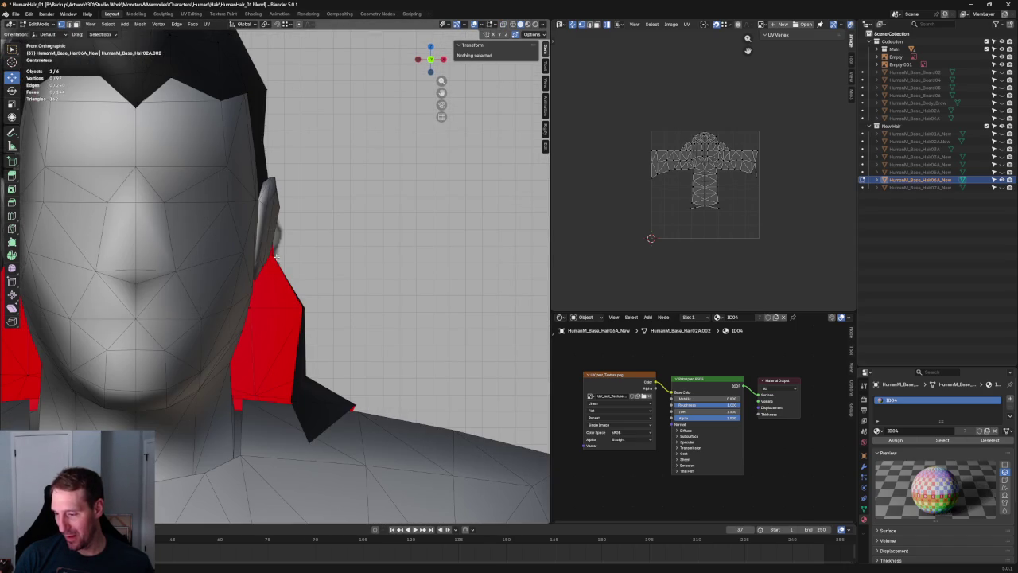
{"action": "left_click", "coordinate": [282, 249]}
{"action": "key", "text": "g"}
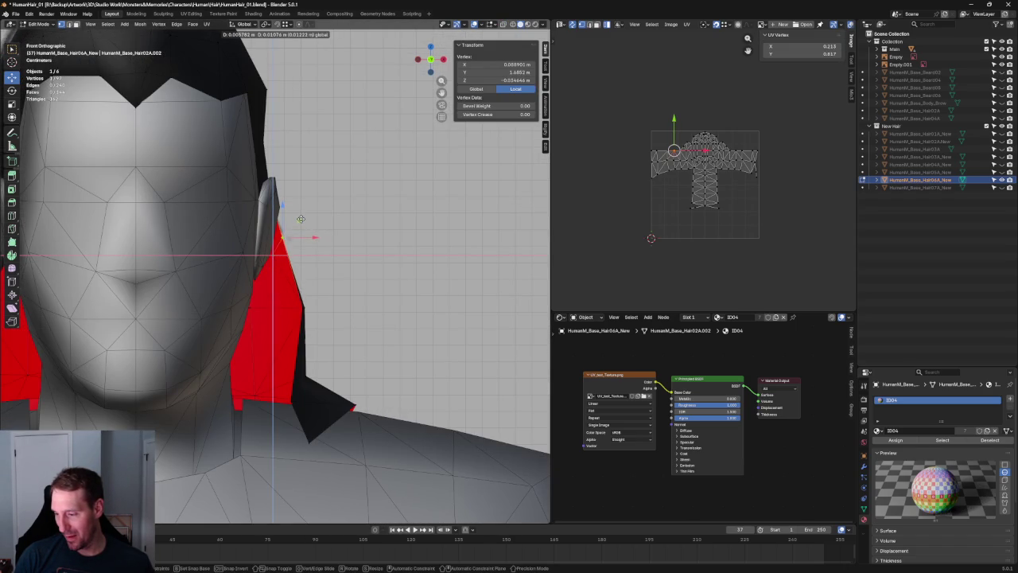
{"action": "left_click", "coordinate": [301, 221]}
Step: Slide the hair vertex behind the ear sideways along X
{"action": "mouse_move", "coordinate": [301, 221]}
{"action": "middle_mouse_down"}
{"action": "mouse_move", "coordinate": [382, 246]}
{"action": "mouse_move", "coordinate": [341, 243]}
{"action": "middle_mouse_up"}
{"action": "key", "text": "g"}
{"action": "left_click", "coordinate": [327, 230]}
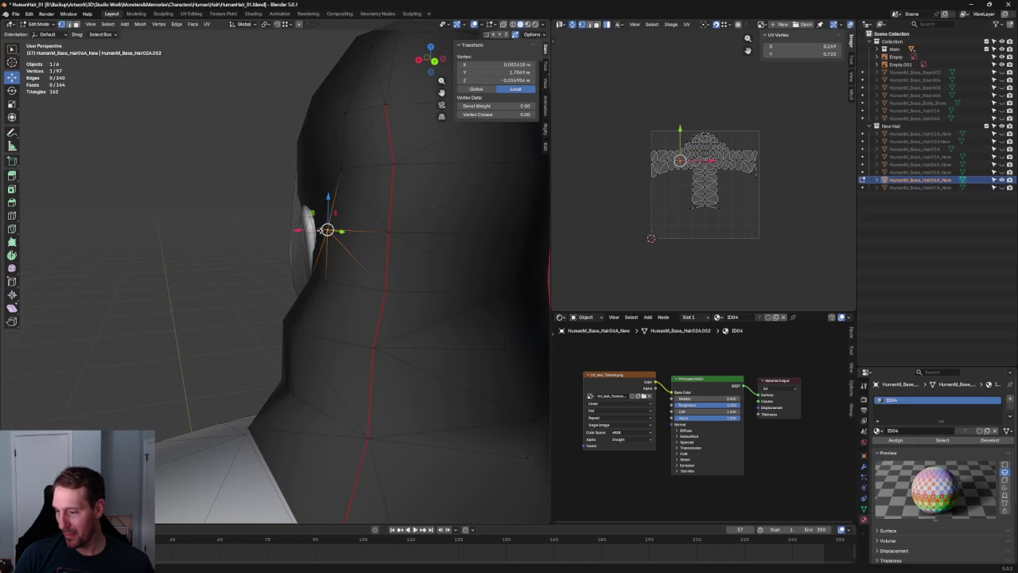
{"action": "key", "text": "g"}
{"action": "key", "text": "x"}
{"action": "left_click", "coordinate": [329, 230]}
Step: From the side, slide a hair vertex front-to-back along Y to a new depth
{"action": "scroll", "coordinate": [329, 230], "scroll_direction": "down", "scroll_amount": 3}
{"action": "middle_click_drag", "start_coordinate": [329, 230], "coordinate": [358, 245]}
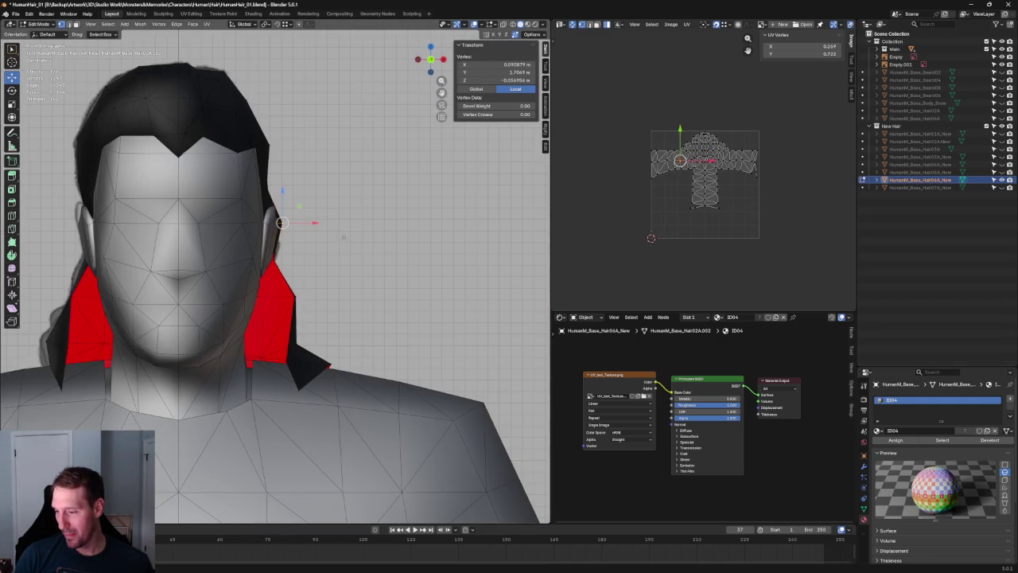
{"action": "key", "text": "g"}
{"action": "key", "text": "y"}
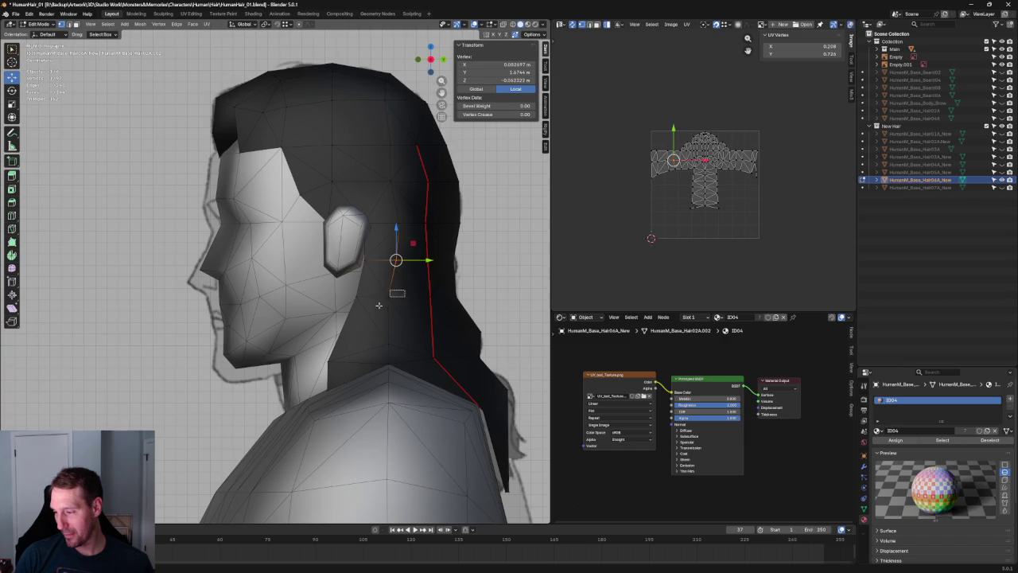
{"action": "scroll", "coordinate": [402, 263], "scroll_direction": "down", "scroll_amount": 2}
{"action": "left_click", "coordinate": [386, 291]}
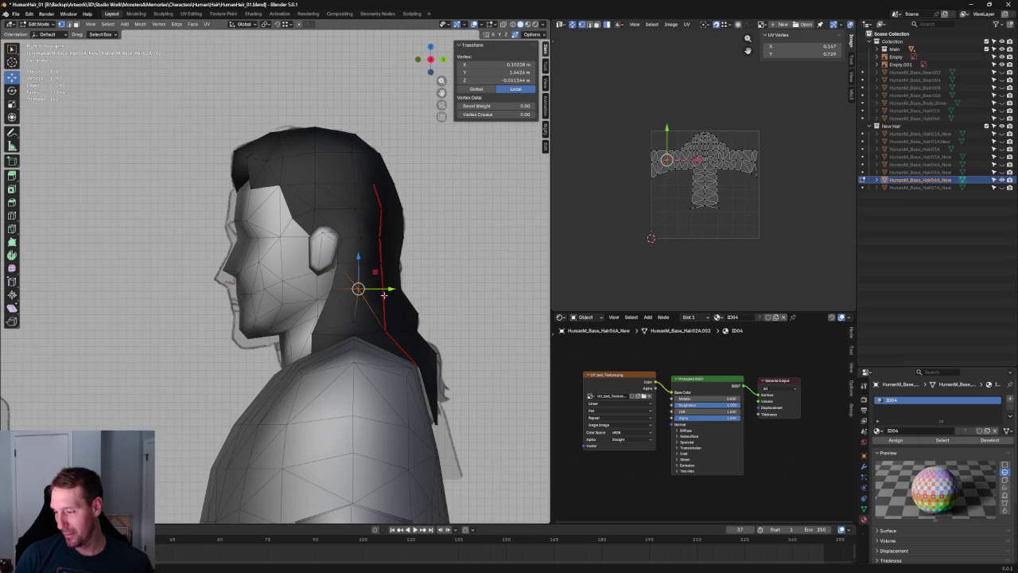
Step: Slide another hair vertex slightly along Y, then deselect
{"action": "left_click", "coordinate": [459, 230]}
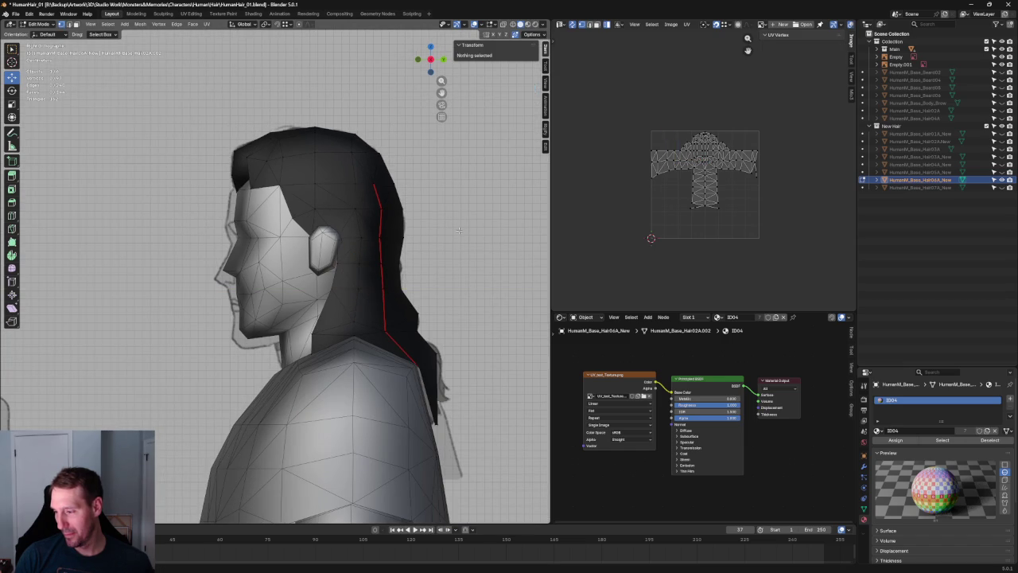
{"action": "left_click", "coordinate": [367, 213]}
{"action": "key", "text": "g"}
{"action": "key", "text": "y"}
{"action": "left_click", "coordinate": [368, 213]}
{"action": "key", "text": "alt+a"}
{"action": "middle_click_drag", "start_coordinate": [368, 214], "coordinate": [377, 229]}
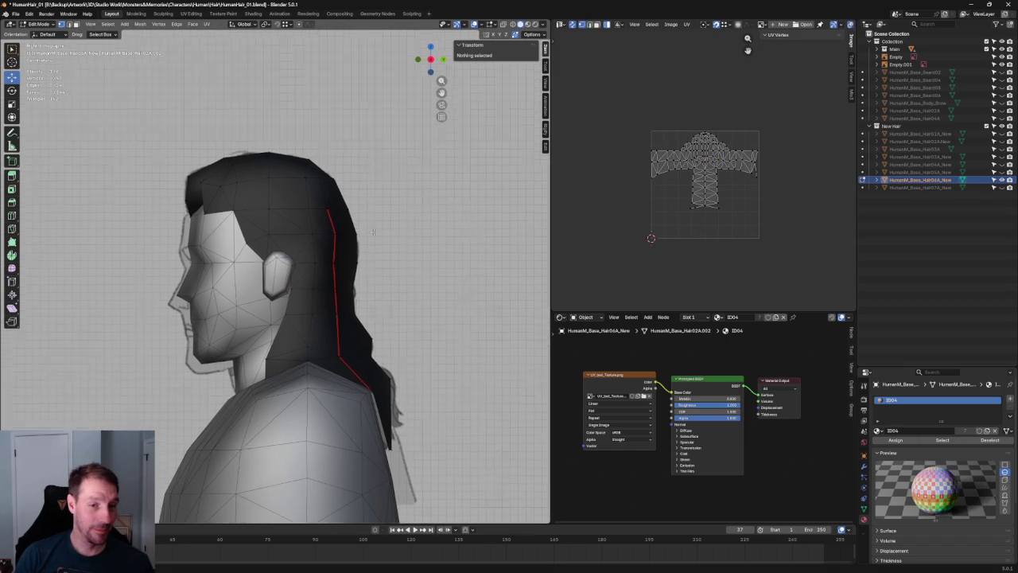
{"action": "scroll", "coordinate": [376, 229], "scroll_direction": "up", "scroll_amount": 2}
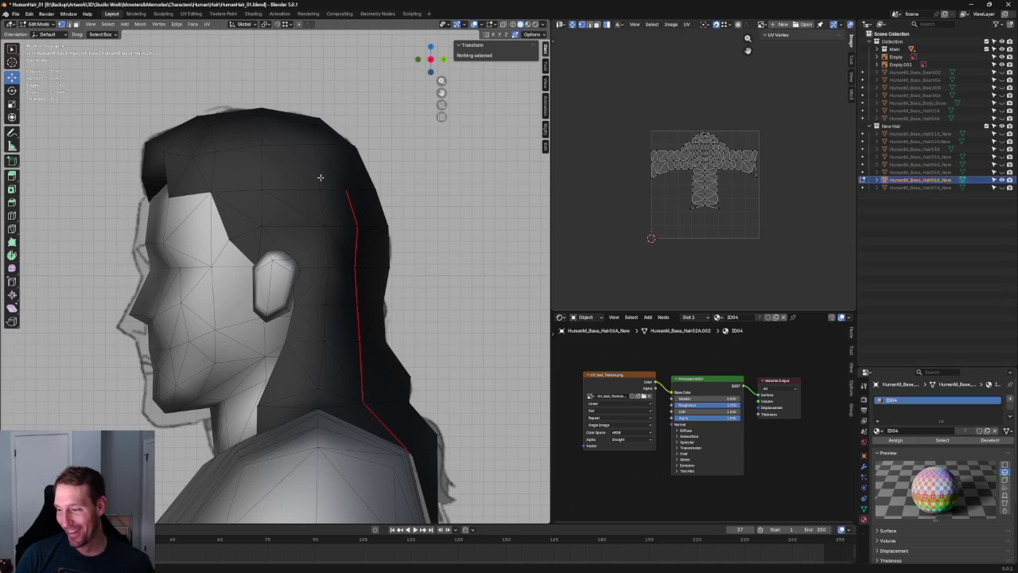
Step: Try Y-moves on a crown vertex and the top red-seam vertex, cancelling both
{"action": "left_click", "coordinate": [328, 181]}
{"action": "key", "text": "g"}
{"action": "key", "text": "y"}
{"action": "key", "text": "Escape"}
{"action": "left_click", "coordinate": [360, 189]}
{"action": "key", "text": "g"}
{"action": "key", "text": "y"}
{"action": "key", "text": "Escape"}
{"action": "left_click", "coordinate": [410, 171]}
{"action": "key", "text": "alt+z"}
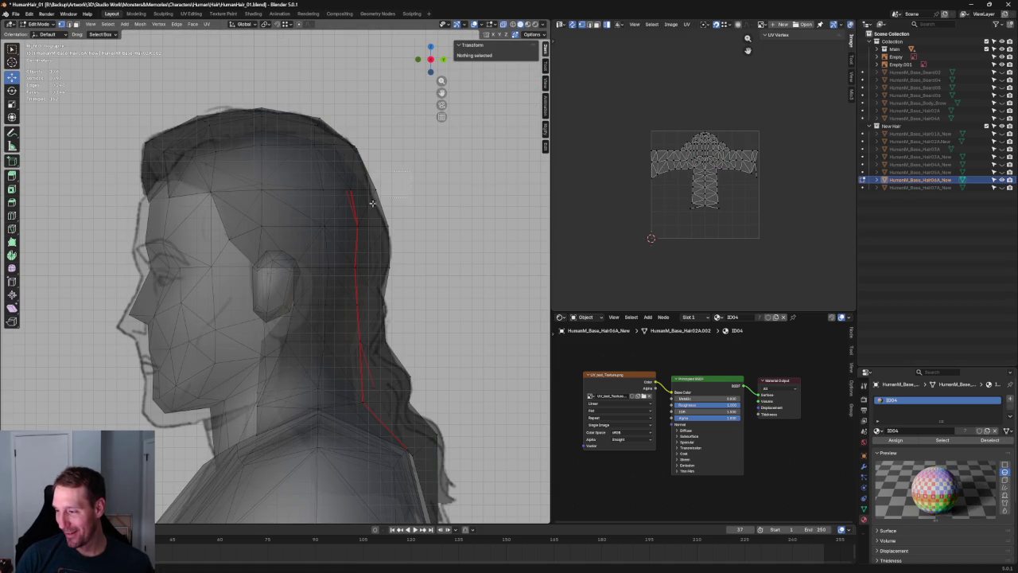
Step: Check back and top hair vertices in X-ray, cancelling the trial Y-moves
{"action": "left_click", "coordinate": [401, 180]}
{"action": "key", "text": "g"}
{"action": "key", "text": "y"}
{"action": "key", "text": "Escape"}
{"action": "left_click", "coordinate": [406, 197]}
{"action": "key", "text": "alt+z"}
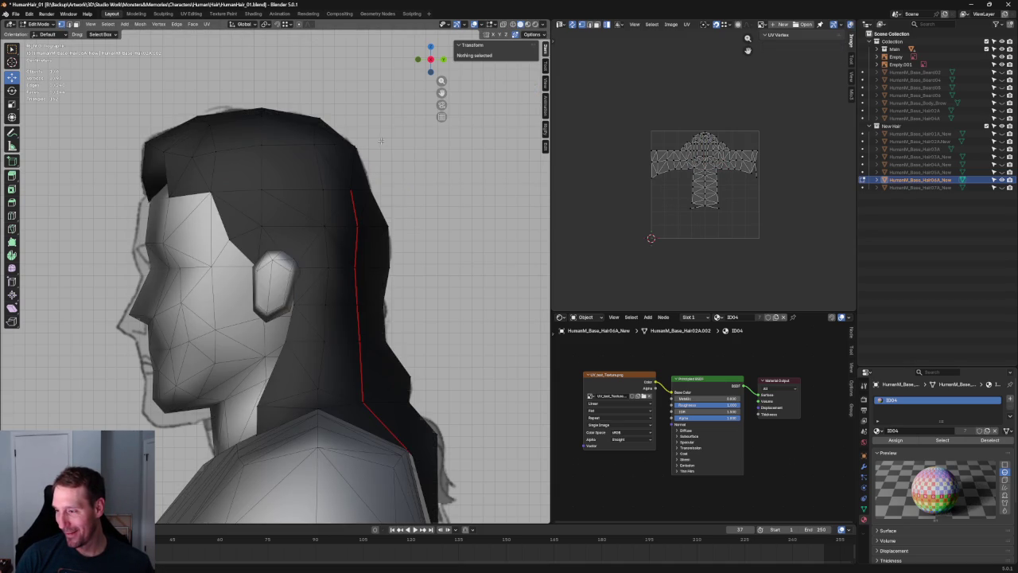
{"action": "key", "text": "alt+z"}
{"action": "left_click", "coordinate": [355, 145]}
{"action": "key", "text": "g"}
{"action": "key", "text": "y"}
{"action": "key", "text": "Escape"}
{"action": "left_click", "coordinate": [395, 193]}
{"action": "key", "text": "alt+z"}
Step: From behind, connect two lower-back hair vertices to add an extra vertex near the shoulder
{"action": "scroll", "coordinate": [381, 130], "scroll_direction": "down", "scroll_amount": 5}
{"action": "scroll", "coordinate": [383, 130], "scroll_direction": "down", "scroll_amount": 2}
{"action": "mouse_move", "coordinate": [385, 129]}
{"action": "middle_mouse_down"}
{"action": "mouse_move", "coordinate": [358, 223]}
{"action": "mouse_move", "coordinate": [298, 220]}
{"action": "mouse_move", "coordinate": [316, 232]}
{"action": "middle_mouse_up"}
{"action": "scroll", "coordinate": [268, 284], "scroll_direction": "up", "scroll_amount": 5}
{"action": "mouse_move", "coordinate": [268, 284]}
{"action": "middle_mouse_down"}
{"action": "mouse_move", "coordinate": [246, 278]}
{"action": "mouse_move", "coordinate": [273, 282]}
{"action": "mouse_move", "coordinate": [200, 291]}
{"action": "mouse_move", "coordinate": [236, 311]}
{"action": "middle_mouse_up"}
{"action": "scroll", "coordinate": [230, 274], "scroll_direction": "down", "scroll_amount": 1}
{"action": "left_click", "coordinate": [239, 317]}
{"action": "left_click", "coordinate": [195, 273]}
{"action": "key", "text": "alt+a"}
{"action": "left_click", "coordinate": [197, 275]}
{"action": "mouse_move", "coordinate": [198, 275]}
{"action": "middle_mouse_down"}
{"action": "mouse_move", "coordinate": [249, 285]}
{"action": "mouse_move", "coordinate": [318, 254]}
{"action": "middle_mouse_up"}
{"action": "key", "text": "alt+a"}
Step: Switch to the right side view of the character
{"action": "scroll", "coordinate": [409, 230], "scroll_direction": "down", "scroll_amount": 5}
{"action": "key", "text": "KP_1"}
{"action": "key", "text": "KP_3"}
{"action": "scroll", "coordinate": [288, 195], "scroll_direction": "down", "scroll_amount": 2}
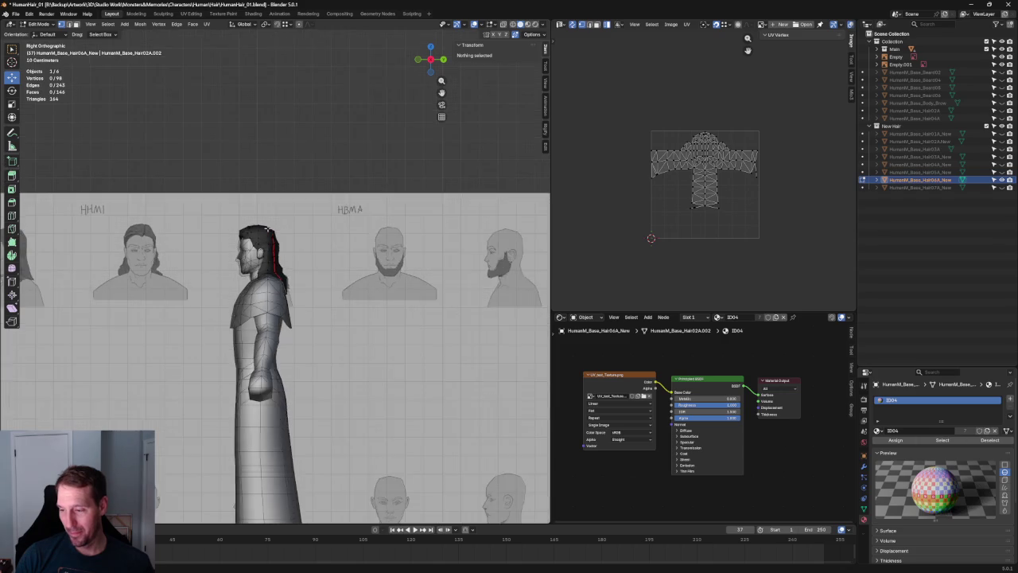
Step: Snip the viewport region around the character's head with Win+Shift+S
{"action": "scroll", "coordinate": [288, 233], "scroll_direction": "up", "scroll_amount": 4}
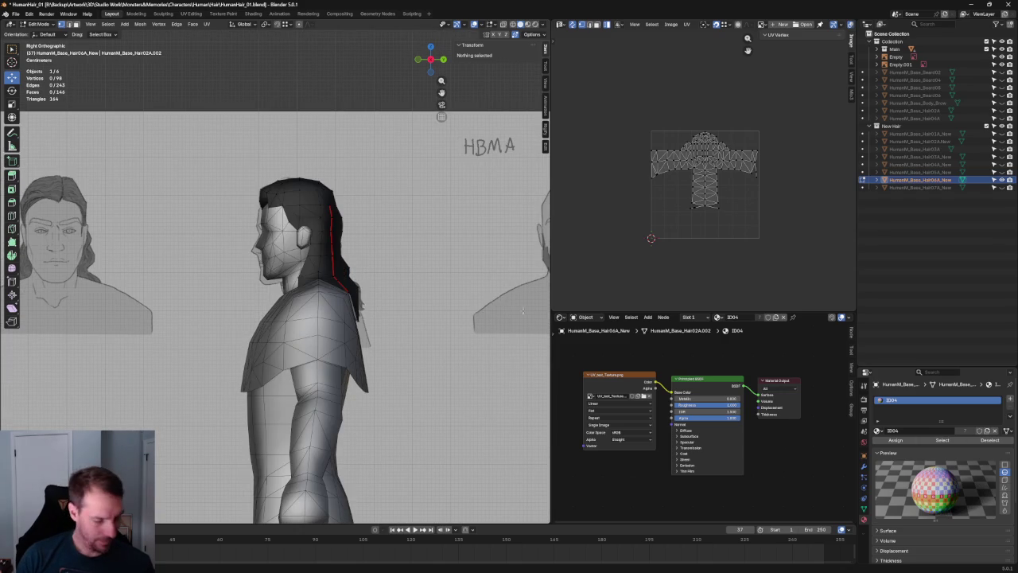
{"action": "key", "text": "super+shift+s"}
{"action": "left_click_drag", "start_coordinate": [438, 157], "coordinate": [159, 359]}
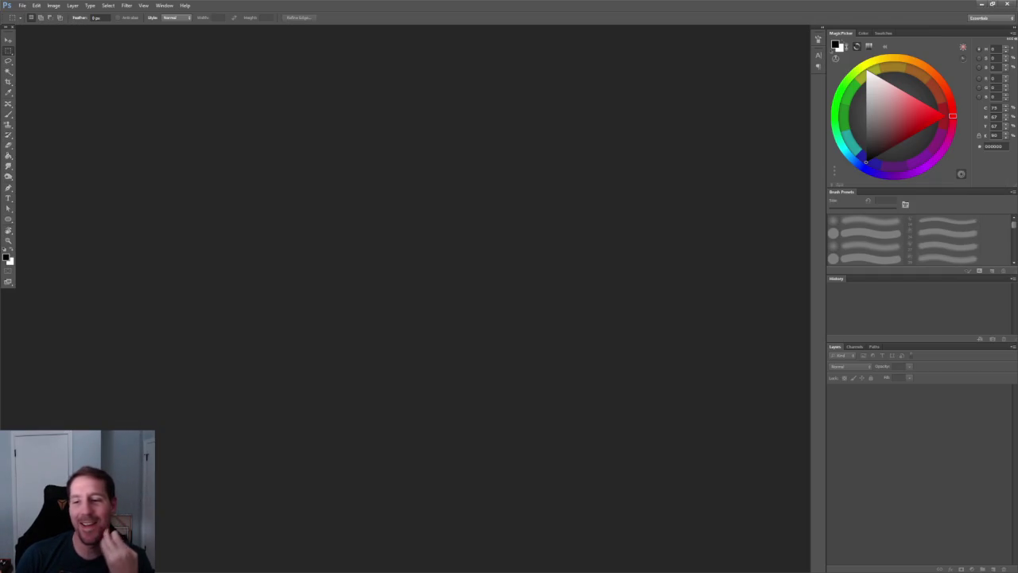
Step: Create blank document Untitled-1, paste the side-view snip, and add an empty layer above it
{"action": "left_click", "coordinate": [22, 6]}
{"action": "left_click", "coordinate": [32, 16]}
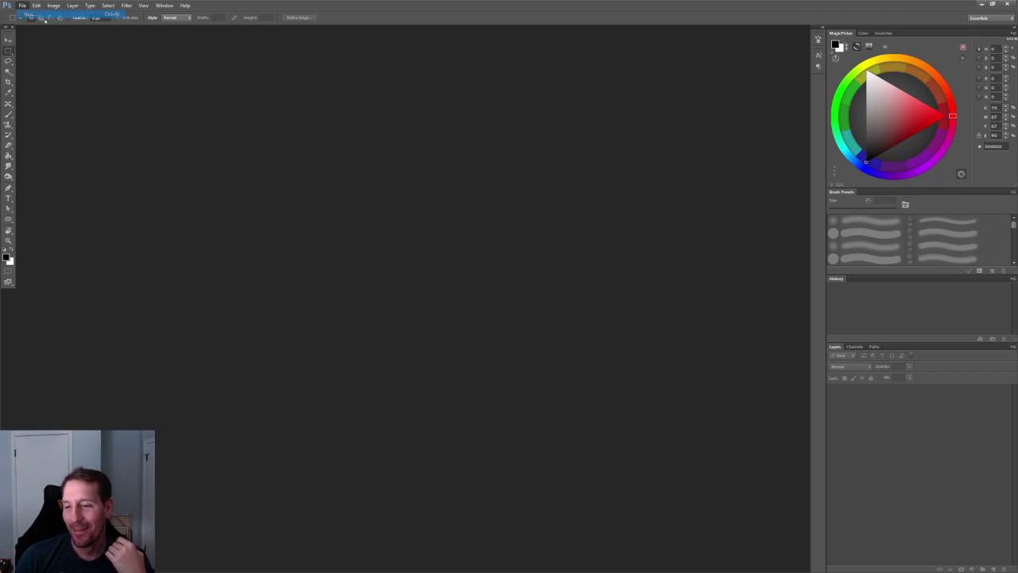
{"action": "left_click", "coordinate": [200, 250]}
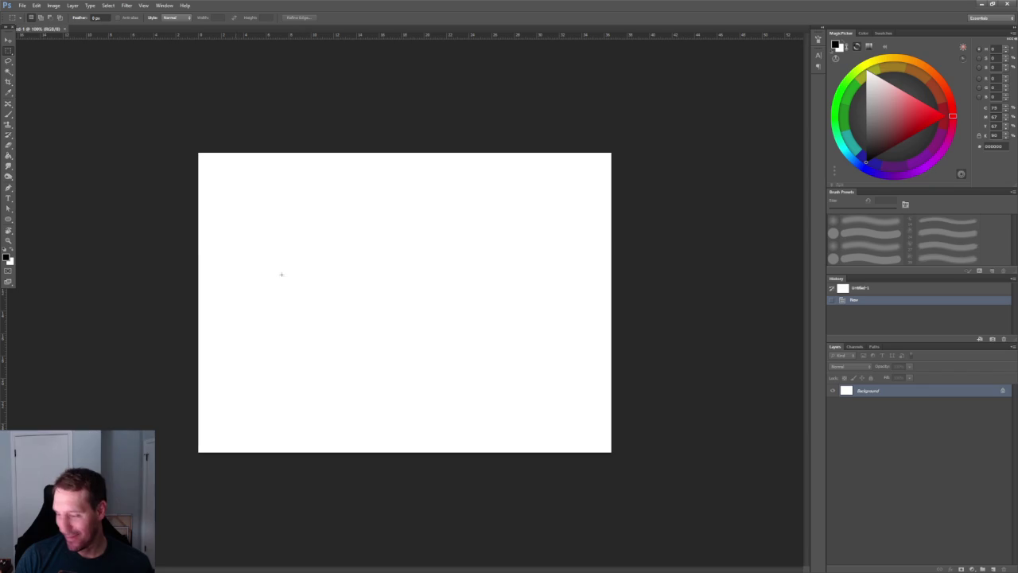
{"action": "key", "text": "ctrl+v"}
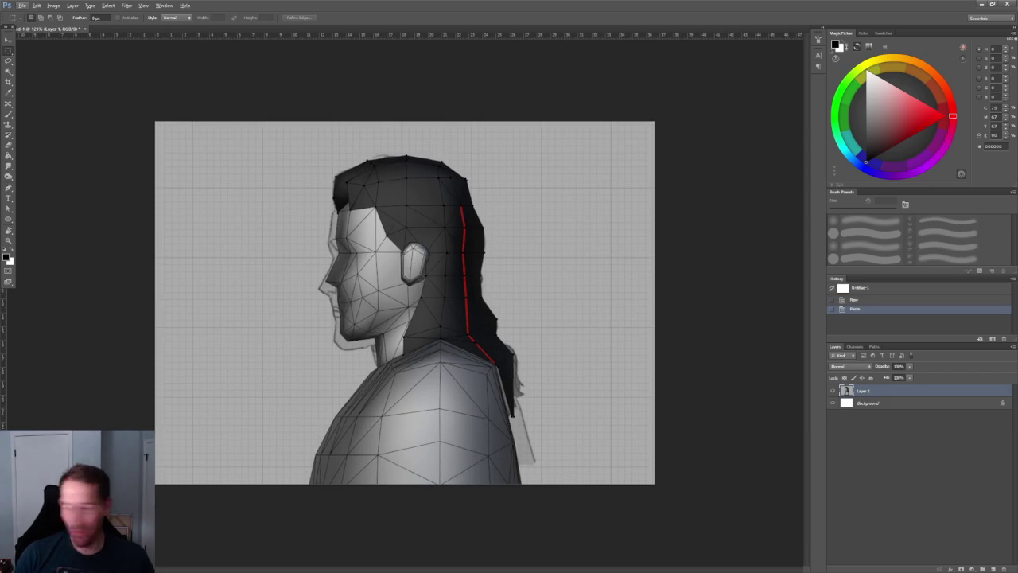
{"action": "left_click", "coordinate": [993, 570]}
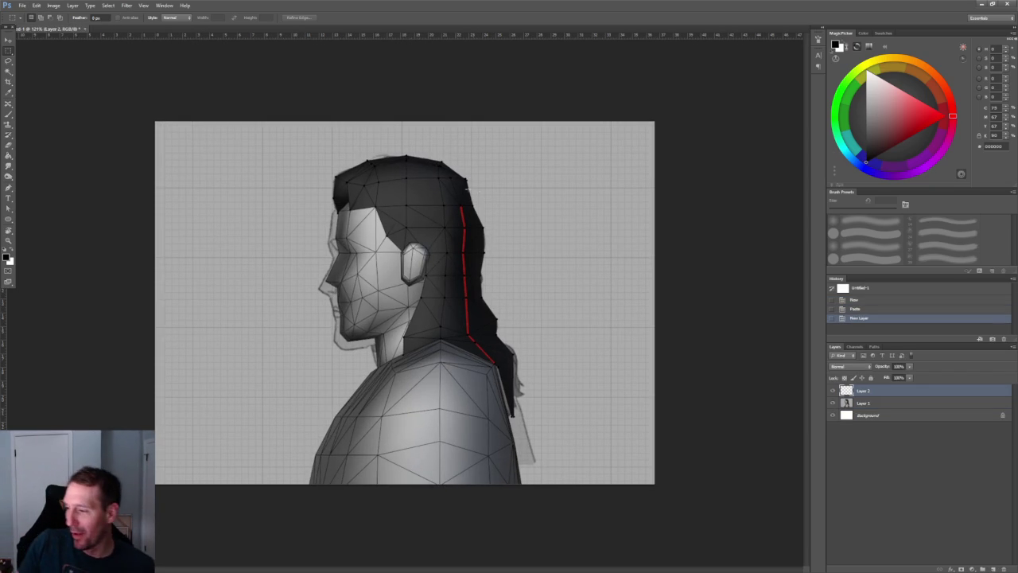
Step: With the Brush, draw a cap outline and brim over the head
{"action": "left_click_drag", "start_coordinate": [493, 208], "coordinate": [279, 221]}
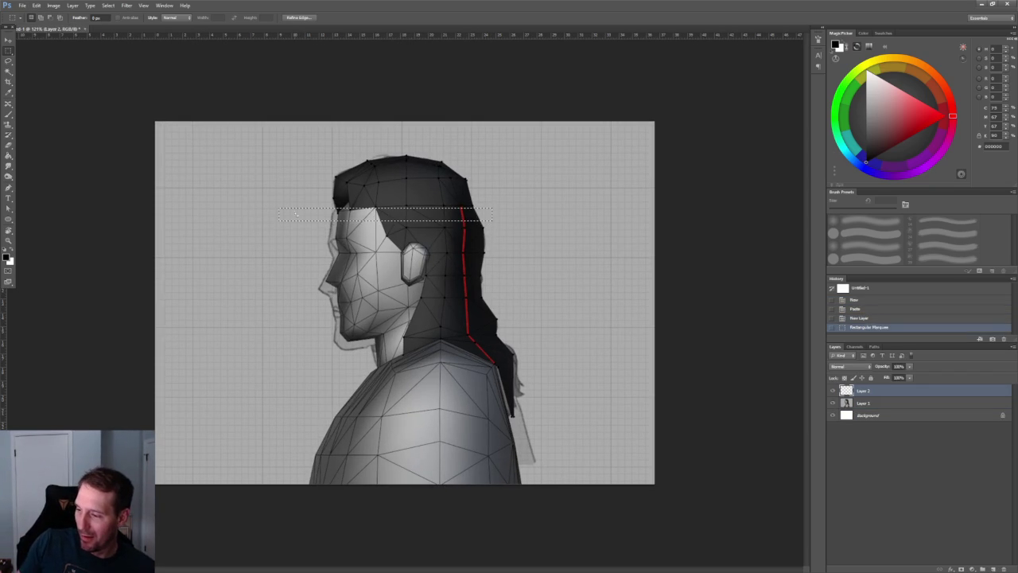
{"action": "key", "text": "ctrl+d"}
{"action": "key", "text": "b"}
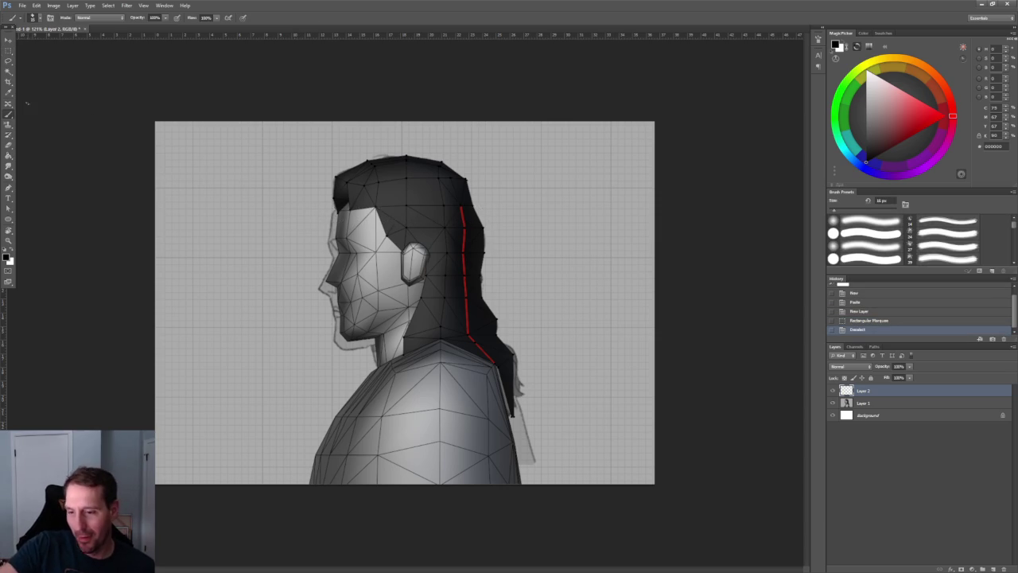
{"action": "left_click_drag", "start_coordinate": [408, 208], "coordinate": [255, 208]}
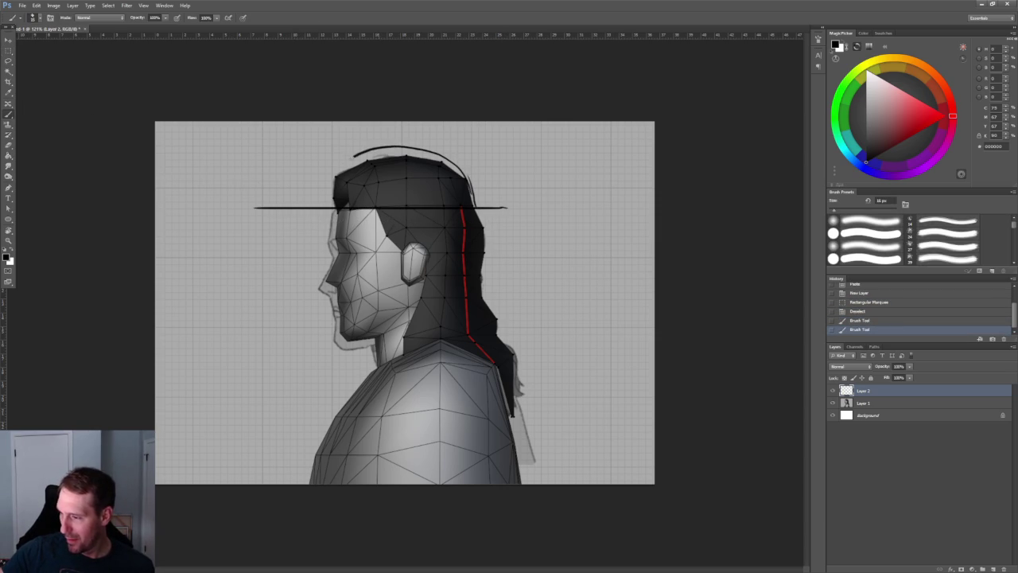
{"action": "mouse_move", "coordinate": [354, 158]}
{"action": "left_mouse_down"}
{"action": "mouse_move", "coordinate": [327, 205]}
{"action": "mouse_move", "coordinate": [404, 147]}
{"action": "left_mouse_up"}
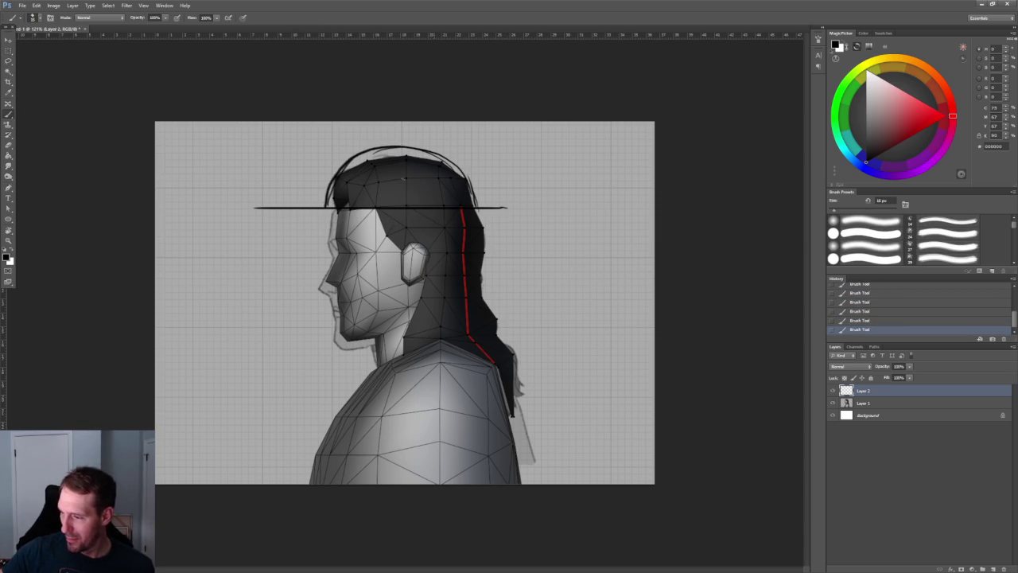
{"action": "left_click_drag", "start_coordinate": [255, 209], "coordinate": [251, 215]}
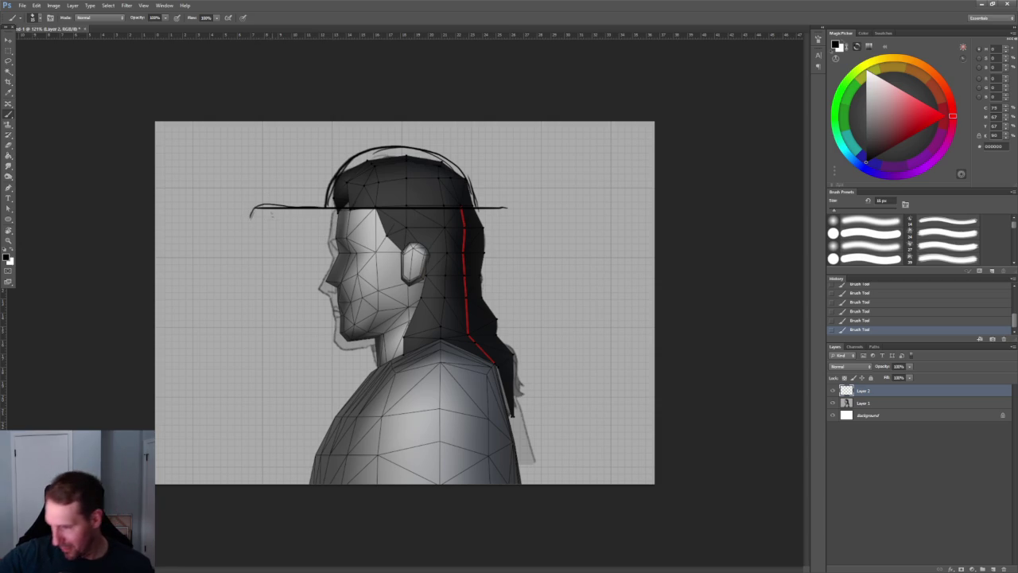
{"action": "mouse_move", "coordinate": [474, 216]}
{"action": "left_mouse_down"}
{"action": "mouse_move", "coordinate": [476, 188]}
{"action": "mouse_move", "coordinate": [481, 204]}
{"action": "left_mouse_up"}
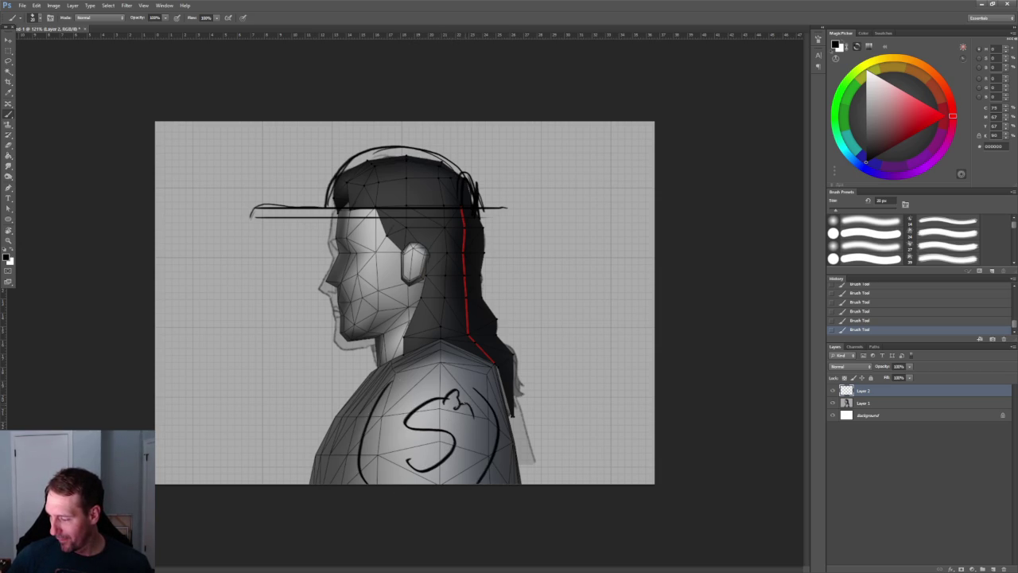
Step: Undo the S logo, draw a 'mom' heart on the shoulder, and mark the brim
{"action": "key", "text": "ctrl+z"}
{"action": "key", "text": "ctrl+z"}
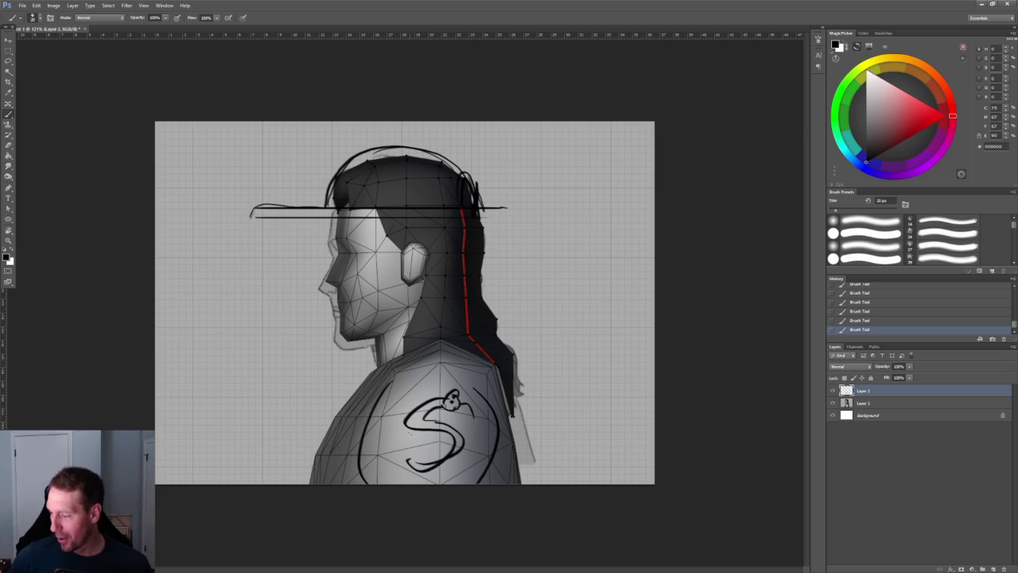
{"action": "key", "text": "ctrl+alt+z"}
{"action": "key", "text": "ctrl+alt+z"}
{"action": "key", "text": "ctrl+alt+z"}
{"action": "key", "text": "ctrl+alt+z"}
{"action": "key", "text": "ctrl+alt+z"}
{"action": "key", "text": "ctrl+alt+z"}
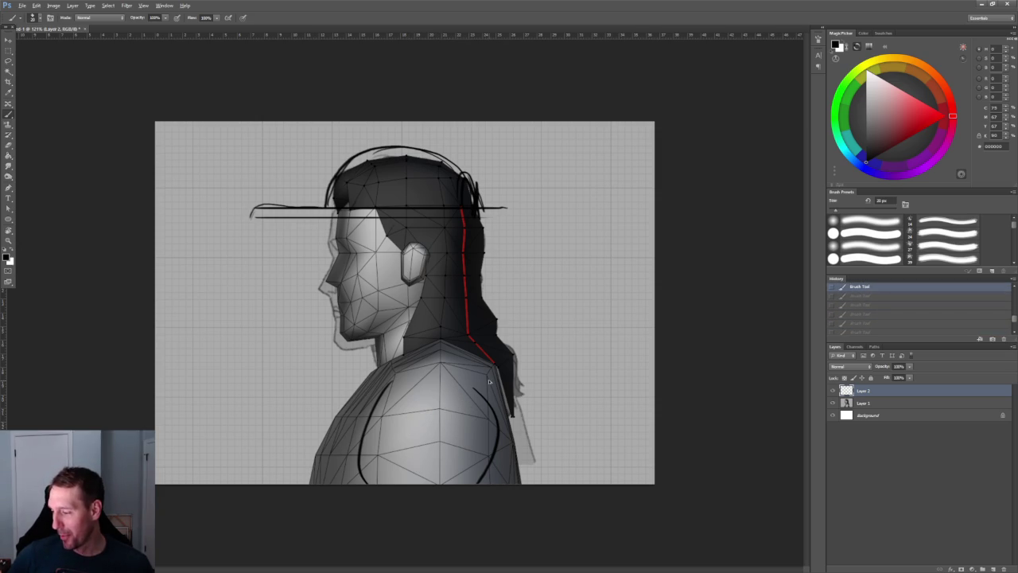
{"action": "left_click_drag", "start_coordinate": [407, 444], "coordinate": [420, 451]}
{"action": "left_click_drag", "start_coordinate": [428, 431], "coordinate": [431, 449]}
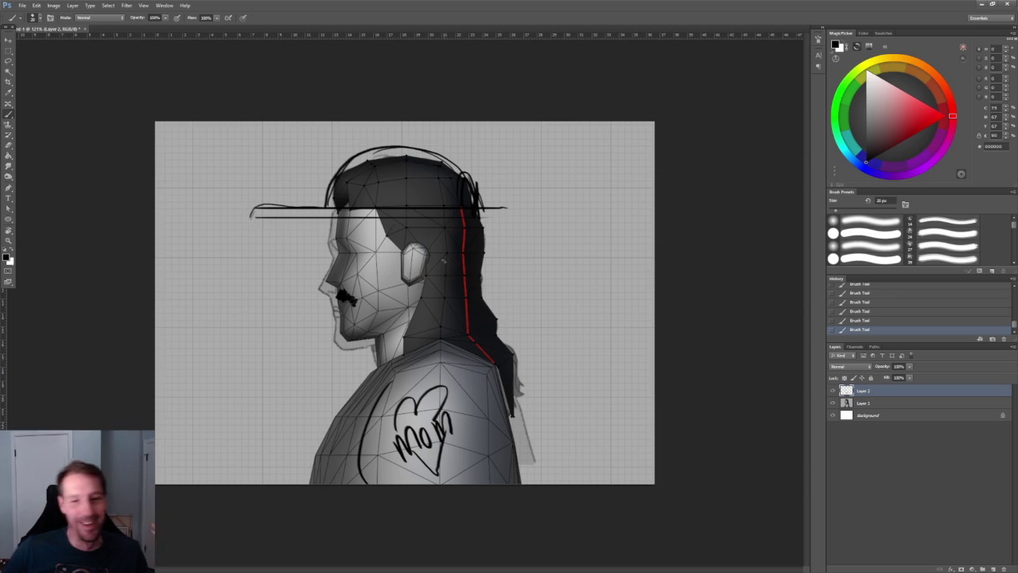
{"action": "left_click_drag", "start_coordinate": [251, 215], "coordinate": [259, 214]}
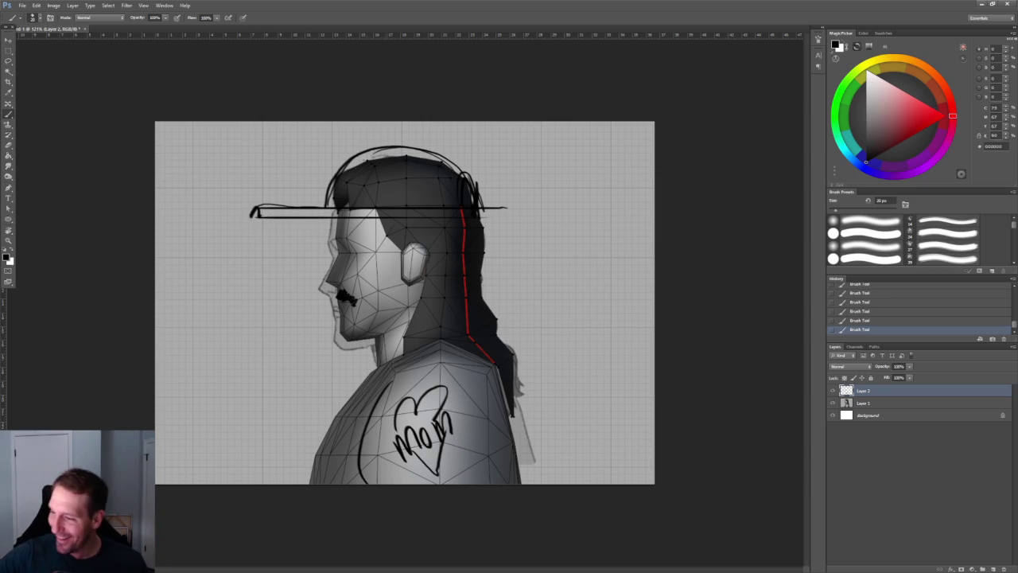
{"action": "mouse_move", "coordinate": [375, 189]}
{"action": "left_mouse_down"}
{"action": "mouse_move", "coordinate": [393, 205]}
{"action": "mouse_move", "coordinate": [457, 187]}
{"action": "left_mouse_up"}
{"action": "key", "text": "ctrl+z"}
Step: Hatch the front hair, thicken the cap brim, and sketch a rough fist at the lower left
{"action": "left_click_drag", "start_coordinate": [339, 182], "coordinate": [361, 185]}
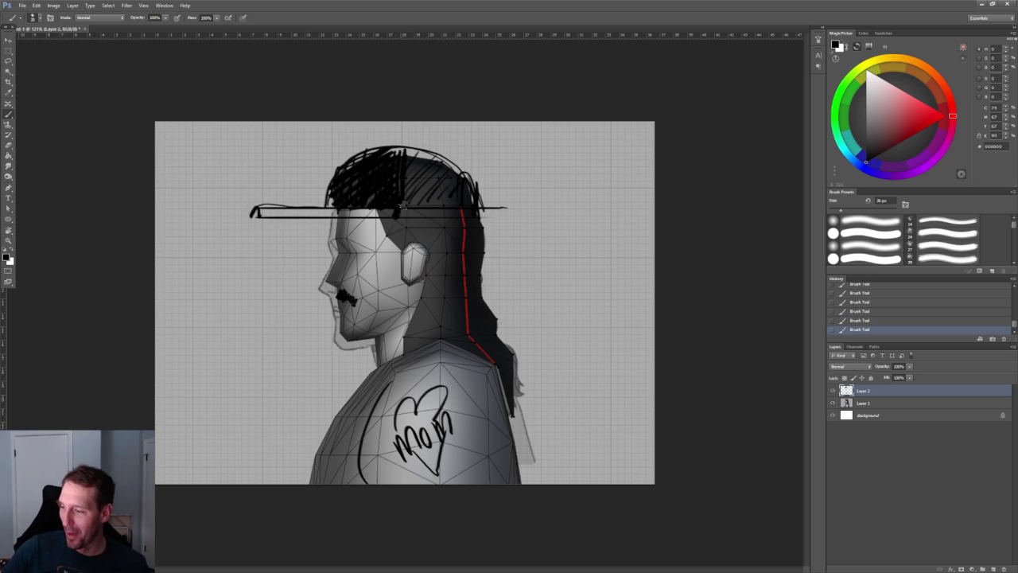
{"action": "left_click_drag", "start_coordinate": [258, 211], "coordinate": [391, 212]}
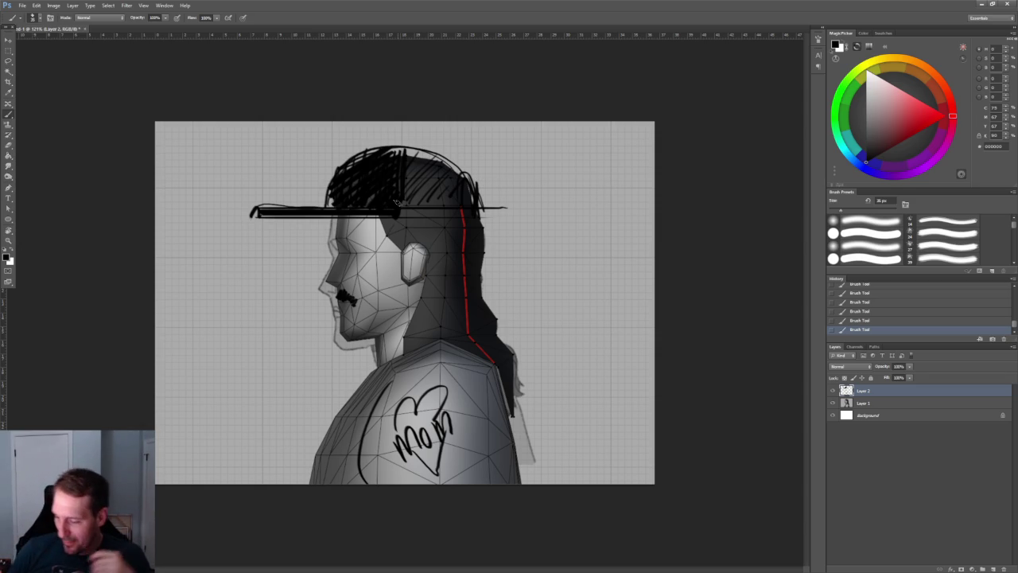
{"action": "left_click_drag", "start_coordinate": [214, 436], "coordinate": [275, 432]}
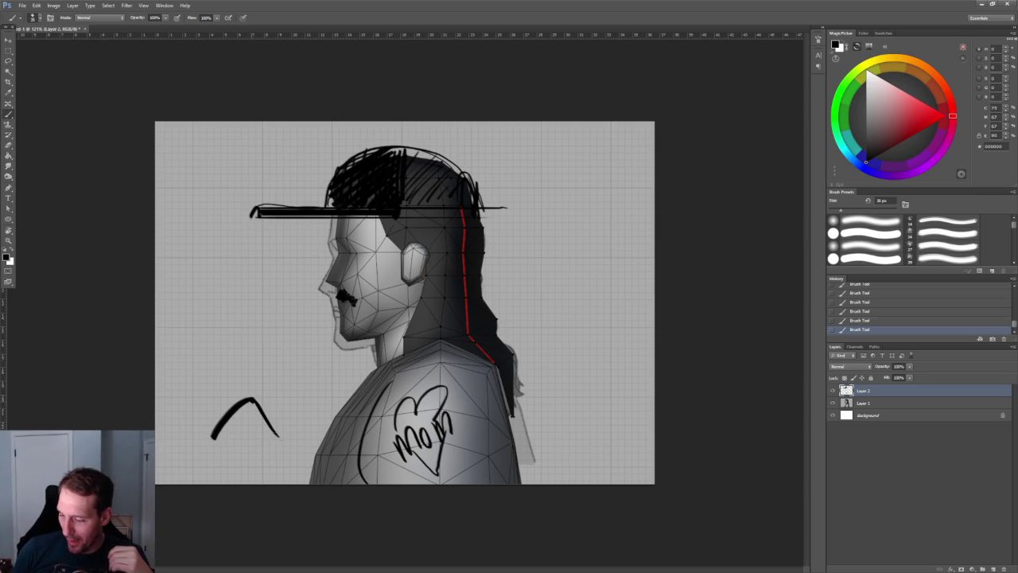
{"action": "mouse_move", "coordinate": [211, 417]}
{"action": "left_mouse_down"}
{"action": "mouse_move", "coordinate": [201, 442]}
{"action": "mouse_move", "coordinate": [230, 475]}
{"action": "left_mouse_up"}
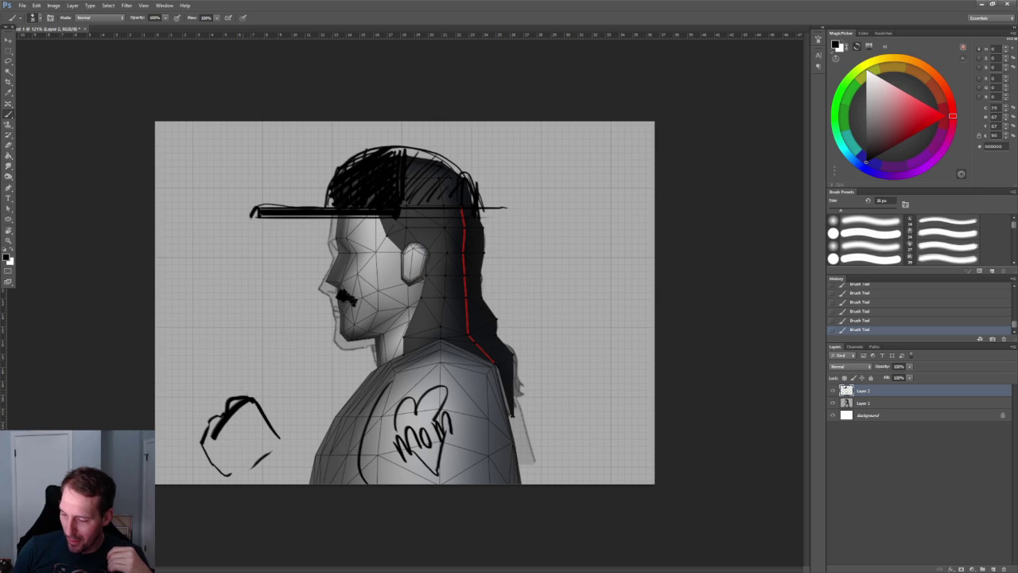
{"action": "left_click_drag", "start_coordinate": [251, 369], "coordinate": [296, 372]}
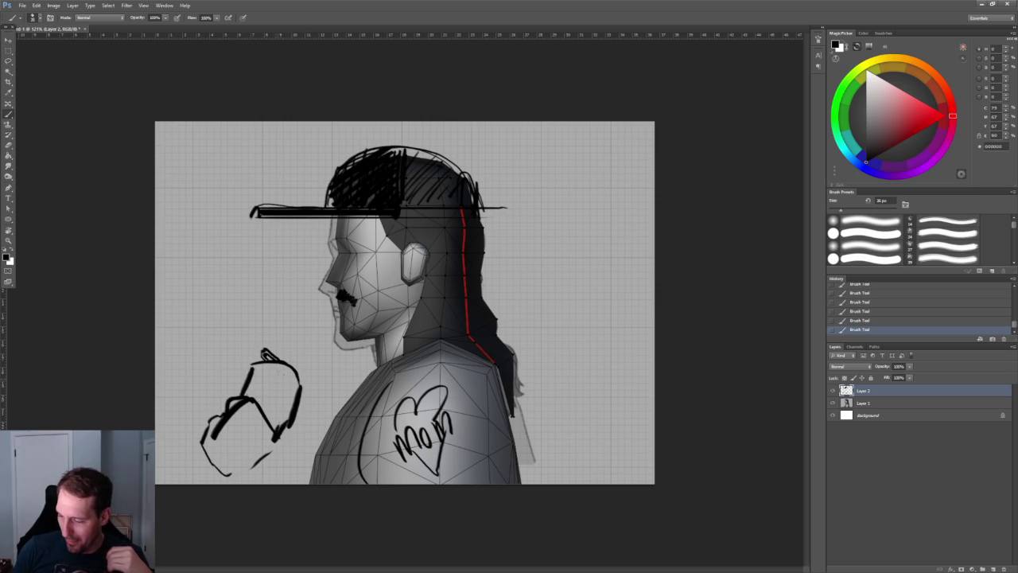
{"action": "left_click_drag", "start_coordinate": [294, 383], "coordinate": [275, 437]}
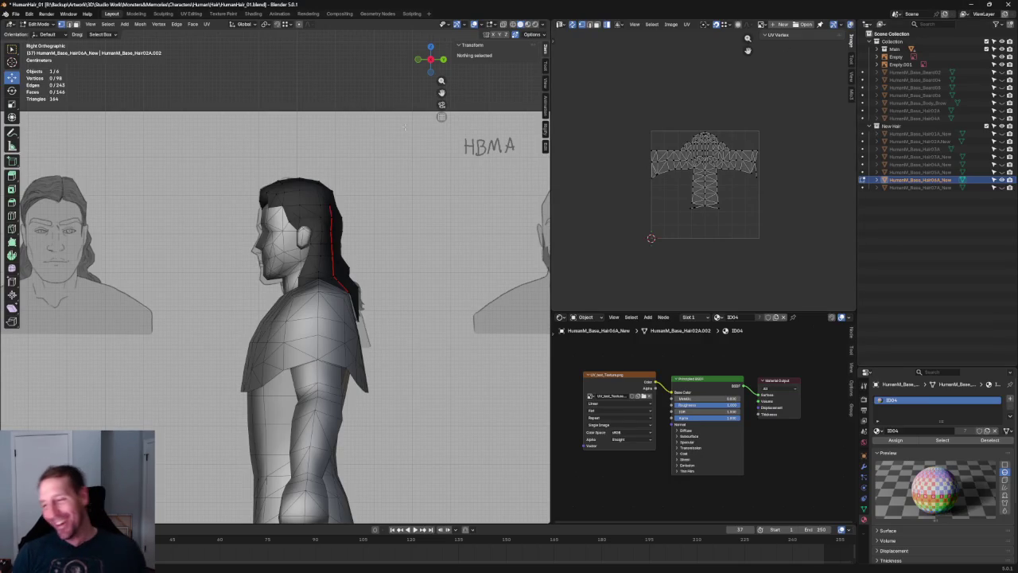
Step: Move a front hairline vertex along the Y axis to raise the hairline
{"action": "scroll", "coordinate": [254, 142], "scroll_direction": "up", "scroll_amount": 2}
{"action": "scroll", "coordinate": [255, 142], "scroll_direction": "up", "scroll_amount": 2}
{"action": "scroll", "coordinate": [254, 142], "scroll_direction": "up", "scroll_amount": 2}
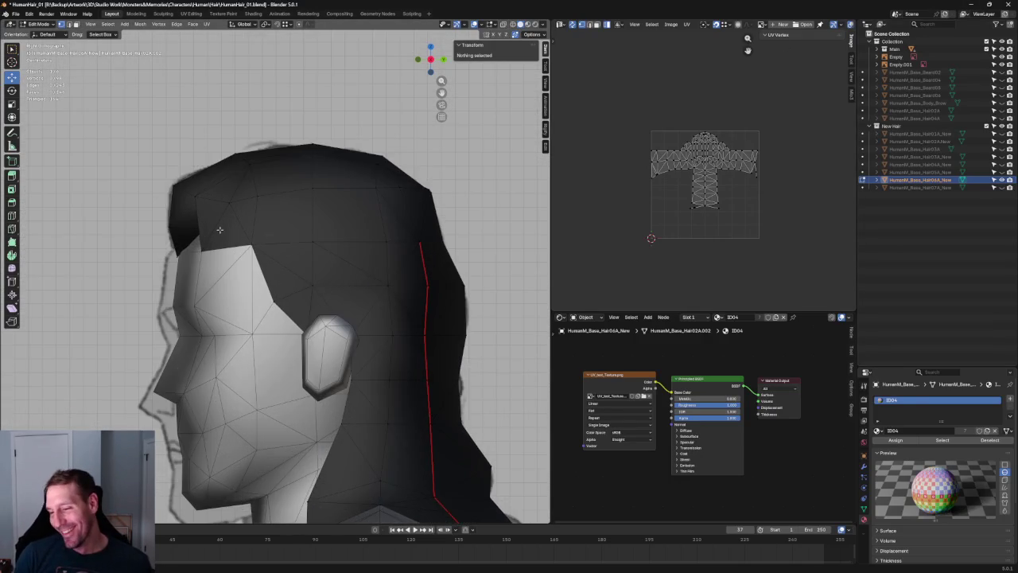
{"action": "scroll", "coordinate": [254, 141], "scroll_direction": "up", "scroll_amount": 2}
{"action": "middle_click_drag", "start_coordinate": [255, 141], "coordinate": [242, 252], "text": "shift"}
{"action": "key", "text": "alt+z"}
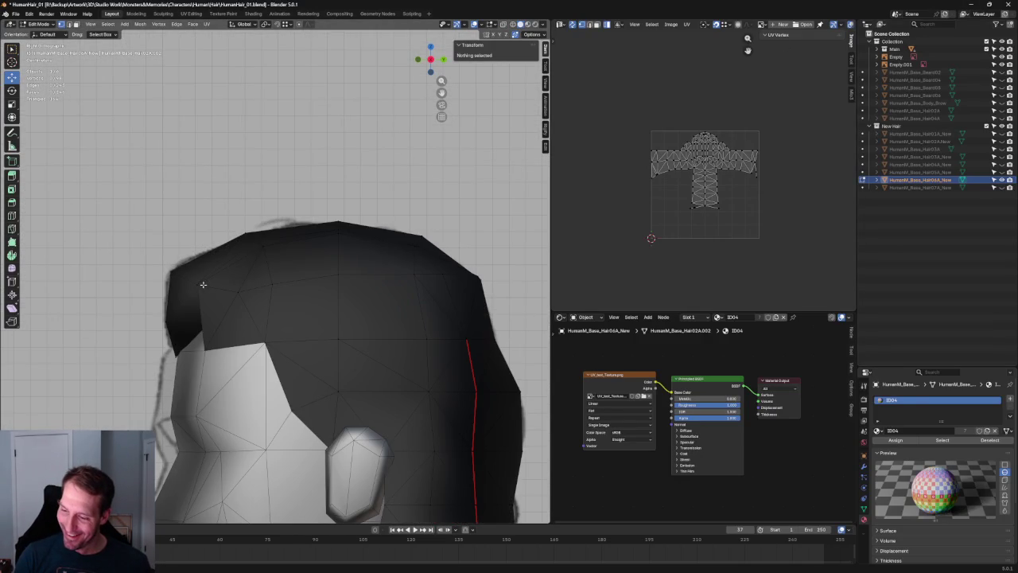
{"action": "left_click", "coordinate": [212, 283]}
{"action": "key", "text": "g"}
{"action": "key", "text": "y"}
{"action": "key", "text": "Escape"}
{"action": "key", "text": "g"}
{"action": "key", "text": "y"}
{"action": "left_click", "coordinate": [218, 289]}
Step: Compare the hair with the front reference sketch in X-ray front view
{"action": "key", "text": "alt+z"}
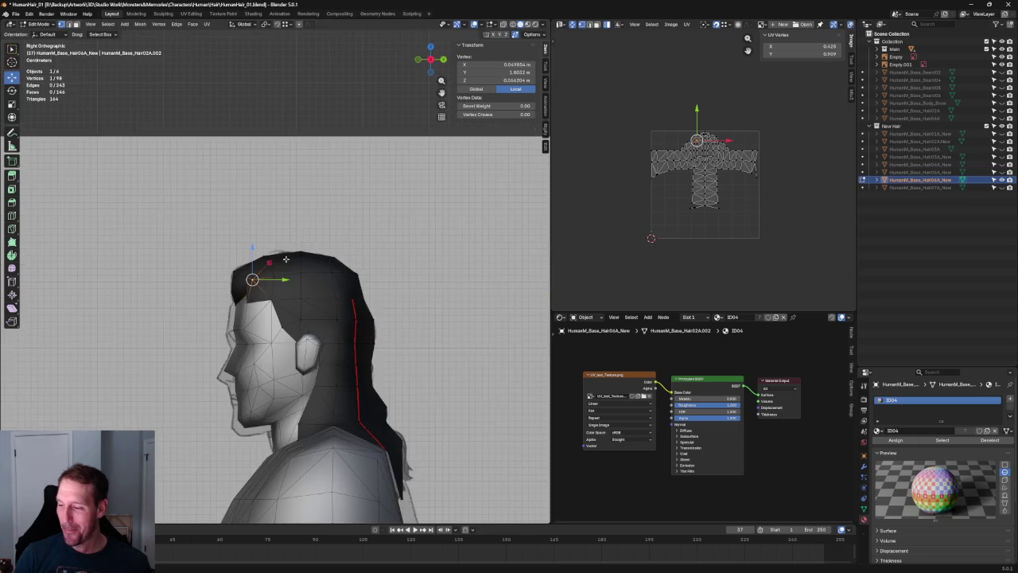
{"action": "key", "text": "alt+z"}
{"action": "key", "text": "alt+z"}
{"action": "key", "text": "alt+z"}
{"action": "key", "text": "KP_3"}
{"action": "scroll", "coordinate": [266, 251], "scroll_direction": "down", "scroll_amount": 3}
{"action": "key", "text": "KP_1"}
{"action": "scroll", "coordinate": [388, 230], "scroll_direction": "up", "scroll_amount": 3}
{"action": "key", "text": "alt+z"}
Step: Shift the crown peak vertices sideways along X to match the sketch
{"action": "left_click_drag", "start_coordinate": [378, 236], "coordinate": [380, 233]}
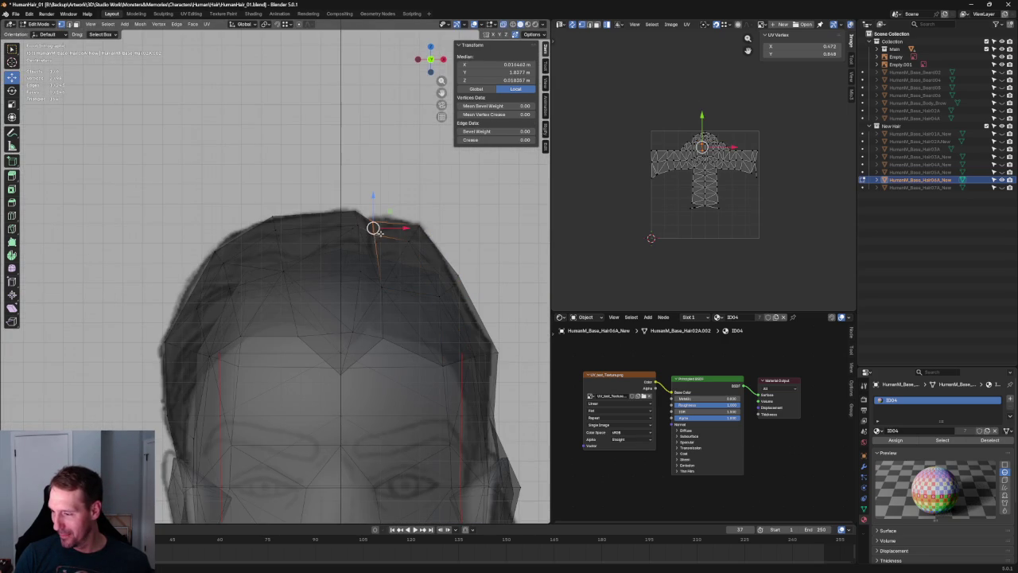
{"action": "left_click", "coordinate": [377, 243], "text": "shift"}
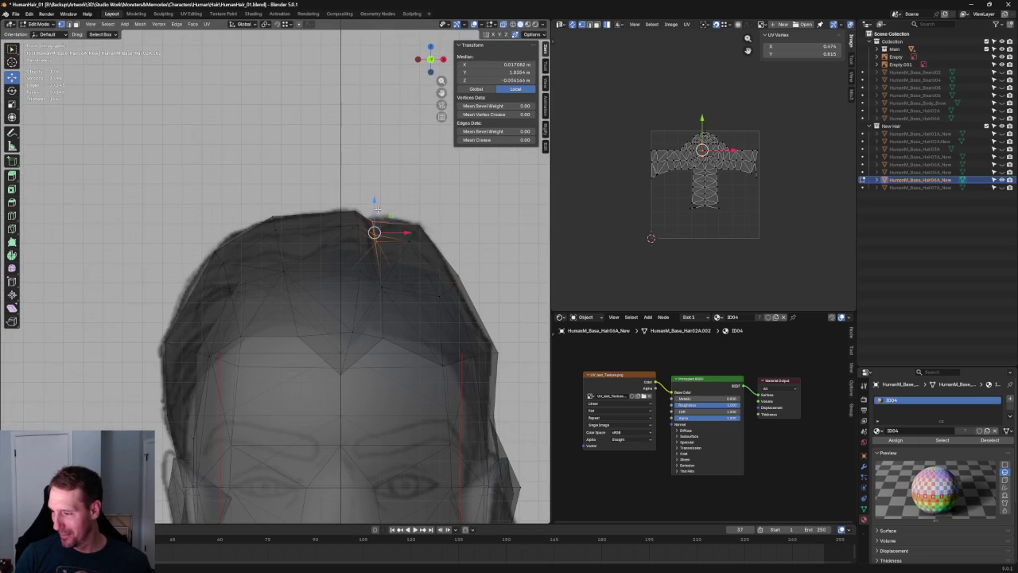
{"action": "key", "text": "alt+z"}
{"action": "key", "text": "g"}
{"action": "key", "text": "x"}
{"action": "left_click", "coordinate": [397, 239]}
Step: Slide another crown vertex sideways along X to follow the crown outline
{"action": "key", "text": "alt+z"}
{"action": "left_click", "coordinate": [355, 220]}
{"action": "key", "text": "alt+z"}
{"action": "key", "text": "g"}
{"action": "key", "text": "Escape"}
{"action": "key", "text": "g"}
{"action": "key", "text": "x"}
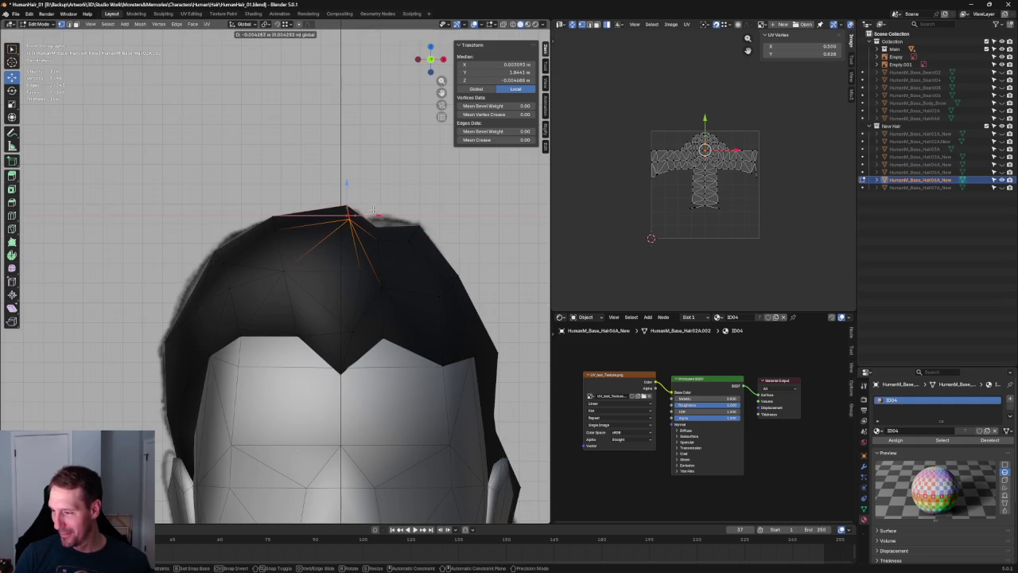
{"action": "left_click", "coordinate": [374, 210]}
Step: Reposition a forehead hairline vertex with a Shift+Y plane-locked move
{"action": "left_click", "coordinate": [372, 262]}
{"action": "key", "text": "g"}
{"action": "key", "text": "x"}
{"action": "key", "text": "Escape"}
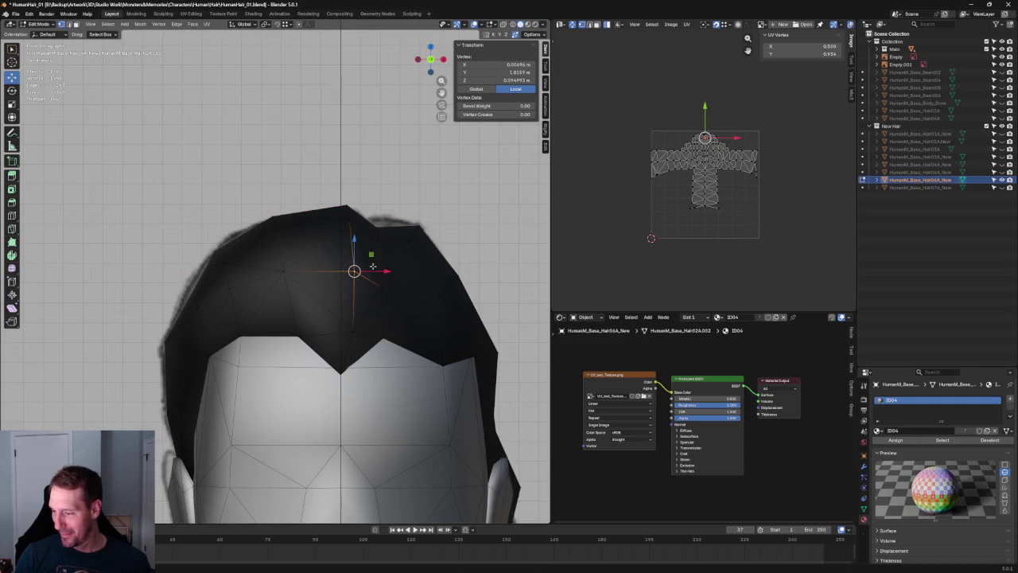
{"action": "key", "text": "alt+z"}
{"action": "left_click", "coordinate": [297, 336]}
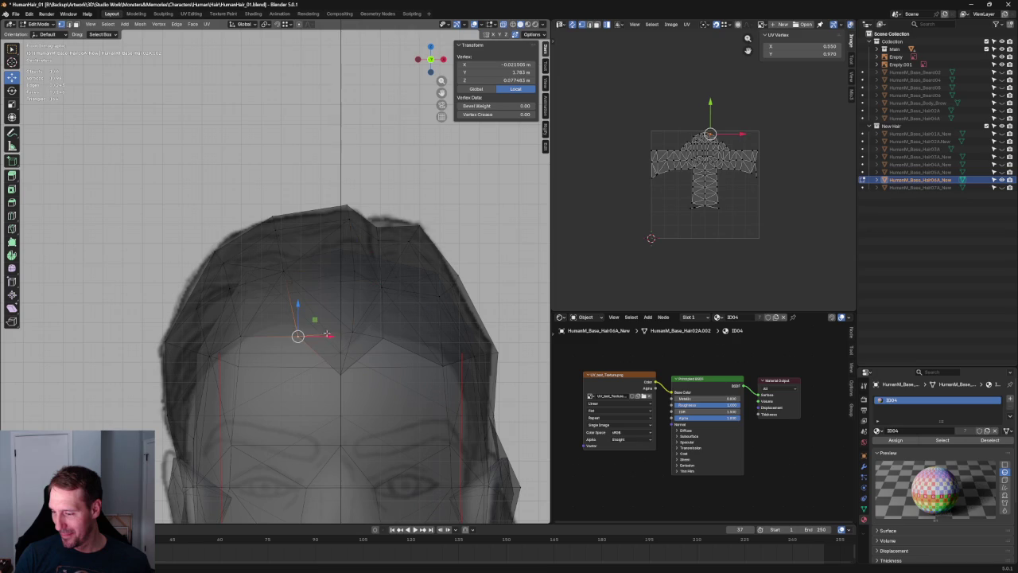
{"action": "key", "text": "g"}
{"action": "key", "text": "shift+y"}
{"action": "left_click", "coordinate": [317, 312]}
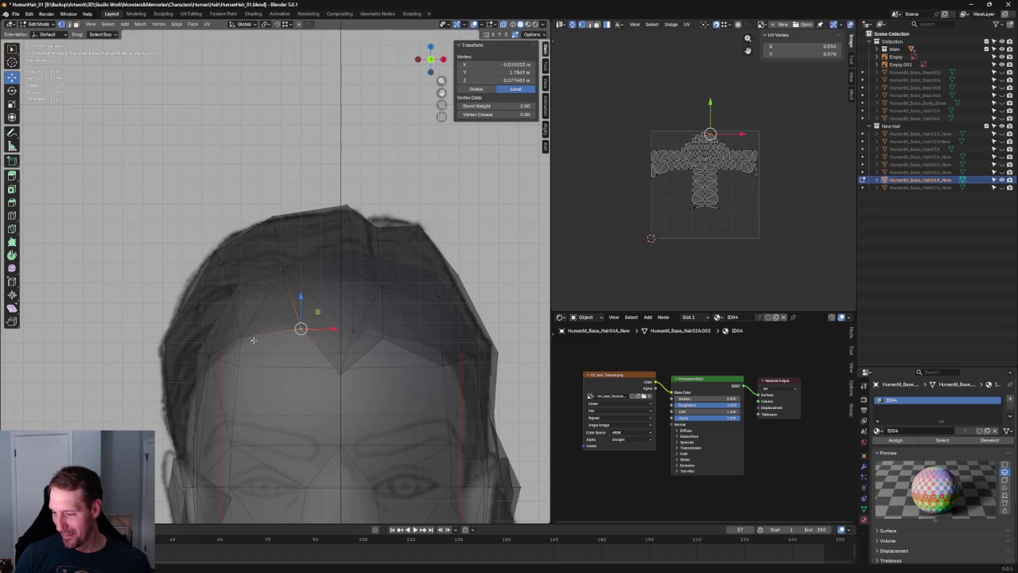
Step: Nudge the forehead hairline vertex front-to-back along the Y axis
{"action": "key", "text": "alt+z"}
{"action": "middle_click_drag", "start_coordinate": [317, 313], "coordinate": [348, 335]}
{"action": "scroll", "coordinate": [348, 334], "scroll_direction": "up", "scroll_amount": 4}
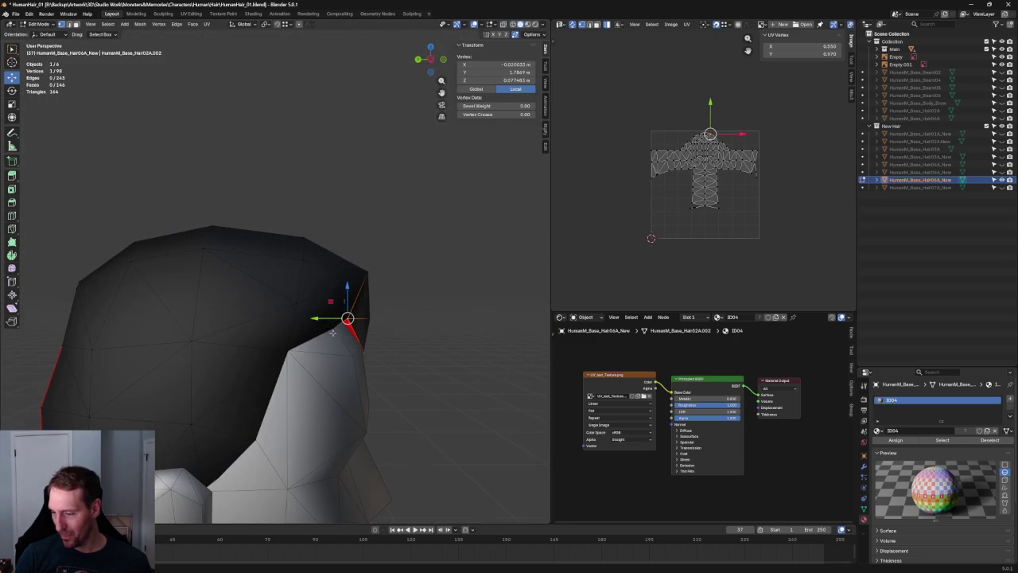
{"action": "key", "text": "g"}
{"action": "key", "text": "y"}
{"action": "left_click", "coordinate": [332, 317]}
{"action": "mouse_move", "coordinate": [333, 317]}
{"action": "middle_mouse_down"}
{"action": "mouse_move", "coordinate": [304, 311]}
{"action": "mouse_move", "coordinate": [240, 344]}
{"action": "mouse_move", "coordinate": [183, 342]}
{"action": "mouse_move", "coordinate": [203, 352]}
{"action": "middle_mouse_up"}
{"action": "key", "text": "KP_3"}
{"action": "key", "text": "alt+a"}
{"action": "key", "text": "alt+z"}
Step: Align a temple hairline vertex along Y with the side reference sketch
{"action": "left_click", "coordinate": [198, 349]}
{"action": "key", "text": "alt+z"}
{"action": "key", "text": "g"}
{"action": "key", "text": "y"}
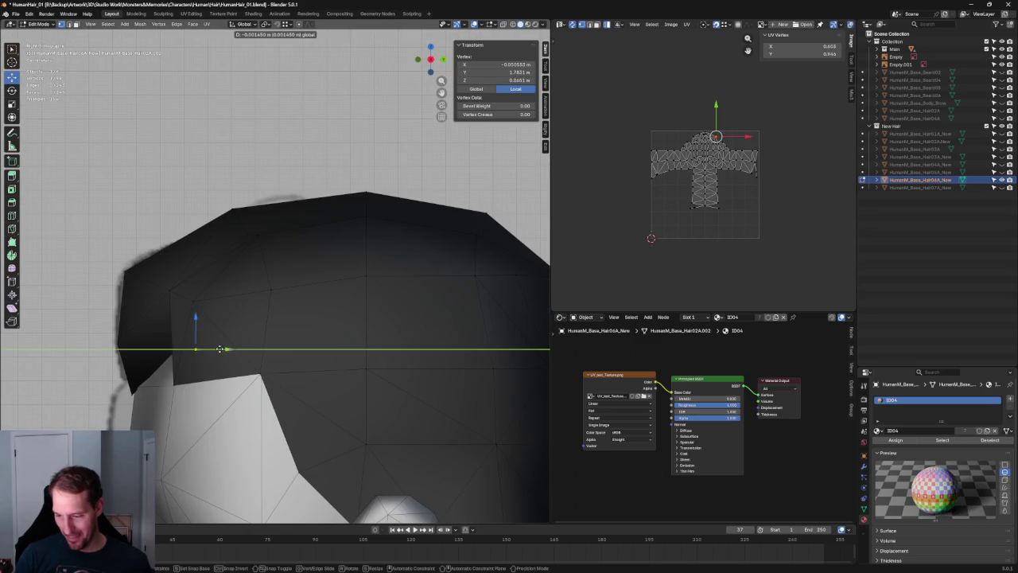
{"action": "key", "text": "alt+z"}
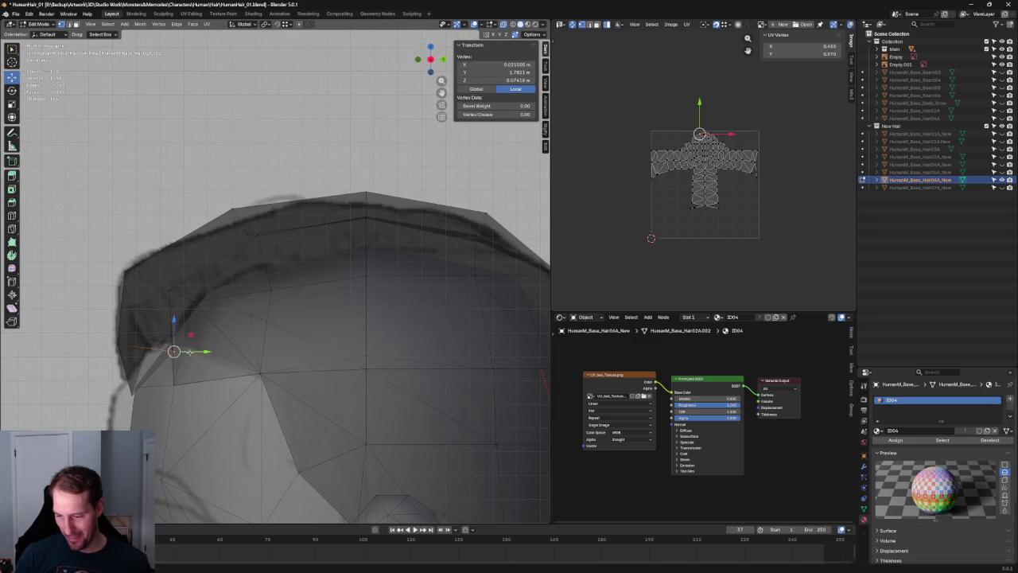
{"action": "key", "text": "alt+z"}
{"action": "left_click", "coordinate": [184, 348]}
{"action": "scroll", "coordinate": [193, 341], "scroll_direction": "down", "scroll_amount": 5}
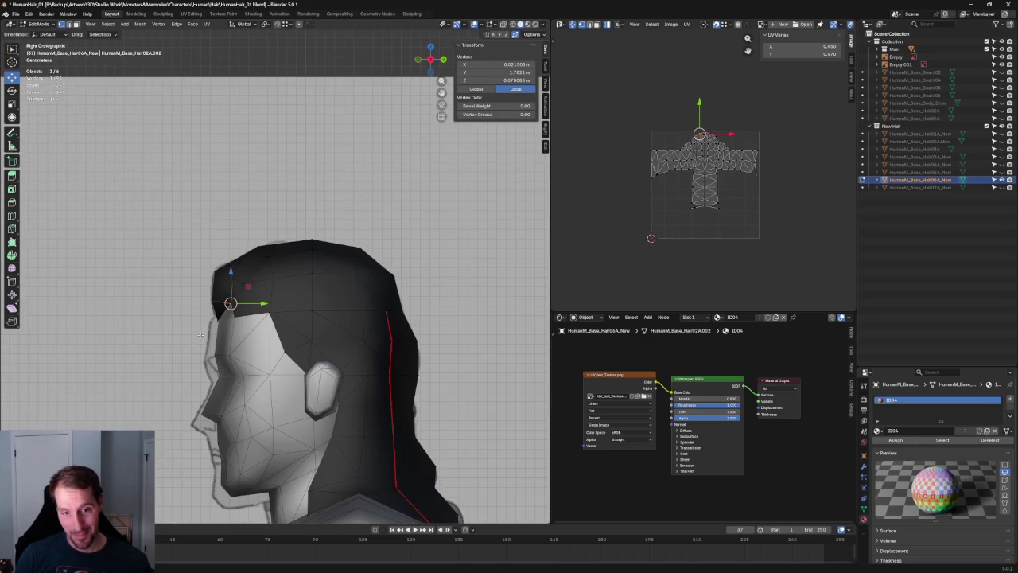
{"action": "key", "text": "KP_1"}
{"action": "scroll", "coordinate": [262, 267], "scroll_direction": "down", "scroll_amount": 3}
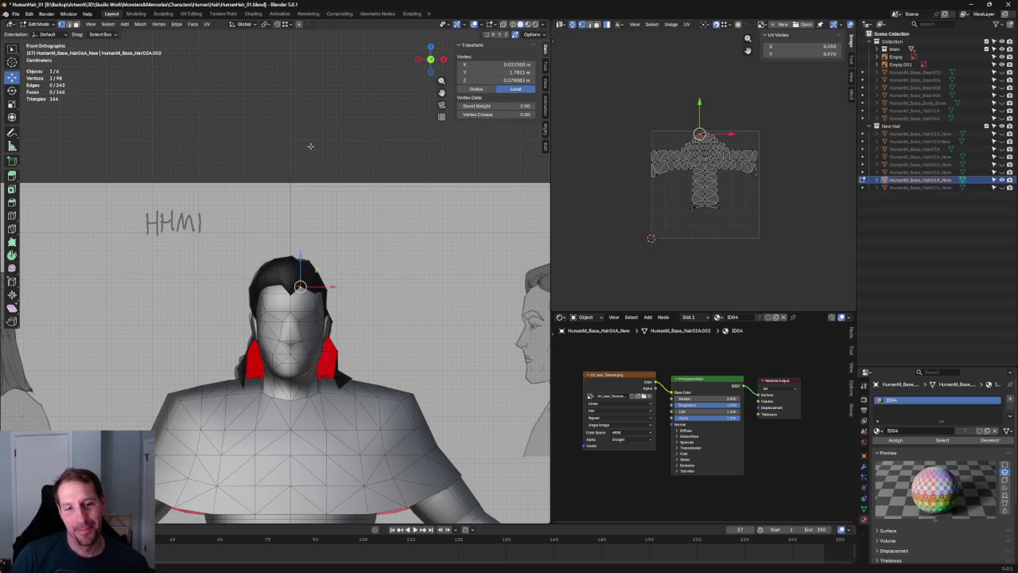
{"action": "scroll", "coordinate": [276, 231], "scroll_direction": "up", "scroll_amount": 1}
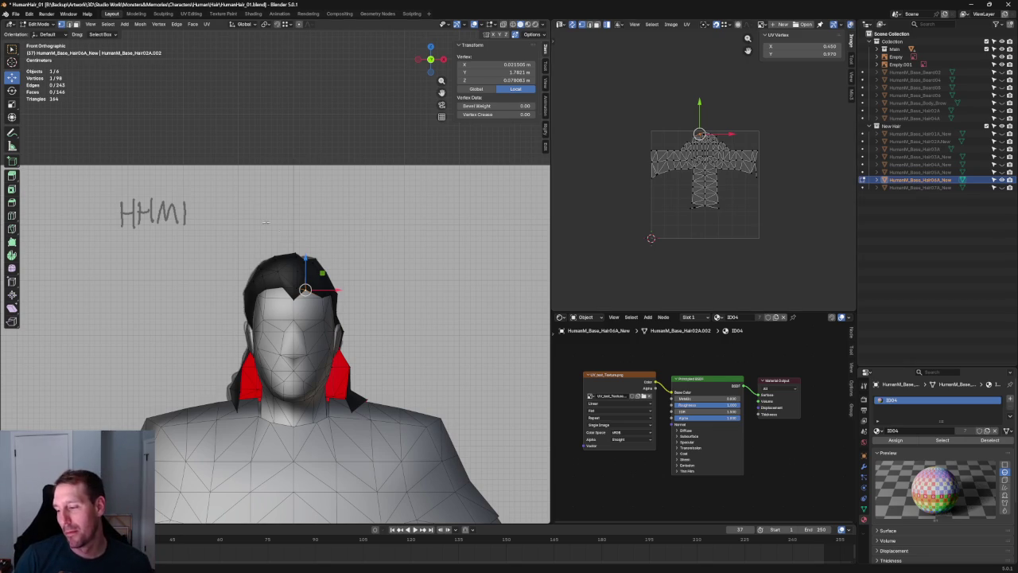
Step: Merge the two front peak vertices into a single widow's-peak vertex
{"action": "scroll", "coordinate": [307, 286], "scroll_direction": "up", "scroll_amount": 6}
{"action": "scroll", "coordinate": [342, 276], "scroll_direction": "up", "scroll_amount": 1}
{"action": "key", "text": "KP_1"}
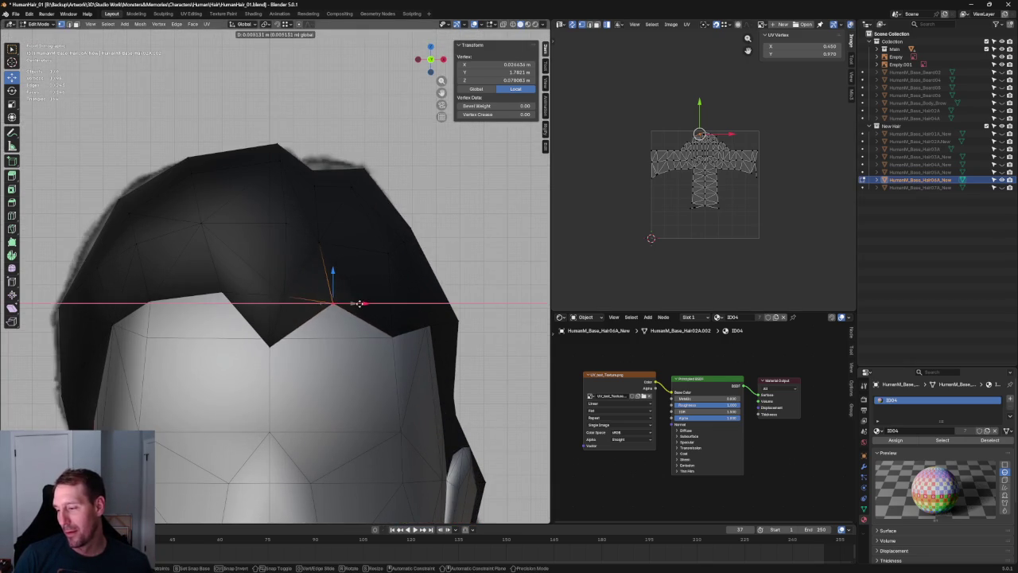
{"action": "key", "text": "alt+z"}
{"action": "key", "text": "alt+z"}
{"action": "scroll", "coordinate": [376, 268], "scroll_direction": "up", "scroll_amount": 3}
{"action": "left_click", "coordinate": [364, 253], "text": "shift"}
{"action": "key", "text": "j"}
{"action": "key", "text": "m"}
{"action": "left_click", "coordinate": [310, 326]}
Step: Move the merged peak vertex to shape the widow's-peak point
{"action": "scroll", "coordinate": [300, 318], "scroll_direction": "down", "scroll_amount": 3}
{"action": "mouse_move", "coordinate": [301, 318]}
{"action": "middle_mouse_down"}
{"action": "mouse_move", "coordinate": [335, 303]}
{"action": "mouse_move", "coordinate": [323, 294]}
{"action": "middle_mouse_up"}
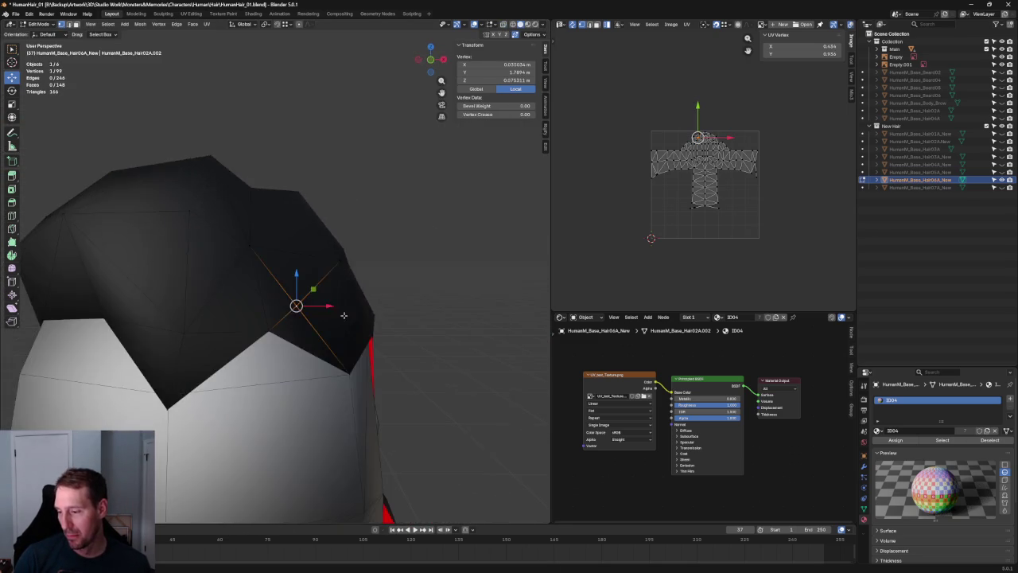
{"action": "key", "text": "KP_1"}
{"action": "key", "text": "alt+z"}
{"action": "key", "text": "g"}
{"action": "left_click", "coordinate": [321, 270]}
{"action": "key", "text": "alt+z"}
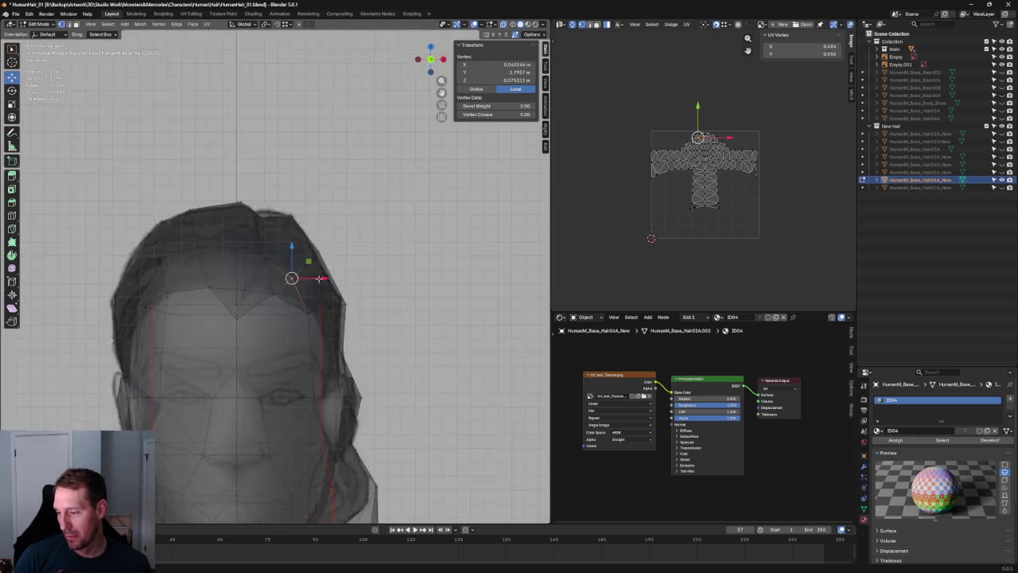
{"action": "scroll", "coordinate": [296, 277], "scroll_direction": "down", "scroll_amount": 5}
{"action": "middle_click_drag", "start_coordinate": [295, 278], "coordinate": [302, 307]}
{"action": "key", "text": "KP_3"}
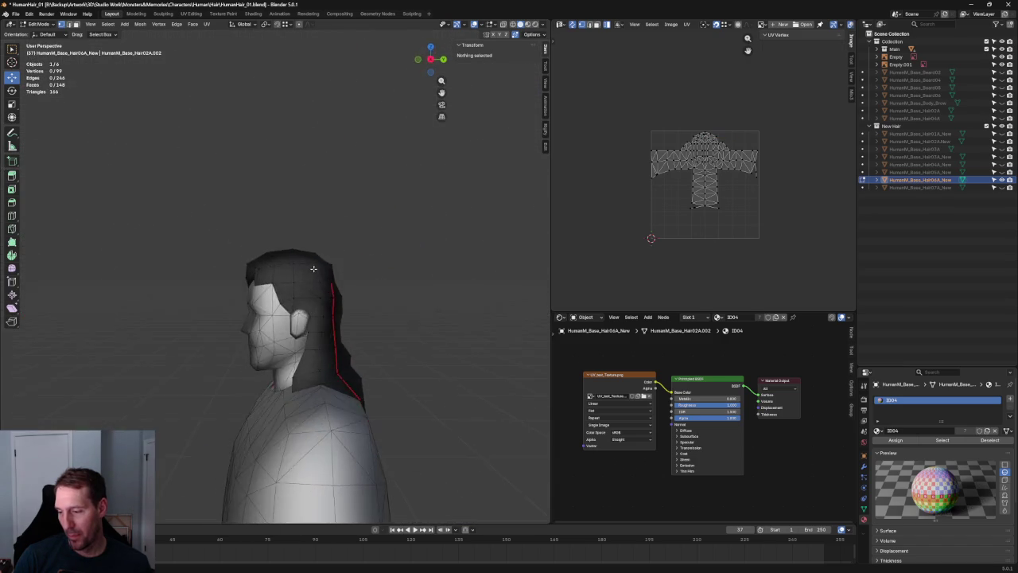
{"action": "scroll", "coordinate": [249, 288], "scroll_direction": "up", "scroll_amount": 3}
Step: Slide a front temple vertex along Y in side view to match the sketch
{"action": "key", "text": "KP_1"}
{"action": "scroll", "coordinate": [250, 288], "scroll_direction": "up", "scroll_amount": 2}
{"action": "key", "text": "KP_3"}
{"action": "scroll", "coordinate": [187, 286], "scroll_direction": "up", "scroll_amount": 1}
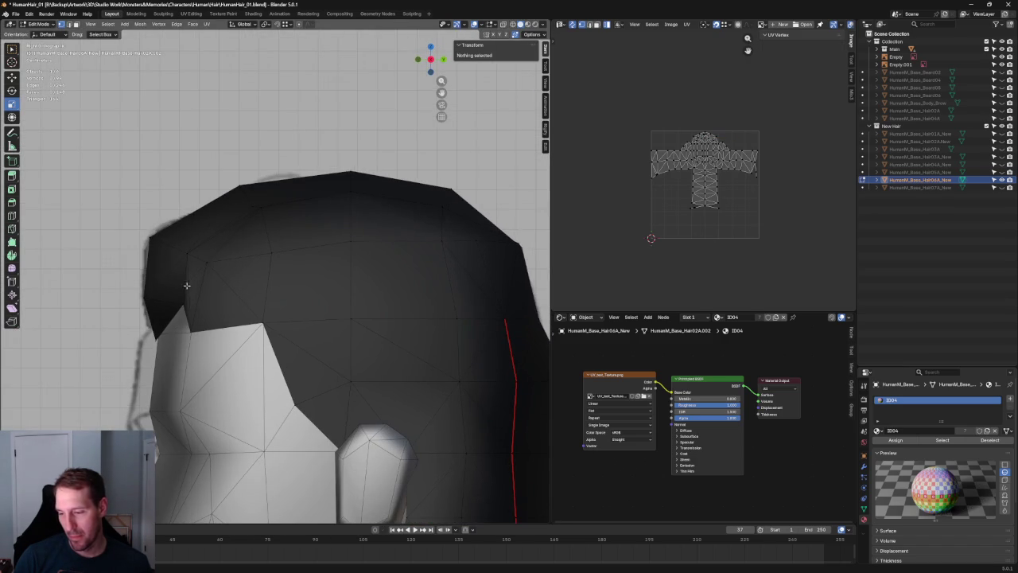
{"action": "left_click", "coordinate": [190, 278]}
{"action": "key", "text": "g"}
{"action": "key", "text": "y"}
{"action": "key", "text": "Escape"}
{"action": "key", "text": "g"}
{"action": "key", "text": "y"}
{"action": "left_click", "coordinate": [212, 280]}
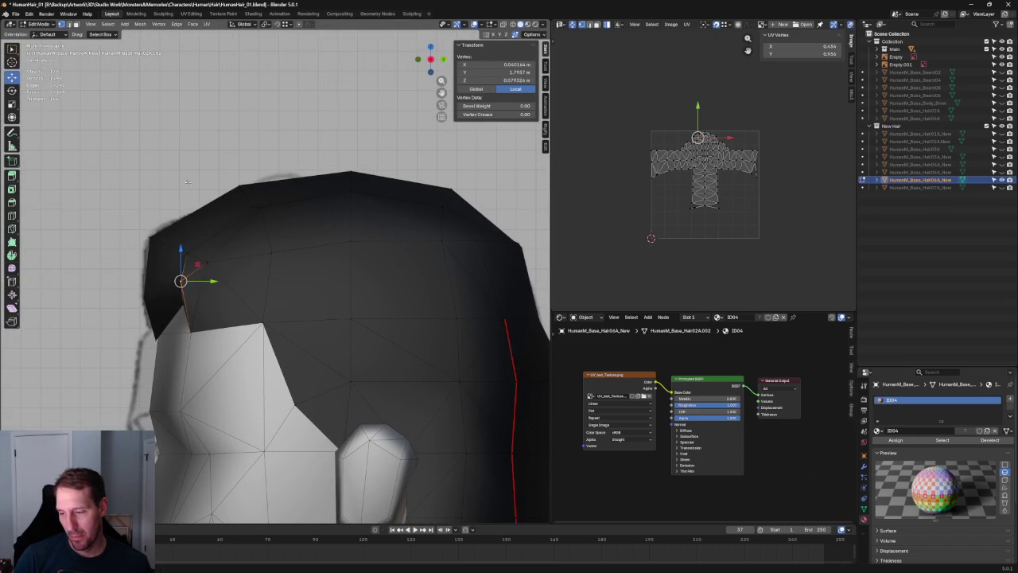
{"action": "key", "text": "alt+a"}
Step: Try an X-axis move on the hairline vertex above the temple, then cancel it
{"action": "scroll", "coordinate": [212, 279], "scroll_direction": "down", "scroll_amount": 4}
{"action": "mouse_move", "coordinate": [213, 280]}
{"action": "middle_mouse_down"}
{"action": "mouse_move", "coordinate": [359, 250]}
{"action": "mouse_move", "coordinate": [338, 295]}
{"action": "middle_mouse_up"}
{"action": "key", "text": "KP_1"}
{"action": "scroll", "coordinate": [335, 299], "scroll_direction": "up", "scroll_amount": 4}
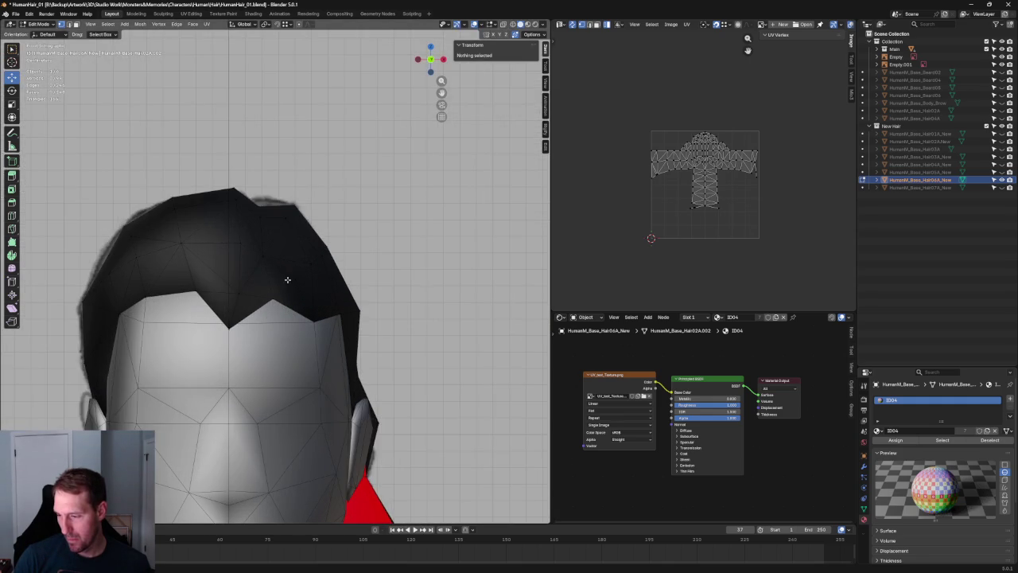
{"action": "left_click", "coordinate": [290, 278]}
{"action": "key", "text": "g"}
{"action": "key", "text": "x"}
{"action": "key", "text": "Escape"}
{"action": "key", "text": "alt+a"}
Step: Test an X-axis move on an upper hair vertex against the sketch, cancelling it
{"action": "key", "text": "alt+z"}
{"action": "scroll", "coordinate": [325, 262], "scroll_direction": "up", "scroll_amount": 2}
{"action": "key", "text": "alt+z"}
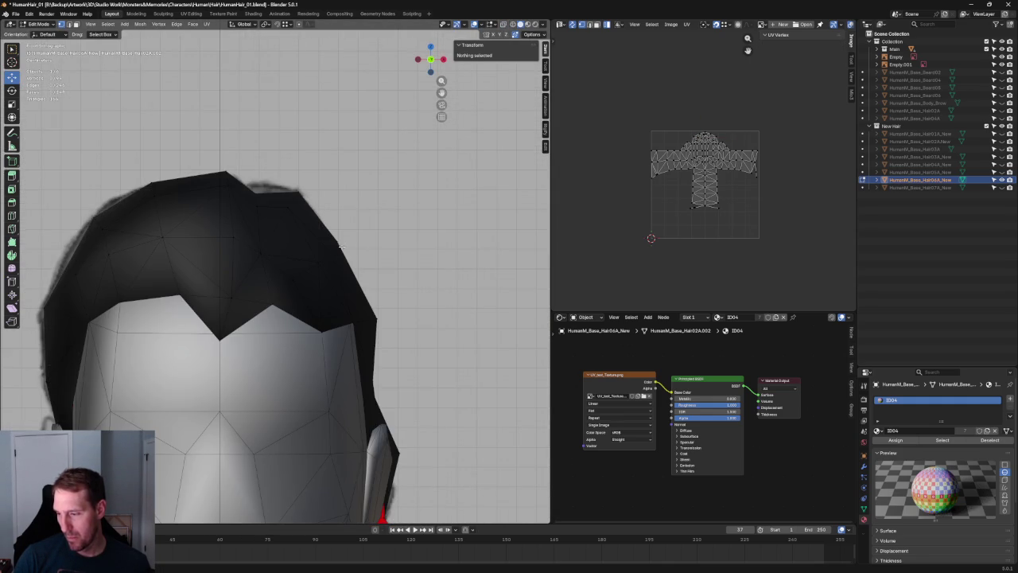
{"action": "left_click", "coordinate": [326, 252]}
{"action": "key", "text": "g"}
{"action": "key", "text": "x"}
{"action": "key", "text": "Escape"}
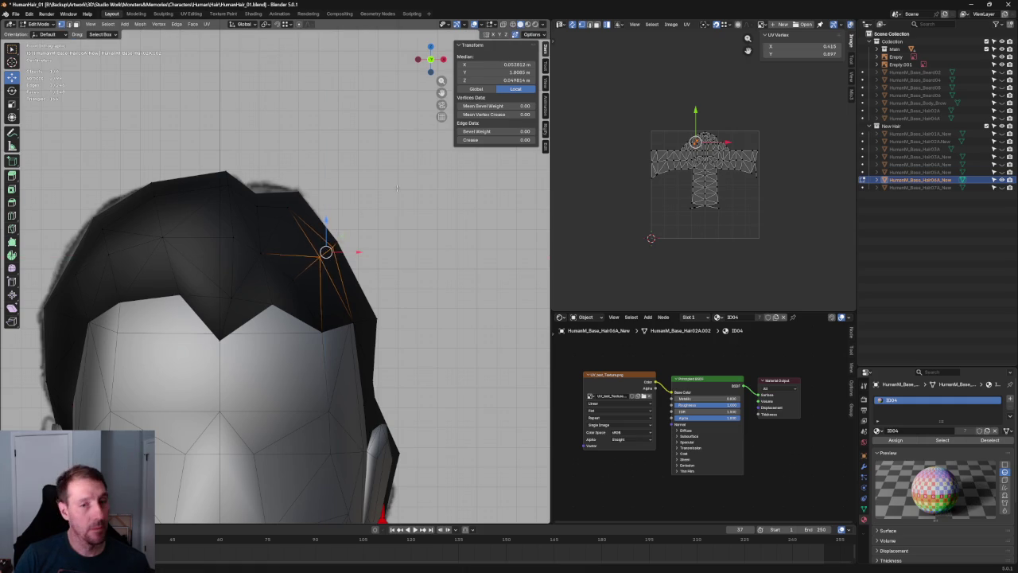
{"action": "key", "text": "alt+a"}
{"action": "scroll", "coordinate": [362, 256], "scroll_direction": "down", "scroll_amount": 3}
{"action": "key", "text": "alt+z"}
{"action": "key", "text": "alt+z"}
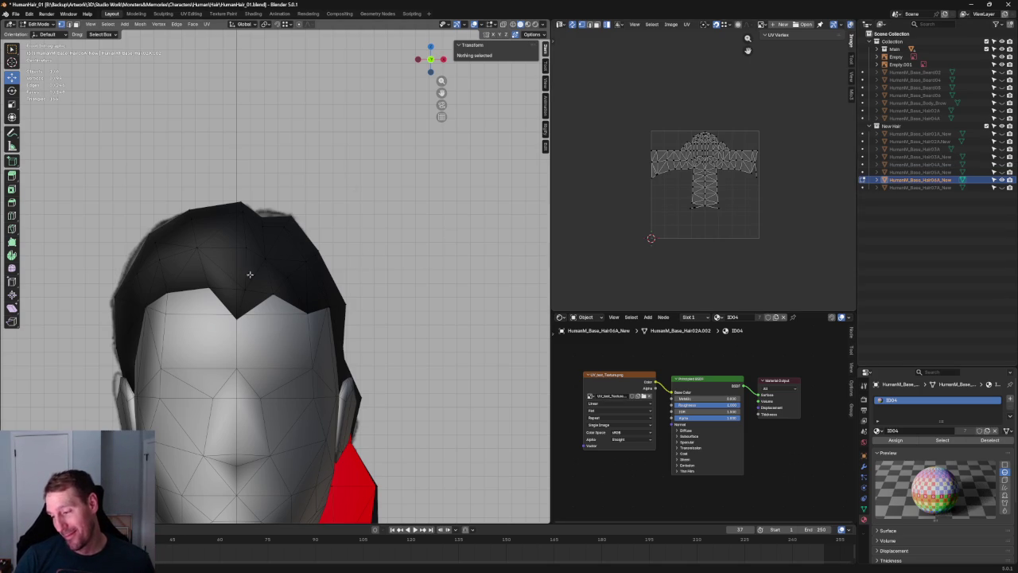
Step: In X-ray side profile, pull the side hairline vertex back to match the profile sketch
{"action": "middle_click_drag", "start_coordinate": [276, 272], "coordinate": [265, 249]}
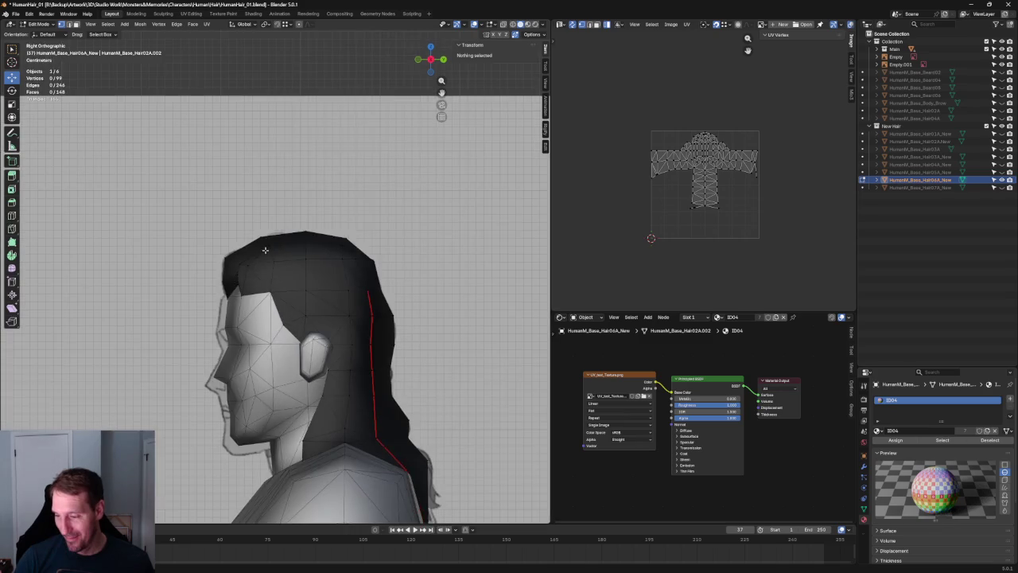
{"action": "key", "text": "alt+z"}
{"action": "scroll", "coordinate": [220, 323], "scroll_direction": "up", "scroll_amount": 5}
{"action": "left_click", "coordinate": [190, 335]}
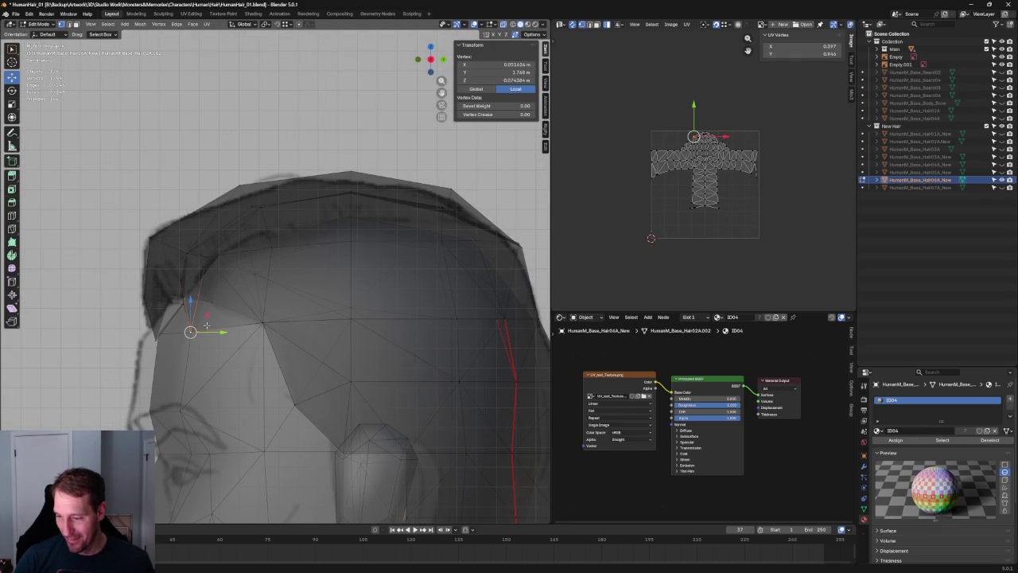
{"action": "key", "text": "g"}
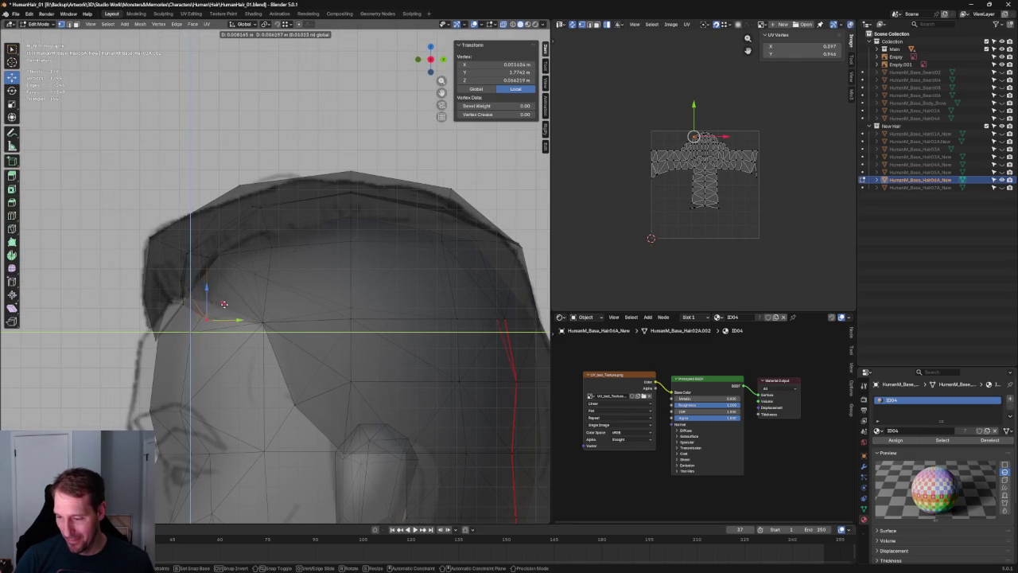
{"action": "left_click", "coordinate": [220, 302]}
{"action": "key", "text": "alt+z"}
{"action": "scroll", "coordinate": [207, 327], "scroll_direction": "down", "scroll_amount": 5}
Step: In front orthographic X-ray view, select the hair strand vertices near the ear
{"action": "mouse_move", "coordinate": [206, 327]}
{"action": "middle_mouse_down"}
{"action": "mouse_move", "coordinate": [195, 343]}
{"action": "mouse_move", "coordinate": [326, 314]}
{"action": "mouse_move", "coordinate": [312, 297]}
{"action": "middle_mouse_up"}
{"action": "key", "text": "KP_1"}
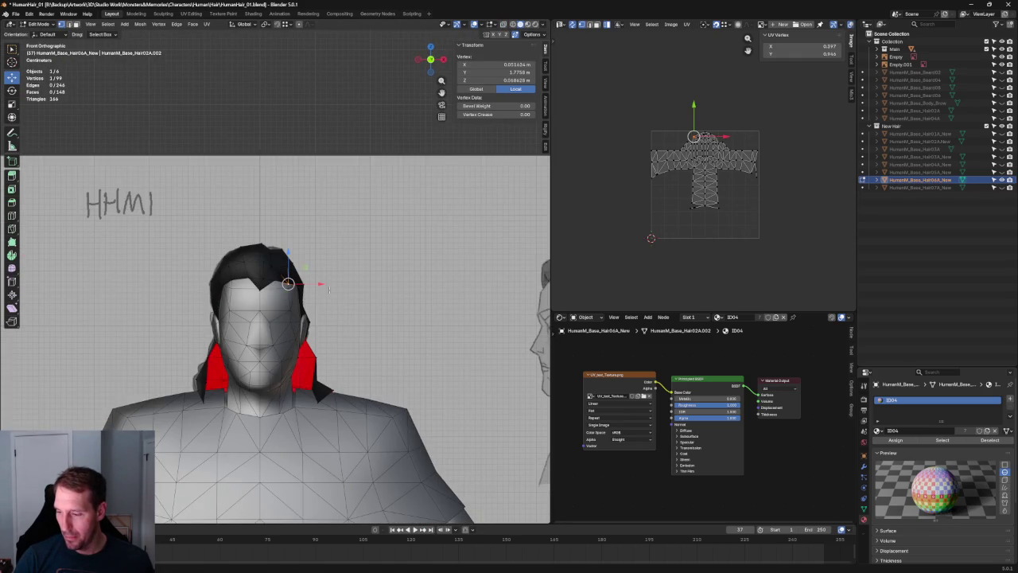
{"action": "scroll", "coordinate": [311, 302], "scroll_direction": "up", "scroll_amount": 4}
{"action": "scroll", "coordinate": [302, 319], "scroll_direction": "up", "scroll_amount": 2}
{"action": "key", "text": "alt+z"}
{"action": "left_click_drag", "start_coordinate": [294, 330], "coordinate": [341, 344]}
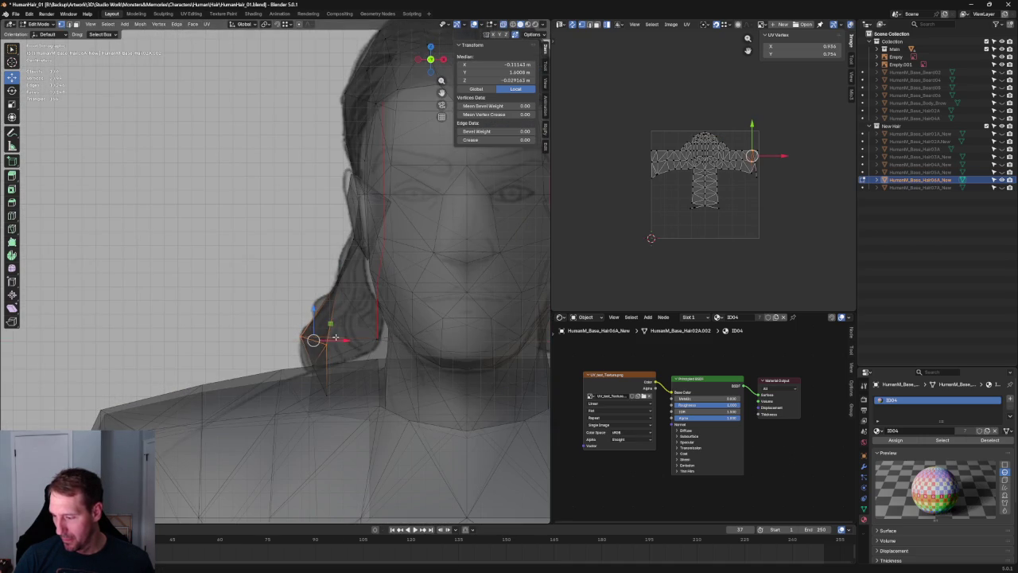
{"action": "scroll", "coordinate": [349, 340], "scroll_direction": "down", "scroll_amount": 3}
{"action": "key", "text": "alt+z"}
Step: Compare the hair against the front sketch, toggling X-ray in front orthographic view
{"action": "mouse_move", "coordinate": [349, 340]}
{"action": "middle_mouse_down"}
{"action": "mouse_move", "coordinate": [384, 344]}
{"action": "mouse_move", "coordinate": [342, 327]}
{"action": "mouse_move", "coordinate": [409, 289]}
{"action": "mouse_move", "coordinate": [391, 278]}
{"action": "mouse_move", "coordinate": [223, 309]}
{"action": "middle_mouse_up"}
{"action": "key", "text": "KP_1"}
{"action": "key", "text": "alt+z"}
{"action": "scroll", "coordinate": [331, 321], "scroll_direction": "down", "scroll_amount": 2}
{"action": "key", "text": "KP_1"}
{"action": "scroll", "coordinate": [401, 284], "scroll_direction": "down", "scroll_amount": 3}
{"action": "key", "text": "alt+z"}
Step: Zoom out to the head and torso and pan across the reference sketches
{"action": "scroll", "coordinate": [391, 278], "scroll_direction": "down", "scroll_amount": 3}
{"action": "scroll", "coordinate": [404, 316], "scroll_direction": "up", "scroll_amount": 5}
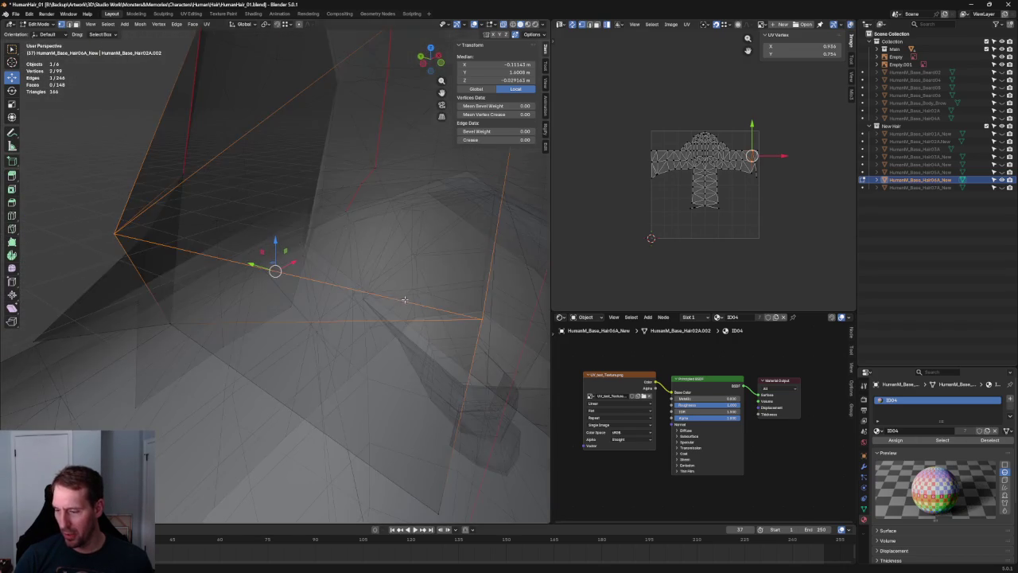
{"action": "scroll", "coordinate": [386, 296], "scroll_direction": "up", "scroll_amount": 2}
{"action": "key", "text": "KP_1"}
{"action": "scroll", "coordinate": [372, 305], "scroll_direction": "down", "scroll_amount": 6}
{"action": "middle_click_drag", "start_coordinate": [410, 287], "coordinate": [330, 284], "text": "shift"}
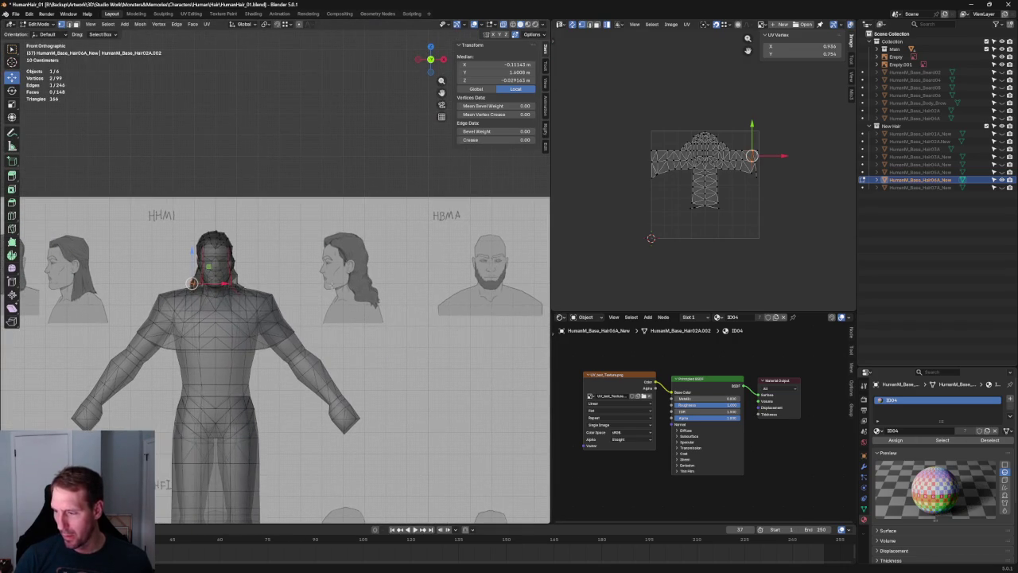
Step: In Object Mode, move reference sheet Empty.001 along X beside the model's head
{"action": "key", "text": "Tab"}
{"action": "left_click", "coordinate": [323, 300]}
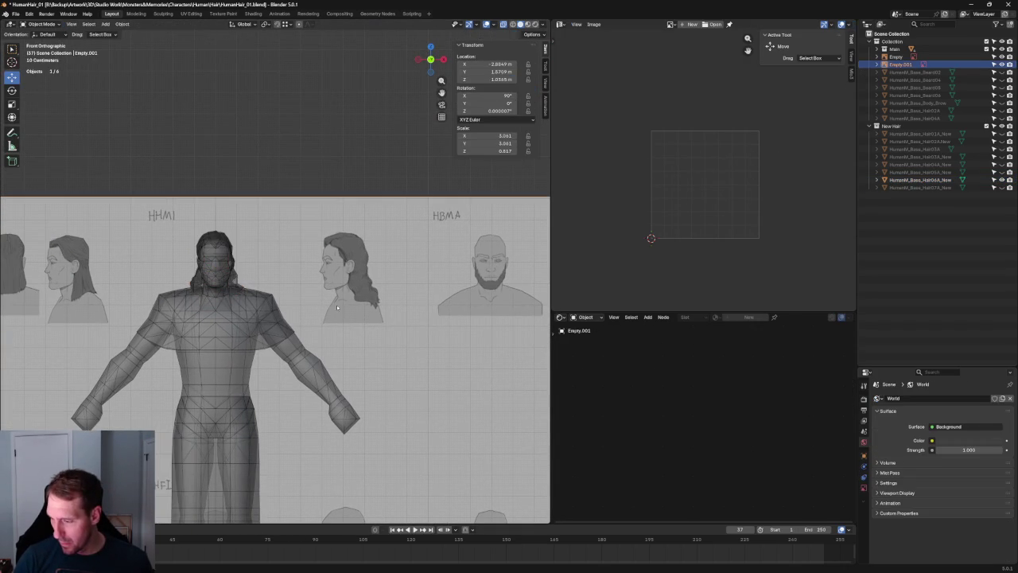
{"action": "scroll", "coordinate": [338, 308], "scroll_direction": "down", "scroll_amount": 5}
{"action": "left_click", "coordinate": [89, 312]}
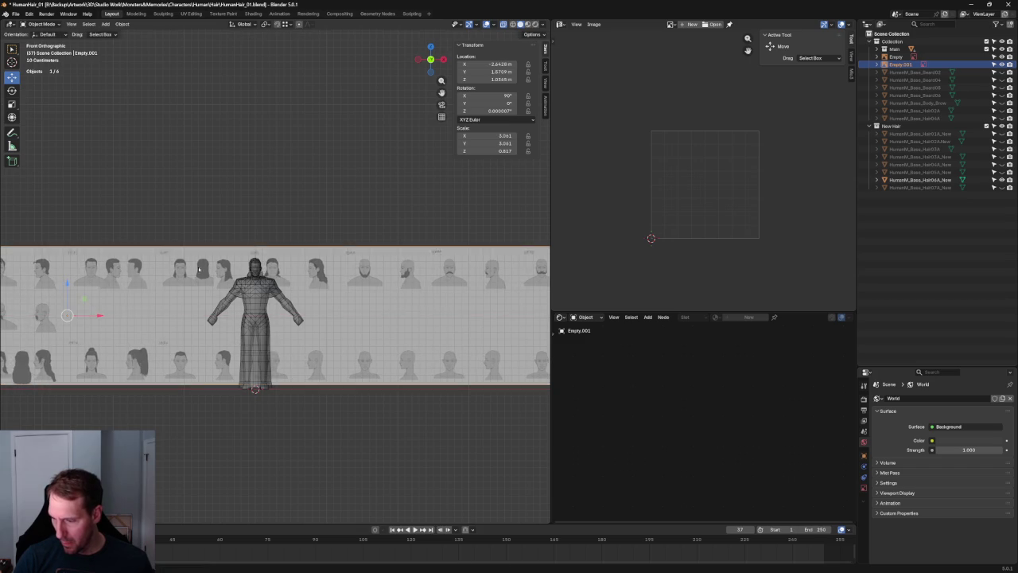
{"action": "scroll", "coordinate": [281, 268], "scroll_direction": "up", "scroll_amount": 4}
{"action": "scroll", "coordinate": [281, 268], "scroll_direction": "up", "scroll_amount": 2}
{"action": "scroll", "coordinate": [281, 268], "scroll_direction": "up", "scroll_amount": 4}
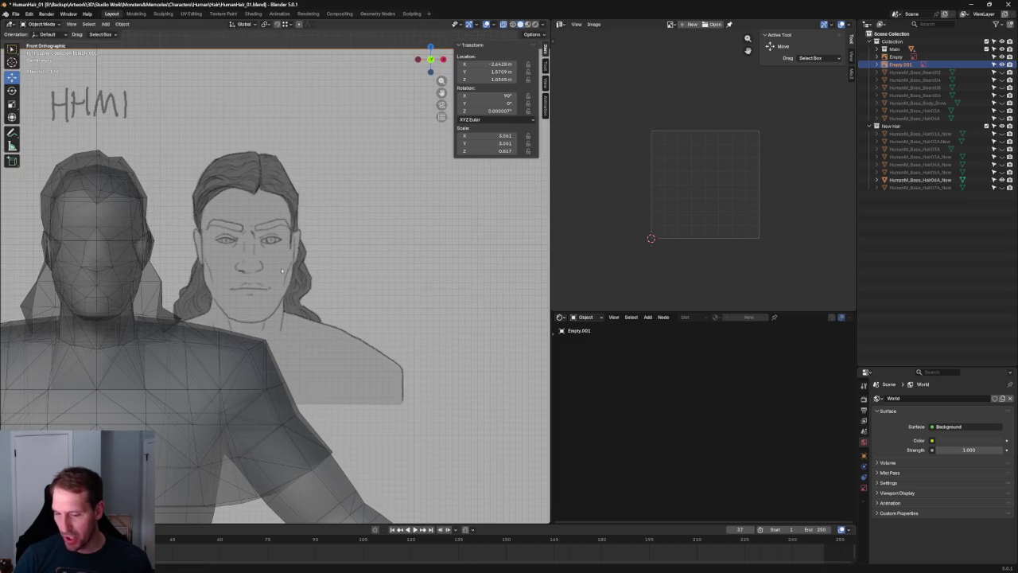
{"action": "scroll", "coordinate": [281, 270], "scroll_direction": "down", "scroll_amount": 5}
Step: Orbit into a perspective view of the figure and select the hair mesh object
{"action": "middle_click_drag", "start_coordinate": [281, 271], "coordinate": [299, 300]}
{"action": "scroll", "coordinate": [299, 300], "scroll_direction": "up", "scroll_amount": 5}
{"action": "scroll", "coordinate": [292, 295], "scroll_direction": "down", "scroll_amount": 4}
{"action": "scroll", "coordinate": [222, 375], "scroll_direction": "up", "scroll_amount": 4}
{"action": "scroll", "coordinate": [225, 374], "scroll_direction": "down", "scroll_amount": 2}
{"action": "left_click", "coordinate": [231, 373]}
{"action": "scroll", "coordinate": [231, 373], "scroll_direction": "up", "scroll_amount": 3}
{"action": "left_click", "coordinate": [239, 273]}
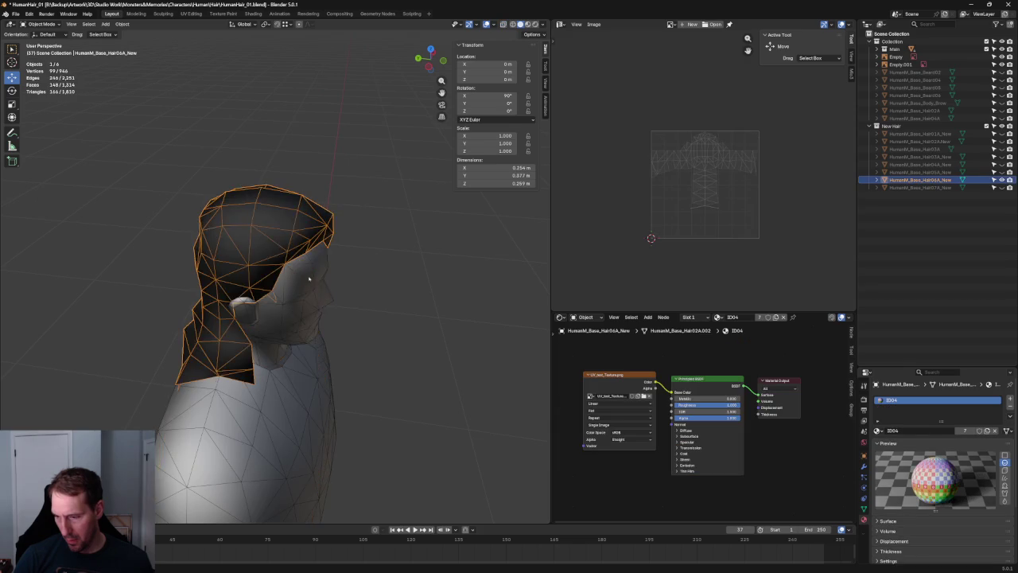
Step: Enter Edit Mode on the hair and trial-move a neck edge vertex, then undo it
{"action": "middle_click_drag", "start_coordinate": [311, 273], "coordinate": [297, 268]}
{"action": "scroll", "coordinate": [248, 321], "scroll_direction": "up", "scroll_amount": 3}
{"action": "mouse_move", "coordinate": [248, 321]}
{"action": "middle_mouse_down"}
{"action": "mouse_move", "coordinate": [261, 284]}
{"action": "mouse_move", "coordinate": [267, 292]}
{"action": "middle_mouse_up"}
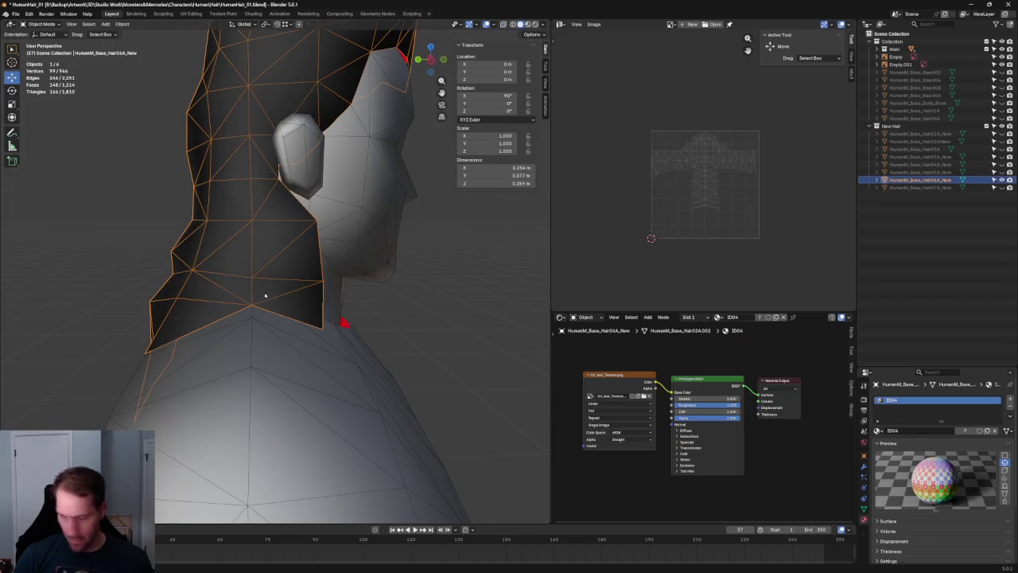
{"action": "key", "text": "Tab"}
{"action": "left_click", "coordinate": [260, 303]}
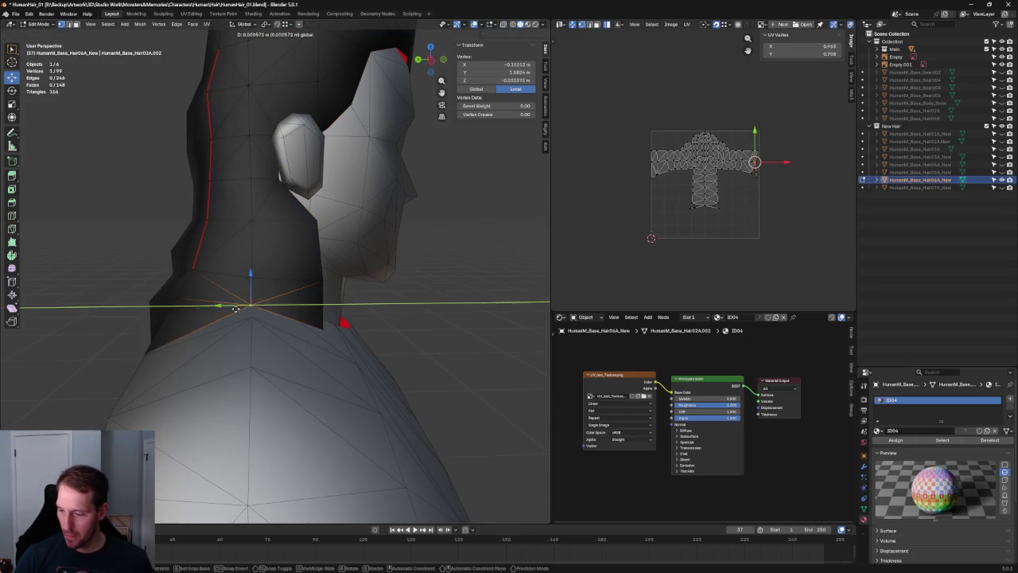
{"action": "left_click_drag", "start_coordinate": [238, 309], "coordinate": [237, 283]}
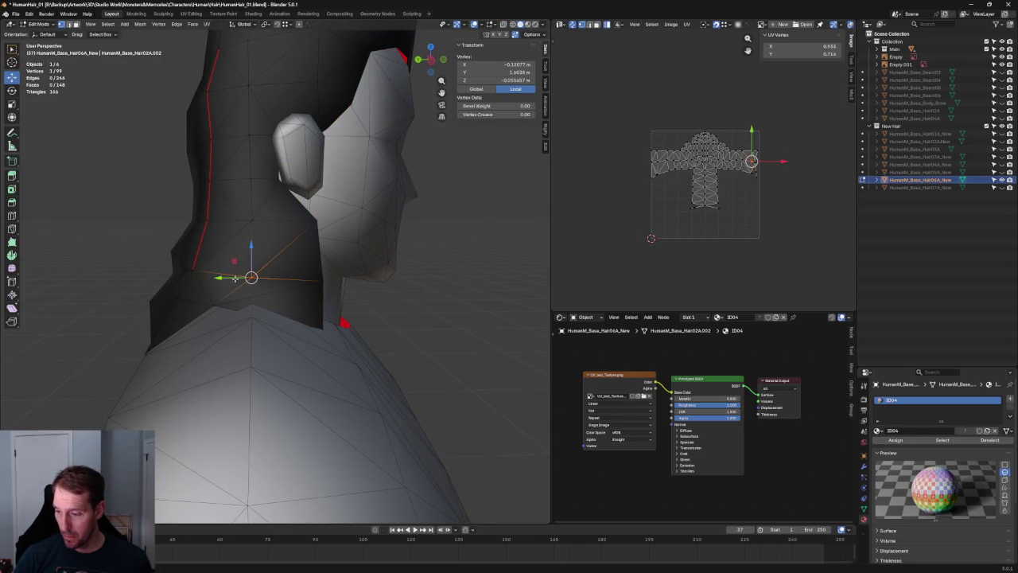
{"action": "key", "text": "ctrl+z"}
Step: Delete the three nape vertices below the ear
{"action": "left_click", "coordinate": [302, 224]}
{"action": "mouse_move", "coordinate": [317, 221]}
{"action": "middle_mouse_down"}
{"action": "mouse_move", "coordinate": [353, 293]}
{"action": "mouse_move", "coordinate": [472, 325]}
{"action": "middle_mouse_up"}
{"action": "left_click", "coordinate": [442, 341], "text": "shift"}
{"action": "key", "text": "x"}
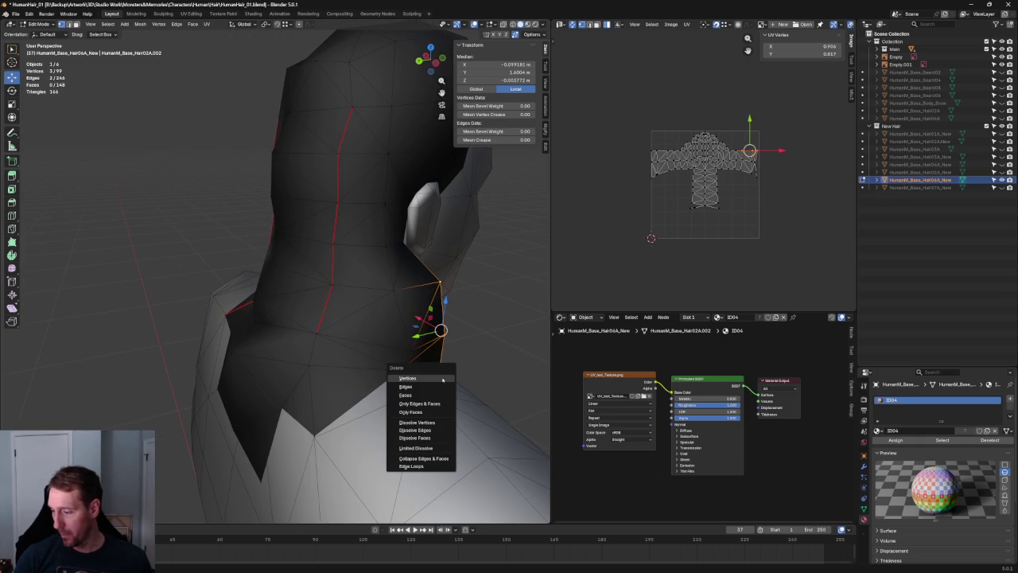
{"action": "key", "text": "Escape"}
{"action": "scroll", "coordinate": [416, 241], "scroll_direction": "down", "scroll_amount": 6}
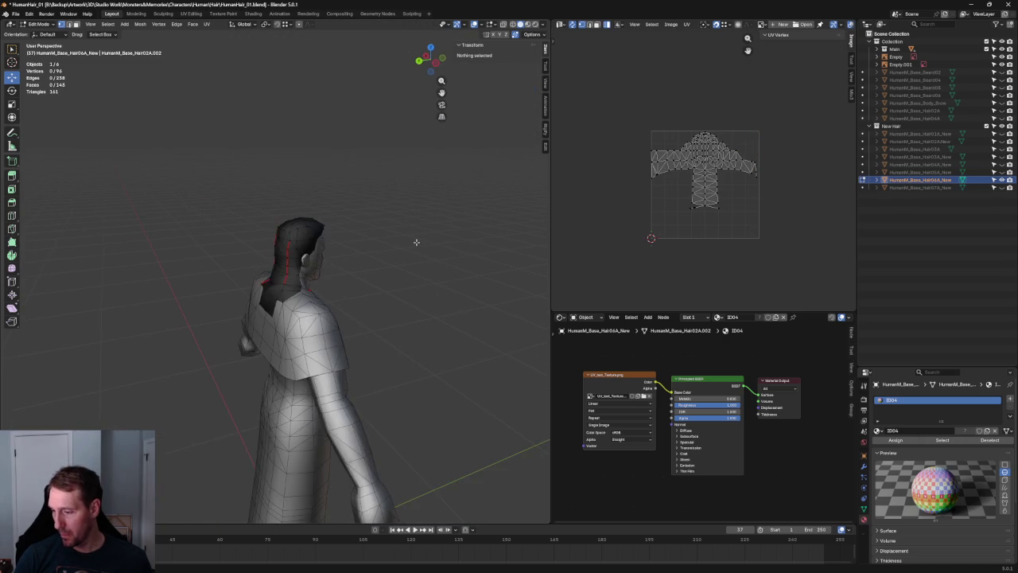
{"action": "scroll", "coordinate": [414, 241], "scroll_direction": "up", "scroll_amount": 4}
{"action": "key", "text": "KP_6"}
{"action": "key", "text": "KP_6"}
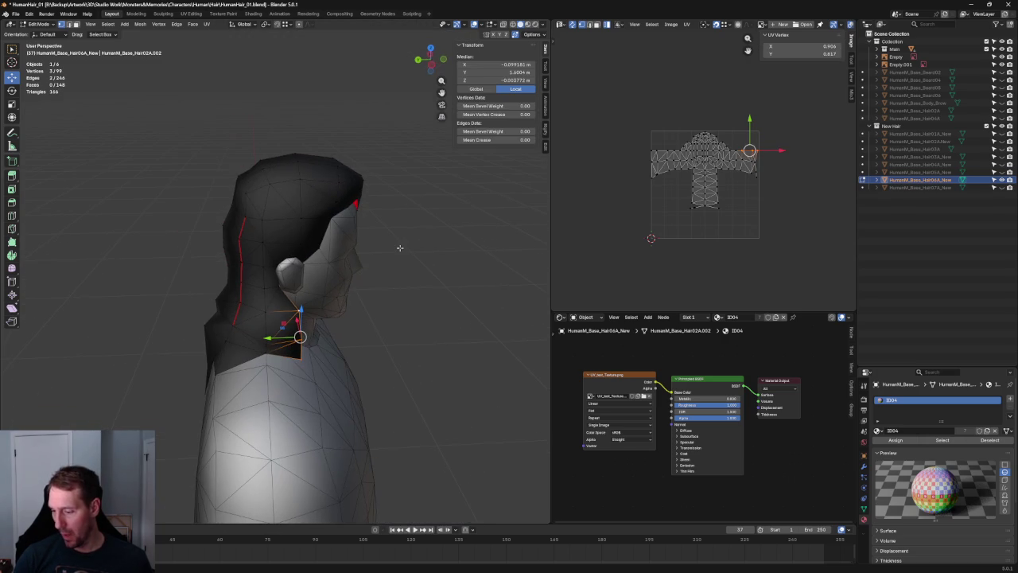
{"action": "key", "text": "x"}
{"action": "left_click", "coordinate": [401, 250]}
Step: Delete the three vertices under the ear near the jaw
{"action": "scroll", "coordinate": [390, 273], "scroll_direction": "down", "scroll_amount": 5}
{"action": "middle_click_drag", "start_coordinate": [390, 273], "coordinate": [334, 271]}
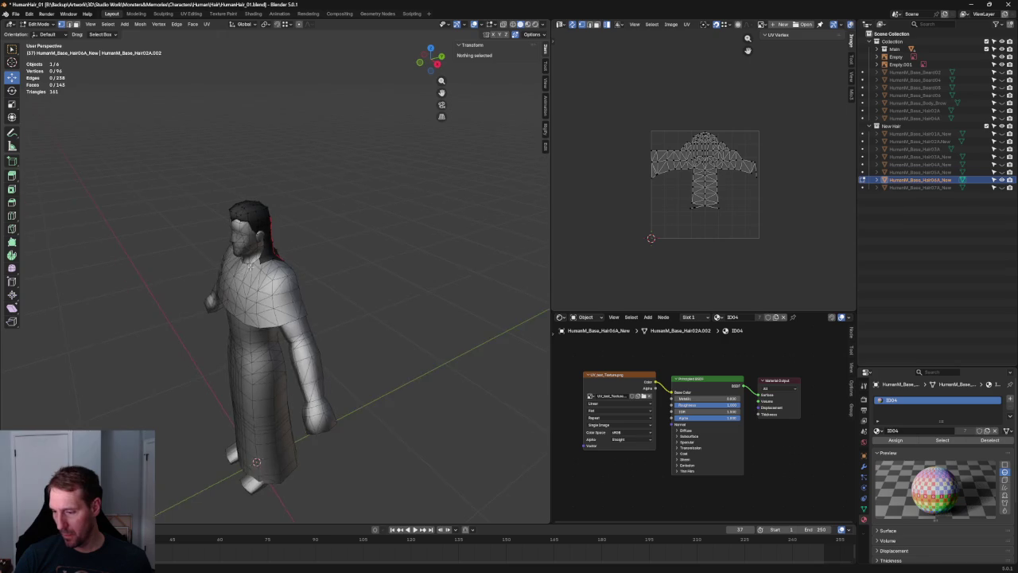
{"action": "scroll", "coordinate": [238, 318], "scroll_direction": "up", "scroll_amount": 3}
{"action": "scroll", "coordinate": [236, 325], "scroll_direction": "up", "scroll_amount": 3}
{"action": "mouse_move", "coordinate": [235, 324]}
{"action": "middle_mouse_down"}
{"action": "mouse_move", "coordinate": [254, 318]}
{"action": "mouse_move", "coordinate": [262, 334]}
{"action": "middle_mouse_up"}
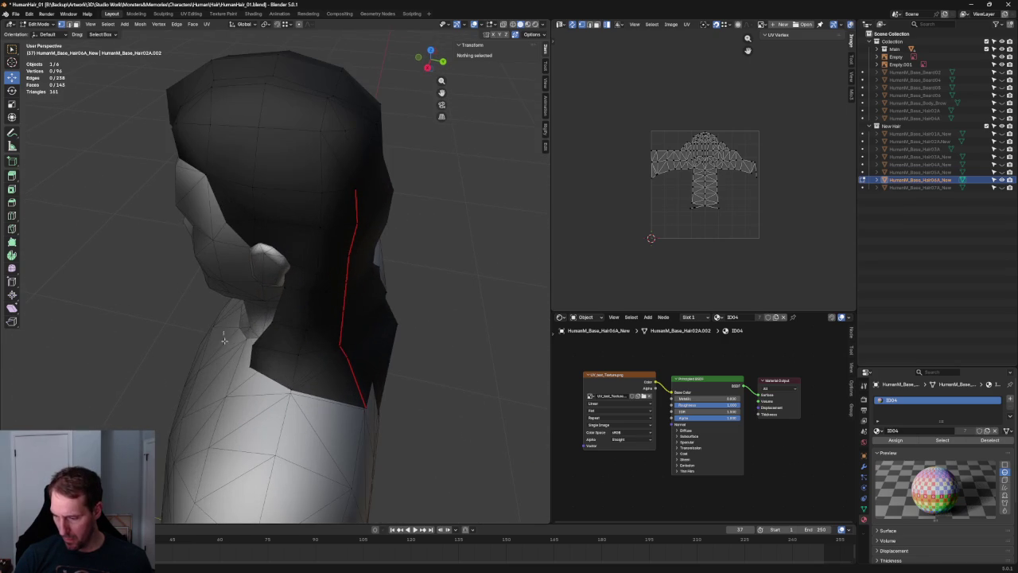
{"action": "left_click_drag", "start_coordinate": [220, 330], "coordinate": [280, 379]}
{"action": "scroll", "coordinate": [298, 303], "scroll_direction": "down", "scroll_amount": 2}
{"action": "mouse_move", "coordinate": [297, 302]}
{"action": "middle_mouse_down"}
{"action": "mouse_move", "coordinate": [275, 318]}
{"action": "mouse_move", "coordinate": [295, 318]}
{"action": "mouse_move", "coordinate": [282, 322]}
{"action": "middle_mouse_up"}
{"action": "middle_click_drag", "start_coordinate": [206, 346], "coordinate": [235, 322]}
{"action": "scroll", "coordinate": [234, 320], "scroll_direction": "down", "scroll_amount": 2}
{"action": "key", "text": "x"}
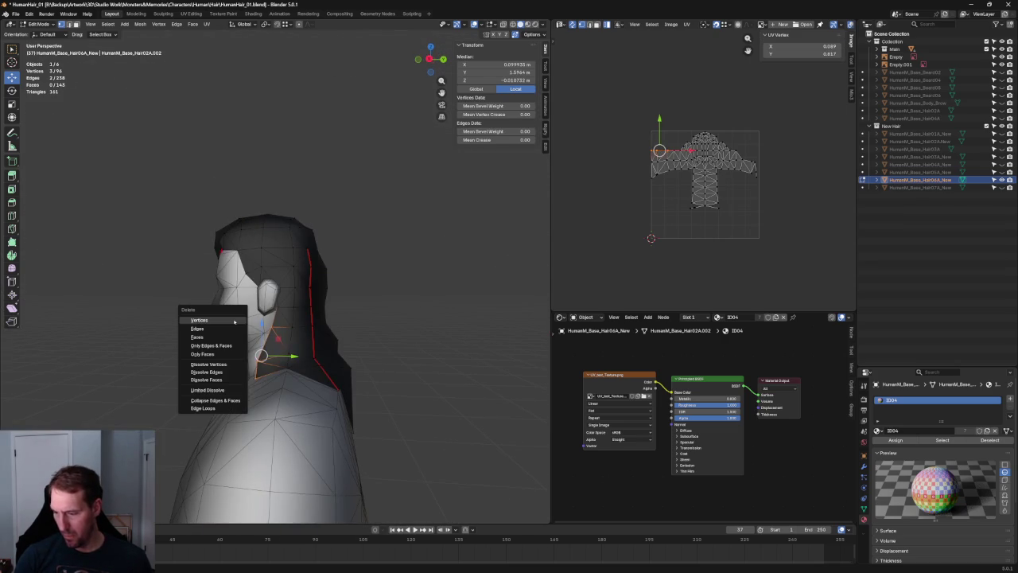
{"action": "left_click", "coordinate": [239, 323]}
Step: In orthographic side view, select a hair vertex below the jaw
{"action": "scroll", "coordinate": [333, 323], "scroll_direction": "down", "scroll_amount": 2}
{"action": "middle_click_drag", "start_coordinate": [333, 324], "coordinate": [326, 319]}
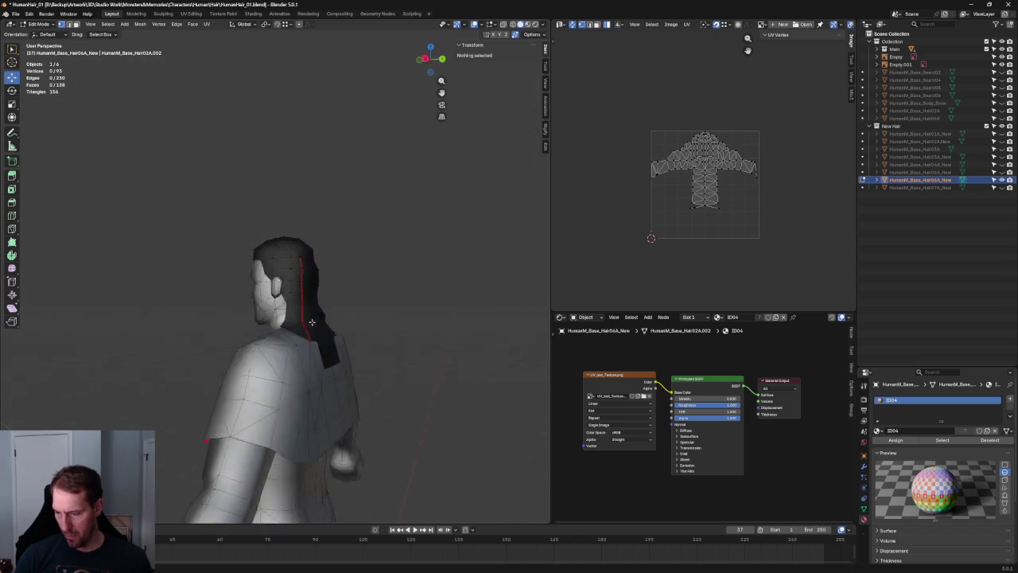
{"action": "key", "text": "KP_3"}
{"action": "scroll", "coordinate": [325, 317], "scroll_direction": "up", "scroll_amount": 3}
{"action": "scroll", "coordinate": [310, 350], "scroll_direction": "up", "scroll_amount": 2}
{"action": "left_click", "coordinate": [308, 361]}
Step: With X-ray on, slide a vertex along Y and move the neck vertex within the side plane
{"action": "key", "text": "alt+z"}
{"action": "key", "text": "g"}
{"action": "key", "text": "y"}
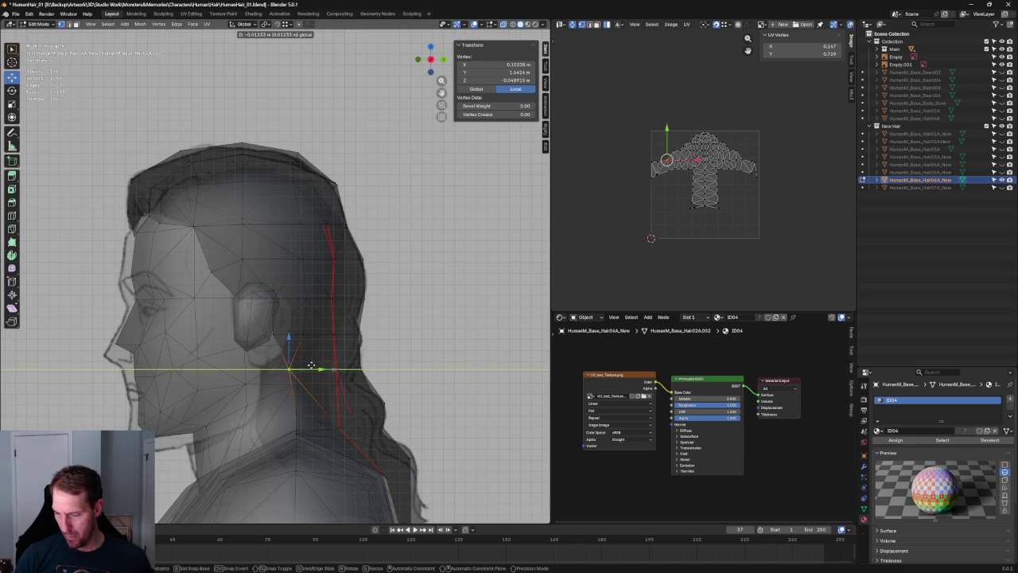
{"action": "left_click", "coordinate": [311, 366]}
{"action": "left_click", "coordinate": [332, 360], "text": "alt"}
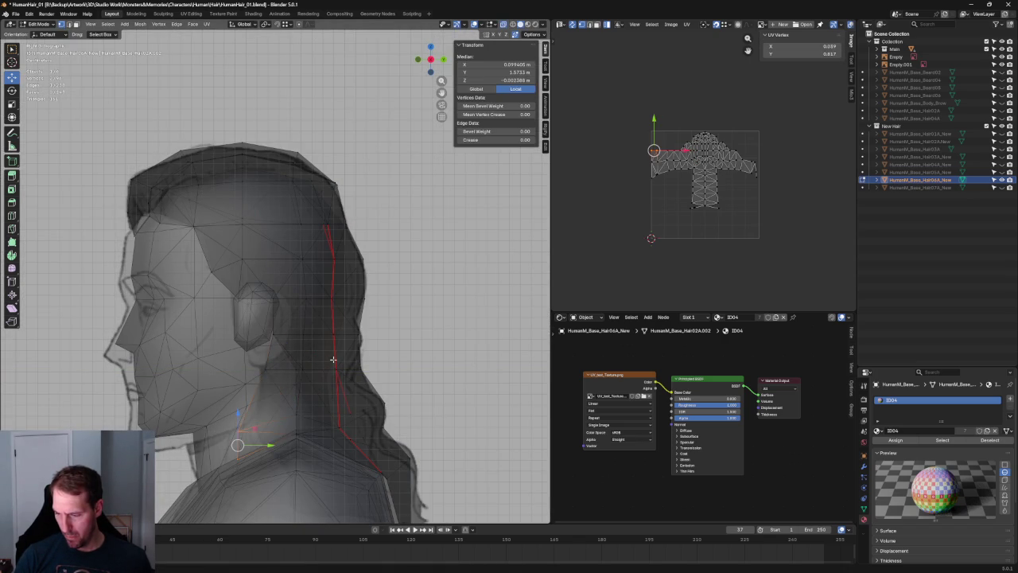
{"action": "left_click", "coordinate": [241, 432]}
{"action": "key", "text": "g"}
{"action": "key", "text": "shift+x"}
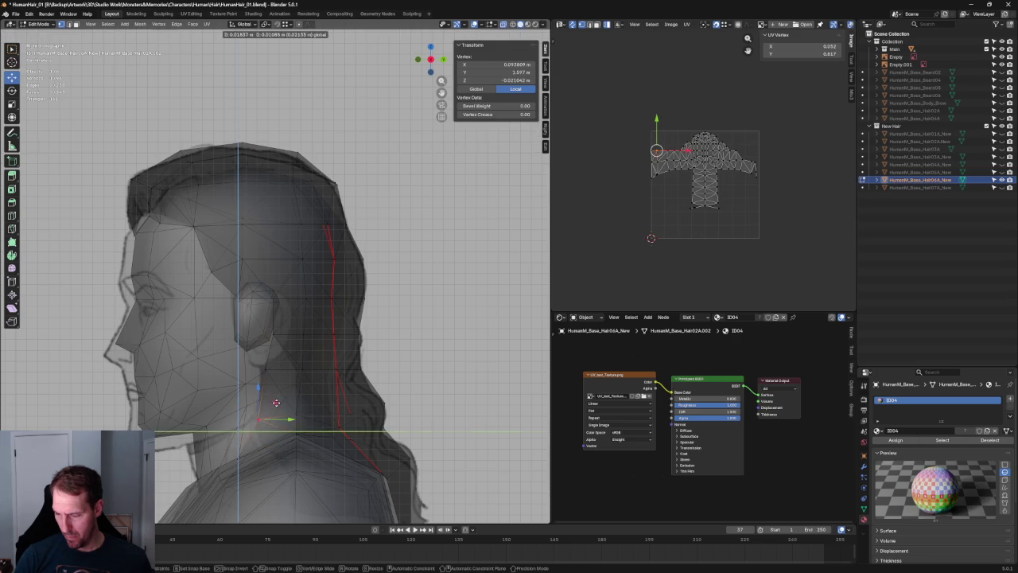
{"action": "left_click", "coordinate": [276, 403]}
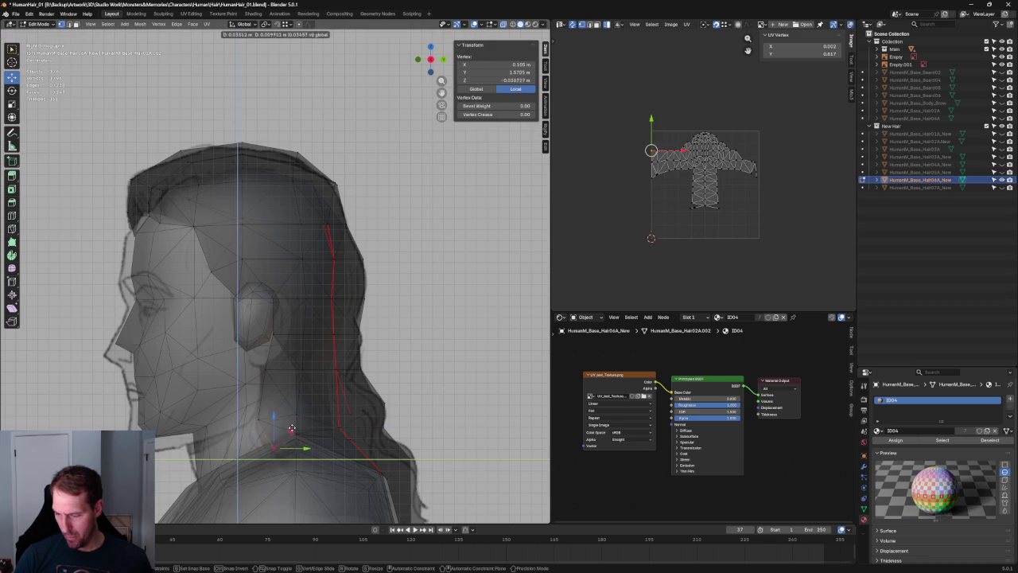
Step: Return to the side orthographic view and frame on a side-strand vertex
{"action": "scroll", "coordinate": [292, 417], "scroll_direction": "down", "scroll_amount": 4}
{"action": "middle_click_drag", "start_coordinate": [284, 411], "coordinate": [454, 398]}
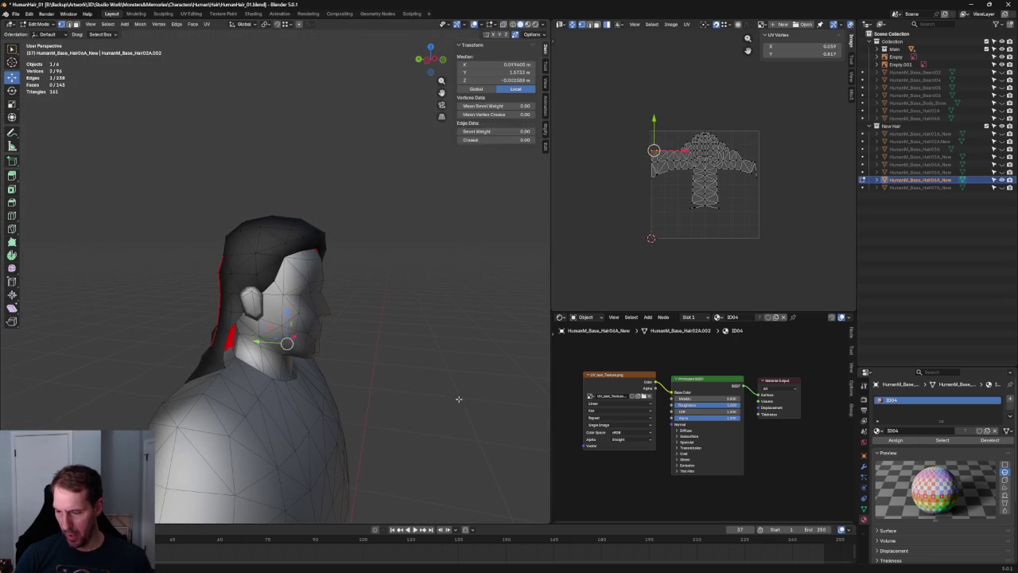
{"action": "key", "text": "ctrl+z"}
{"action": "key", "text": "ctrl+z"}
{"action": "key", "text": "grave"}
{"action": "scroll", "coordinate": [276, 342], "scroll_direction": "up", "scroll_amount": 5}
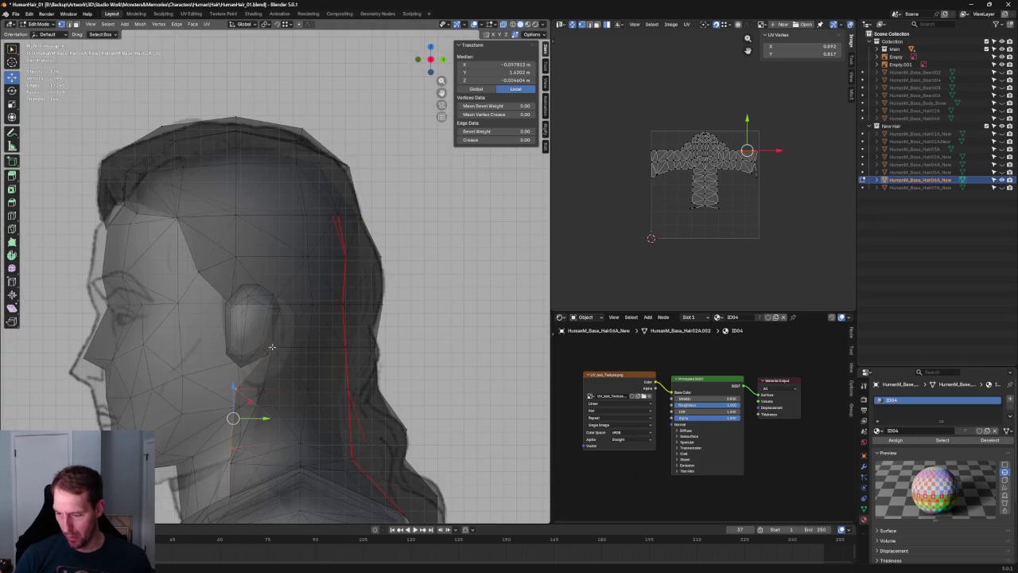
{"action": "left_click_drag", "start_coordinate": [248, 404], "coordinate": [250, 406]}
{"action": "key", "text": "KP_Decimal"}
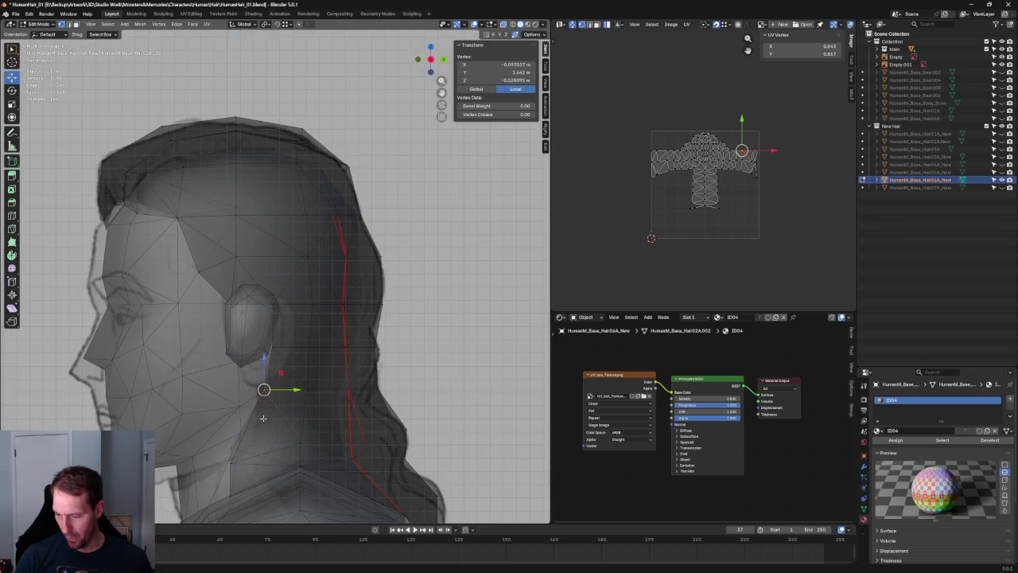
Step: Reposition the side strand's jaw vertices within the side plane to match the sketch
{"action": "left_click_drag", "start_coordinate": [231, 339], "coordinate": [286, 398]}
{"action": "key", "text": "g"}
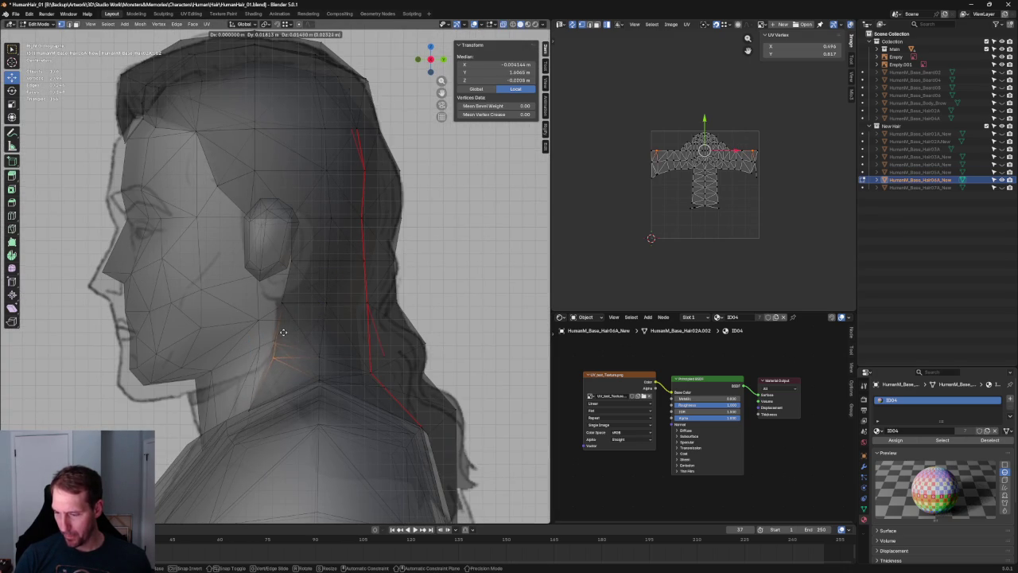
{"action": "left_click", "coordinate": [283, 341]}
{"action": "left_click", "coordinate": [275, 360]}
{"action": "key", "text": "g"}
{"action": "key", "text": "shift+x"}
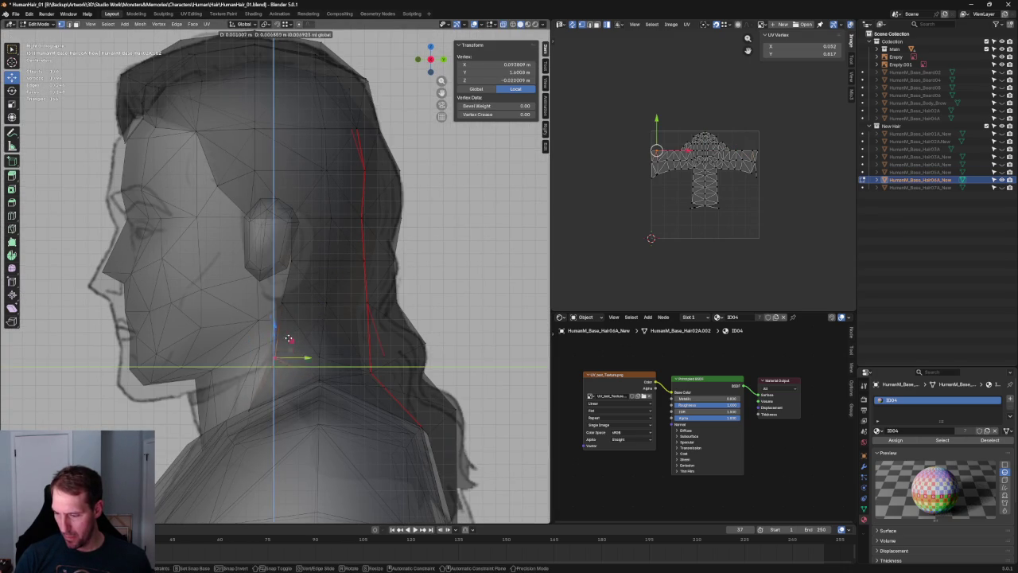
{"action": "left_click", "coordinate": [290, 335]}
{"action": "left_click_drag", "start_coordinate": [236, 390], "coordinate": [293, 430]}
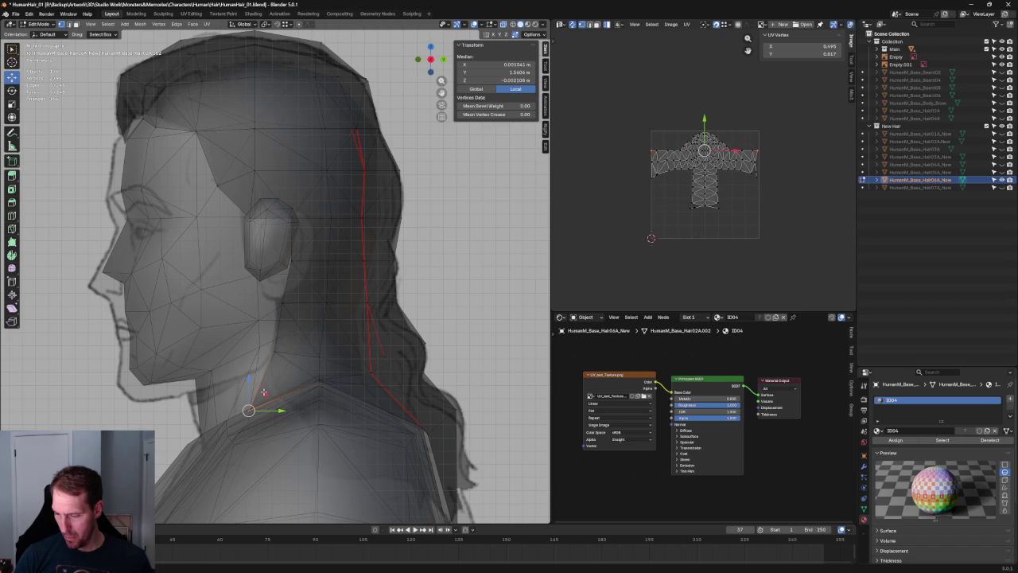
{"action": "key", "text": "g"}
{"action": "key", "text": "shift+x"}
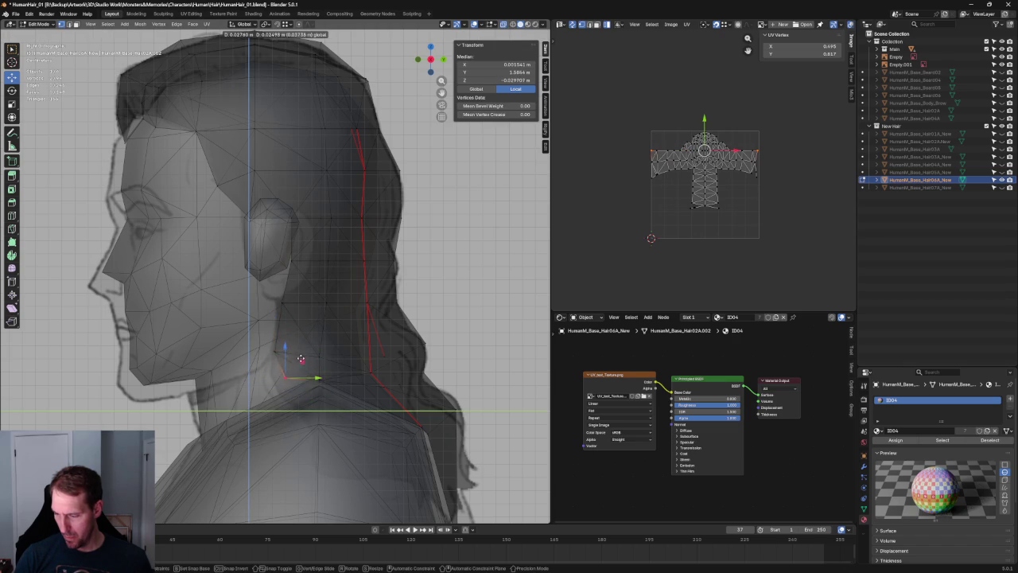
{"action": "left_click", "coordinate": [309, 359]}
Step: Turn off X-ray, inspect the strand from front and behind, and shift the selected vertices horizontally
{"action": "key", "text": "alt+z"}
{"action": "mouse_move", "coordinate": [309, 359]}
{"action": "middle_mouse_down"}
{"action": "mouse_move", "coordinate": [335, 379]}
{"action": "mouse_move", "coordinate": [261, 348]}
{"action": "middle_mouse_up"}
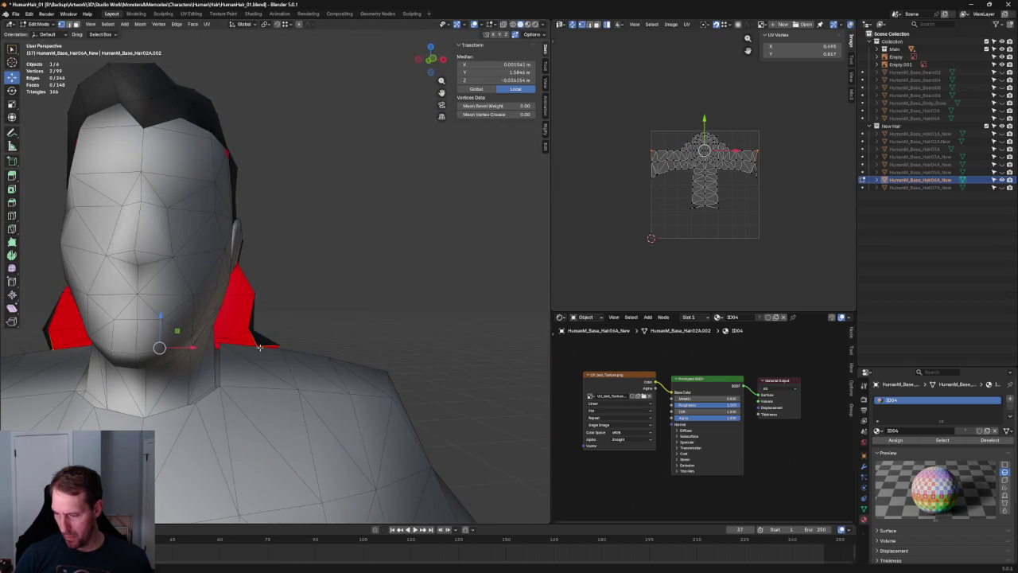
{"action": "key", "text": "KP_3"}
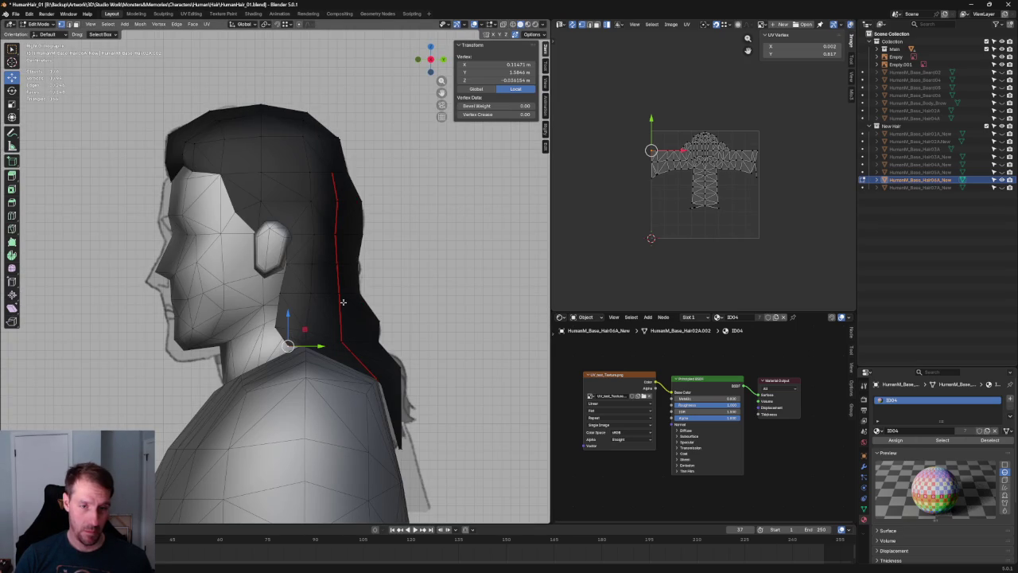
{"action": "mouse_move", "coordinate": [317, 297]}
{"action": "middle_mouse_down"}
{"action": "mouse_move", "coordinate": [375, 299]}
{"action": "mouse_move", "coordinate": [352, 317]}
{"action": "middle_mouse_up"}
{"action": "key", "text": "KP_3"}
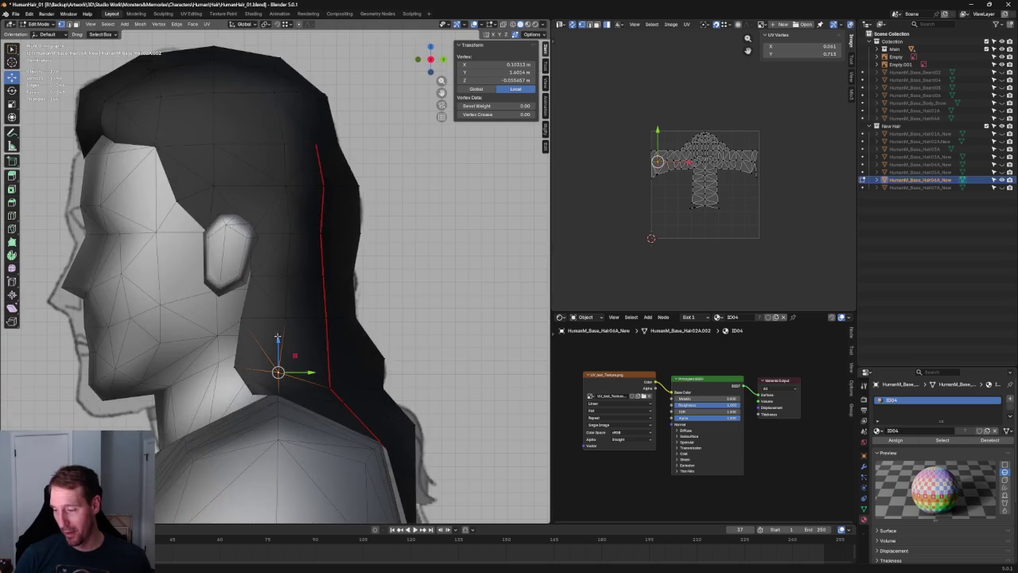
{"action": "left_click_drag", "start_coordinate": [307, 381], "coordinate": [326, 369]}
Step: Scale along Y and raise the strand vertices behind the ear toward the sketch
{"action": "left_click", "coordinate": [297, 314]}
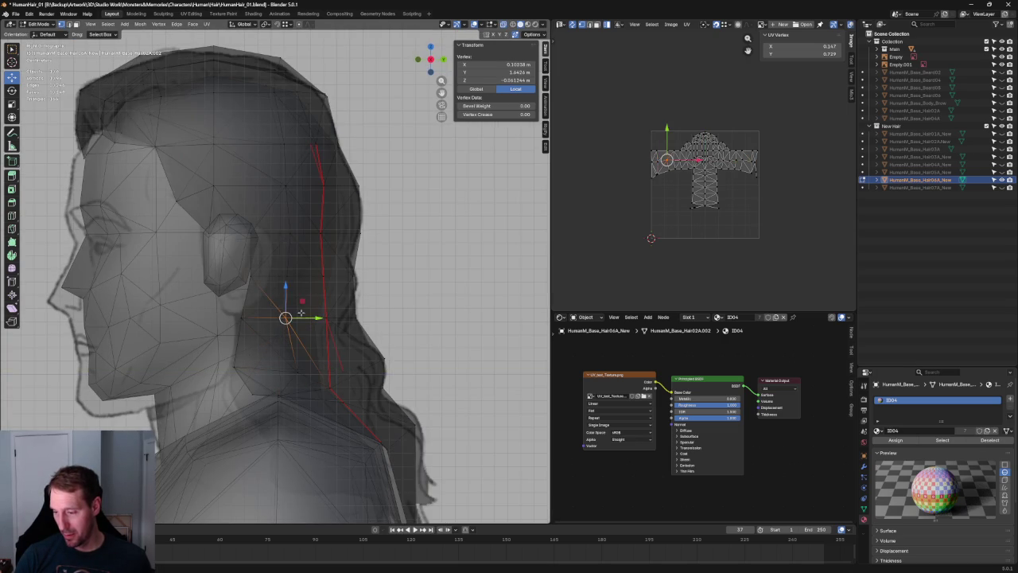
{"action": "mouse_move", "coordinate": [315, 315]}
{"action": "left_mouse_down"}
{"action": "mouse_move", "coordinate": [303, 266]}
{"action": "mouse_move", "coordinate": [302, 277]}
{"action": "mouse_move", "coordinate": [325, 277]}
{"action": "left_mouse_up"}
{"action": "left_click", "coordinate": [298, 280]}
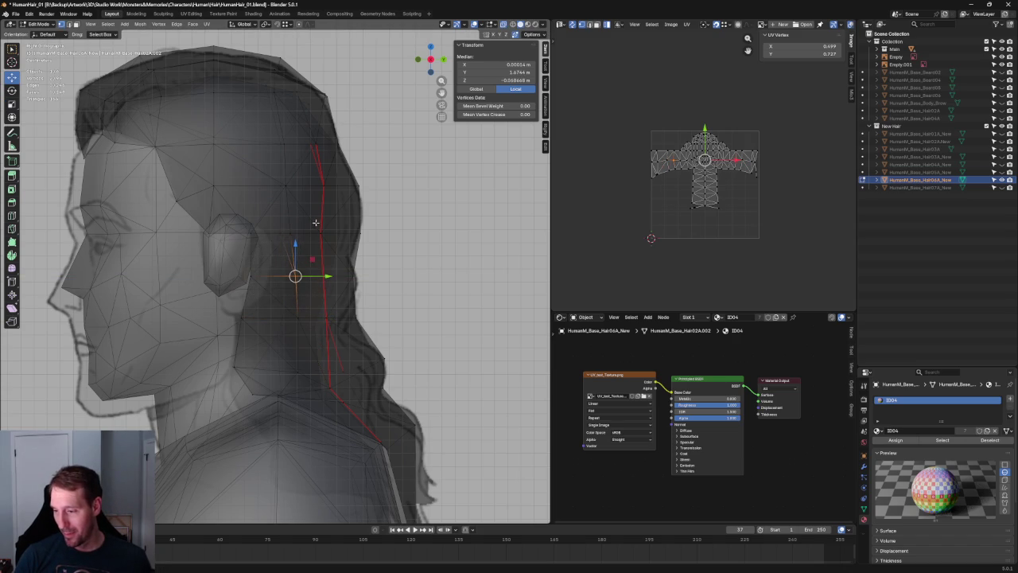
{"action": "key", "text": "shift+space"}
{"action": "key", "text": "t"}
{"action": "key", "text": "s"}
{"action": "key", "text": "y"}
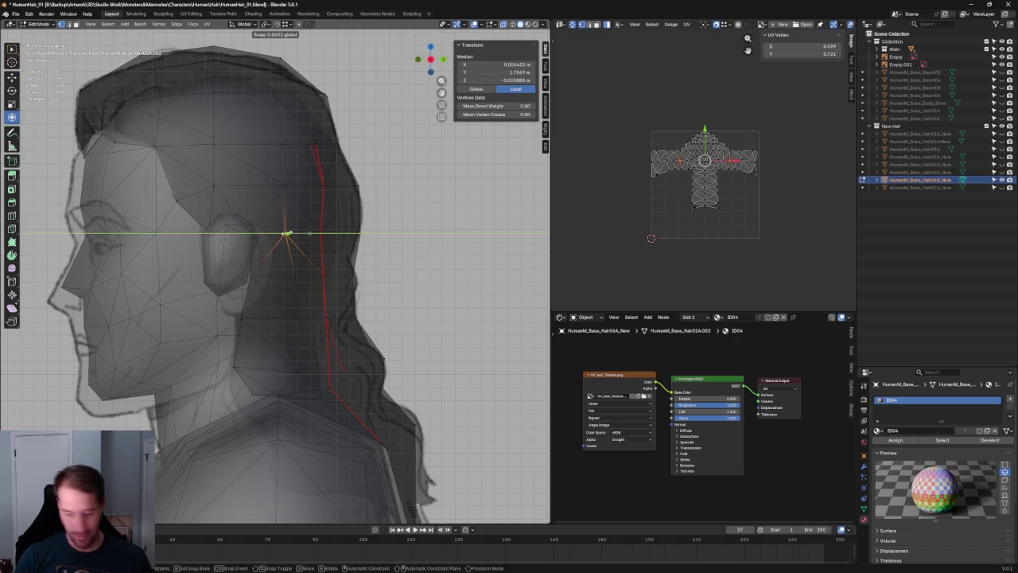
{"action": "key", "text": "Return"}
{"action": "key", "text": "shift+space"}
{"action": "key", "text": "g"}
{"action": "left_click_drag", "start_coordinate": [296, 229], "coordinate": [284, 193]}
Step: Nudge the upper strand vertex further along the strand, then clear the selection
{"action": "key", "text": "g"}
{"action": "key", "text": "y"}
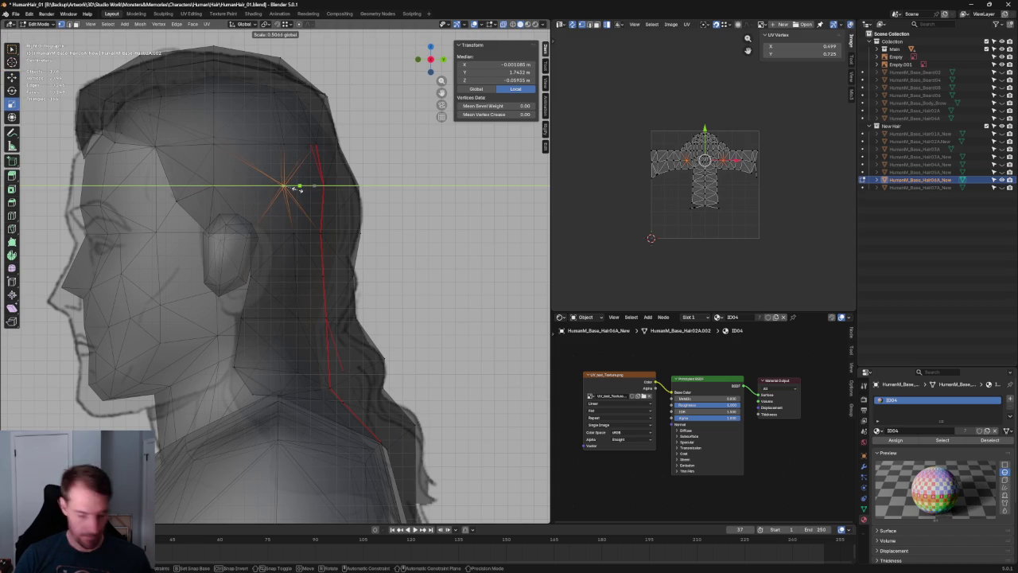
{"action": "key", "text": "Escape"}
{"action": "key", "text": "shift+space"}
{"action": "key", "text": "g"}
{"action": "left_click_drag", "start_coordinate": [317, 186], "coordinate": [324, 186]}
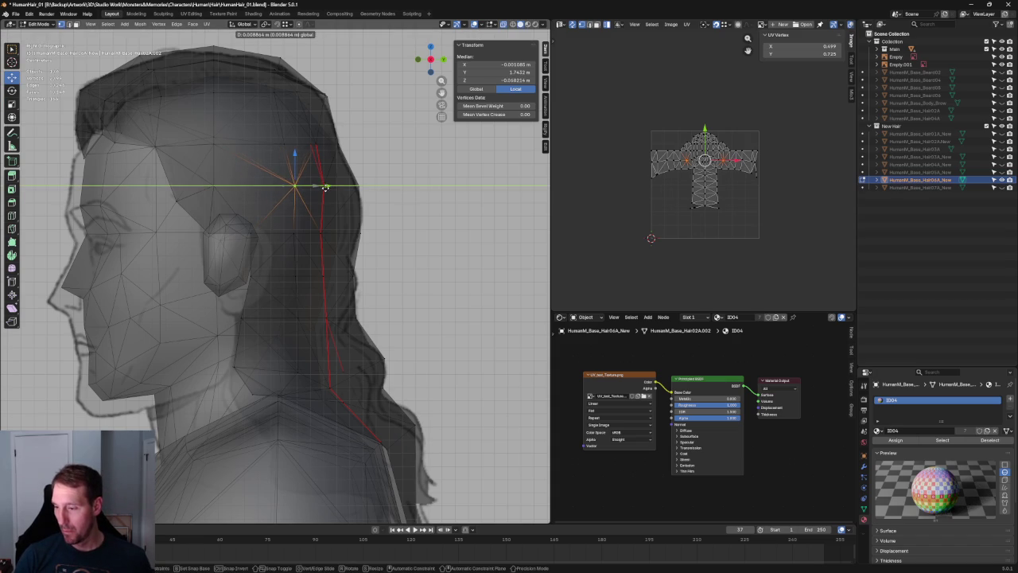
{"action": "left_click", "coordinate": [401, 173]}
Step: Select the vertex at the top of the strand near the crown and orbit to the back
{"action": "left_click", "coordinate": [279, 140]}
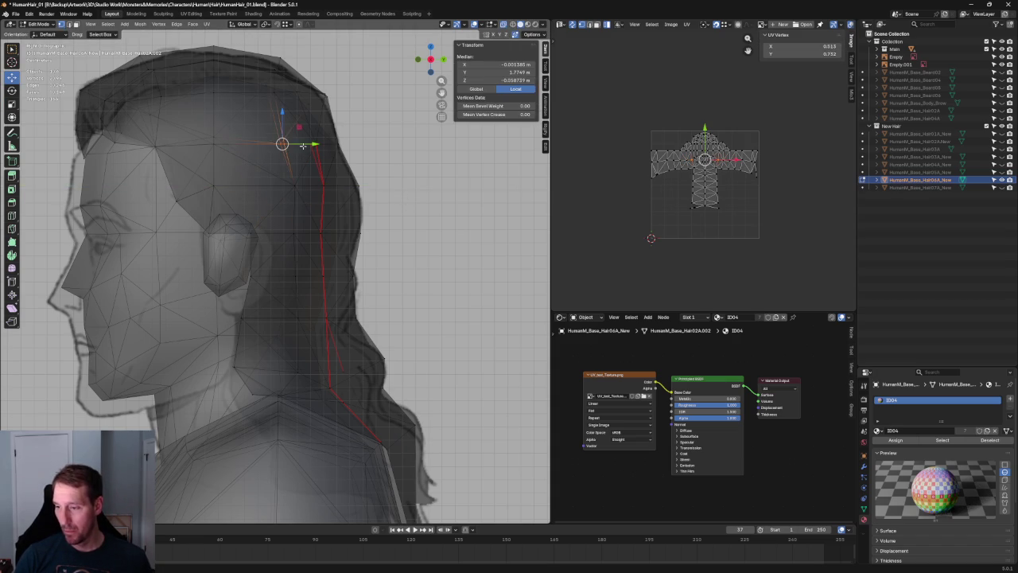
{"action": "left_click", "coordinate": [213, 150]}
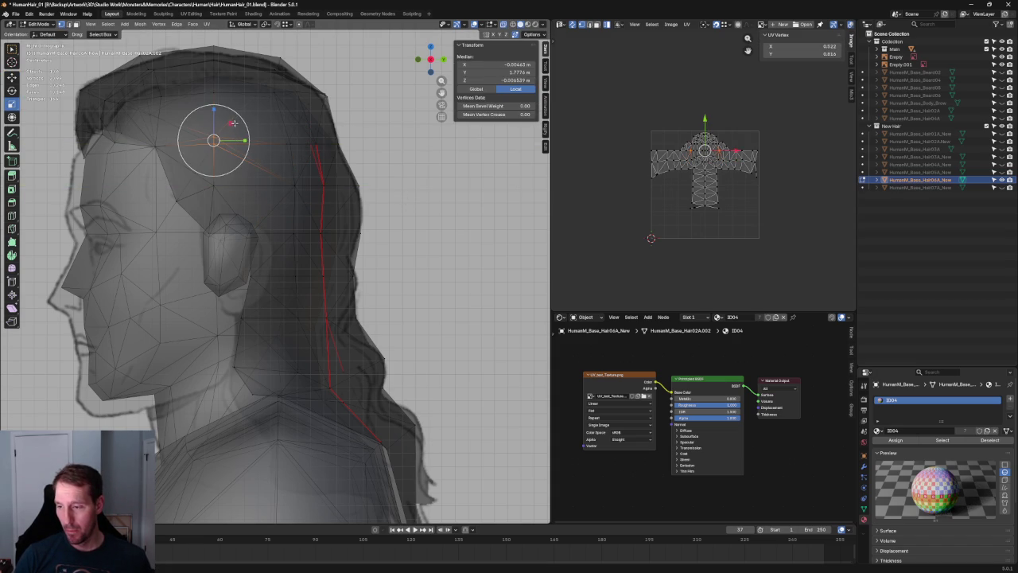
{"action": "key", "text": "g"}
{"action": "key", "text": "y"}
{"action": "key", "text": "Escape"}
{"action": "left_click", "coordinate": [426, 206]}
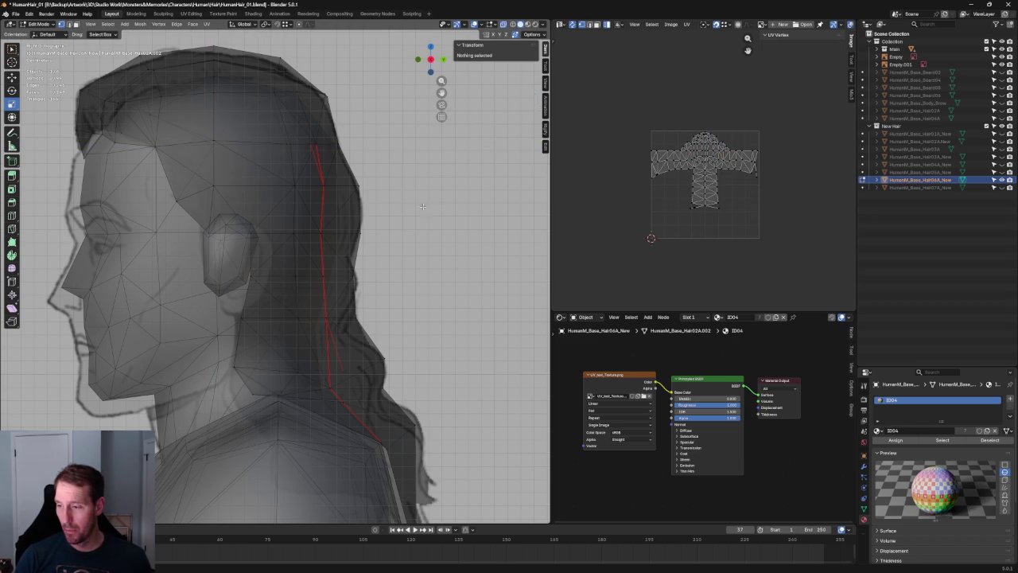
{"action": "left_click", "coordinate": [286, 141]}
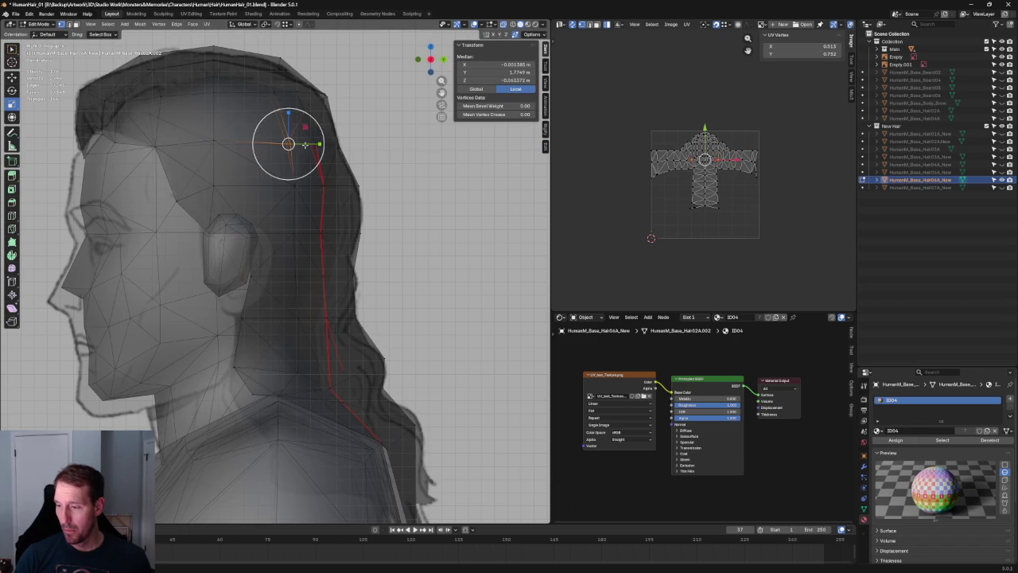
{"action": "scroll", "coordinate": [358, 223], "scroll_direction": "down", "scroll_amount": 4}
{"action": "scroll", "coordinate": [334, 271], "scroll_direction": "down", "scroll_amount": 4}
{"action": "scroll", "coordinate": [322, 295], "scroll_direction": "down", "scroll_amount": 2}
{"action": "scroll", "coordinate": [319, 302], "scroll_direction": "up", "scroll_amount": 4}
{"action": "scroll", "coordinate": [319, 302], "scroll_direction": "up", "scroll_amount": 2}
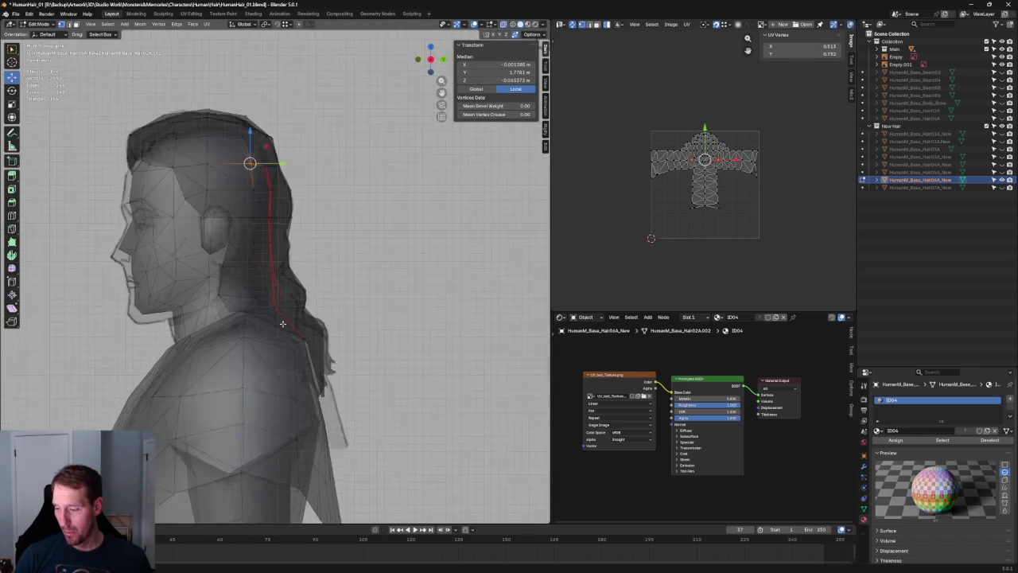
{"action": "scroll", "coordinate": [319, 302], "scroll_direction": "up", "scroll_amount": 3}
{"action": "mouse_move", "coordinate": [319, 303]}
{"action": "middle_mouse_down"}
{"action": "mouse_move", "coordinate": [224, 370]}
{"action": "mouse_move", "coordinate": [284, 369]}
{"action": "middle_mouse_up"}
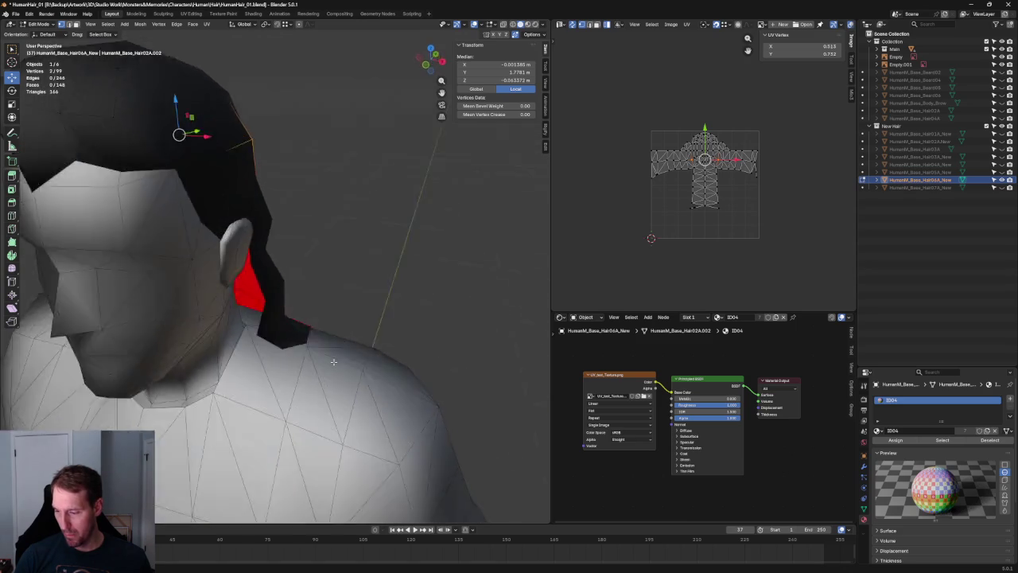
Step: Merge the stray nape vertex into its neighbour with Auto Merge
{"action": "left_click", "coordinate": [275, 351]}
{"action": "key", "text": "g"}
{"action": "left_click", "coordinate": [302, 337]}
{"action": "mouse_move", "coordinate": [302, 337]}
{"action": "middle_mouse_down"}
{"action": "mouse_move", "coordinate": [313, 419]}
{"action": "mouse_move", "coordinate": [342, 405]}
{"action": "middle_mouse_up"}
{"action": "key", "text": "g"}
{"action": "left_click", "coordinate": [263, 431]}
{"action": "scroll", "coordinate": [263, 431], "scroll_direction": "down", "scroll_amount": 3}
{"action": "key", "text": "KP_3"}
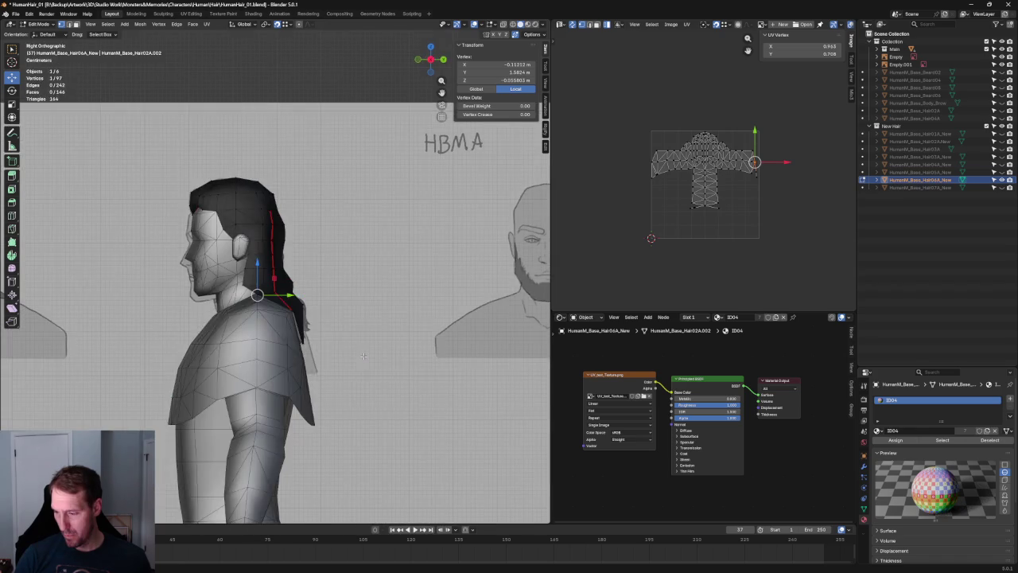
{"action": "scroll", "coordinate": [253, 356], "scroll_direction": "up", "scroll_amount": 3}
{"action": "scroll", "coordinate": [253, 356], "scroll_direction": "up", "scroll_amount": 3}
Step: In Right Ortho, pull the neck vertex in along Y to the side sketch
{"action": "key", "text": "alt+z"}
{"action": "key", "text": "alt+z"}
{"action": "left_click_drag", "start_coordinate": [246, 312], "coordinate": [227, 337]}
{"action": "key", "text": "alt+z"}
{"action": "key", "text": "g"}
{"action": "key", "text": "y"}
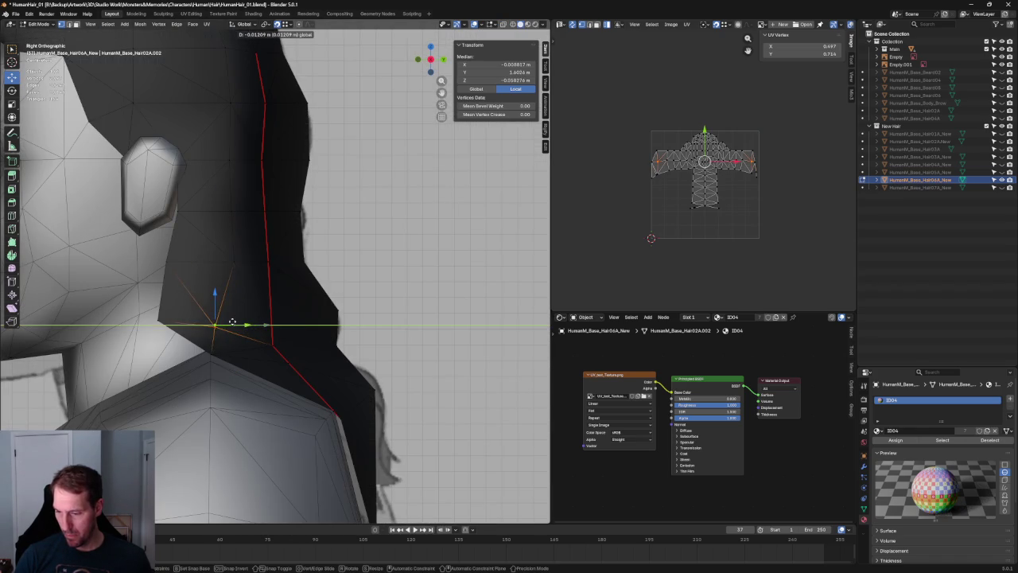
{"action": "left_click", "coordinate": [232, 320]}
Step: Move the vertex above it along Y, then deselect and check the hair from behind
{"action": "key", "text": "alt+z"}
{"action": "left_click", "coordinate": [242, 255]}
{"action": "key", "text": "g"}
{"action": "key", "text": "y"}
{"action": "left_click", "coordinate": [291, 249]}
{"action": "key", "text": "alt+a"}
{"action": "scroll", "coordinate": [291, 249], "scroll_direction": "down", "scroll_amount": 5}
{"action": "key", "text": "alt+z"}
{"action": "mouse_move", "coordinate": [291, 249]}
{"action": "middle_mouse_down"}
{"action": "mouse_move", "coordinate": [352, 336]}
{"action": "mouse_move", "coordinate": [273, 307]}
{"action": "mouse_move", "coordinate": [409, 291]}
{"action": "middle_mouse_up"}
{"action": "key", "text": "KP_1"}
{"action": "key", "text": "alt+z"}
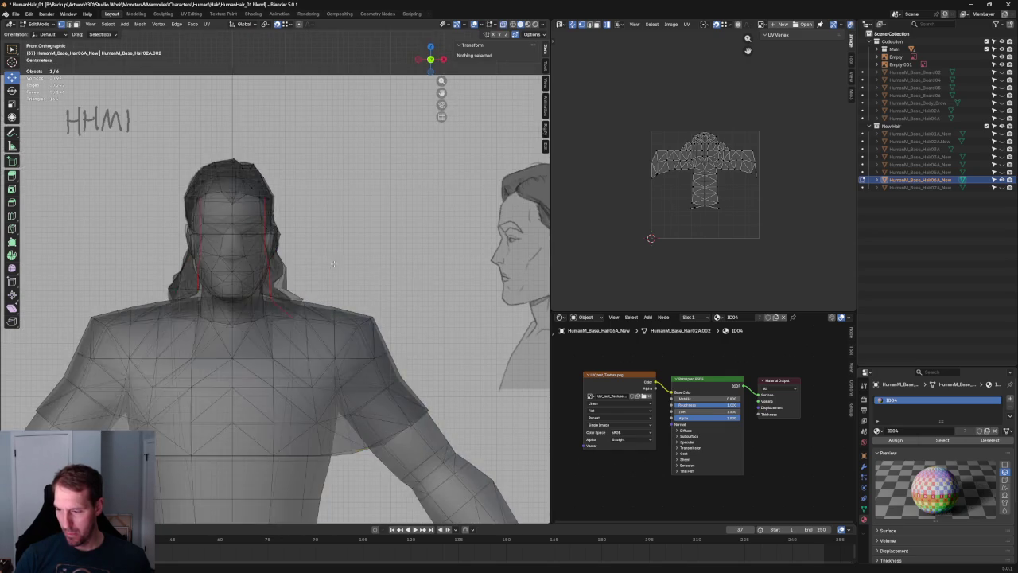
Step: Move the strand's jaw-tip vertices up and outward in front view
{"action": "scroll", "coordinate": [323, 295], "scroll_direction": "up", "scroll_amount": 5}
{"action": "left_click_drag", "start_coordinate": [328, 309], "coordinate": [270, 328]}
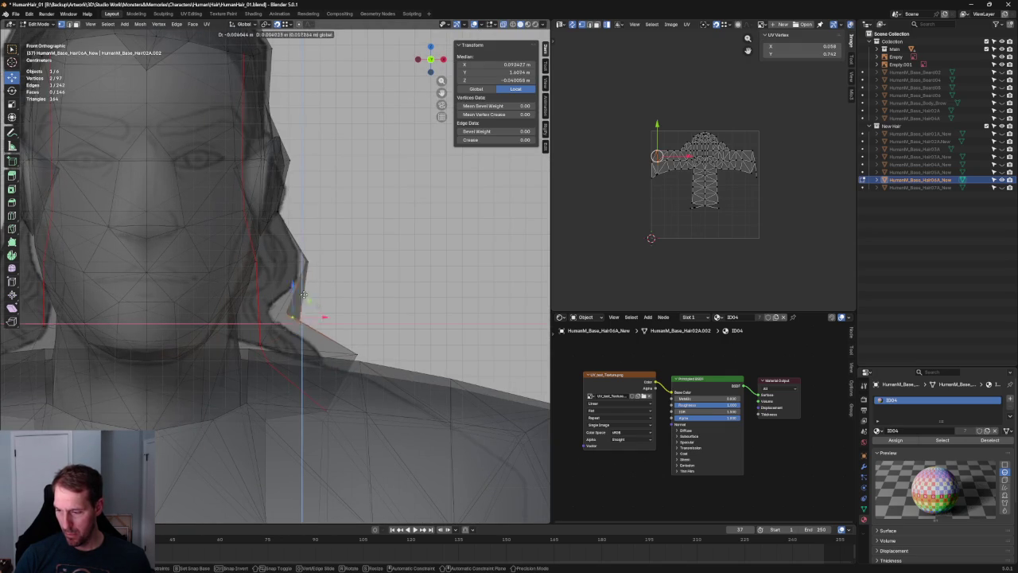
{"action": "key", "text": "g"}
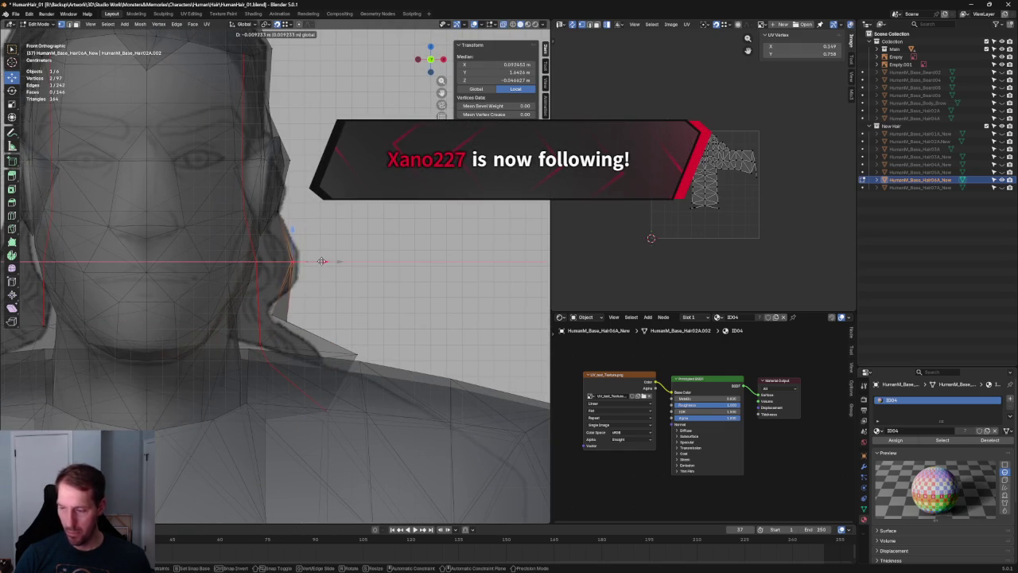
{"action": "left_click", "coordinate": [329, 261]}
{"action": "key", "text": "alt+a"}
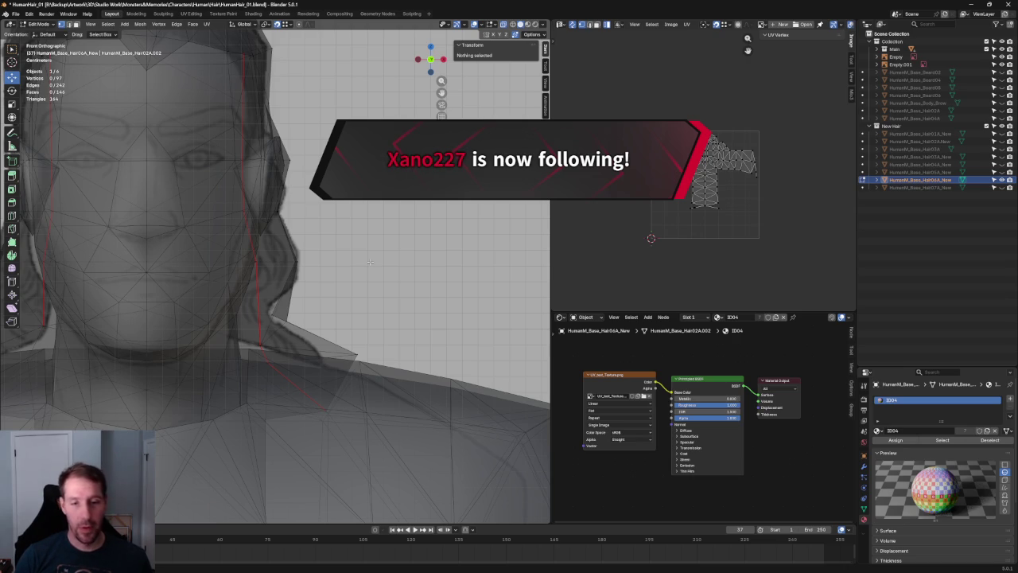
Step: Raise two side-strand vertices and push one outward along X toward the jaw
{"action": "scroll", "coordinate": [353, 252], "scroll_direction": "down", "scroll_amount": 3}
{"action": "mouse_move", "coordinate": [338, 274]}
{"action": "middle_mouse_down"}
{"action": "mouse_move", "coordinate": [348, 243]}
{"action": "mouse_move", "coordinate": [255, 276]}
{"action": "middle_mouse_up"}
{"action": "scroll", "coordinate": [348, 244], "scroll_direction": "up", "scroll_amount": 3}
{"action": "left_click", "coordinate": [235, 262]}
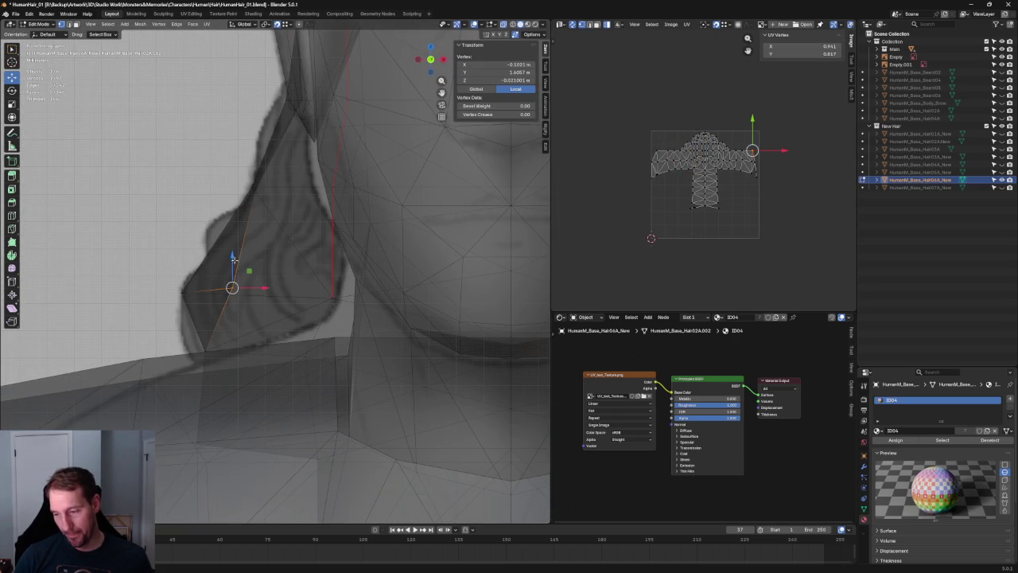
{"action": "left_click_drag", "start_coordinate": [236, 261], "coordinate": [236, 264]}
{"action": "middle_click_drag", "start_coordinate": [235, 264], "coordinate": [237, 266]}
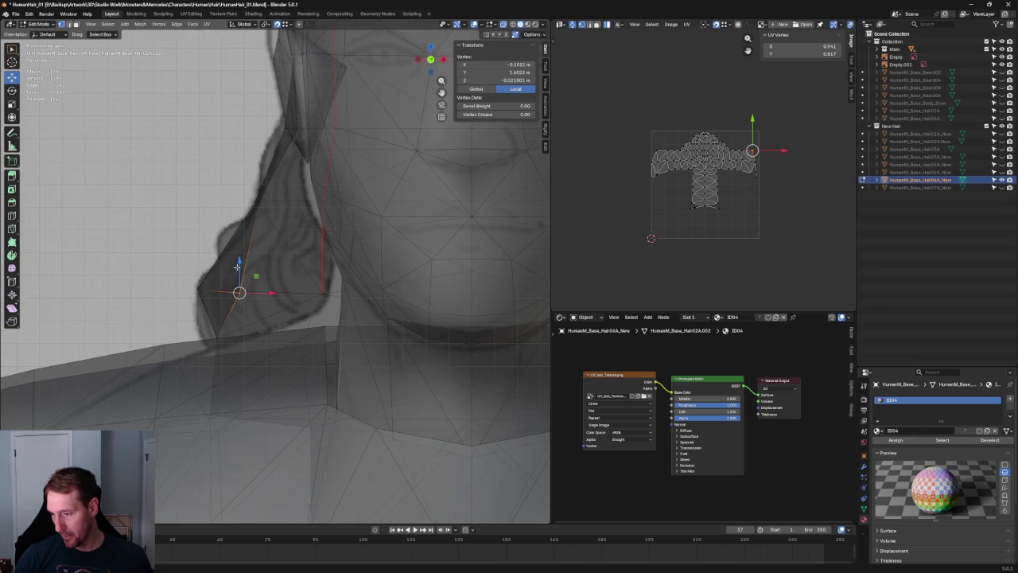
{"action": "left_click", "coordinate": [257, 203], "text": "shift"}
{"action": "key", "text": "g"}
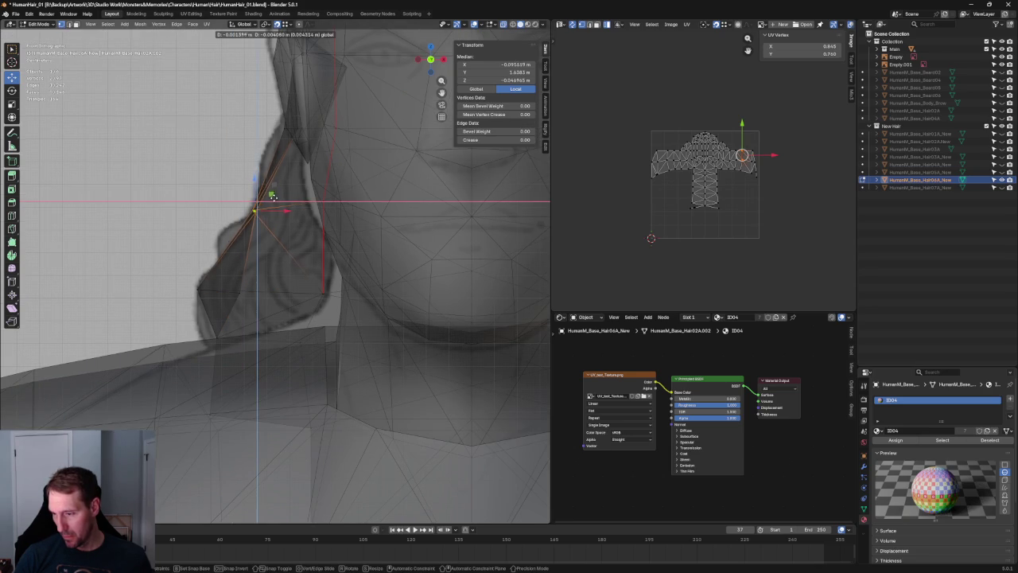
{"action": "left_click", "coordinate": [272, 196]}
{"action": "left_click_drag", "start_coordinate": [280, 202], "coordinate": [288, 204]}
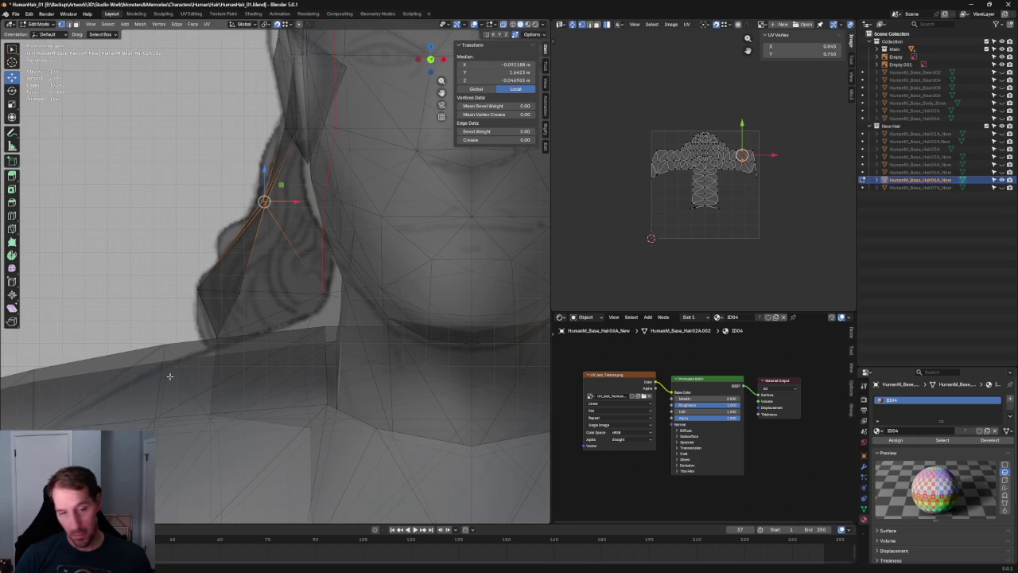
Step: Orbit in solid shading to review the reshaped side strand
{"action": "scroll", "coordinate": [169, 376], "scroll_direction": "down", "scroll_amount": 3}
{"action": "scroll", "coordinate": [239, 319], "scroll_direction": "down", "scroll_amount": 3}
{"action": "mouse_move", "coordinate": [380, 277]}
{"action": "middle_mouse_down"}
{"action": "mouse_move", "coordinate": [402, 259]}
{"action": "mouse_move", "coordinate": [332, 271]}
{"action": "mouse_move", "coordinate": [318, 243]}
{"action": "mouse_move", "coordinate": [287, 268]}
{"action": "mouse_move", "coordinate": [342, 268]}
{"action": "middle_mouse_up"}
{"action": "key", "text": "alt+z"}
{"action": "key", "text": "KP_7"}
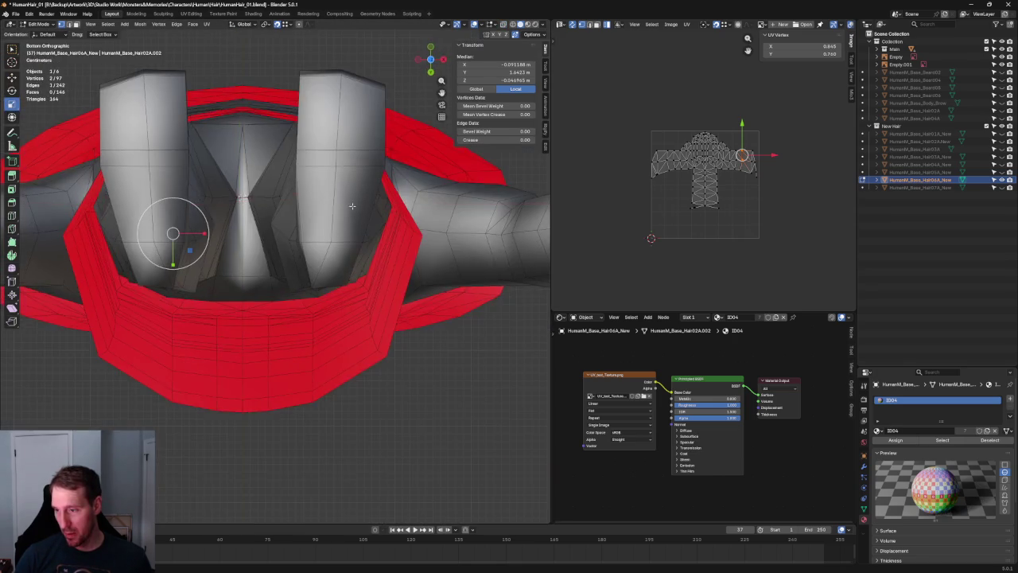
Step: In Right Ortho with X-ray, select and move a vertex on the hair's side edge
{"action": "key", "text": "KP_3"}
{"action": "mouse_move", "coordinate": [361, 156]}
{"action": "middle_mouse_down"}
{"action": "mouse_move", "coordinate": [319, 183]}
{"action": "mouse_move", "coordinate": [168, 235]}
{"action": "mouse_move", "coordinate": [187, 246]}
{"action": "mouse_move", "coordinate": [174, 261]}
{"action": "mouse_move", "coordinate": [244, 266]}
{"action": "mouse_move", "coordinate": [291, 220]}
{"action": "middle_mouse_up"}
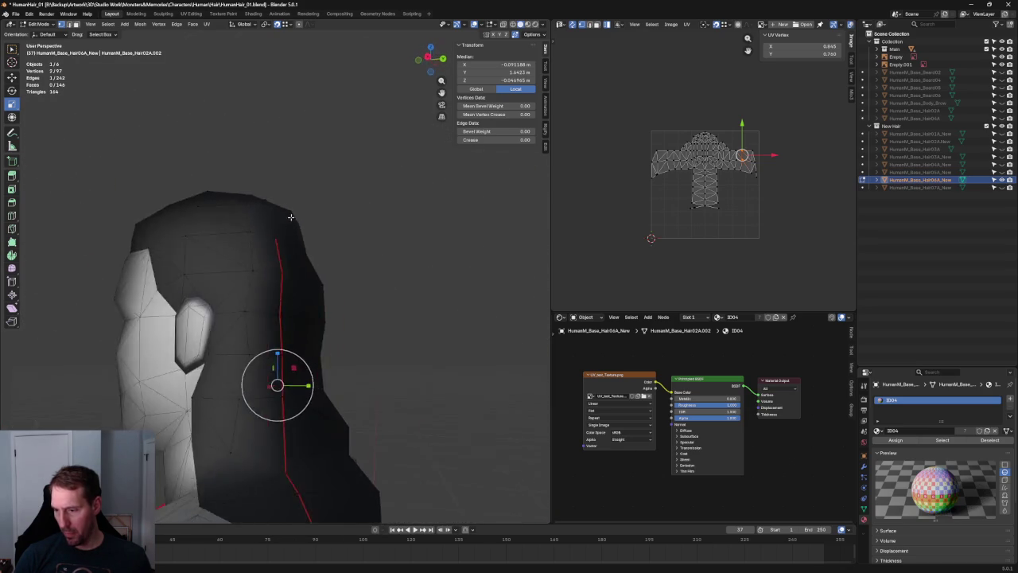
{"action": "key", "text": "KP_3"}
{"action": "mouse_move", "coordinate": [244, 231]}
{"action": "left_mouse_down"}
{"action": "mouse_move", "coordinate": [262, 246]}
{"action": "mouse_move", "coordinate": [259, 239]}
{"action": "mouse_move", "coordinate": [281, 240]}
{"action": "mouse_move", "coordinate": [262, 241]}
{"action": "left_mouse_up"}
{"action": "key", "text": "alt+z"}
{"action": "key", "text": "shift+space"}
{"action": "key", "text": "g"}
{"action": "key", "text": "alt+z"}
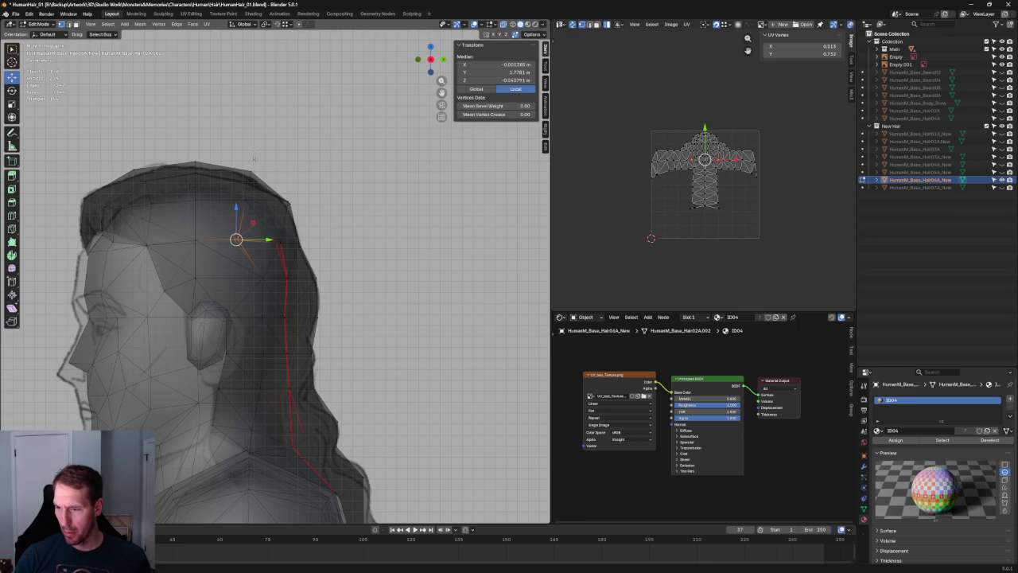
Step: Pull a top-of-crown vertex and a lower side vertex back along Y to the sketch
{"action": "left_click", "coordinate": [247, 185]}
{"action": "left_click_drag", "start_coordinate": [277, 184], "coordinate": [260, 179]}
{"action": "key", "text": "alt+z"}
{"action": "key", "text": "alt+z"}
{"action": "left_click", "coordinate": [263, 278]}
{"action": "left_click_drag", "start_coordinate": [280, 282], "coordinate": [249, 279]}
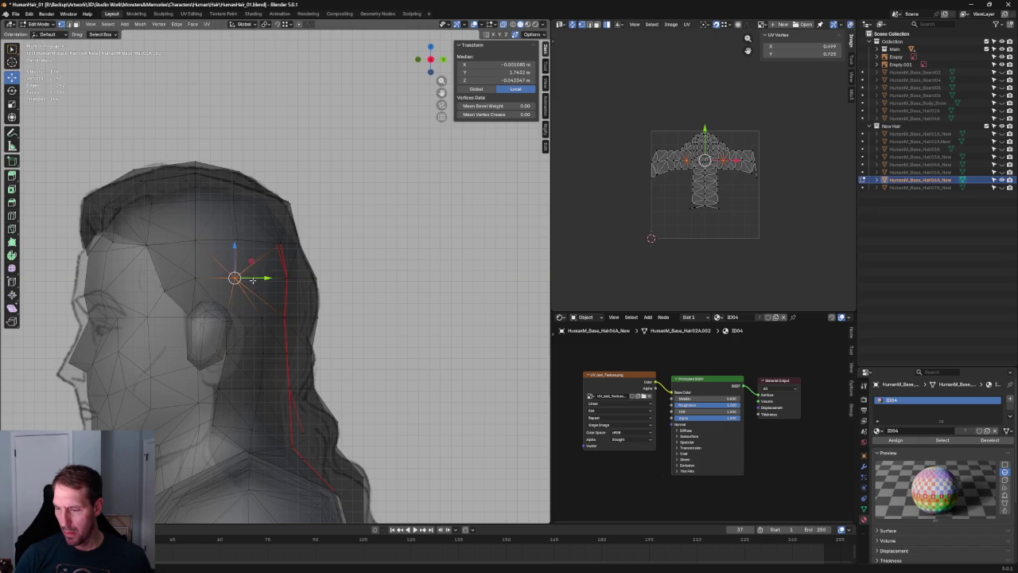
{"action": "key", "text": "alt+z"}
{"action": "left_click", "coordinate": [385, 239]}
{"action": "mouse_move", "coordinate": [354, 254]}
{"action": "middle_mouse_down"}
{"action": "mouse_move", "coordinate": [286, 255]}
{"action": "mouse_move", "coordinate": [286, 218]}
{"action": "mouse_move", "coordinate": [345, 248]}
{"action": "mouse_move", "coordinate": [333, 242]}
{"action": "middle_mouse_up"}
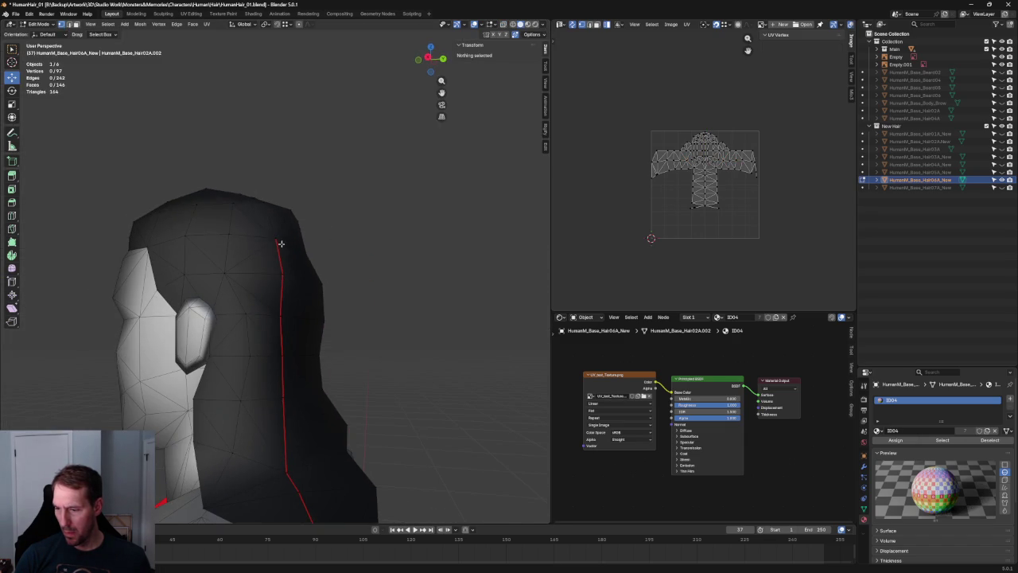
Step: Join two vertices on the back of the hair with a new edge using J
{"action": "left_click", "coordinate": [275, 237]}
{"action": "left_click", "coordinate": [246, 316], "text": "shift"}
{"action": "key", "text": "j"}
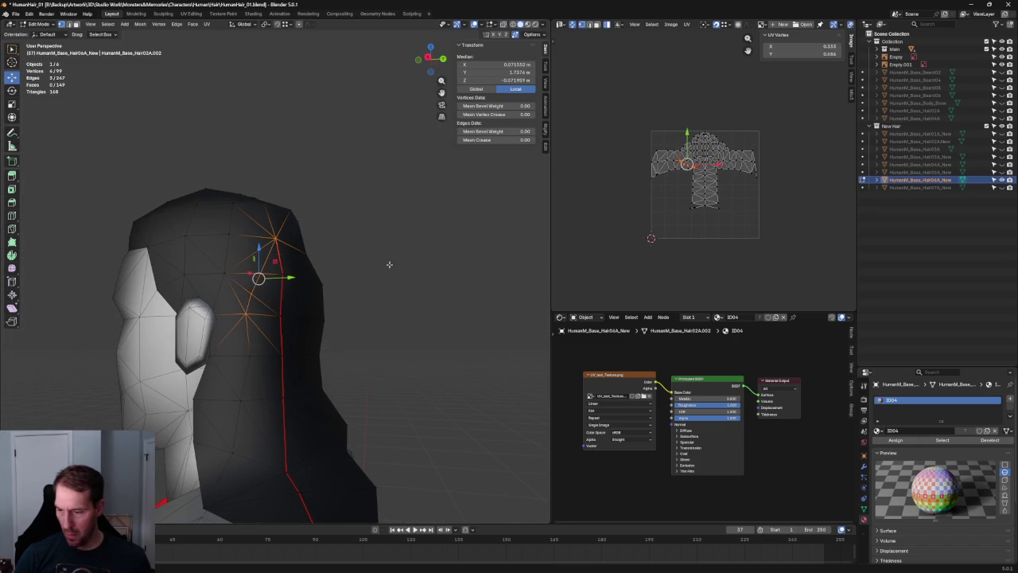
{"action": "left_click", "coordinate": [386, 266]}
{"action": "middle_click_drag", "start_coordinate": [386, 266], "coordinate": [273, 295]}
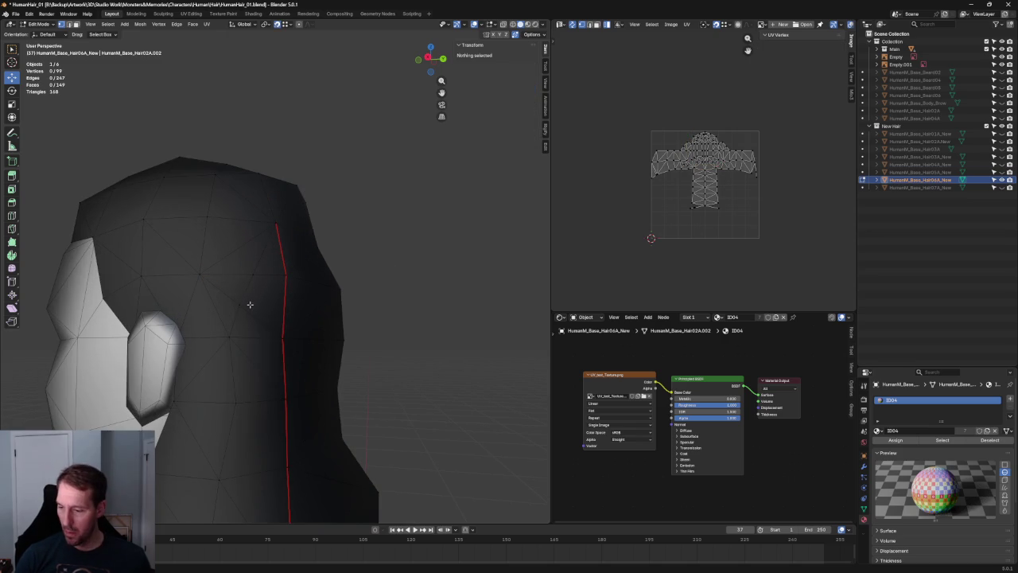
Step: Merge a stray vertex on the back of the head onto its neighbour
{"action": "left_click", "coordinate": [239, 303]}
{"action": "key", "text": "g"}
{"action": "left_click", "coordinate": [252, 275]}
{"action": "mouse_move", "coordinate": [380, 255]}
{"action": "middle_mouse_down"}
{"action": "mouse_move", "coordinate": [212, 266]}
{"action": "mouse_move", "coordinate": [251, 260]}
{"action": "middle_mouse_up"}
Step: Cut a new edge path across the back between two vertices
{"action": "left_click_drag", "start_coordinate": [292, 236], "coordinate": [293, 237]}
{"action": "left_click", "coordinate": [329, 315], "text": "shift"}
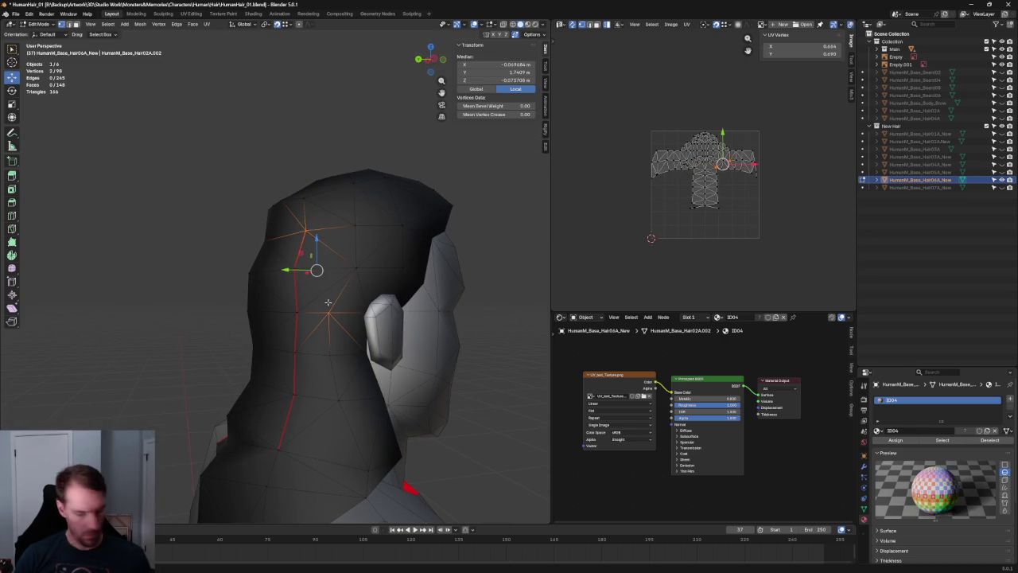
{"action": "key", "text": "j"}
{"action": "key", "text": "alt+a"}
Step: Merge another single vertex onto its neighbour with auto-merge
{"action": "left_click", "coordinate": [314, 280]}
{"action": "key", "text": "g"}
{"action": "left_click", "coordinate": [314, 269]}
{"action": "scroll", "coordinate": [205, 257], "scroll_direction": "down", "scroll_amount": 3}
Step: In right side view, adjust the hair vertices behind the ear along Y to the side sketch
{"action": "mouse_move", "coordinate": [204, 257]}
{"action": "middle_mouse_down"}
{"action": "mouse_move", "coordinate": [257, 273]}
{"action": "mouse_move", "coordinate": [334, 244]}
{"action": "mouse_move", "coordinate": [380, 250]}
{"action": "mouse_move", "coordinate": [387, 268]}
{"action": "middle_mouse_up"}
{"action": "key", "text": "KP_3"}
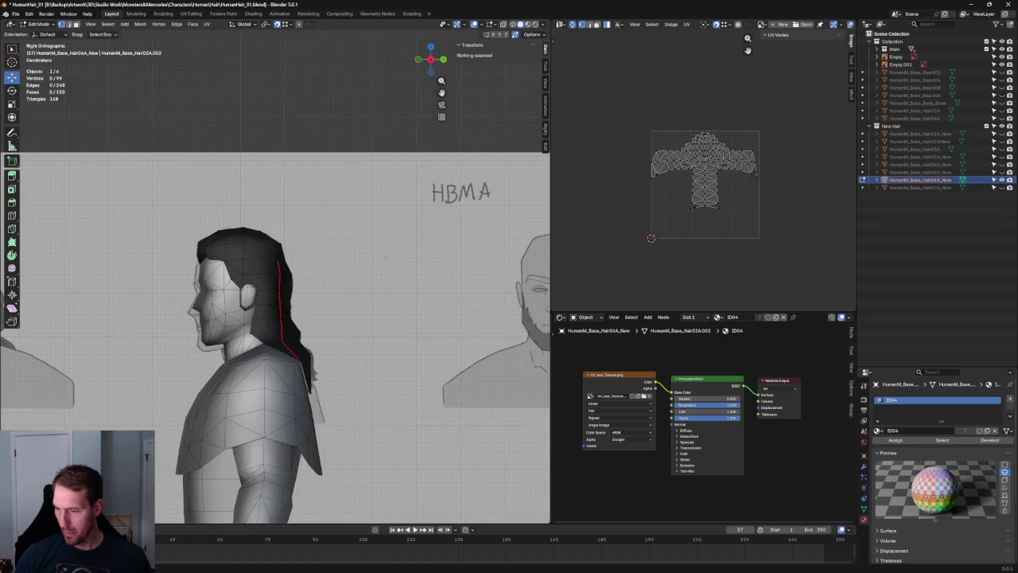
{"action": "scroll", "coordinate": [305, 279], "scroll_direction": "up", "scroll_amount": 4}
{"action": "left_click", "coordinate": [265, 276]}
{"action": "key", "text": "g"}
{"action": "key", "text": "y"}
{"action": "key", "text": "Escape"}
{"action": "mouse_move", "coordinate": [243, 265]}
{"action": "left_mouse_down"}
{"action": "mouse_move", "coordinate": [258, 275]}
{"action": "mouse_move", "coordinate": [253, 260]}
{"action": "left_mouse_up"}
{"action": "key", "text": "alt+a"}
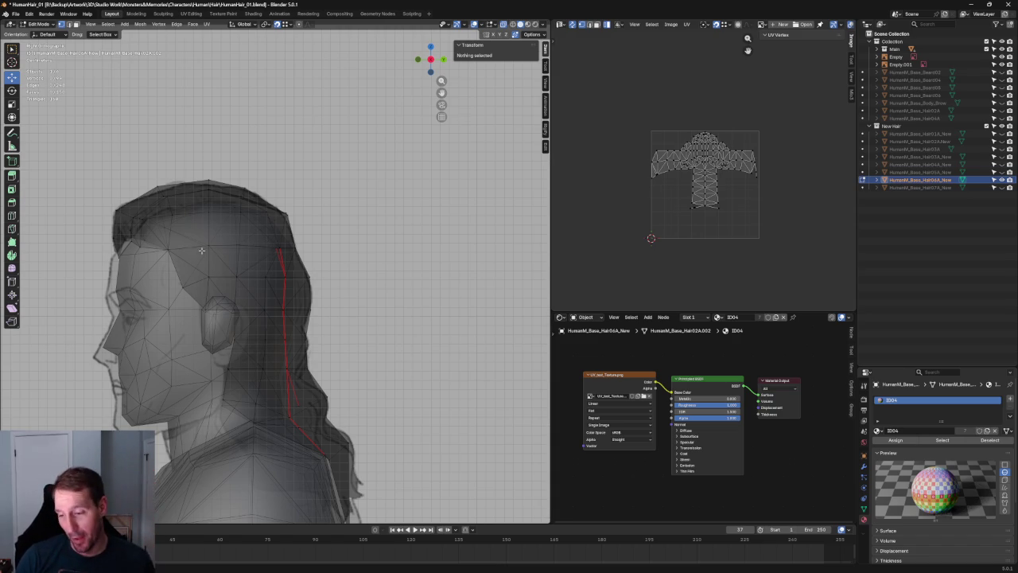
Step: Zoom in on the nape and select the edge at the bottom of the hair strip
{"action": "key", "text": "alt+z"}
{"action": "middle_click_drag", "start_coordinate": [223, 234], "coordinate": [336, 228], "text": "shift"}
{"action": "scroll", "coordinate": [326, 255], "scroll_direction": "down", "scroll_amount": 3}
{"action": "scroll", "coordinate": [316, 278], "scroll_direction": "up", "scroll_amount": 4}
{"action": "key", "text": "alt+z"}
{"action": "scroll", "coordinate": [241, 266], "scroll_direction": "up", "scroll_amount": 4}
{"action": "key", "text": "alt+z"}
{"action": "scroll", "coordinate": [120, 312], "scroll_direction": "down", "scroll_amount": 5}
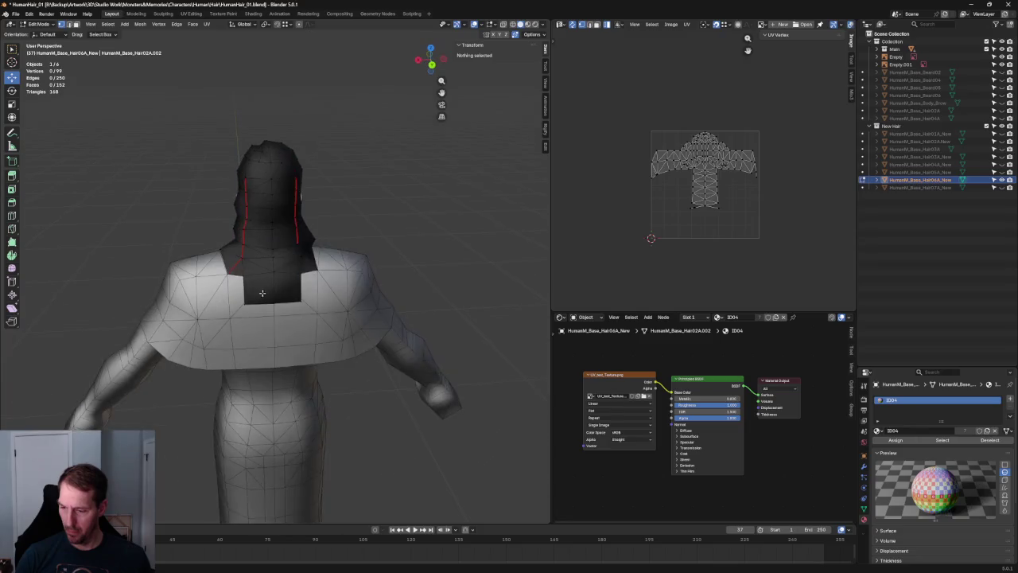
{"action": "scroll", "coordinate": [294, 244], "scroll_direction": "up", "scroll_amount": 3}
{"action": "scroll", "coordinate": [294, 245], "scroll_direction": "up", "scroll_amount": 2}
{"action": "scroll", "coordinate": [293, 244], "scroll_direction": "up", "scroll_amount": 2}
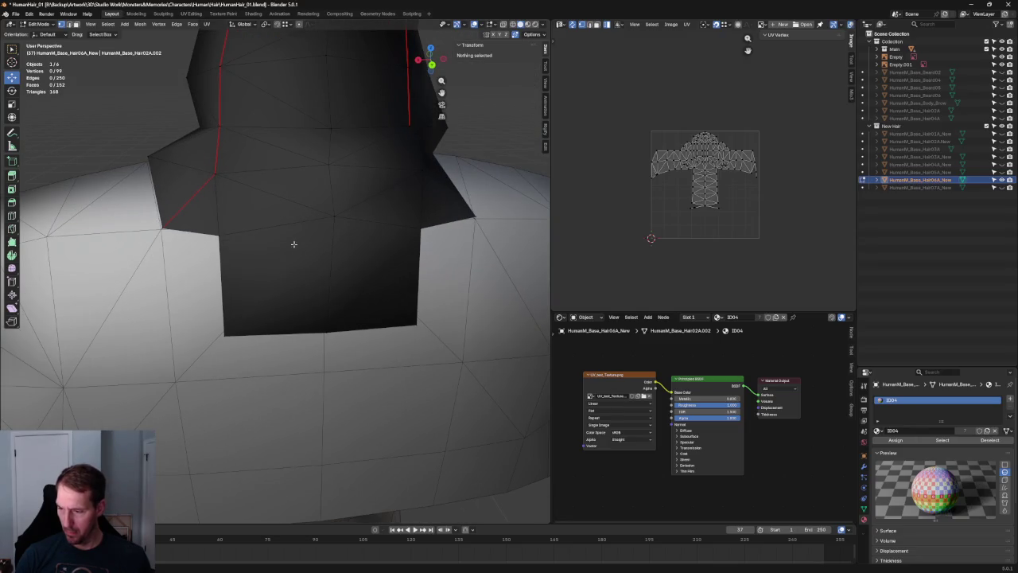
{"action": "left_click", "coordinate": [222, 262]}
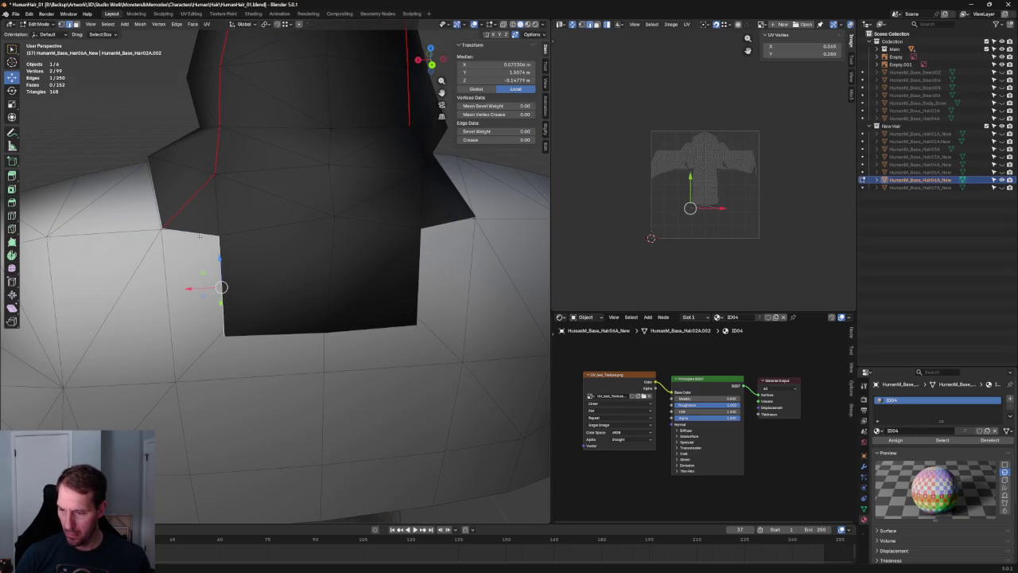
Step: Move the nape strip's bottom vertex down in right side view
{"action": "left_click", "coordinate": [334, 215]}
{"action": "scroll", "coordinate": [334, 215], "scroll_direction": "down", "scroll_amount": 3}
{"action": "key", "text": "KP_3"}
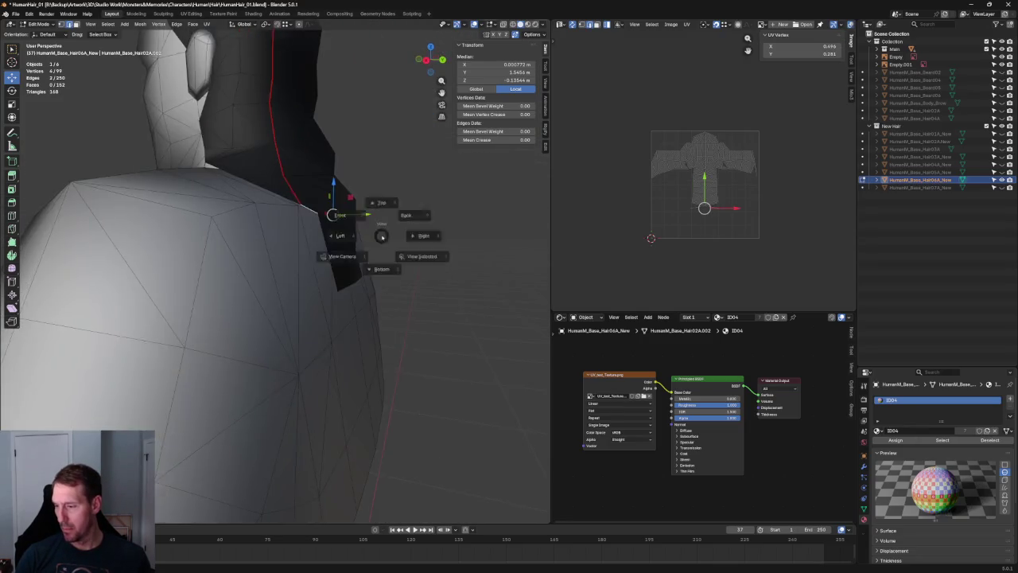
{"action": "key", "text": "g"}
{"action": "left_click", "coordinate": [372, 271]}
{"action": "mouse_move", "coordinate": [372, 271]}
{"action": "middle_mouse_down"}
{"action": "mouse_move", "coordinate": [413, 253]}
{"action": "mouse_move", "coordinate": [330, 257]}
{"action": "mouse_move", "coordinate": [318, 230]}
{"action": "mouse_move", "coordinate": [342, 253]}
{"action": "middle_mouse_up"}
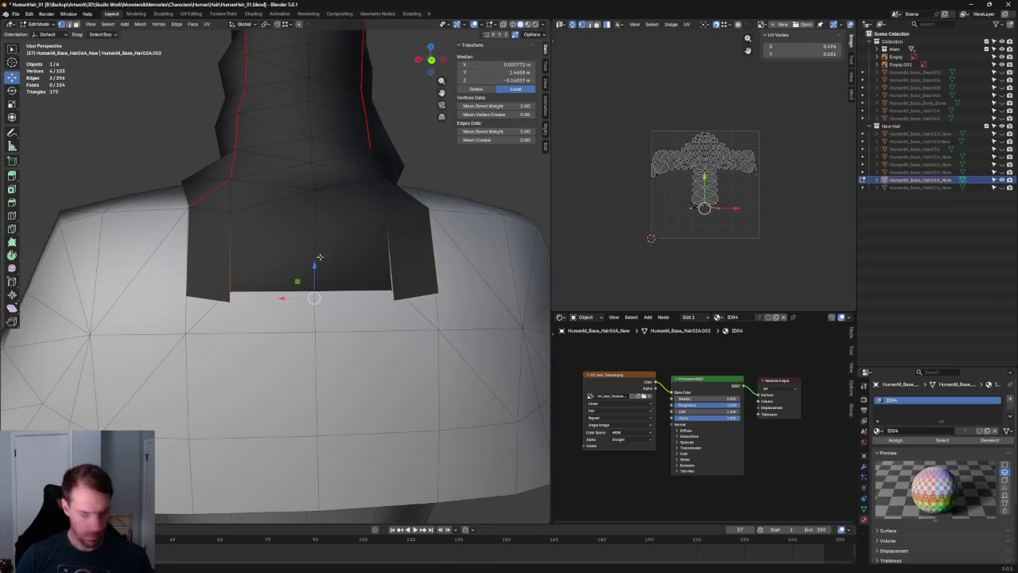
Step: Merge the notch vertex onto the corner at the strip's bottom
{"action": "left_click", "coordinate": [243, 297]}
{"action": "left_click", "coordinate": [394, 296]}
{"action": "key", "text": "g"}
{"action": "left_click", "coordinate": [402, 286]}
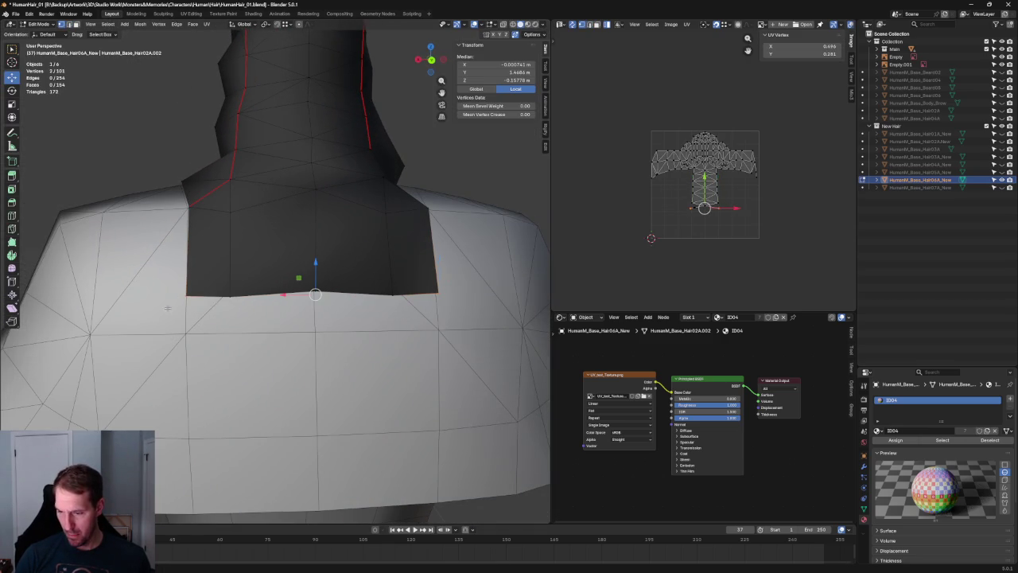
Step: Vertex-slide the corner and bottom vertices upward to round the nape edge
{"action": "key", "text": "shift+v"}
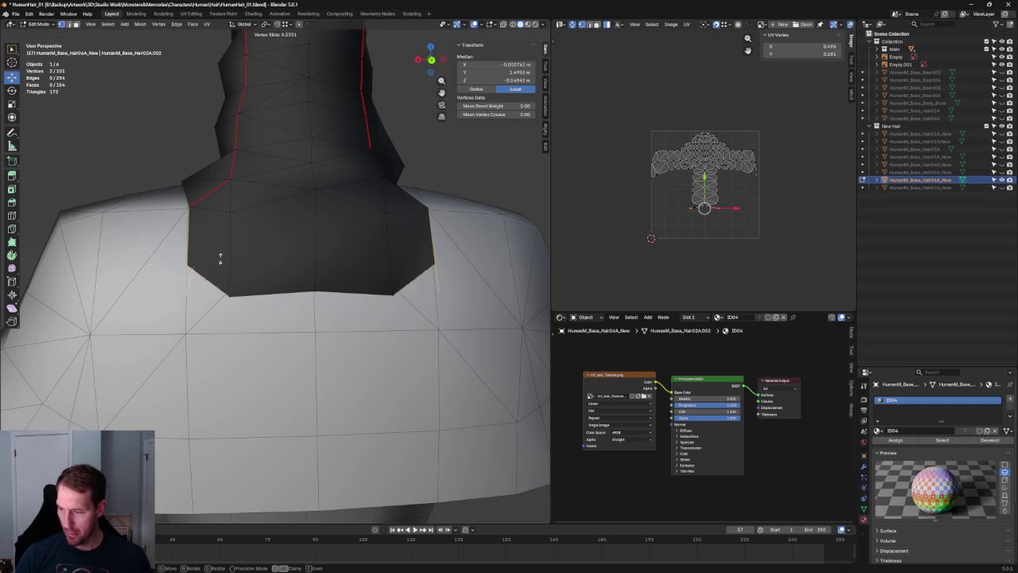
{"action": "left_click", "coordinate": [224, 249]}
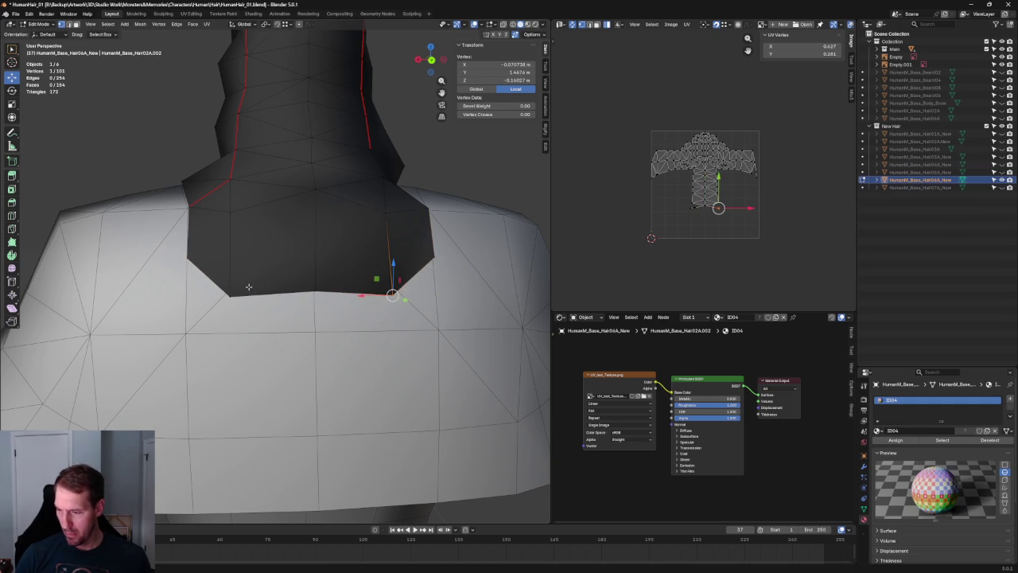
{"action": "key", "text": "shift+v"}
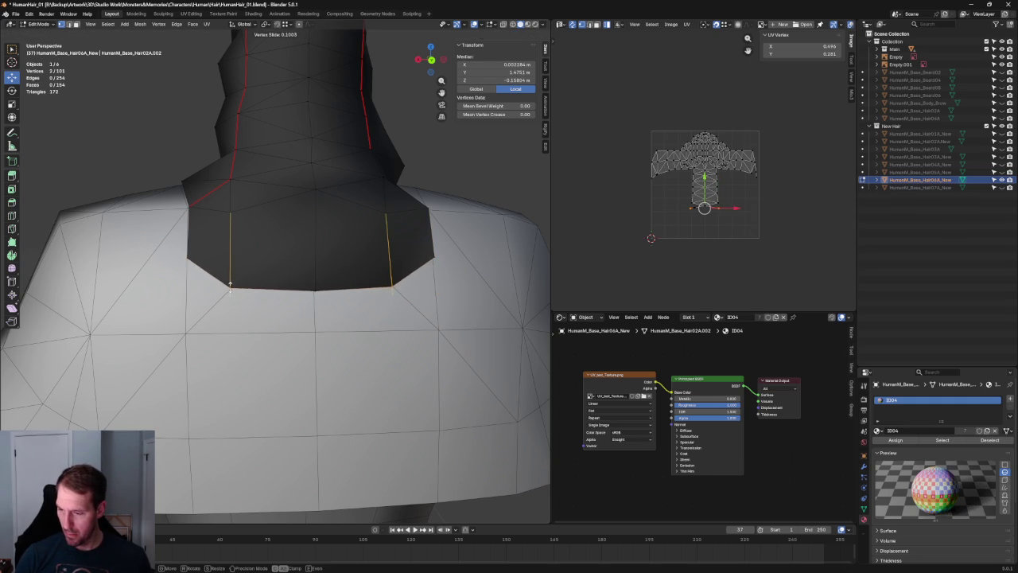
{"action": "left_click", "coordinate": [230, 285]}
{"action": "scroll", "coordinate": [230, 285], "scroll_direction": "down", "scroll_amount": 4}
{"action": "key", "text": "alt+a"}
{"action": "scroll", "coordinate": [318, 239], "scroll_direction": "down", "scroll_amount": 3}
{"action": "mouse_move", "coordinate": [334, 207]}
{"action": "middle_mouse_down"}
{"action": "mouse_move", "coordinate": [400, 198]}
{"action": "mouse_move", "coordinate": [464, 218]}
{"action": "mouse_move", "coordinate": [371, 281]}
{"action": "mouse_move", "coordinate": [356, 276]}
{"action": "middle_mouse_up"}
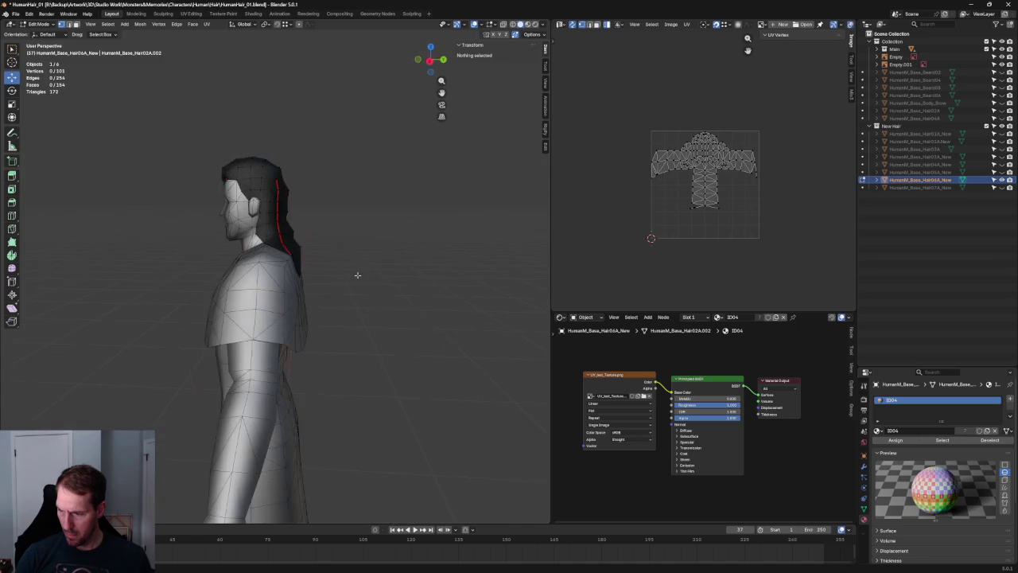
Step: In Right Ortho X-ray, move a nape vertex along Y toward the sketch
{"action": "key", "text": "KP_3"}
{"action": "key", "text": "alt+z"}
{"action": "scroll", "coordinate": [334, 287], "scroll_direction": "up", "scroll_amount": 2}
{"action": "scroll", "coordinate": [302, 303], "scroll_direction": "up", "scroll_amount": 5}
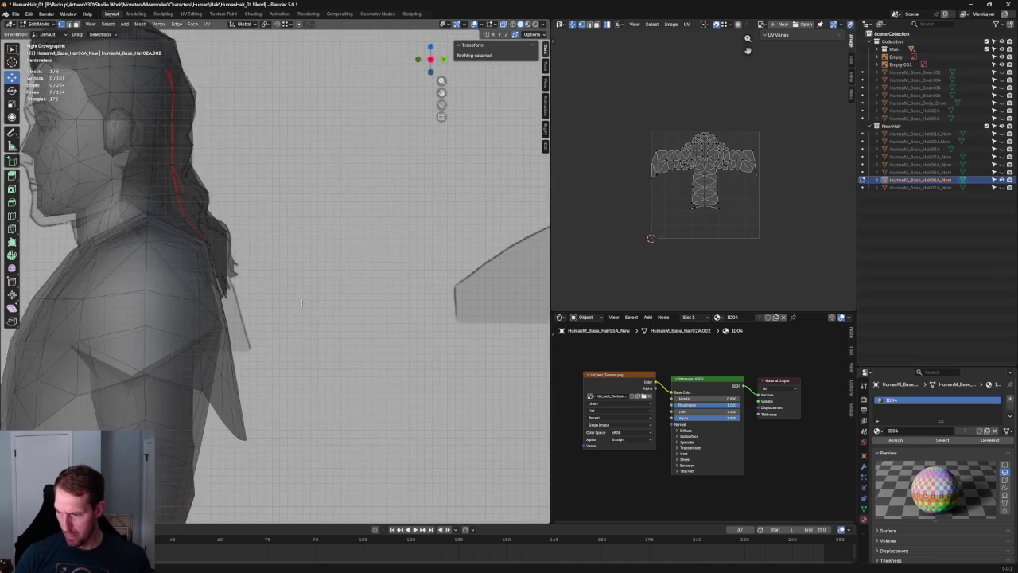
{"action": "scroll", "coordinate": [236, 289], "scroll_direction": "up", "scroll_amount": 3}
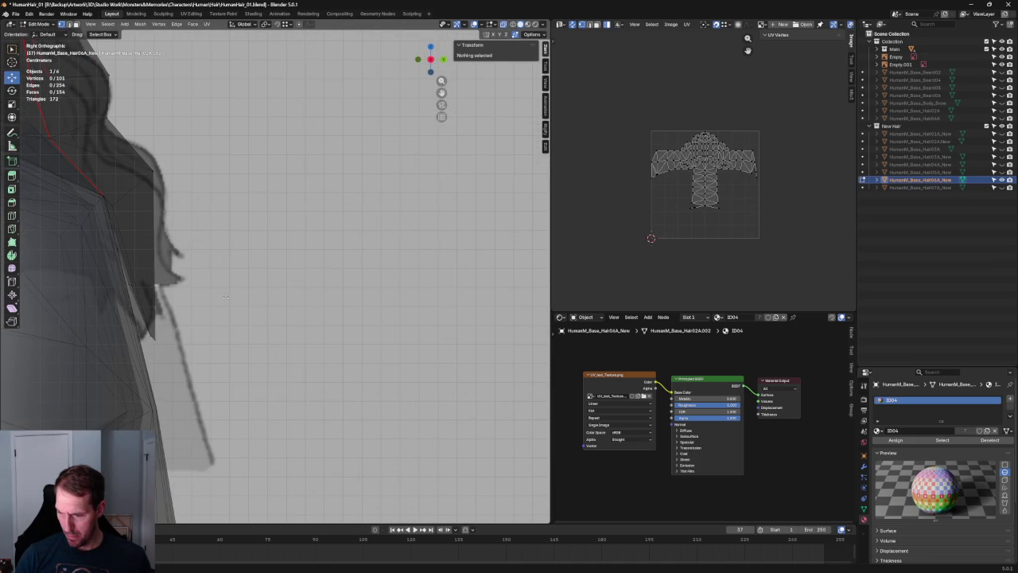
{"action": "scroll", "coordinate": [175, 331], "scroll_direction": "down", "scroll_amount": 3}
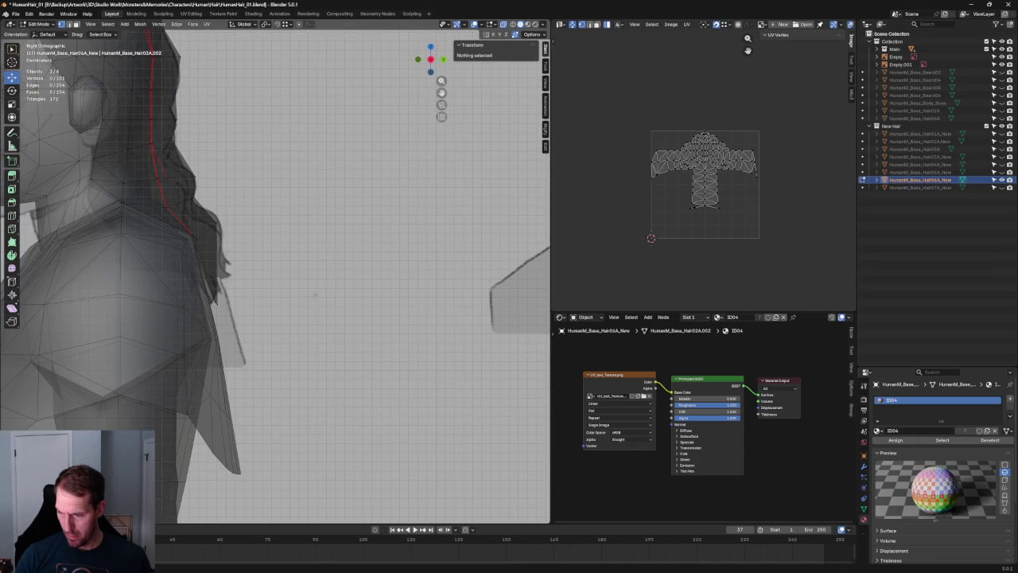
{"action": "scroll", "coordinate": [315, 295], "scroll_direction": "down", "scroll_amount": 4}
{"action": "mouse_move", "coordinate": [362, 280]}
{"action": "middle_mouse_down"}
{"action": "mouse_move", "coordinate": [337, 288]}
{"action": "mouse_move", "coordinate": [295, 278]}
{"action": "mouse_move", "coordinate": [286, 371]}
{"action": "mouse_move", "coordinate": [316, 231]}
{"action": "mouse_move", "coordinate": [280, 195]}
{"action": "middle_mouse_up"}
{"action": "left_click", "coordinate": [277, 199]}
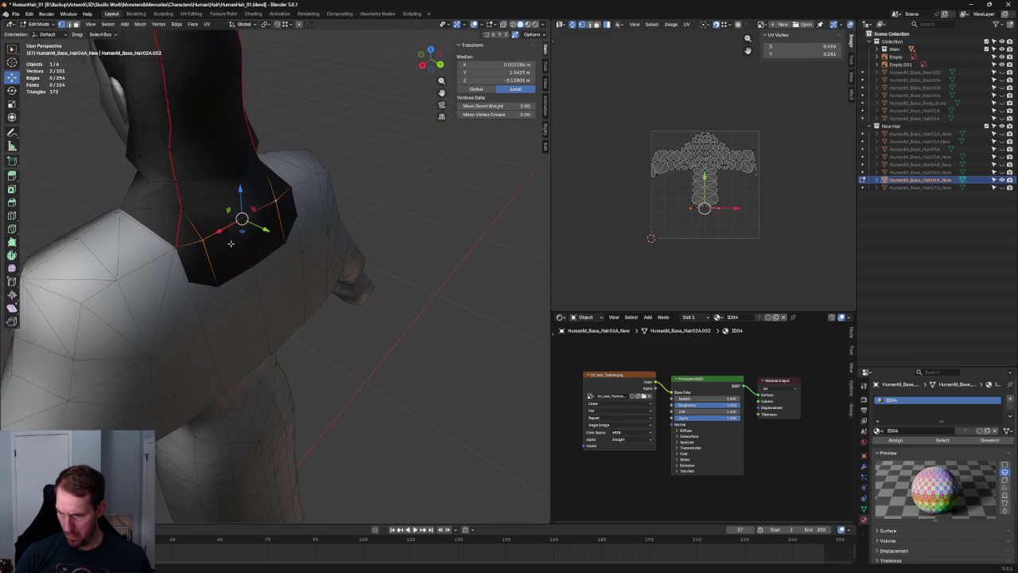
{"action": "middle_click_drag", "start_coordinate": [228, 242], "coordinate": [238, 239]}
{"action": "key", "text": "g"}
{"action": "key", "text": "y"}
{"action": "left_click", "coordinate": [279, 254]}
Step: Move the back-hair tip vertex onto the side reference outline
{"action": "key", "text": "KP_3"}
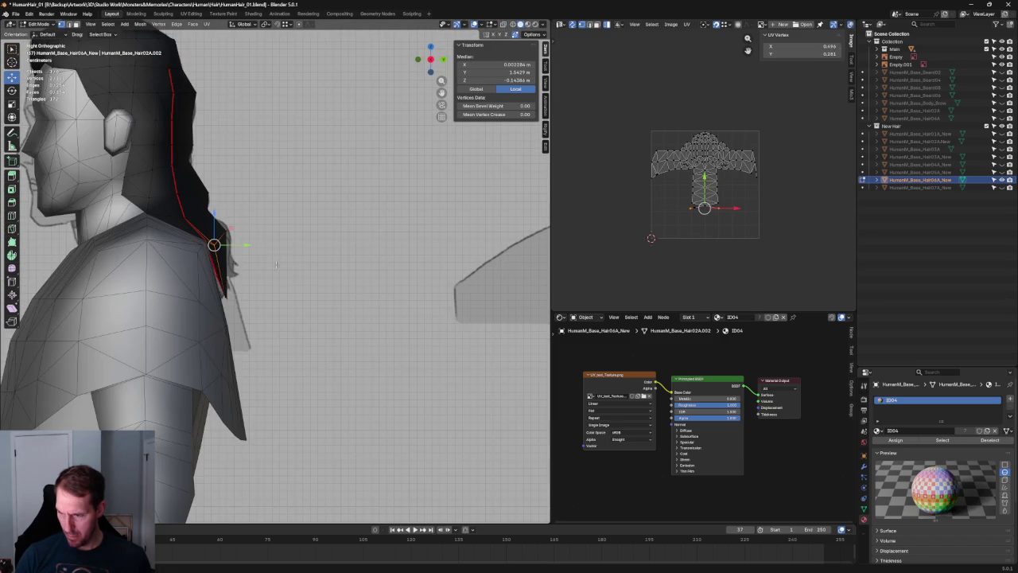
{"action": "scroll", "coordinate": [278, 263], "scroll_direction": "up", "scroll_amount": 2}
{"action": "scroll", "coordinate": [279, 263], "scroll_direction": "up", "scroll_amount": 2}
{"action": "key", "text": "alt+a"}
{"action": "key", "text": "alt+z"}
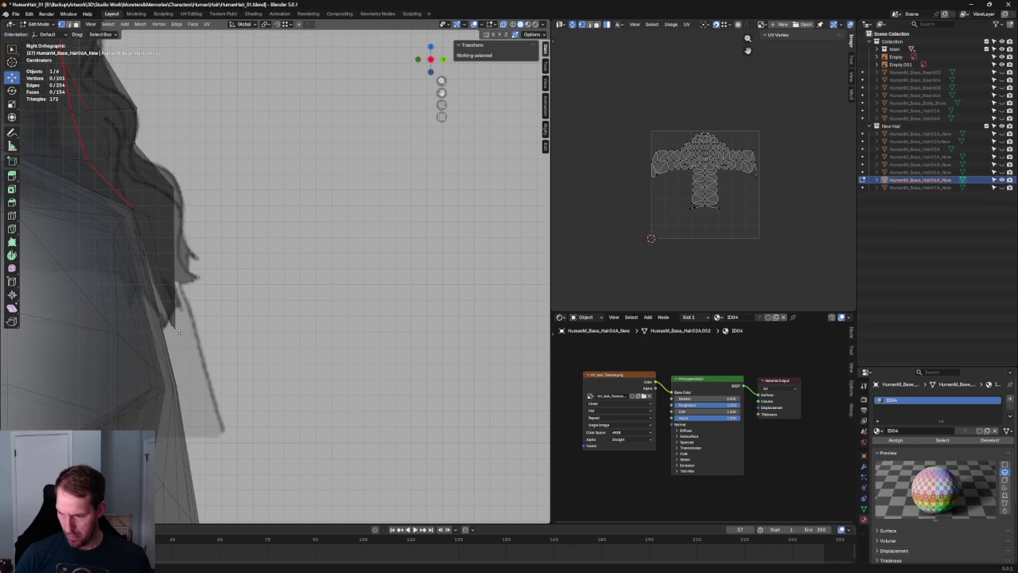
{"action": "left_click", "coordinate": [179, 333]}
{"action": "key", "text": "g"}
{"action": "key", "text": "shift+x"}
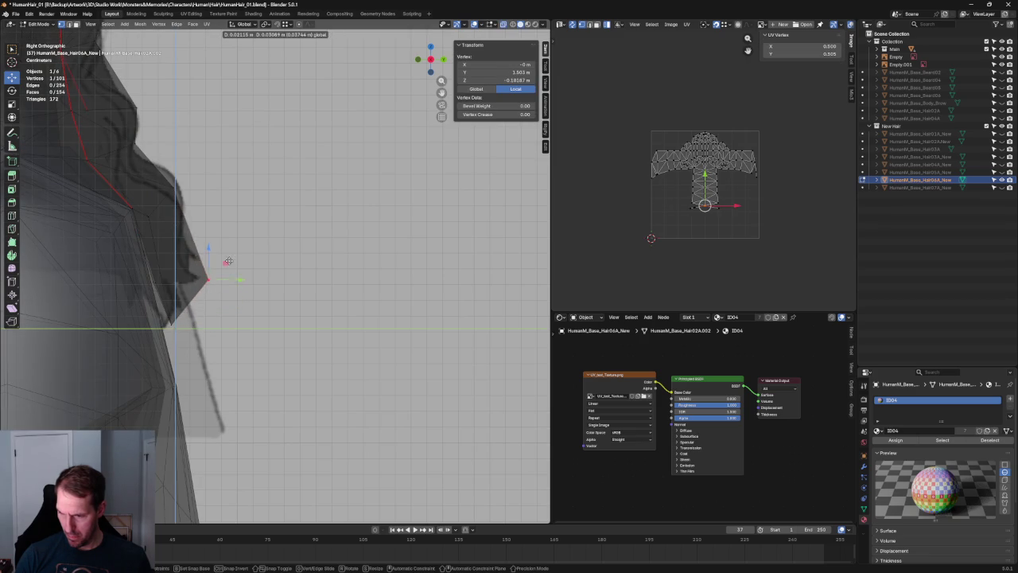
{"action": "left_click", "coordinate": [222, 263]}
{"action": "key", "text": "alt+z"}
Step: Move another nape vertex along Y onto the sketch outline
{"action": "scroll", "coordinate": [222, 263], "scroll_direction": "down", "scroll_amount": 4}
{"action": "middle_click_drag", "start_coordinate": [221, 263], "coordinate": [251, 290]}
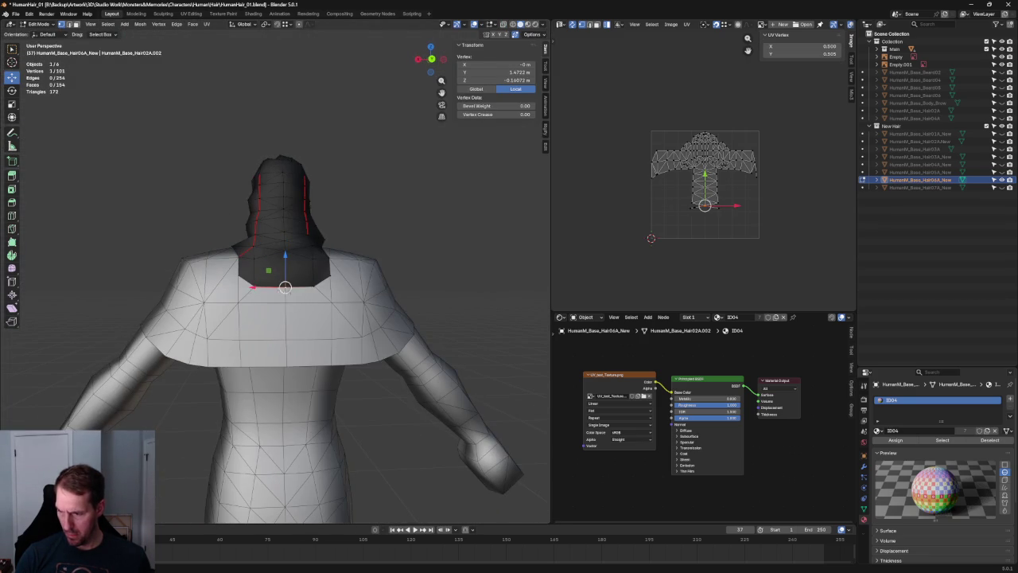
{"action": "key", "text": "shift+space"}
{"action": "key", "text": "s"}
{"action": "scroll", "coordinate": [285, 288], "scroll_direction": "up", "scroll_amount": 4}
{"action": "key", "text": "KP_3"}
{"action": "scroll", "coordinate": [313, 244], "scroll_direction": "down", "scroll_amount": 2}
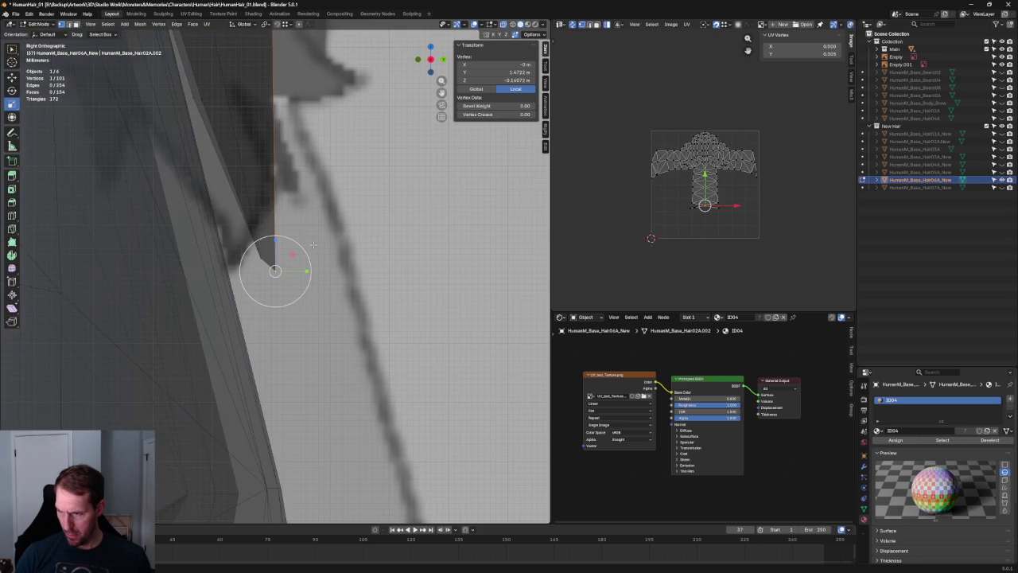
{"action": "scroll", "coordinate": [314, 244], "scroll_direction": "down", "scroll_amount": 2}
{"action": "key", "text": "g"}
{"action": "key", "text": "y"}
{"action": "left_click", "coordinate": [332, 250]}
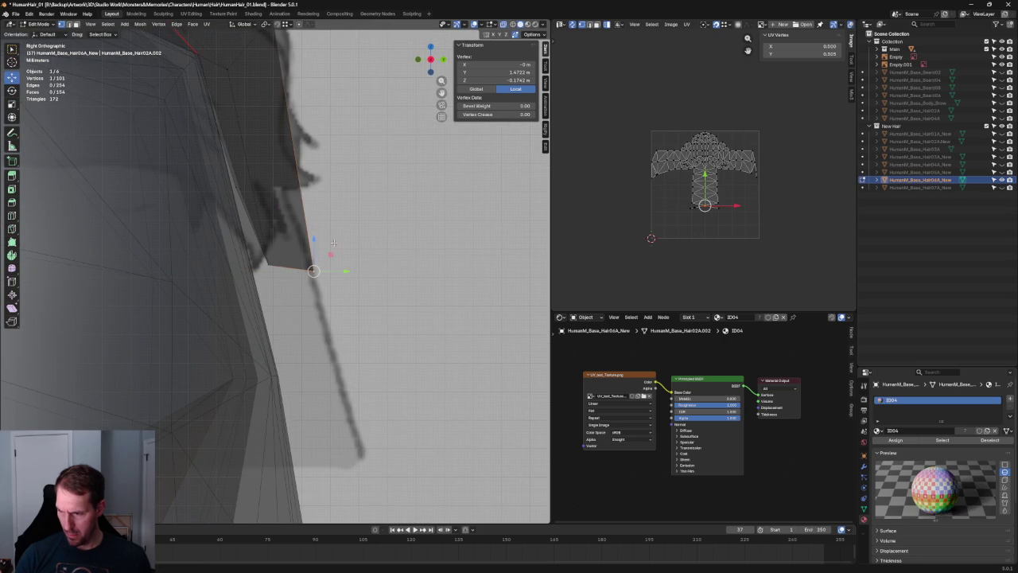
Step: Select the vertices along the lower hair edge near the neck
{"action": "left_click", "coordinate": [268, 238], "text": "shift"}
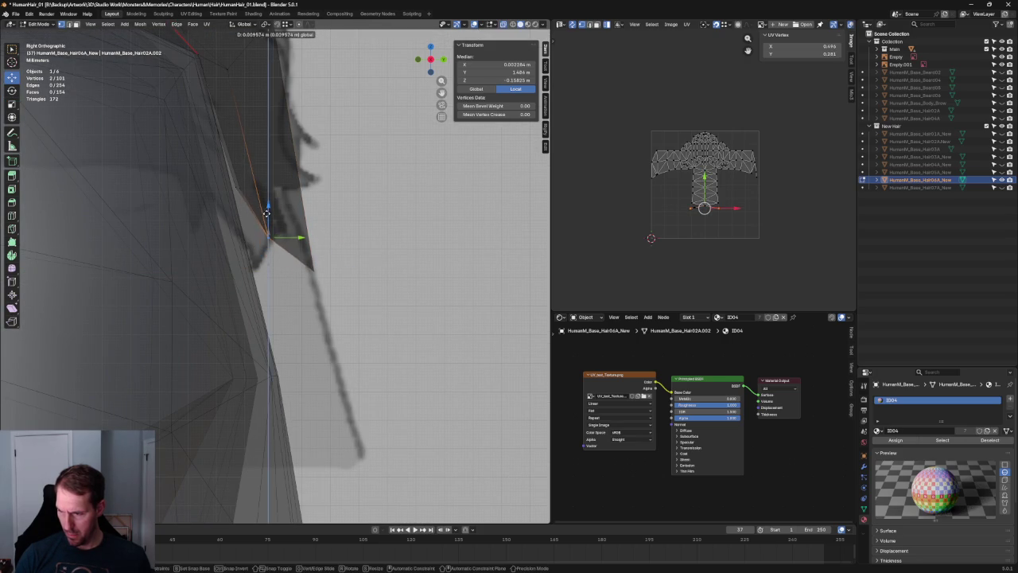
{"action": "scroll", "coordinate": [270, 239], "scroll_direction": "down", "scroll_amount": 3}
{"action": "scroll", "coordinate": [270, 274], "scroll_direction": "up", "scroll_amount": 1}
{"action": "left_click_drag", "start_coordinate": [274, 271], "coordinate": [229, 295]}
{"action": "scroll", "coordinate": [250, 266], "scroll_direction": "down", "scroll_amount": 2}
{"action": "scroll", "coordinate": [268, 268], "scroll_direction": "down", "scroll_amount": 3}
{"action": "mouse_move", "coordinate": [272, 268]}
{"action": "middle_mouse_down"}
{"action": "mouse_move", "coordinate": [348, 220]}
{"action": "mouse_move", "coordinate": [308, 209]}
{"action": "mouse_move", "coordinate": [366, 239]}
{"action": "middle_mouse_up"}
{"action": "scroll", "coordinate": [398, 258], "scroll_direction": "up", "scroll_amount": 2}
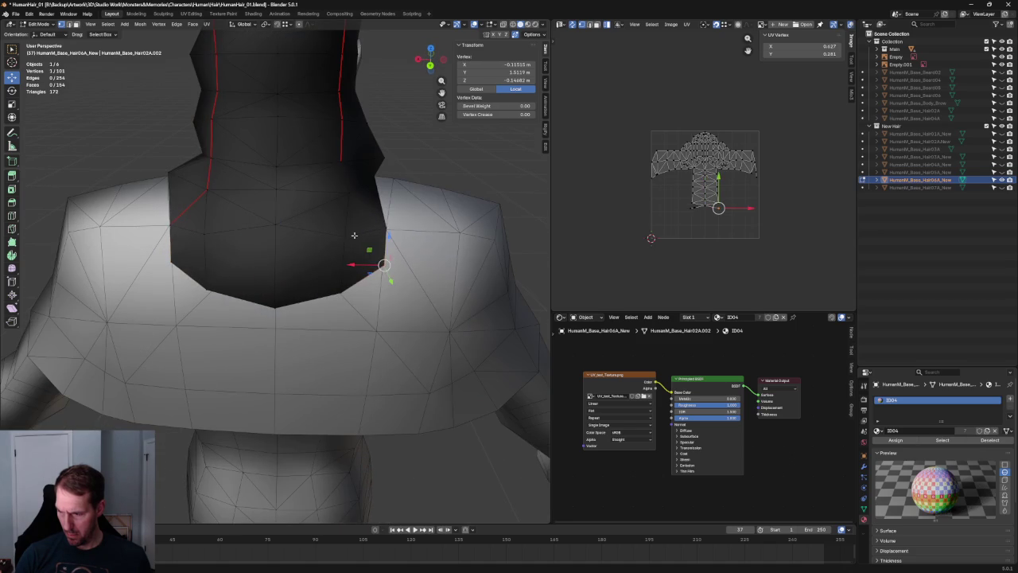
{"action": "right_click", "coordinate": [169, 267]}
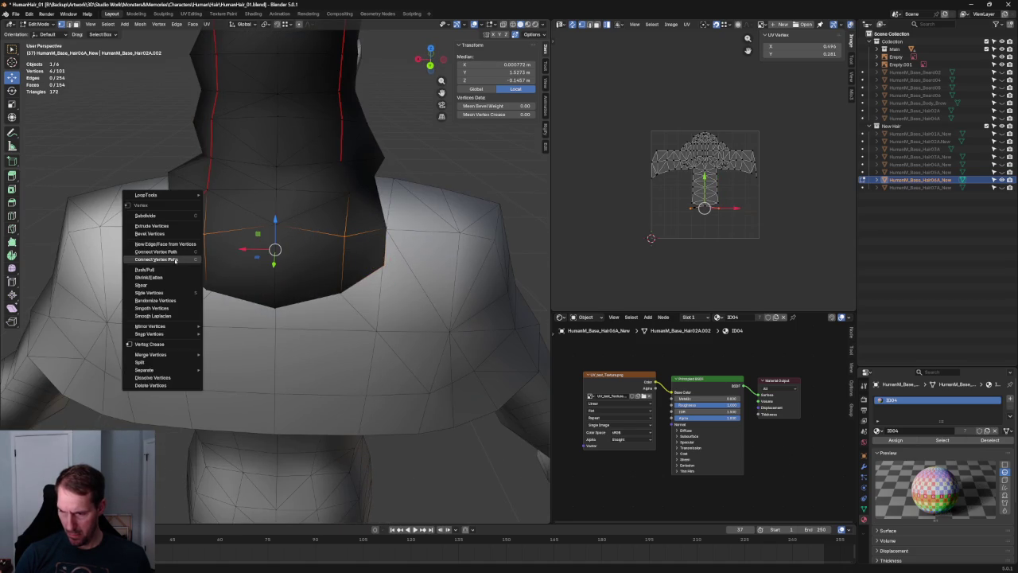
Step: Connect the selected nape vertex pairs, then three lower-neck vertices, with new edges
{"action": "left_click", "coordinate": [169, 265]}
{"action": "left_click", "coordinate": [343, 291]}
{"action": "left_click", "coordinate": [276, 225], "text": "shift"}
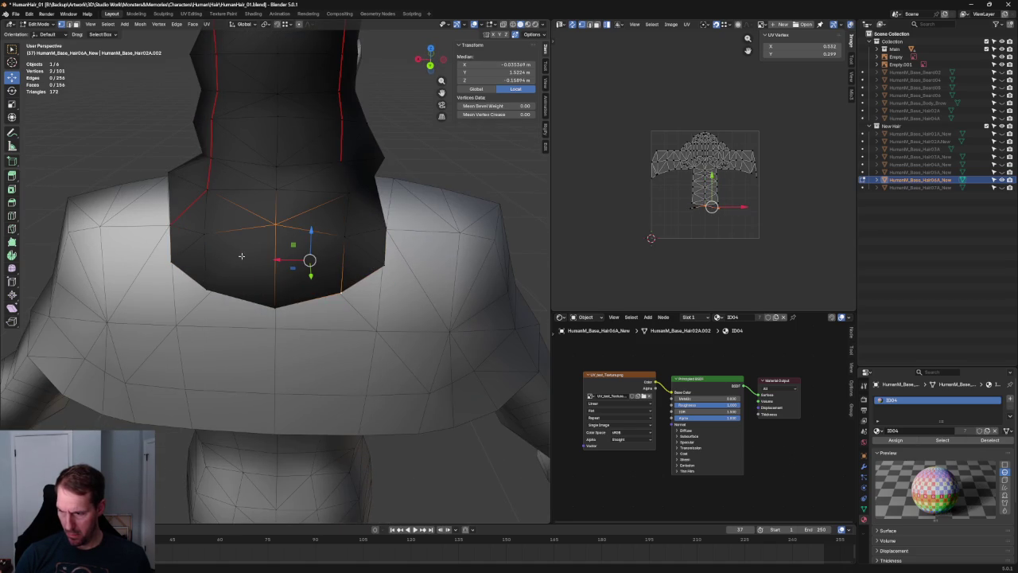
{"action": "left_click", "coordinate": [198, 294], "text": "shift"}
{"action": "right_click", "coordinate": [201, 296]}
{"action": "left_click", "coordinate": [199, 296]}
{"action": "scroll", "coordinate": [199, 296], "scroll_direction": "down", "scroll_amount": 5}
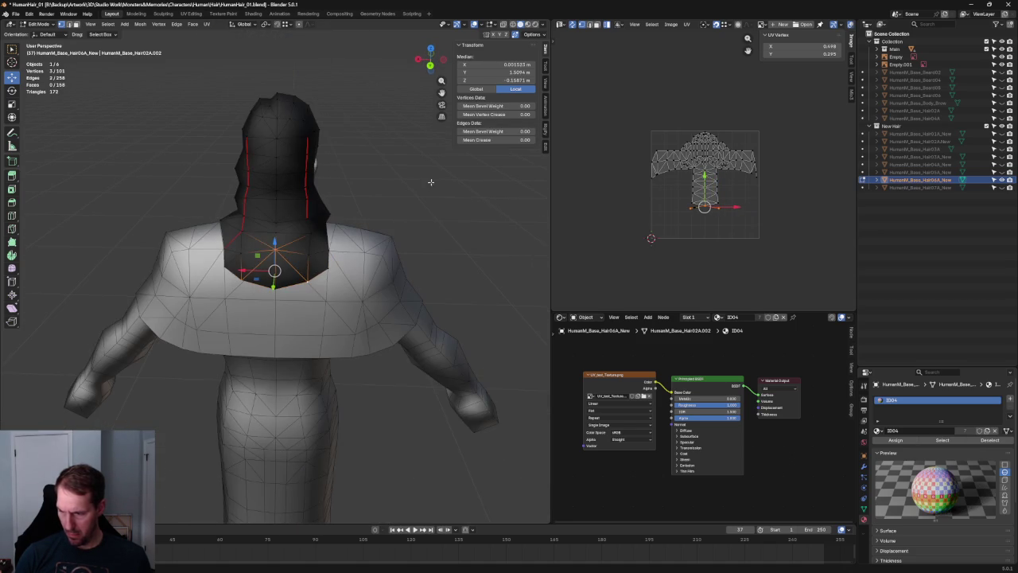
{"action": "key", "text": "alt+a"}
Step: In side X-ray view, move the upper nape vertices slightly down
{"action": "mouse_move", "coordinate": [374, 199]}
{"action": "middle_mouse_down"}
{"action": "mouse_move", "coordinate": [276, 284]}
{"action": "mouse_move", "coordinate": [282, 276]}
{"action": "middle_mouse_up"}
{"action": "key", "text": "grave"}
{"action": "scroll", "coordinate": [310, 294], "scroll_direction": "up", "scroll_amount": 5}
{"action": "scroll", "coordinate": [313, 291], "scroll_direction": "up", "scroll_amount": 1}
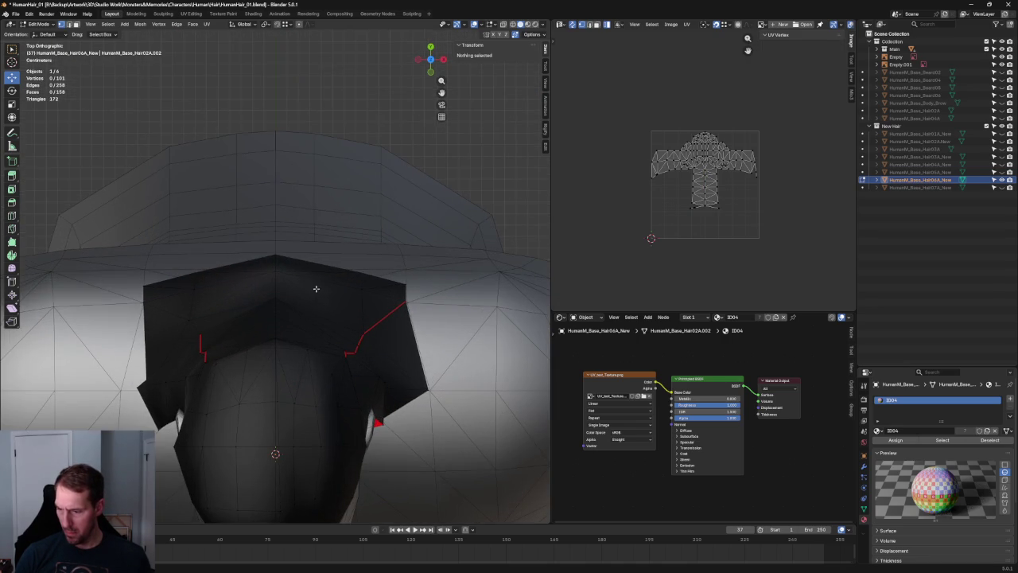
{"action": "key", "text": "KP_3"}
{"action": "key", "text": "alt+z"}
{"action": "middle_click_drag", "start_coordinate": [299, 190], "coordinate": [355, 338], "text": "shift"}
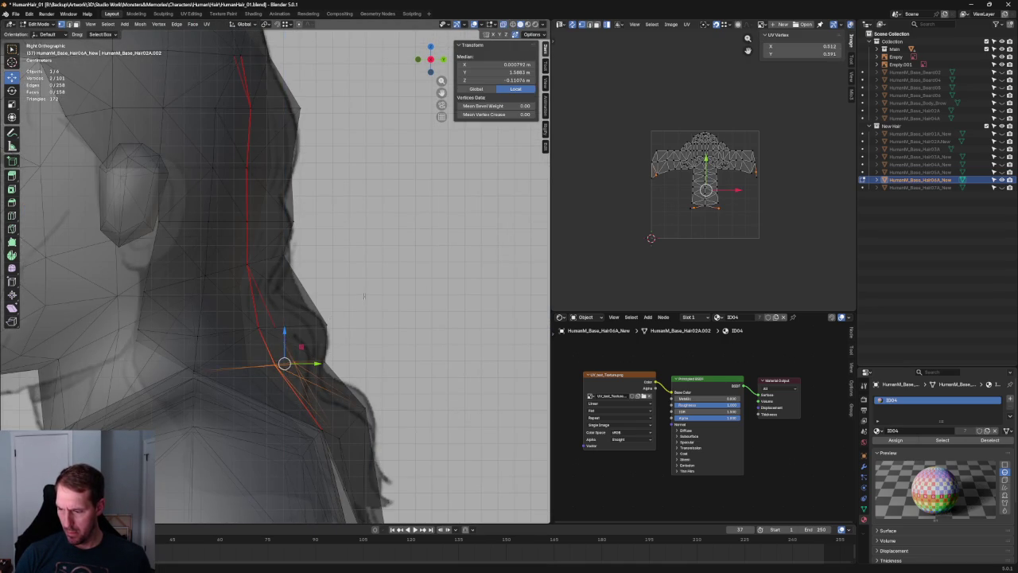
{"action": "scroll", "coordinate": [370, 299], "scroll_direction": "down", "scroll_amount": 1}
{"action": "left_click_drag", "start_coordinate": [319, 302], "coordinate": [265, 322]}
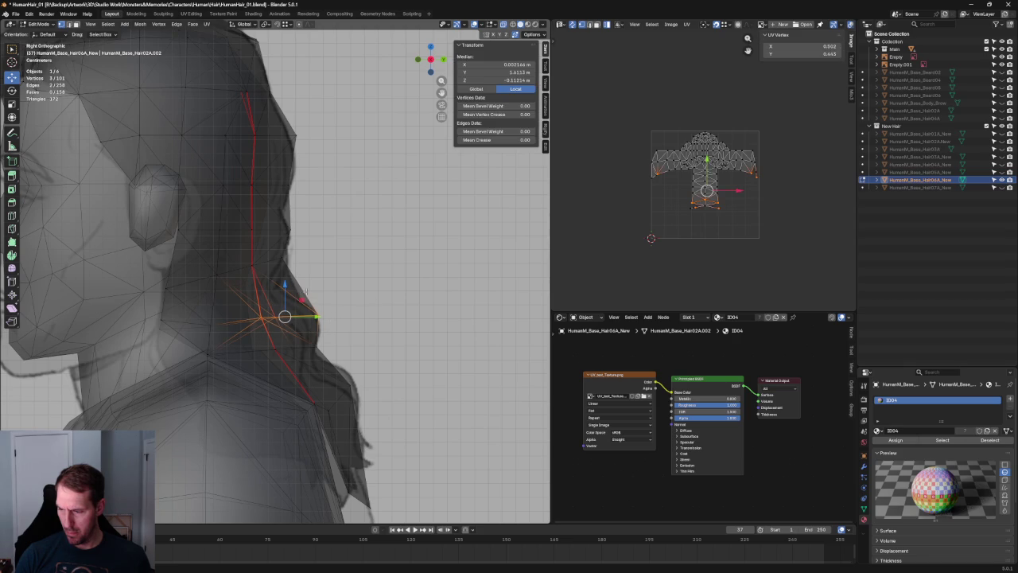
{"action": "left_click", "coordinate": [338, 253]}
{"action": "mouse_move", "coordinate": [293, 250]}
{"action": "left_mouse_down"}
{"action": "mouse_move", "coordinate": [262, 277]}
{"action": "mouse_move", "coordinate": [216, 270]}
{"action": "mouse_move", "coordinate": [138, 339]}
{"action": "mouse_move", "coordinate": [148, 322]}
{"action": "left_mouse_up"}
{"action": "left_click", "coordinate": [231, 256]}
{"action": "left_click_drag", "start_coordinate": [164, 275], "coordinate": [165, 286]}
{"action": "left_click", "coordinate": [160, 300]}
Step: Move the back hair vertices front-to-back to follow the side reference
{"action": "left_click_drag", "start_coordinate": [181, 339], "coordinate": [181, 338]}
{"action": "left_click_drag", "start_coordinate": [199, 328], "coordinate": [197, 328]}
{"action": "left_click", "coordinate": [239, 322]}
{"action": "middle_click_drag", "start_coordinate": [195, 320], "coordinate": [224, 281], "text": "shift"}
{"action": "mouse_move", "coordinate": [224, 282]}
{"action": "left_mouse_down"}
{"action": "mouse_move", "coordinate": [211, 291]}
{"action": "mouse_move", "coordinate": [239, 323]}
{"action": "mouse_move", "coordinate": [252, 305]}
{"action": "left_mouse_up"}
{"action": "left_click", "coordinate": [226, 314]}
Step: Pull the lower side vertices beside the neck inward above the shoulders
{"action": "key", "text": "alt+z"}
{"action": "scroll", "coordinate": [246, 319], "scroll_direction": "down", "scroll_amount": 5}
{"action": "mouse_move", "coordinate": [246, 318]}
{"action": "middle_mouse_down"}
{"action": "mouse_move", "coordinate": [237, 351]}
{"action": "mouse_move", "coordinate": [350, 287]}
{"action": "middle_mouse_up"}
{"action": "scroll", "coordinate": [237, 351], "scroll_direction": "up", "scroll_amount": 2}
{"action": "left_click_drag", "start_coordinate": [340, 284], "coordinate": [350, 280]}
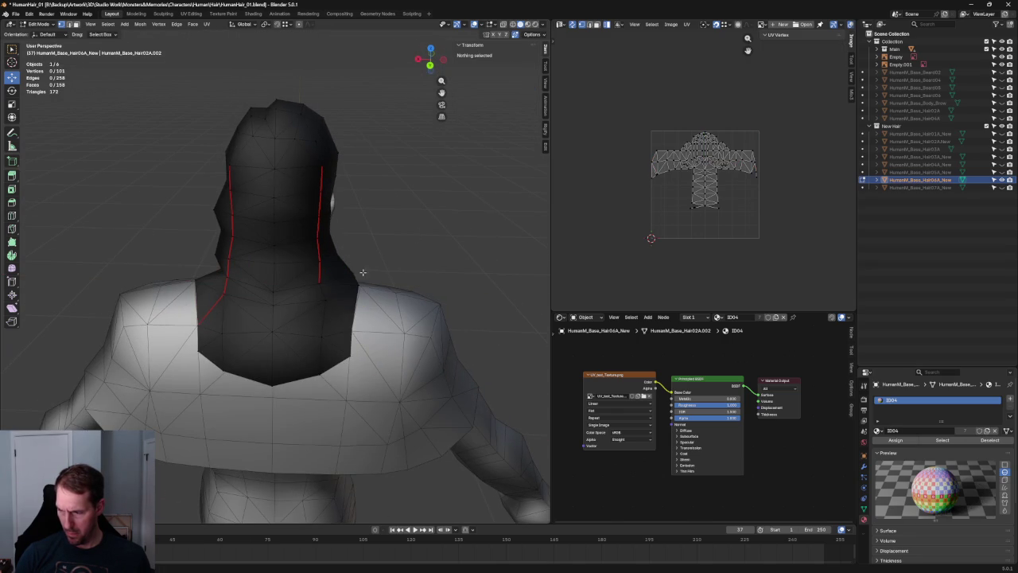
Step: From the Back view, slide the selected hair vertex sideways, then clear the selection
{"action": "scroll", "coordinate": [382, 229], "scroll_direction": "down", "scroll_amount": 2}
{"action": "key", "text": "ctrl+KP_1"}
{"action": "key", "text": "grave"}
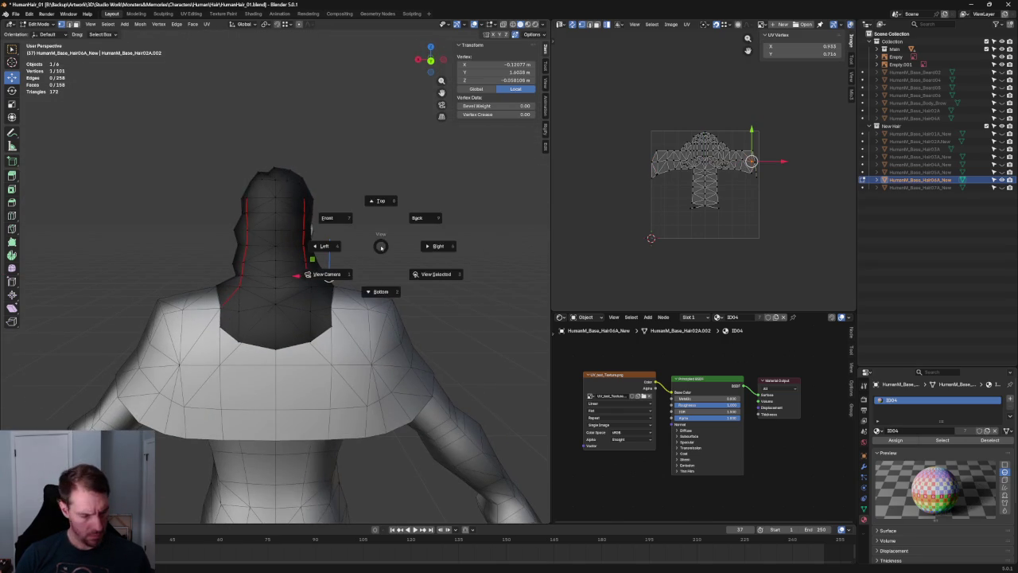
{"action": "scroll", "coordinate": [384, 246], "scroll_direction": "up", "scroll_amount": 3}
{"action": "left_click_drag", "start_coordinate": [360, 285], "coordinate": [374, 284]}
{"action": "scroll", "coordinate": [374, 284], "scroll_direction": "down", "scroll_amount": 2}
{"action": "key", "text": "alt+a"}
Step: Lower the vertex where the hair meets the neck, constrained to the Y/Z plane
{"action": "mouse_move", "coordinate": [363, 277]}
{"action": "middle_mouse_down"}
{"action": "mouse_move", "coordinate": [403, 271]}
{"action": "mouse_move", "coordinate": [370, 287]}
{"action": "mouse_move", "coordinate": [348, 270]}
{"action": "middle_mouse_up"}
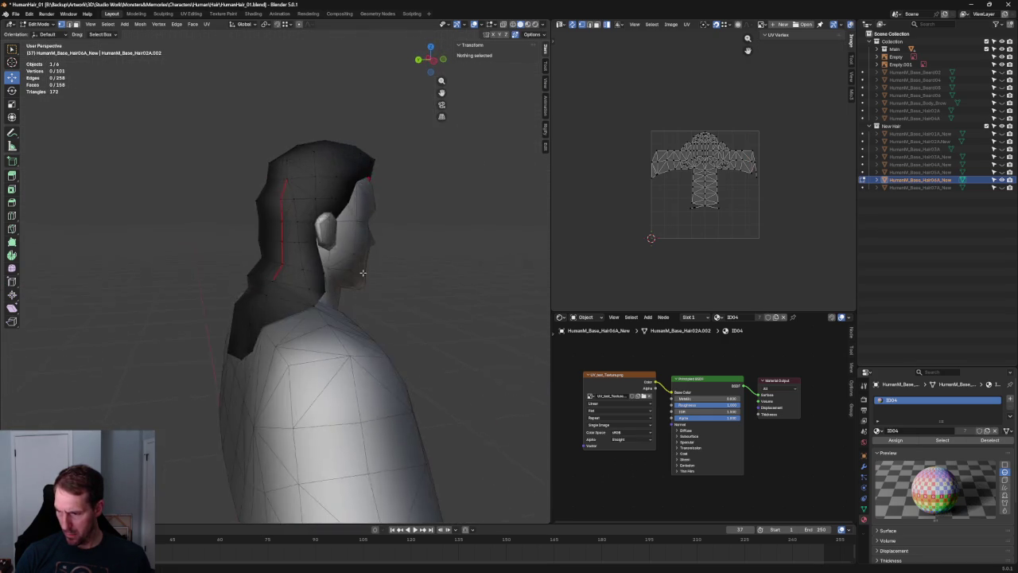
{"action": "scroll", "coordinate": [347, 269], "scroll_direction": "up", "scroll_amount": 3}
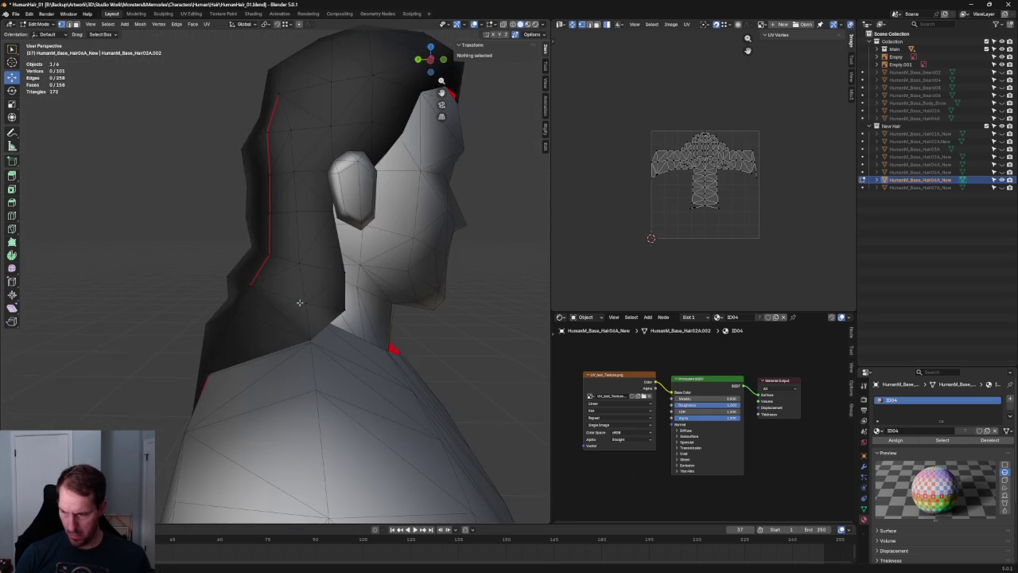
{"action": "left_click", "coordinate": [251, 284]}
{"action": "middle_click_drag", "start_coordinate": [264, 295], "coordinate": [256, 278]}
{"action": "key", "text": "g"}
{"action": "key", "text": "shift+x"}
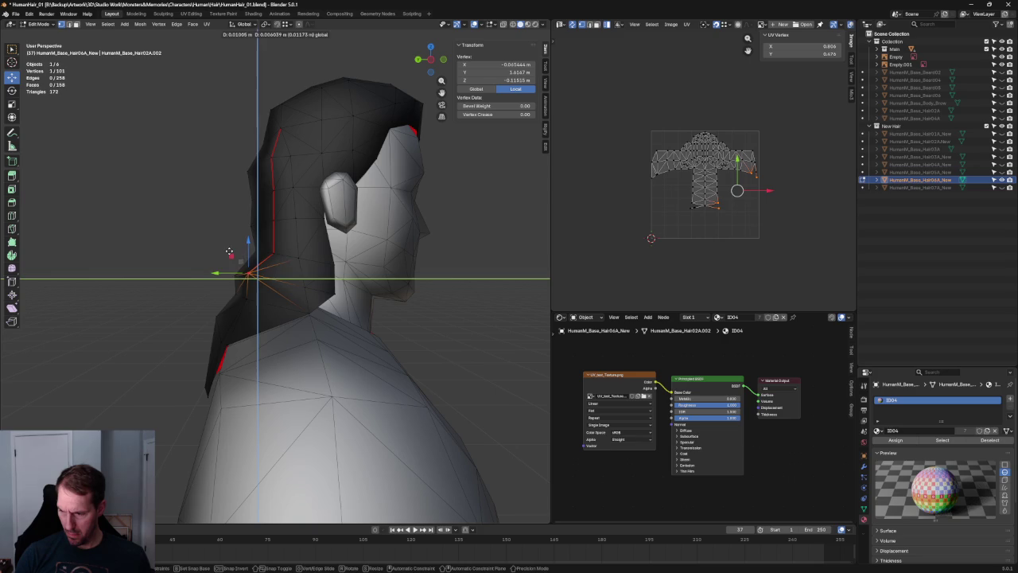
{"action": "left_click", "coordinate": [236, 257]}
{"action": "left_click", "coordinate": [173, 279]}
Step: Slide a neck vertex of the hair sideways along the X axis
{"action": "middle_click_drag", "start_coordinate": [174, 279], "coordinate": [334, 312]}
{"action": "scroll", "coordinate": [334, 313], "scroll_direction": "up", "scroll_amount": 2}
{"action": "scroll", "coordinate": [334, 313], "scroll_direction": "up", "scroll_amount": 3}
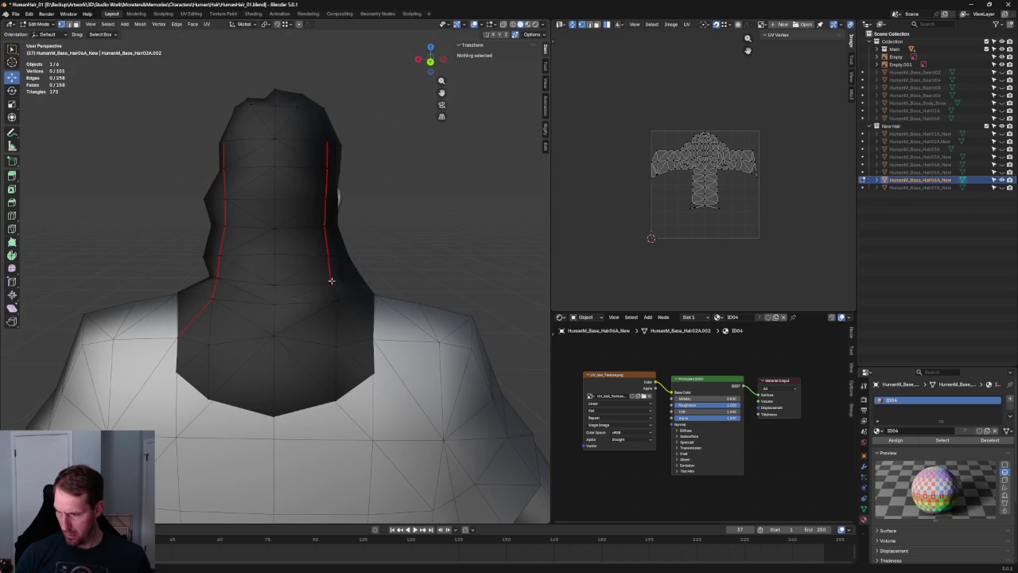
{"action": "left_click", "coordinate": [335, 284]}
{"action": "key", "text": "g"}
{"action": "key", "text": "x"}
{"action": "left_click", "coordinate": [310, 283]}
{"action": "left_click", "coordinate": [409, 243]}
Step: With X-ray on, slide a vertex pair at the neck sideways along X
{"action": "scroll", "coordinate": [382, 277], "scroll_direction": "down", "scroll_amount": 4}
{"action": "mouse_move", "coordinate": [382, 277]}
{"action": "middle_mouse_down"}
{"action": "mouse_move", "coordinate": [331, 303]}
{"action": "mouse_move", "coordinate": [337, 296]}
{"action": "mouse_move", "coordinate": [319, 258]}
{"action": "middle_mouse_up"}
{"action": "key", "text": "alt+z"}
{"action": "left_click", "coordinate": [334, 292]}
{"action": "key", "text": "g"}
{"action": "key", "text": "x"}
{"action": "left_click", "coordinate": [319, 284]}
{"action": "left_click", "coordinate": [404, 280]}
{"action": "mouse_move", "coordinate": [404, 280]}
{"action": "middle_mouse_down"}
{"action": "mouse_move", "coordinate": [286, 282]}
{"action": "mouse_move", "coordinate": [351, 299]}
{"action": "mouse_move", "coordinate": [401, 288]}
{"action": "middle_mouse_up"}
{"action": "scroll", "coordinate": [318, 283], "scroll_direction": "up", "scroll_amount": 3}
{"action": "mouse_move", "coordinate": [318, 283]}
{"action": "middle_mouse_down"}
{"action": "mouse_move", "coordinate": [387, 284]}
{"action": "mouse_move", "coordinate": [292, 273]}
{"action": "mouse_move", "coordinate": [279, 291]}
{"action": "mouse_move", "coordinate": [311, 284]}
{"action": "mouse_move", "coordinate": [318, 300]}
{"action": "mouse_move", "coordinate": [402, 288]}
{"action": "middle_mouse_up"}
{"action": "scroll", "coordinate": [386, 284], "scroll_direction": "down", "scroll_amount": 2}
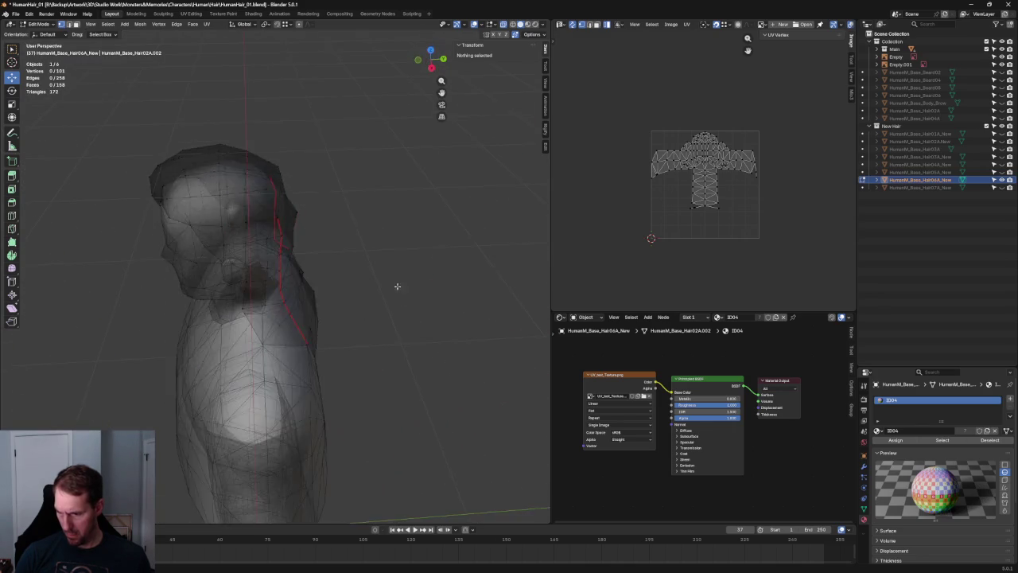
Step: Line up a side view against the references and trial-move a hair vertex behind the ear
{"action": "key", "text": "KP_3"}
{"action": "key", "text": "KP_5"}
{"action": "scroll", "coordinate": [285, 297], "scroll_direction": "up", "scroll_amount": 4}
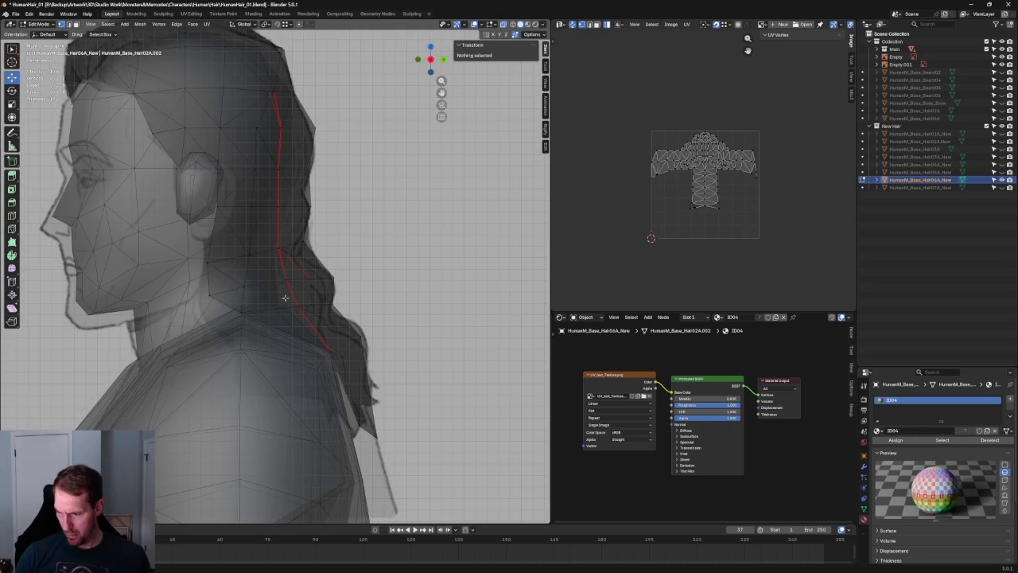
{"action": "scroll", "coordinate": [285, 298], "scroll_direction": "down", "scroll_amount": 5}
{"action": "mouse_move", "coordinate": [357, 283]}
{"action": "middle_mouse_down"}
{"action": "mouse_move", "coordinate": [337, 314]}
{"action": "mouse_move", "coordinate": [292, 325]}
{"action": "mouse_move", "coordinate": [282, 343]}
{"action": "mouse_move", "coordinate": [284, 313]}
{"action": "mouse_move", "coordinate": [311, 305]}
{"action": "mouse_move", "coordinate": [335, 316]}
{"action": "middle_mouse_up"}
{"action": "key", "text": "ctrl+KP_1"}
{"action": "key", "text": "KP_1"}
{"action": "left_click", "coordinate": [334, 316]}
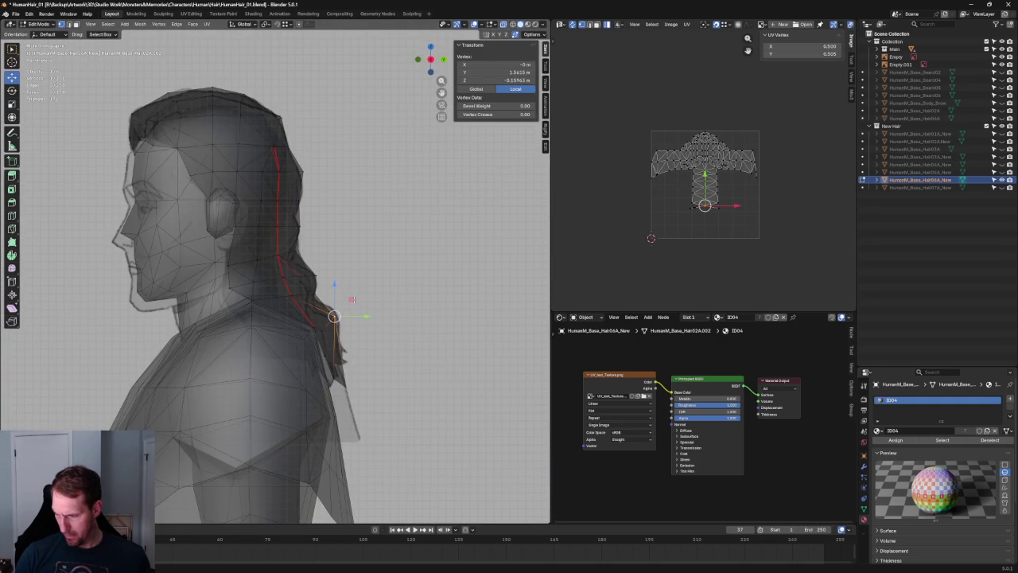
{"action": "key", "text": "g"}
{"action": "key", "text": "Escape"}
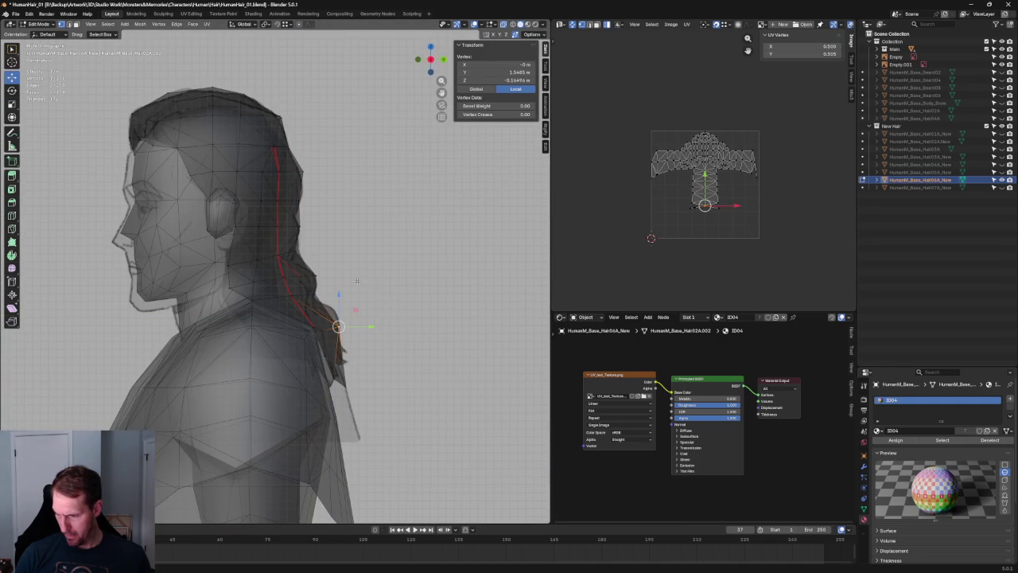
Step: Select several vertices along the back strand of the hair
{"action": "scroll", "coordinate": [333, 288], "scroll_direction": "up", "scroll_amount": 4}
{"action": "scroll", "coordinate": [330, 292], "scroll_direction": "down", "scroll_amount": 3}
{"action": "scroll", "coordinate": [334, 306], "scroll_direction": "down", "scroll_amount": 2}
{"action": "scroll", "coordinate": [338, 323], "scroll_direction": "up", "scroll_amount": 4}
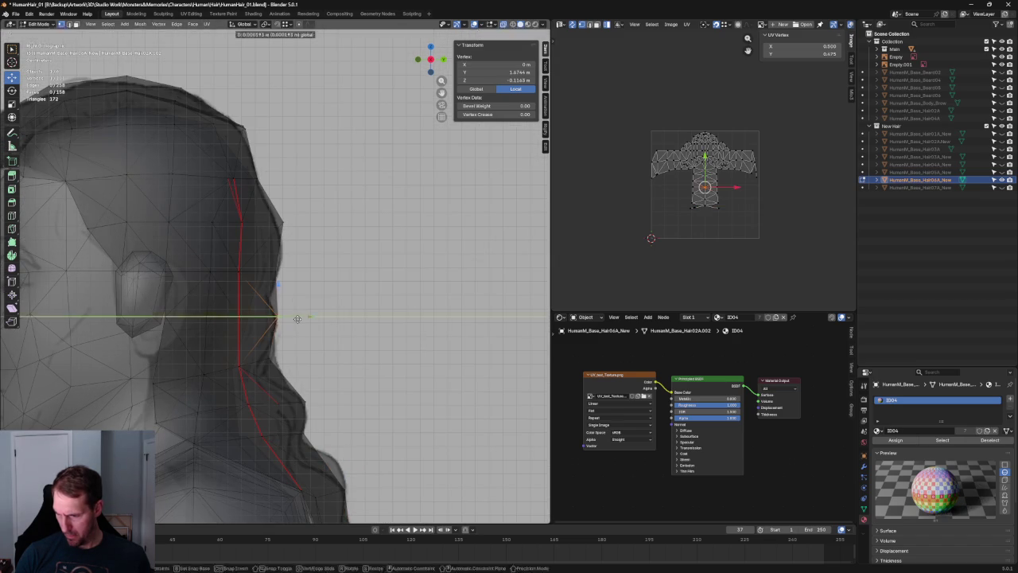
{"action": "key", "text": "alt+a"}
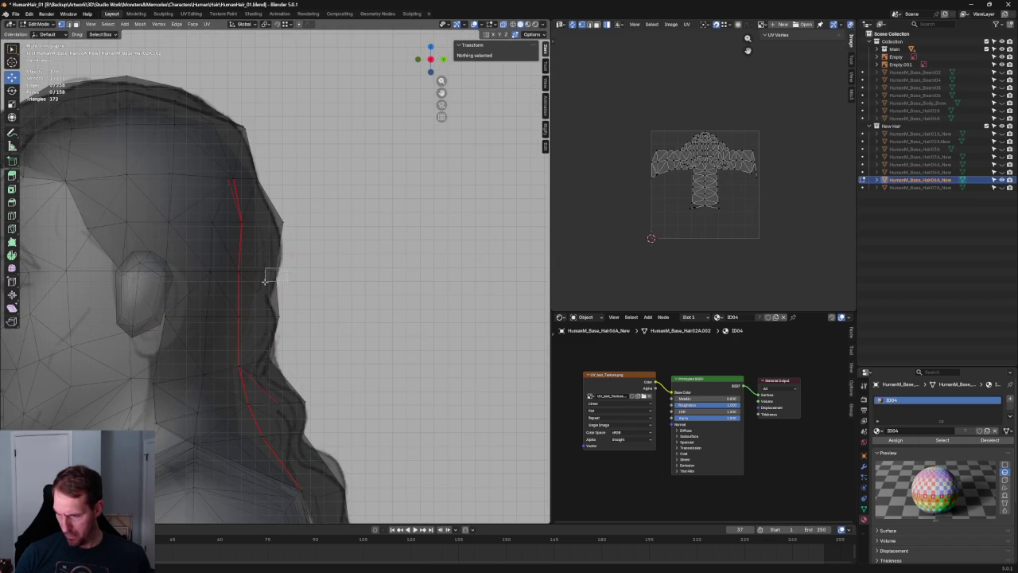
{"action": "left_click", "coordinate": [268, 277]}
{"action": "key", "text": "alt+a"}
{"action": "mouse_move", "coordinate": [325, 212]}
{"action": "left_mouse_down"}
{"action": "mouse_move", "coordinate": [194, 225]}
{"action": "mouse_move", "coordinate": [199, 209]}
{"action": "left_mouse_up"}
Step: Lift the crown vertices vertically to match the side sketch outline
{"action": "left_click", "coordinate": [282, 230]}
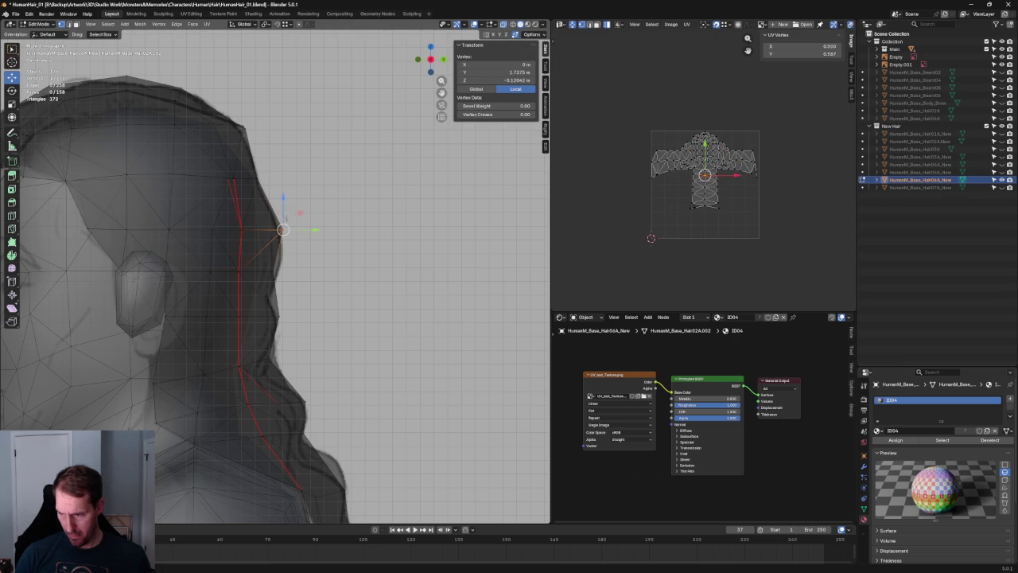
{"action": "left_click_drag", "start_coordinate": [285, 221], "coordinate": [191, 253]}
{"action": "left_click_drag", "start_coordinate": [227, 220], "coordinate": [226, 216]}
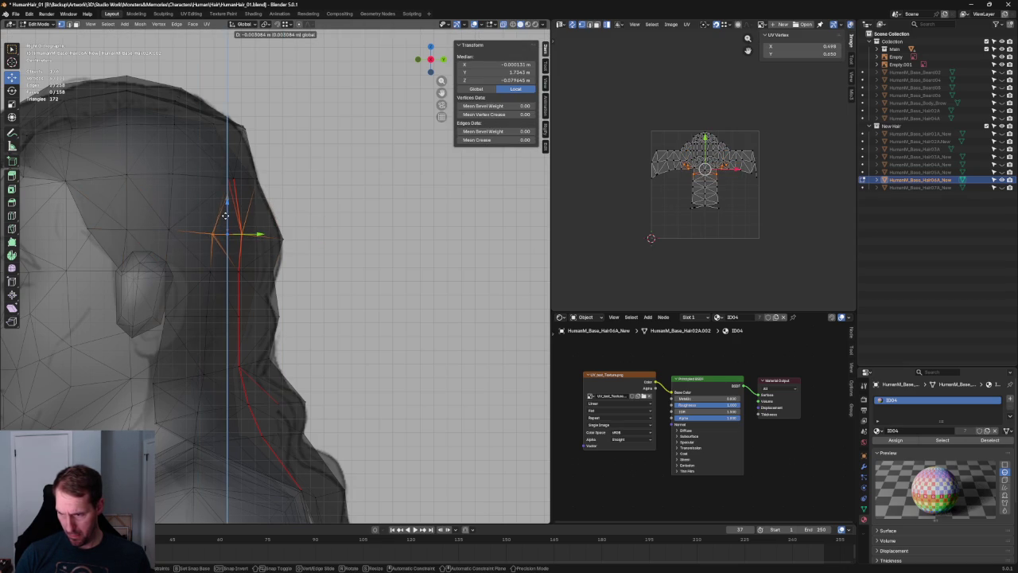
{"action": "left_click", "coordinate": [226, 215]}
{"action": "key", "text": "alt+a"}
{"action": "scroll", "coordinate": [287, 251], "scroll_direction": "down", "scroll_amount": 5}
{"action": "mouse_move", "coordinate": [266, 108]}
{"action": "middle_mouse_down"}
{"action": "mouse_move", "coordinate": [243, 271]}
{"action": "mouse_move", "coordinate": [209, 250]}
{"action": "mouse_move", "coordinate": [215, 263]}
{"action": "middle_mouse_up"}
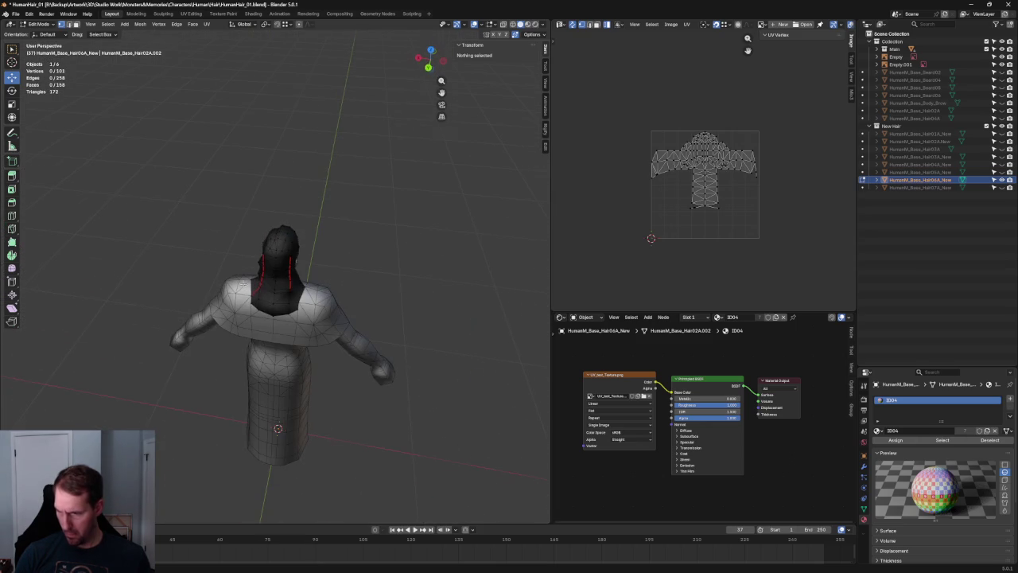
Step: Switch to Material Preview shading and move a two-vertex edge along the Y axis
{"action": "left_click", "coordinate": [528, 26]}
{"action": "scroll", "coordinate": [382, 234], "scroll_direction": "up", "scroll_amount": 4}
{"action": "scroll", "coordinate": [336, 198], "scroll_direction": "up", "scroll_amount": 2}
{"action": "mouse_move", "coordinate": [327, 218]}
{"action": "middle_mouse_down"}
{"action": "mouse_move", "coordinate": [237, 347]}
{"action": "mouse_move", "coordinate": [201, 359]}
{"action": "middle_mouse_up"}
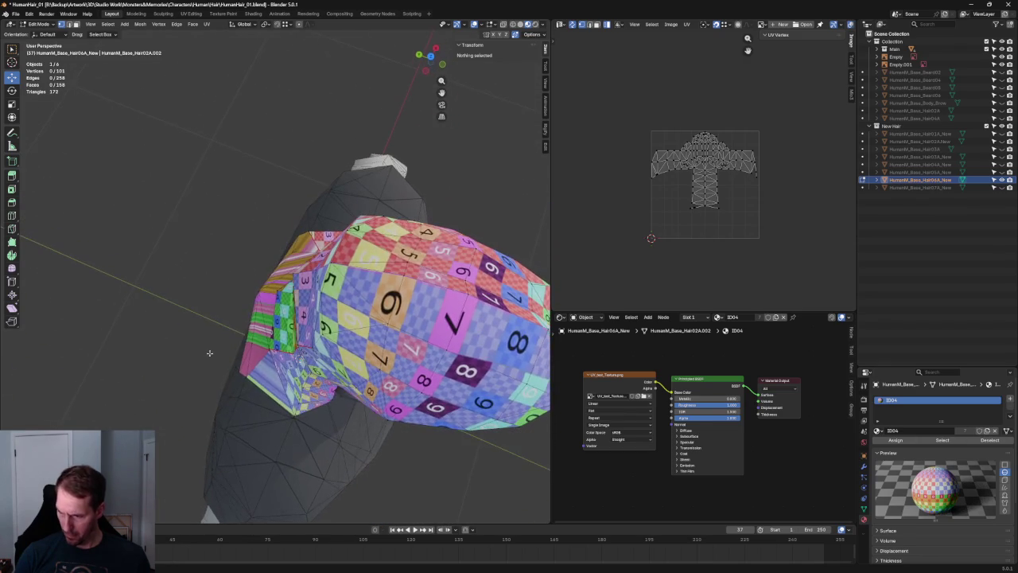
{"action": "left_click", "coordinate": [321, 269]}
{"action": "left_click", "coordinate": [337, 260], "text": "shift"}
{"action": "key", "text": "g"}
{"action": "key", "text": "y"}
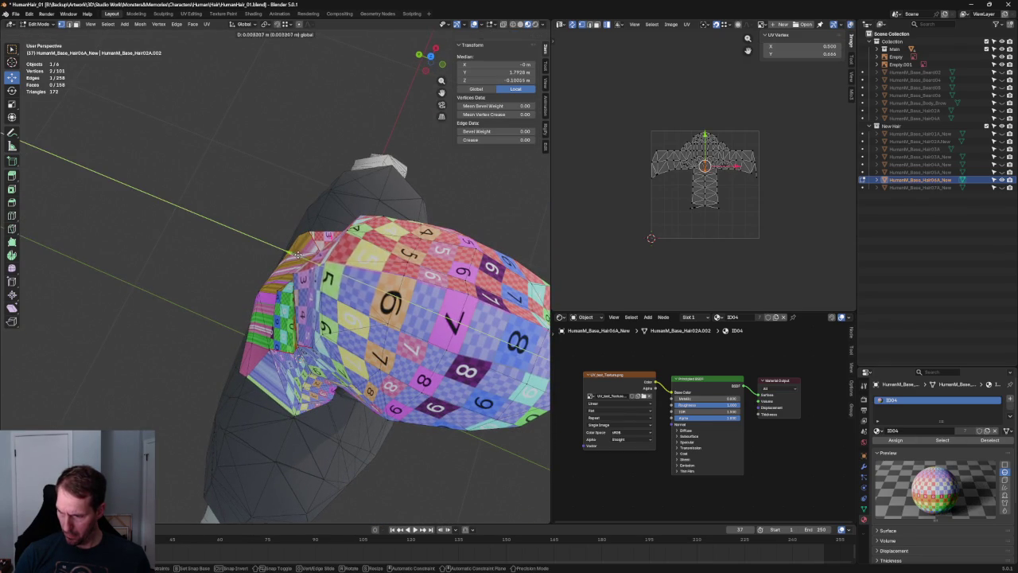
{"action": "left_click", "coordinate": [296, 255]}
Step: Nudge a single crown vertex along Y, cancelling a second attempt
{"action": "left_click", "coordinate": [347, 229]}
{"action": "middle_click_drag", "start_coordinate": [347, 229], "coordinate": [298, 213]}
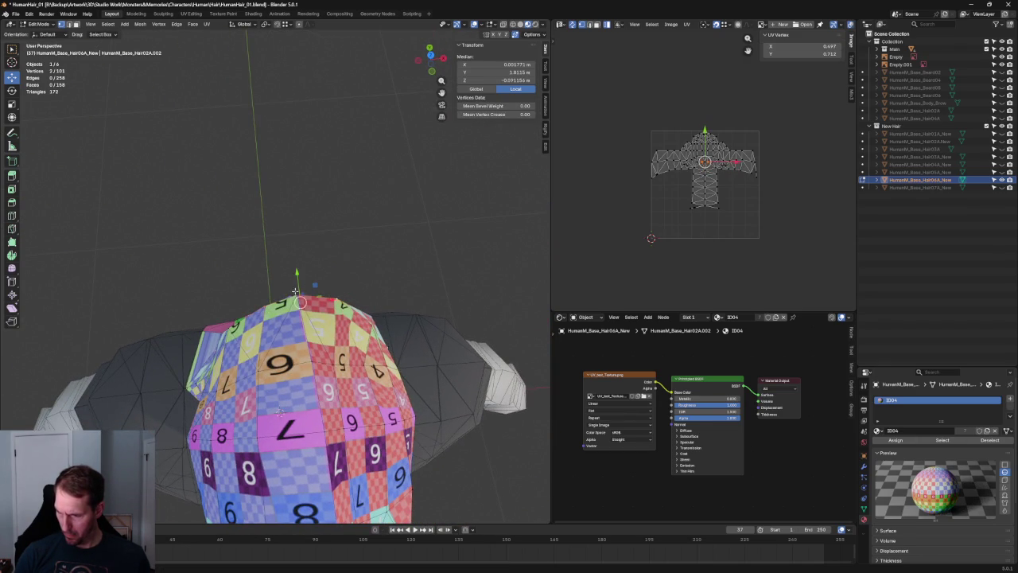
{"action": "key", "text": "g"}
{"action": "key", "text": "y"}
{"action": "right_click", "coordinate": [299, 291]}
{"action": "left_click", "coordinate": [296, 274]}
{"action": "key", "text": "g"}
{"action": "key", "text": "y"}
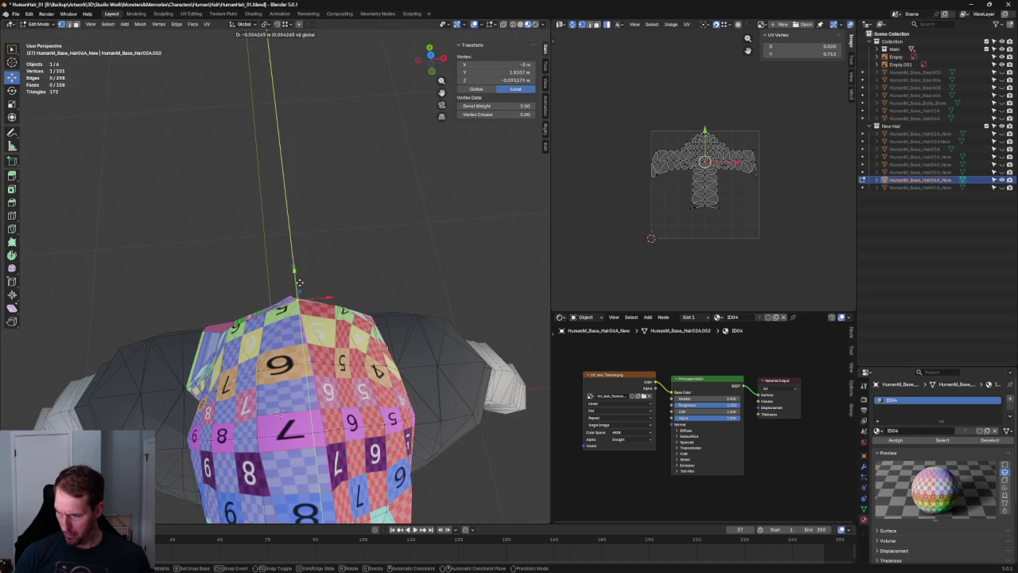
{"action": "right_click", "coordinate": [301, 284]}
{"action": "key", "text": "alt+a"}
{"action": "middle_click_drag", "start_coordinate": [301, 285], "coordinate": [284, 332]}
Step: Shift a pair of crown vertices along Y, refining them in Right Ortho view
{"action": "left_click", "coordinate": [231, 316]}
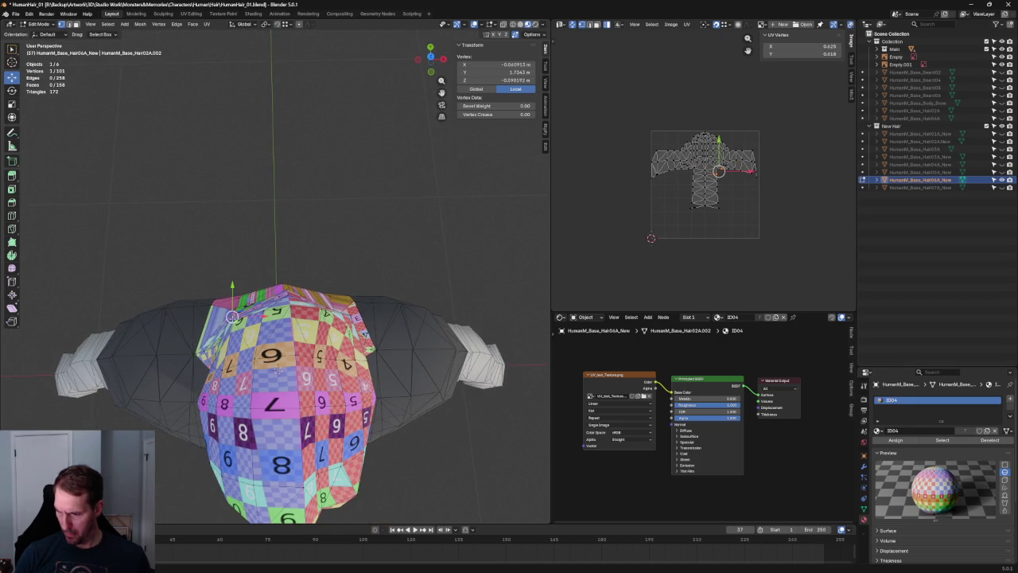
{"action": "left_click", "coordinate": [225, 322], "text": "shift"}
{"action": "key", "text": "g"}
{"action": "key", "text": "y"}
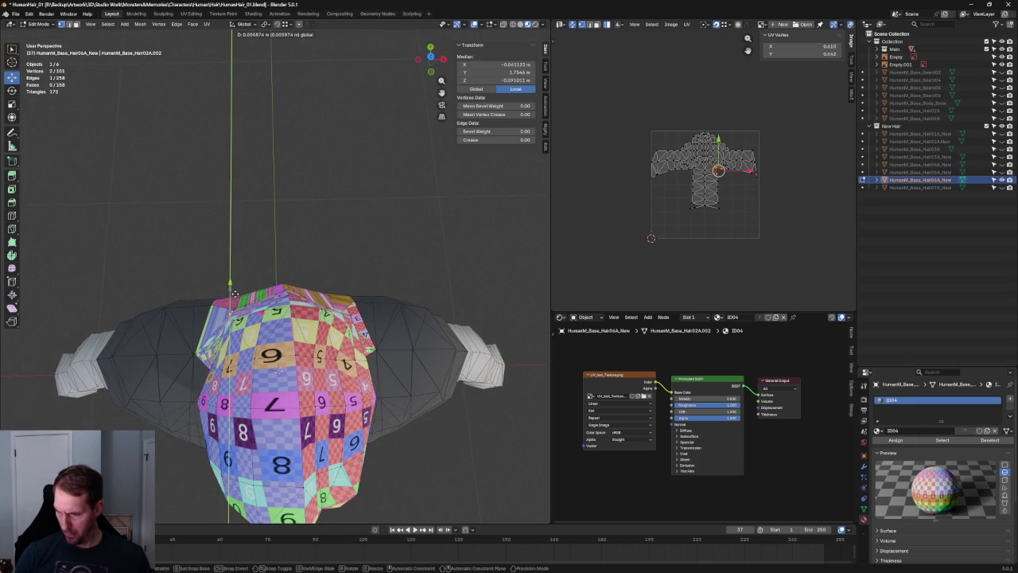
{"action": "left_click", "coordinate": [235, 294]}
{"action": "key", "text": "KP_3"}
{"action": "scroll", "coordinate": [238, 285], "scroll_direction": "up", "scroll_amount": 3}
{"action": "scroll", "coordinate": [238, 285], "scroll_direction": "up", "scroll_amount": 2}
{"action": "scroll", "coordinate": [238, 285], "scroll_direction": "up", "scroll_amount": 1}
{"action": "key", "text": "g"}
{"action": "key", "text": "y"}
{"action": "left_click", "coordinate": [227, 308]}
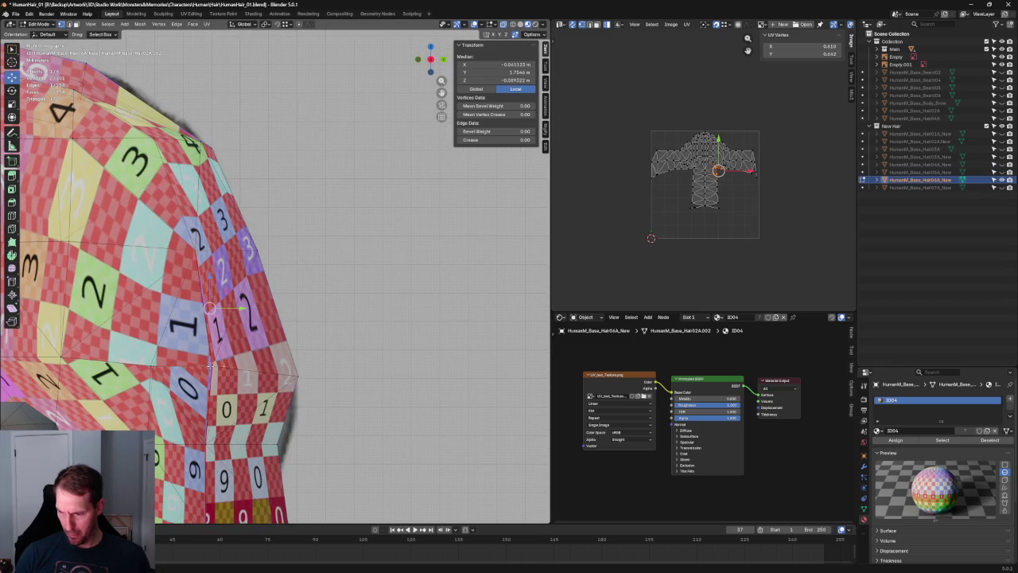
Step: Adjust a lower hair vertex slightly along the Y axis
{"action": "left_click", "coordinate": [242, 364]}
{"action": "key", "text": "g"}
{"action": "key", "text": "y"}
{"action": "left_click", "coordinate": [245, 364]}
{"action": "scroll", "coordinate": [245, 364], "scroll_direction": "down", "scroll_amount": 5}
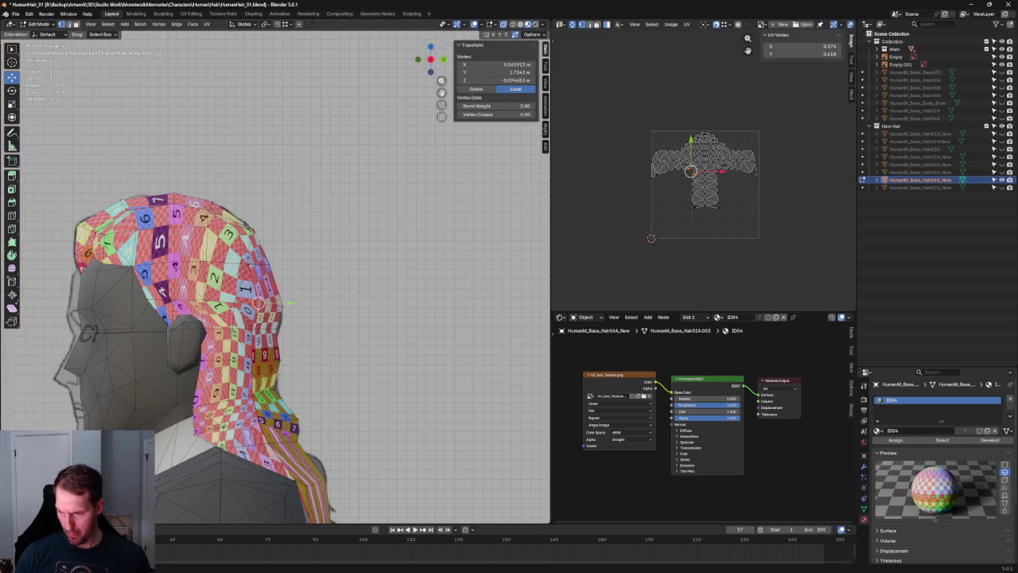
{"action": "scroll", "coordinate": [245, 365], "scroll_direction": "down", "scroll_amount": 4}
Step: From a rear three-quarter view, select vertices at the crown's edge
{"action": "mouse_move", "coordinate": [245, 364]}
{"action": "middle_mouse_down"}
{"action": "mouse_move", "coordinate": [287, 358]}
{"action": "mouse_move", "coordinate": [387, 305]}
{"action": "mouse_move", "coordinate": [295, 286]}
{"action": "mouse_move", "coordinate": [237, 199]}
{"action": "mouse_move", "coordinate": [159, 285]}
{"action": "mouse_move", "coordinate": [141, 263]}
{"action": "mouse_move", "coordinate": [270, 259]}
{"action": "middle_mouse_up"}
{"action": "scroll", "coordinate": [299, 282], "scroll_direction": "up", "scroll_amount": 4}
{"action": "scroll", "coordinate": [237, 200], "scroll_direction": "down", "scroll_amount": 4}
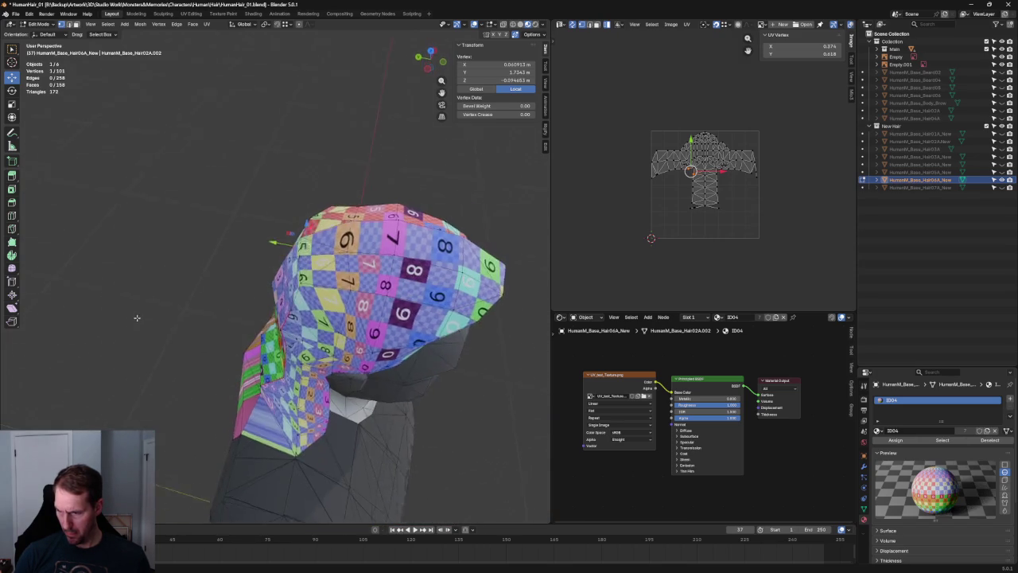
{"action": "left_click", "coordinate": [308, 215]}
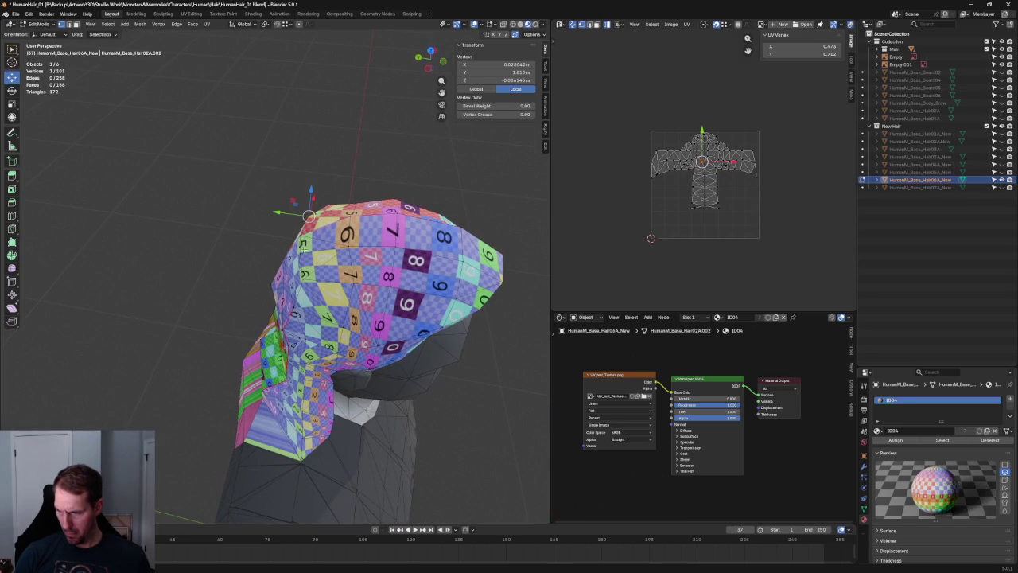
{"action": "left_click", "coordinate": [296, 248], "text": "ctrl"}
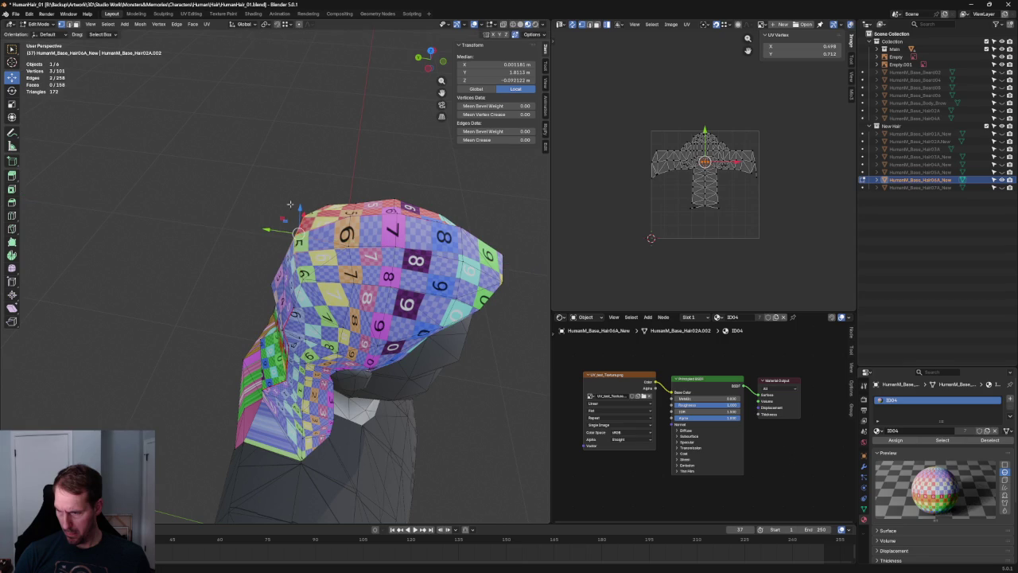
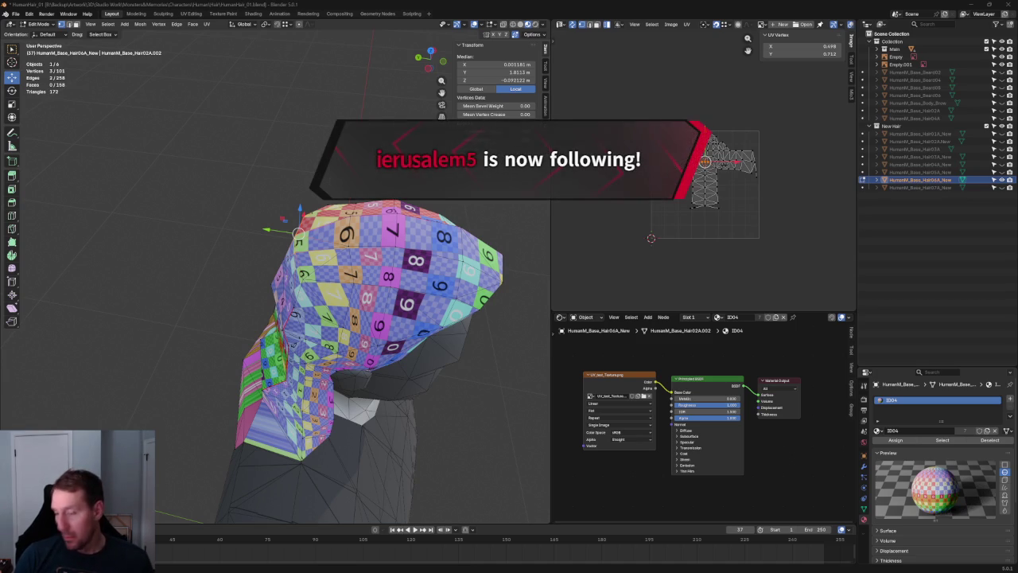
Step: Orbit around the hair cap to inspect its side and back vertices
{"action": "key", "text": "alt+a"}
{"action": "scroll", "coordinate": [302, 227], "scroll_direction": "up", "scroll_amount": 2}
{"action": "middle_click_drag", "start_coordinate": [302, 228], "coordinate": [211, 209]}
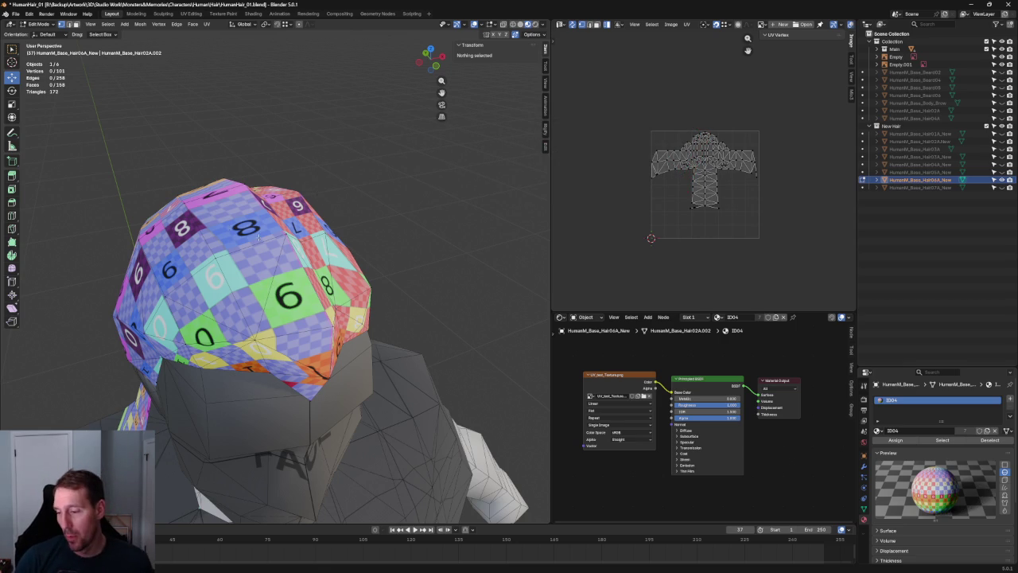
{"action": "middle_click_drag", "start_coordinate": [239, 232], "coordinate": [342, 237]}
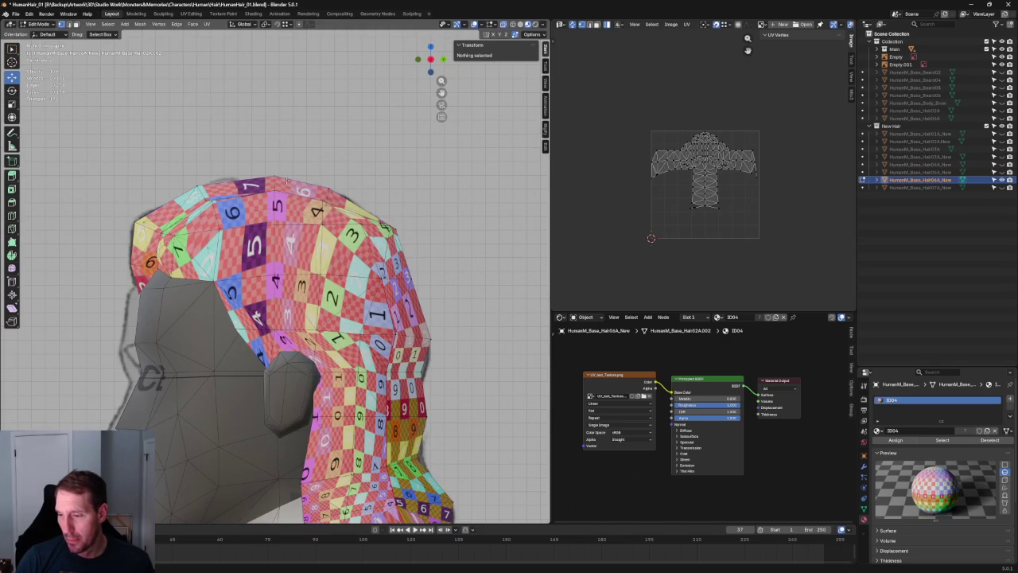
{"action": "scroll", "coordinate": [287, 181], "scroll_direction": "up", "scroll_amount": 1}
{"action": "scroll", "coordinate": [294, 196], "scroll_direction": "up", "scroll_amount": 2}
{"action": "left_click", "coordinate": [318, 209]}
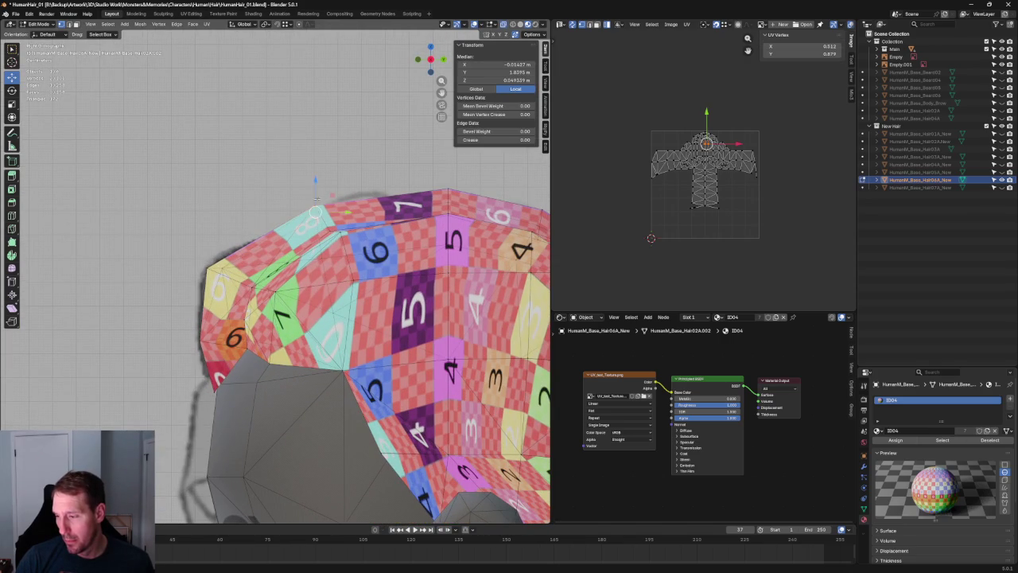
{"action": "left_click", "coordinate": [338, 212]}
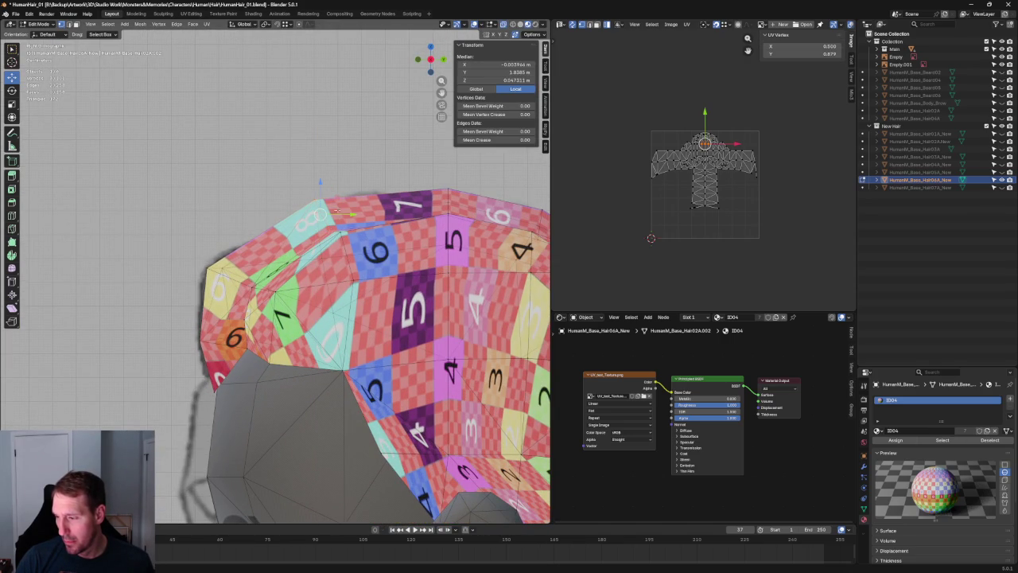
{"action": "key", "text": "alt+a"}
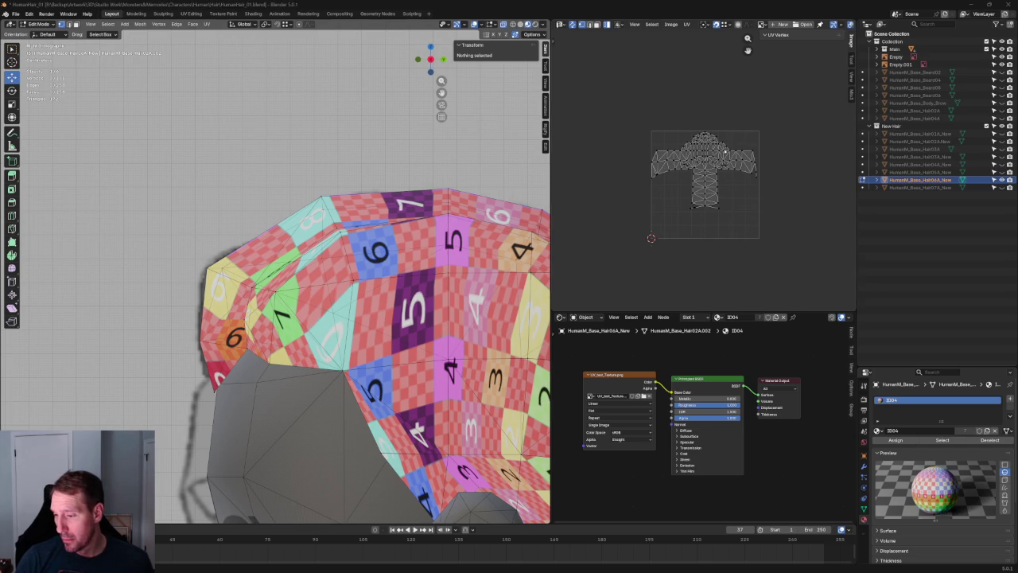
{"action": "scroll", "coordinate": [231, 247], "scroll_direction": "up", "scroll_amount": 3}
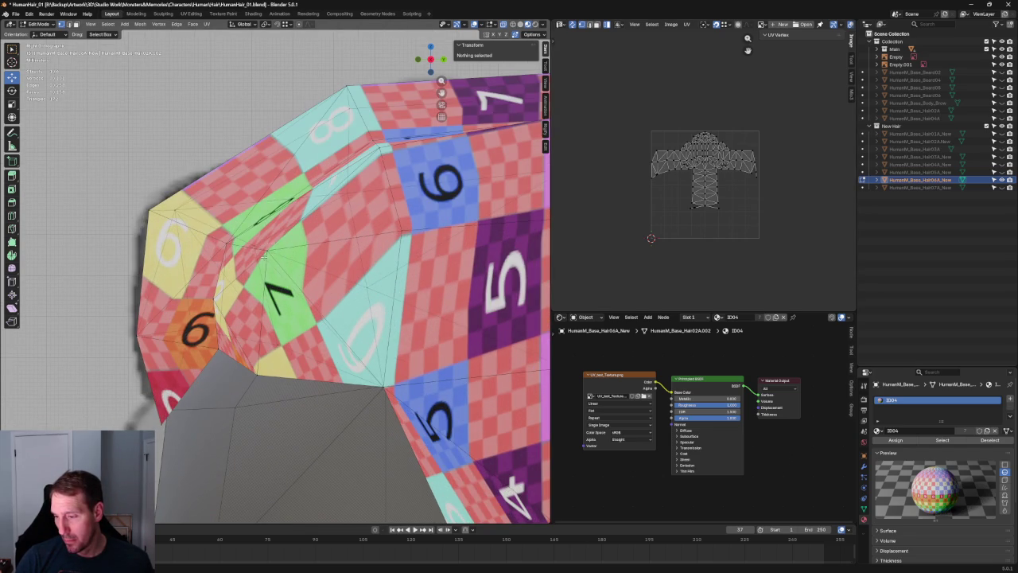
Step: Try moving the vertex near the green 7 square, undo it, and turn to a side view
{"action": "left_click", "coordinate": [269, 251]}
{"action": "left_click_drag", "start_coordinate": [269, 251], "coordinate": [283, 232]}
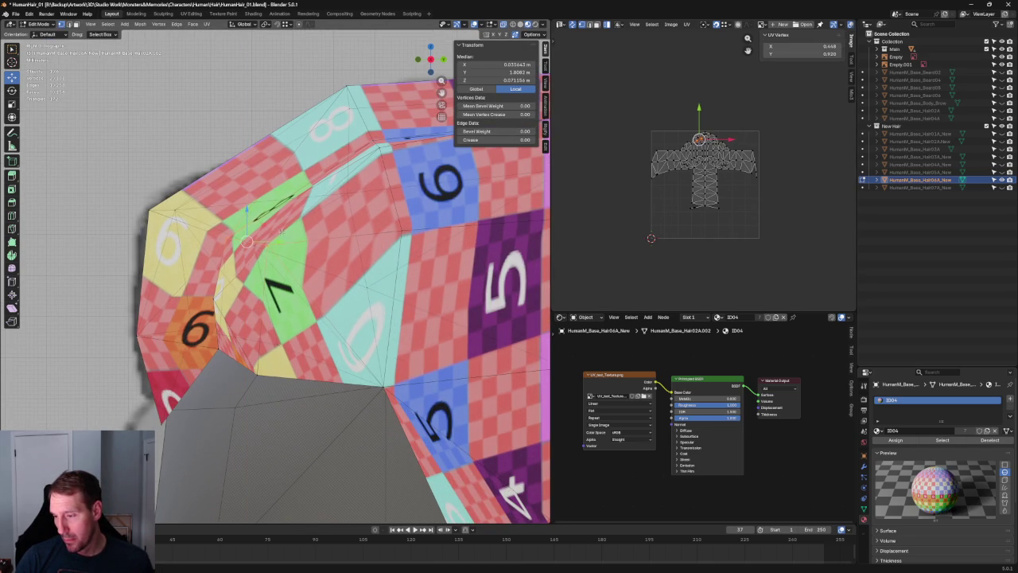
{"action": "key", "text": "ctrl+z"}
{"action": "key", "text": "ctrl+z"}
{"action": "key", "text": "ctrl+z"}
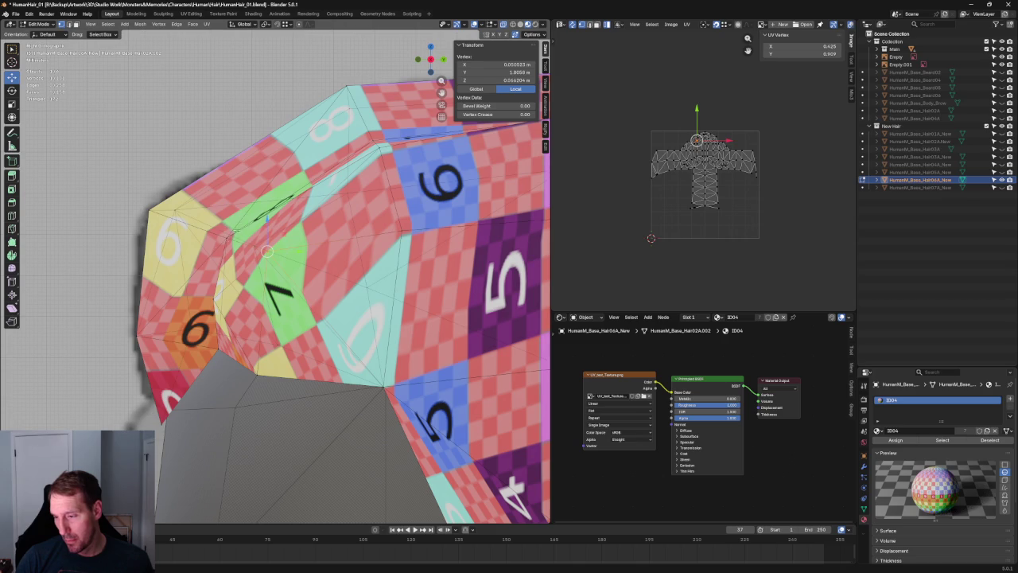
{"action": "left_click", "coordinate": [148, 211]}
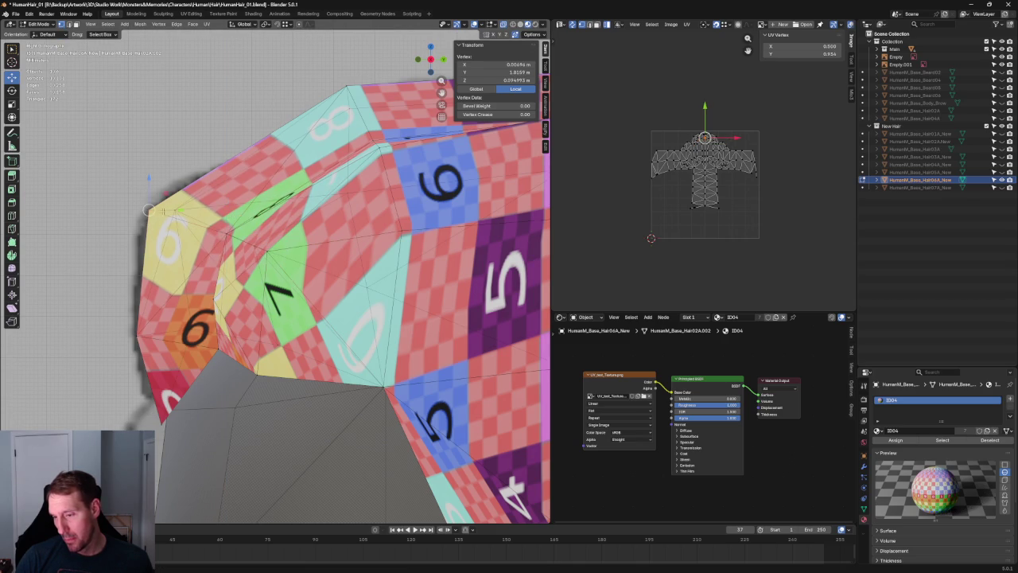
{"action": "key", "text": "alt+a"}
{"action": "mouse_move", "coordinate": [334, 207]}
{"action": "middle_mouse_down"}
{"action": "mouse_move", "coordinate": [415, 114]}
{"action": "mouse_move", "coordinate": [374, 143]}
{"action": "middle_mouse_up"}
{"action": "scroll", "coordinate": [362, 149], "scroll_direction": "up", "scroll_amount": 4}
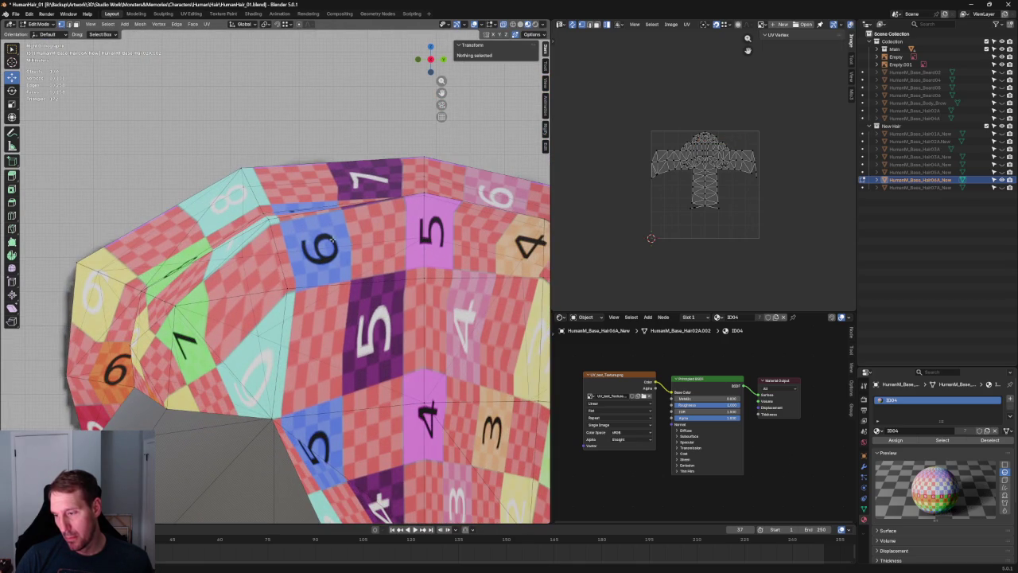
Step: Shift the vertex beside the blue 6 square along Y, then go to the straight side view
{"action": "left_click", "coordinate": [280, 255]}
{"action": "key", "text": "g"}
{"action": "key", "text": "y"}
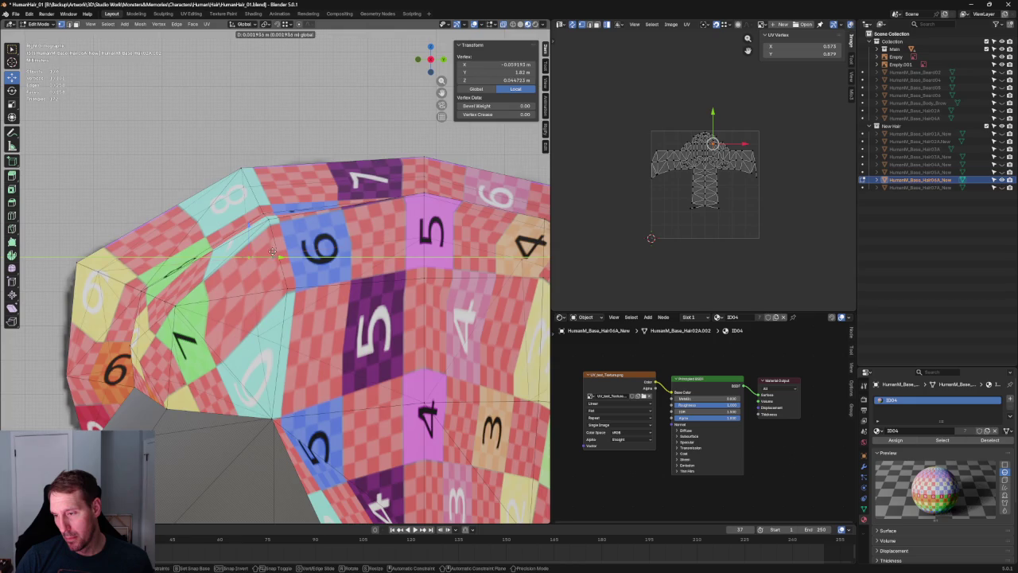
{"action": "left_click", "coordinate": [273, 251]}
{"action": "scroll", "coordinate": [271, 254], "scroll_direction": "down", "scroll_amount": 5}
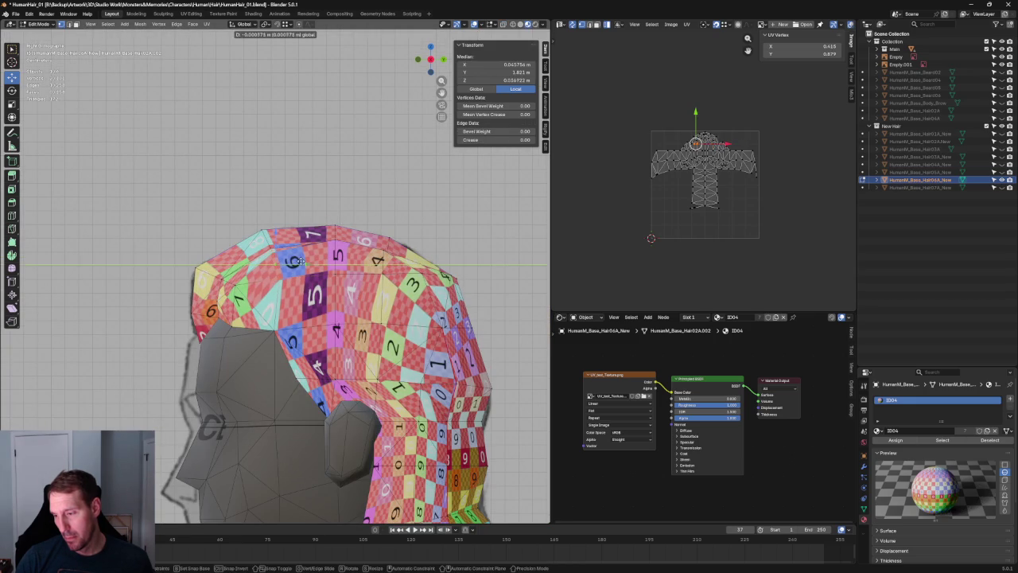
{"action": "key", "text": "alt+a"}
{"action": "key", "text": "KP_3"}
{"action": "scroll", "coordinate": [395, 194], "scroll_direction": "up", "scroll_amount": 3}
{"action": "scroll", "coordinate": [350, 191], "scroll_direction": "up", "scroll_amount": 3}
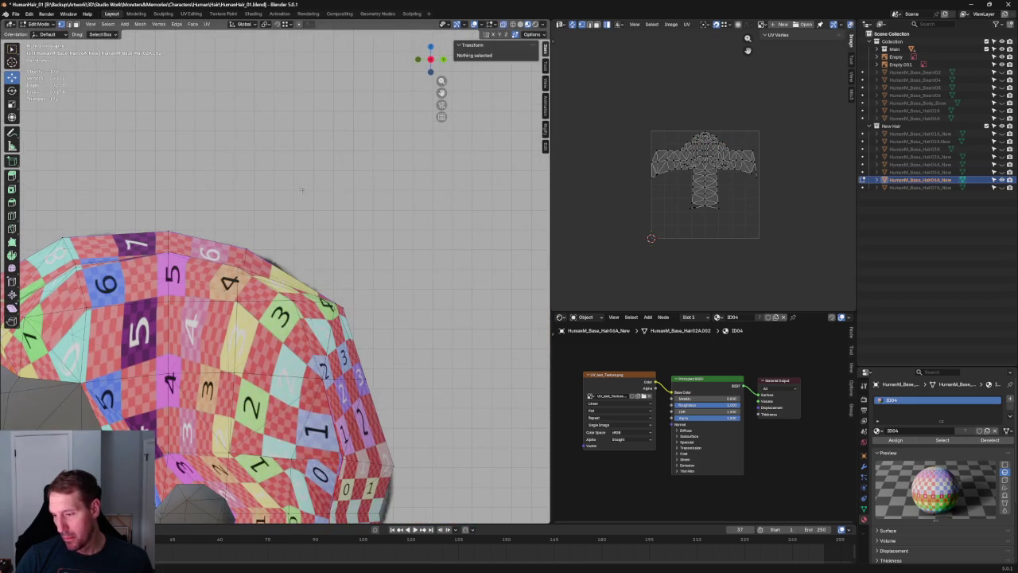
Step: Nudge a vertex near the crown of the hair twice, the second time along Y
{"action": "left_click", "coordinate": [235, 261]}
{"action": "key", "text": "g"}
{"action": "left_click", "coordinate": [242, 273]}
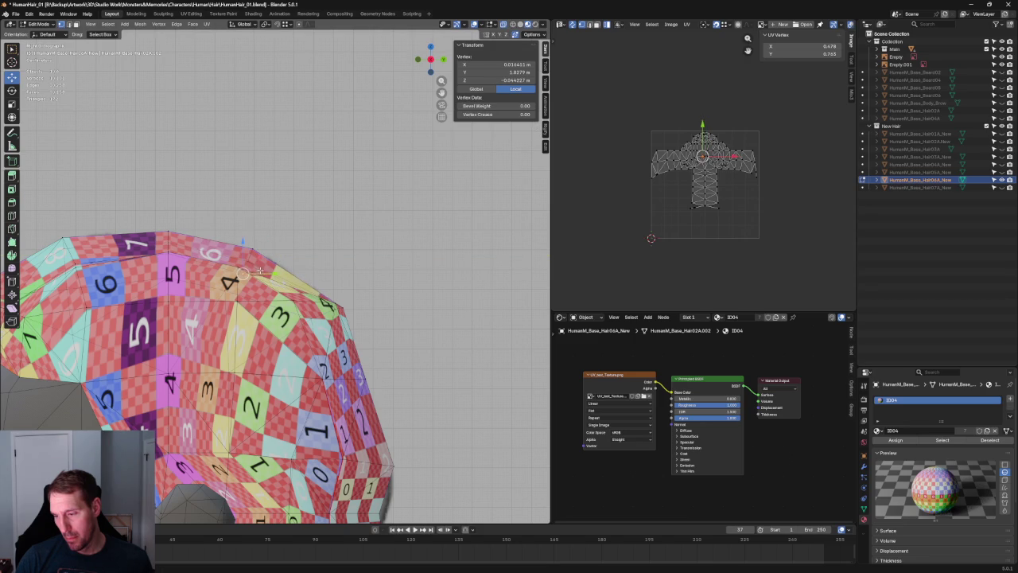
{"action": "key", "text": "g"}
{"action": "key", "text": "y"}
{"action": "left_click", "coordinate": [266, 270]}
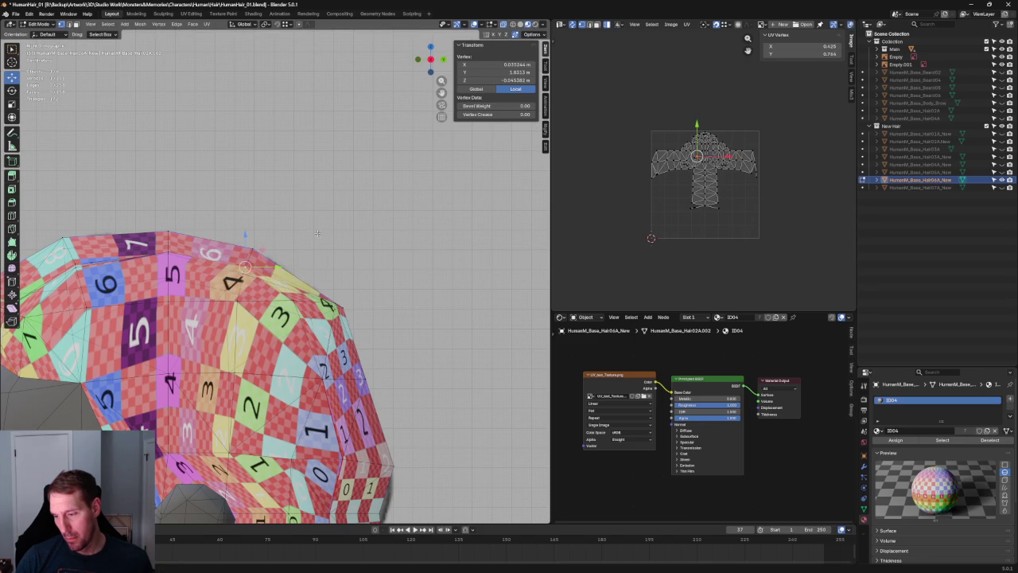
{"action": "key", "text": "alt+a"}
{"action": "scroll", "coordinate": [317, 236], "scroll_direction": "down", "scroll_amount": 4}
{"action": "middle_click_drag", "start_coordinate": [321, 233], "coordinate": [298, 238]}
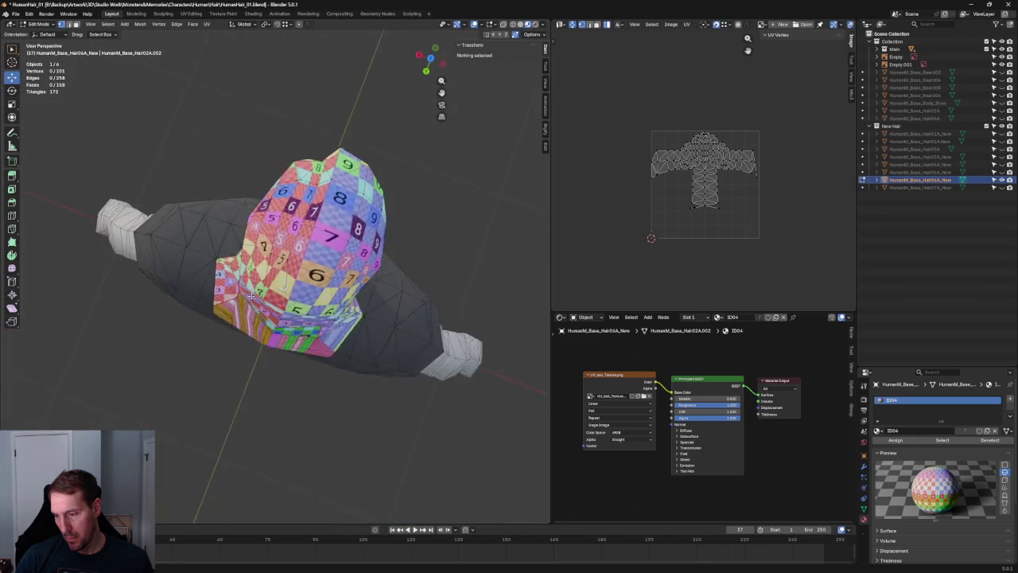
Step: Orbit around the character and settle on a straight back view of the hair
{"action": "left_click", "coordinate": [253, 228]}
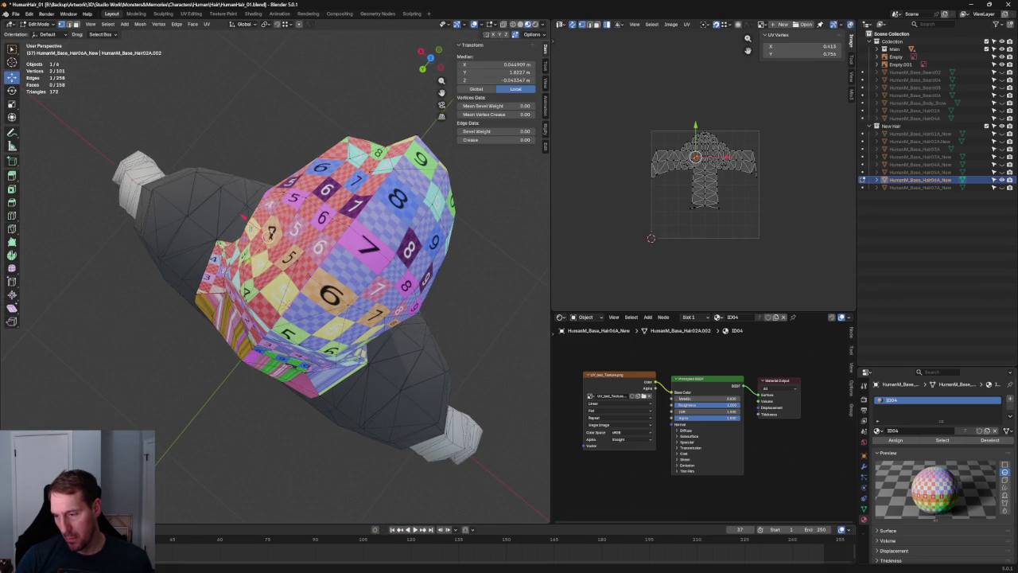
{"action": "key", "text": "alt+a"}
{"action": "scroll", "coordinate": [270, 232], "scroll_direction": "down", "scroll_amount": 3}
{"action": "middle_click_drag", "start_coordinate": [286, 238], "coordinate": [362, 228]}
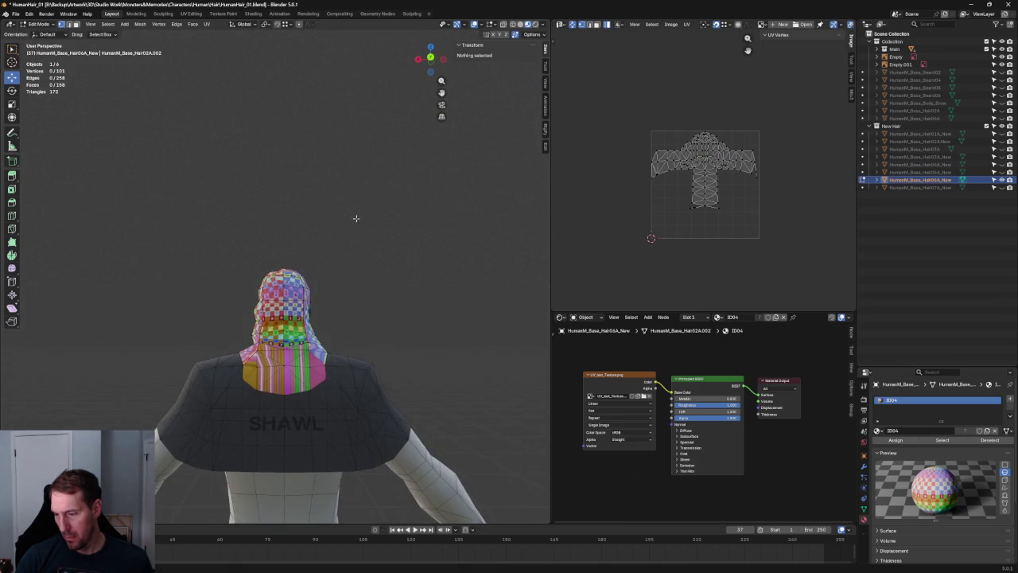
{"action": "mouse_move", "coordinate": [362, 228]}
{"action": "middle_mouse_down"}
{"action": "mouse_move", "coordinate": [493, 226]}
{"action": "mouse_move", "coordinate": [369, 264]}
{"action": "mouse_move", "coordinate": [391, 245]}
{"action": "mouse_move", "coordinate": [436, 244]}
{"action": "mouse_move", "coordinate": [472, 263]}
{"action": "mouse_move", "coordinate": [374, 271]}
{"action": "middle_mouse_up"}
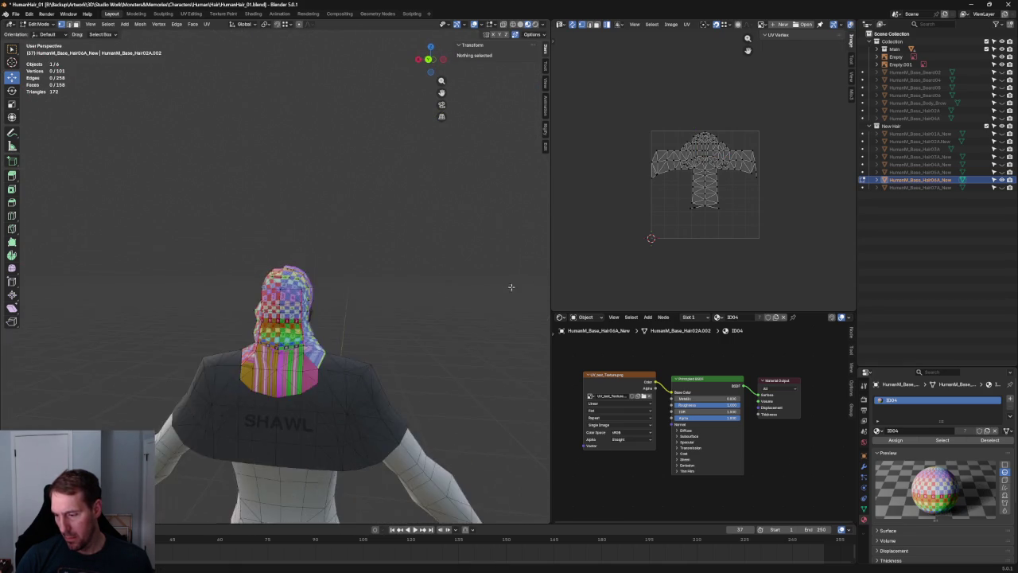
{"action": "scroll", "coordinate": [336, 334], "scroll_direction": "up", "scroll_amount": 3}
{"action": "scroll", "coordinate": [331, 302], "scroll_direction": "up", "scroll_amount": 2}
{"action": "scroll", "coordinate": [331, 297], "scroll_direction": "up", "scroll_amount": 2}
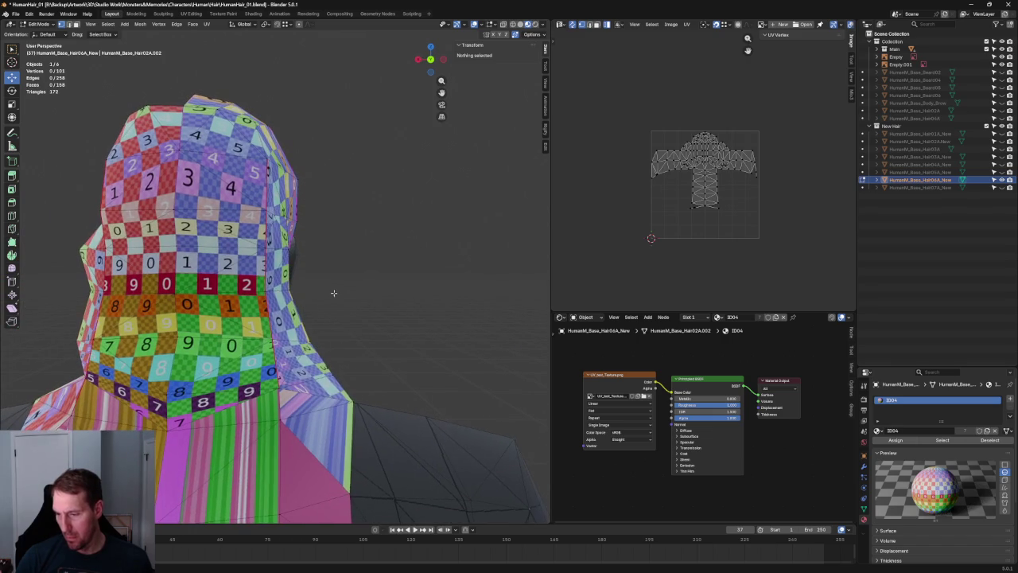
{"action": "key", "text": "grave"}
{"action": "left_click", "coordinate": [335, 285]}
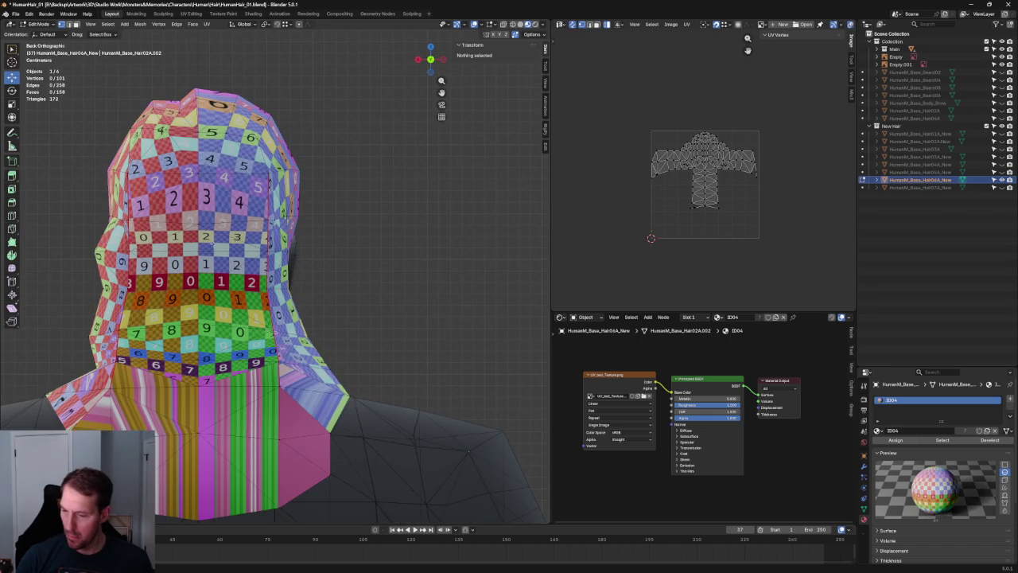
{"action": "scroll", "coordinate": [296, 276], "scroll_direction": "up", "scroll_amount": 2}
Step: Shift a vertex on the hair's left side along X, checking front and back views
{"action": "left_click", "coordinate": [177, 277]}
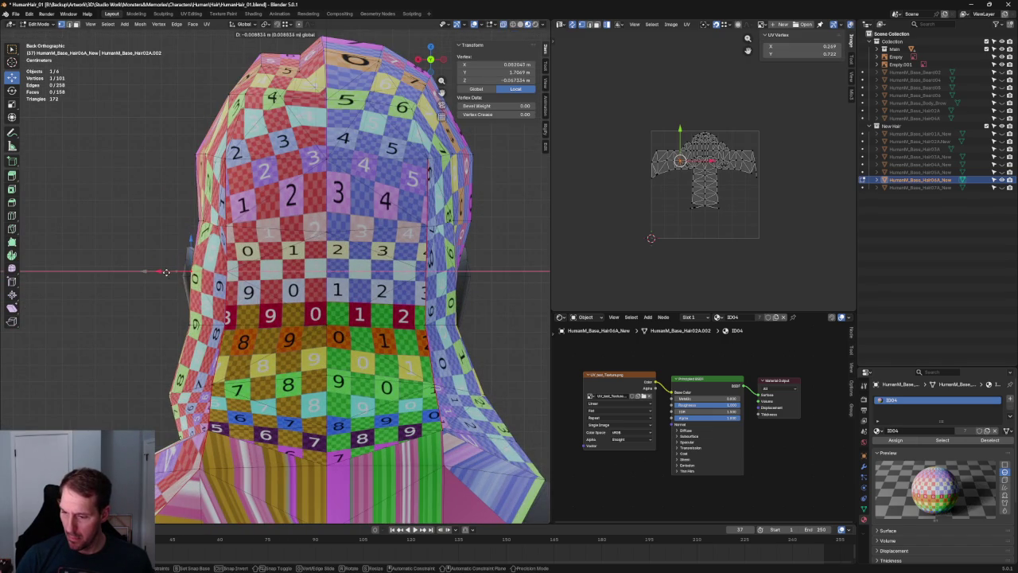
{"action": "key", "text": "KP_4"}
{"action": "key", "text": "KP_1"}
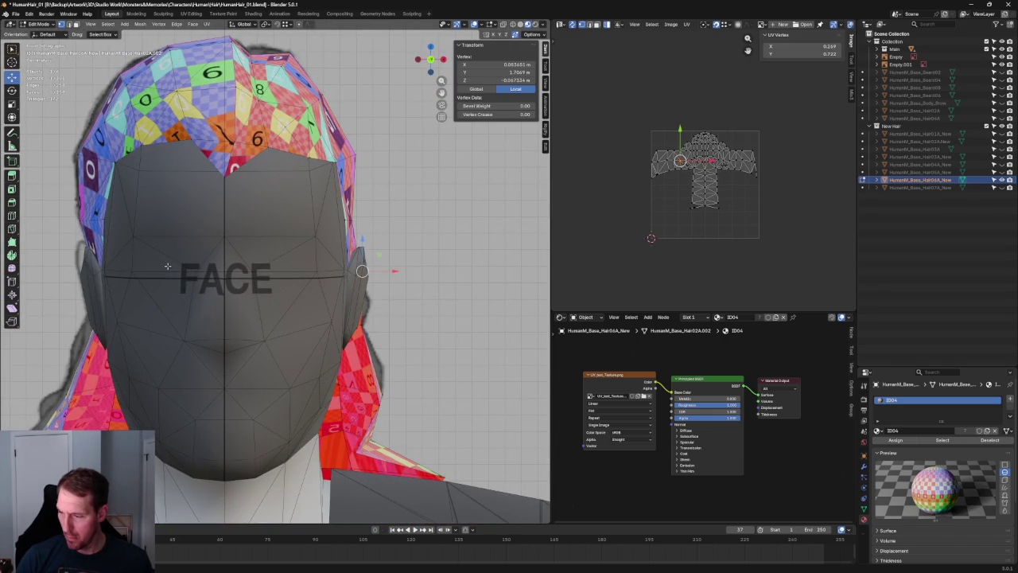
{"action": "key", "text": "ctrl+KP_1"}
{"action": "key", "text": "g"}
{"action": "key", "text": "x"}
{"action": "left_click", "coordinate": [176, 275]}
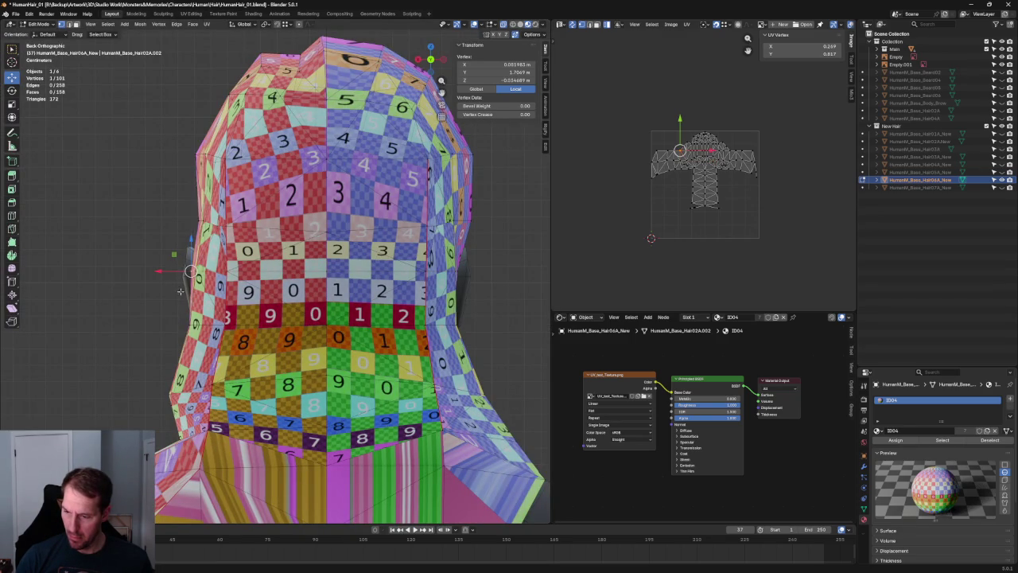
{"action": "key", "text": "g"}
{"action": "key", "text": "x"}
{"action": "left_click", "coordinate": [175, 274]}
{"action": "middle_click_drag", "start_coordinate": [177, 274], "coordinate": [210, 294]}
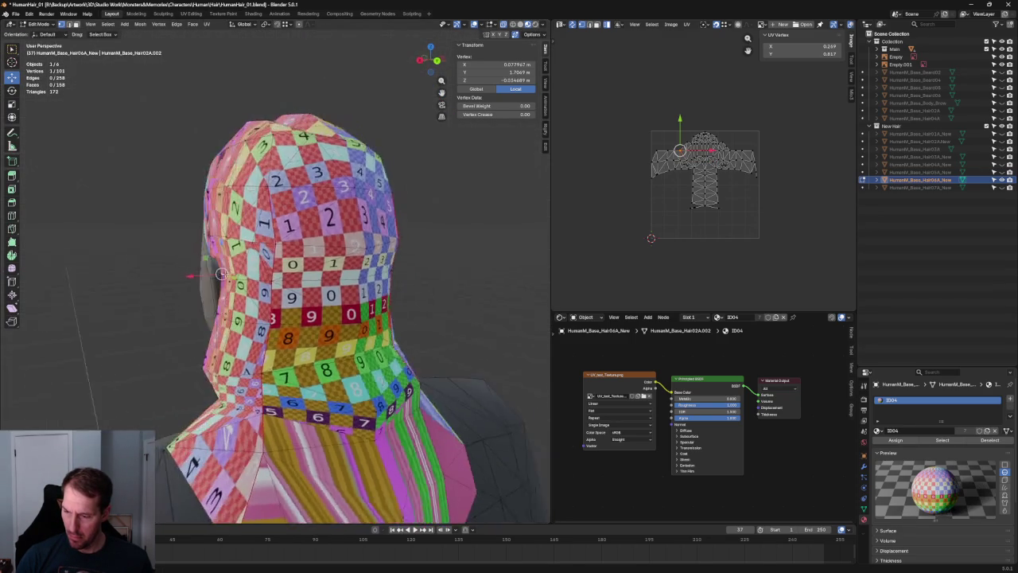
Step: Slide the same vertex further along X from perspective views of the back of the head
{"action": "key", "text": "g"}
{"action": "key", "text": "x"}
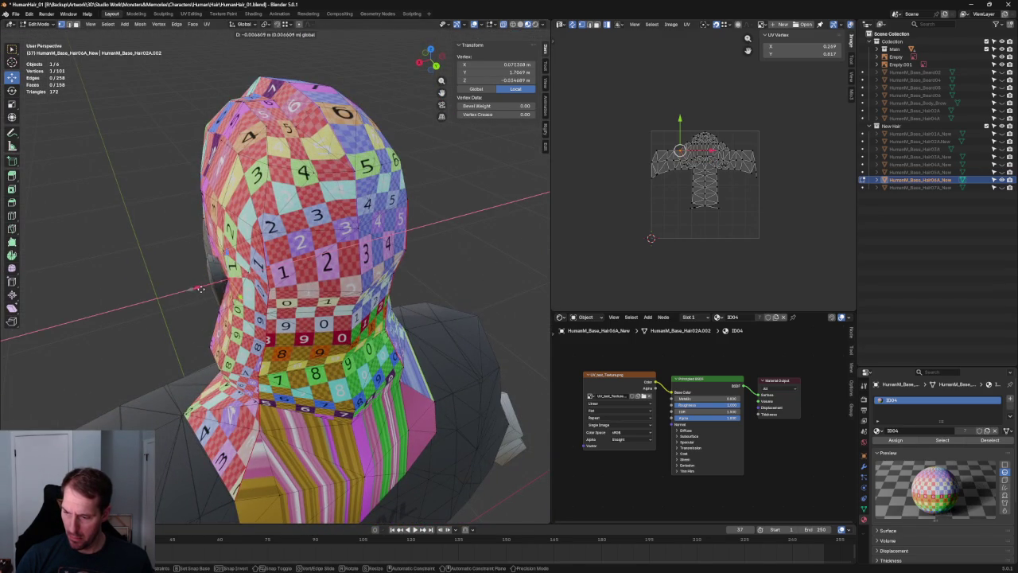
{"action": "left_click", "coordinate": [196, 290]}
{"action": "middle_click_drag", "start_coordinate": [196, 289], "coordinate": [238, 271]}
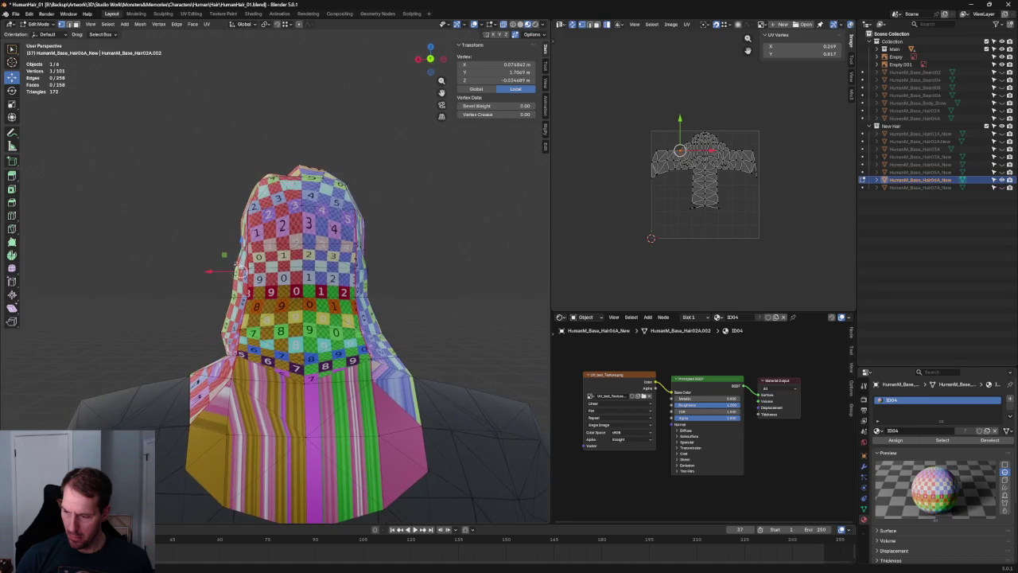
{"action": "key", "text": "g"}
{"action": "key", "text": "x"}
{"action": "left_click", "coordinate": [235, 271]}
{"action": "left_click", "coordinate": [398, 212]}
{"action": "scroll", "coordinate": [397, 211], "scroll_direction": "down", "scroll_amount": 3}
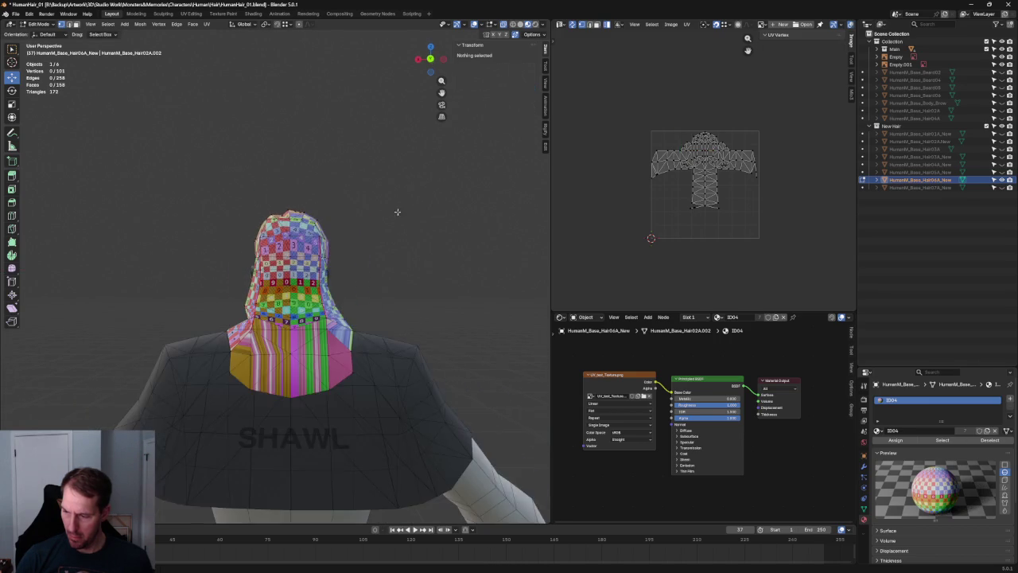
Step: From the back view, try sliding an edge on the hair's left side along X
{"action": "key", "text": "grave"}
{"action": "left_click", "coordinate": [409, 193]}
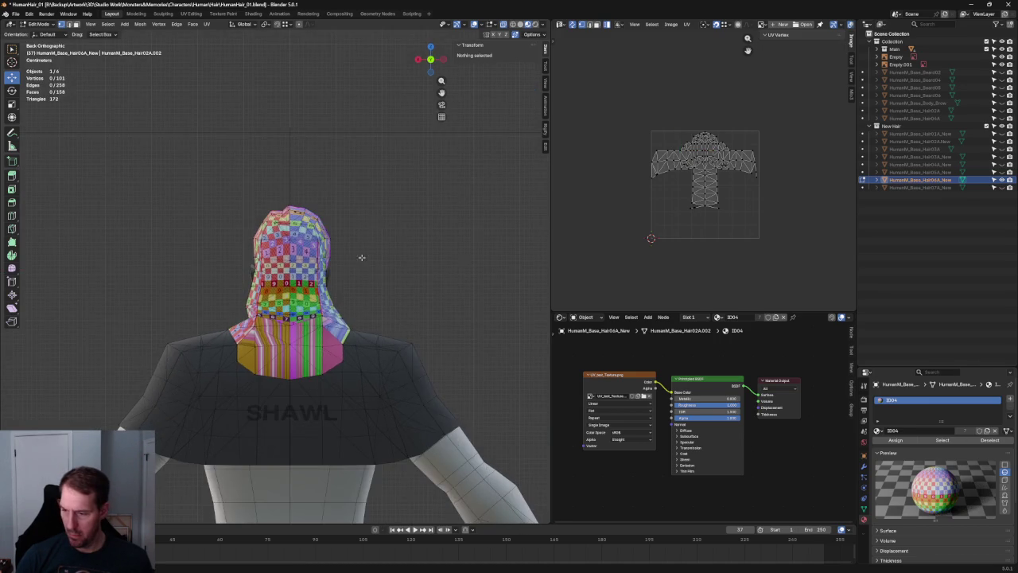
{"action": "scroll", "coordinate": [367, 240], "scroll_direction": "up", "scroll_amount": 4}
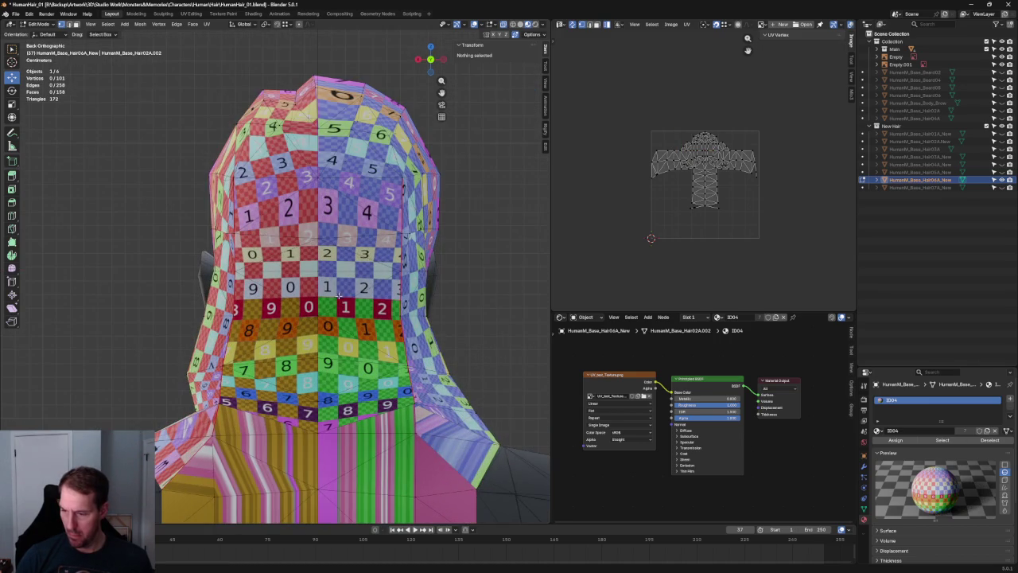
{"action": "left_click", "coordinate": [205, 316]}
{"action": "key", "text": "g"}
{"action": "key", "text": "x"}
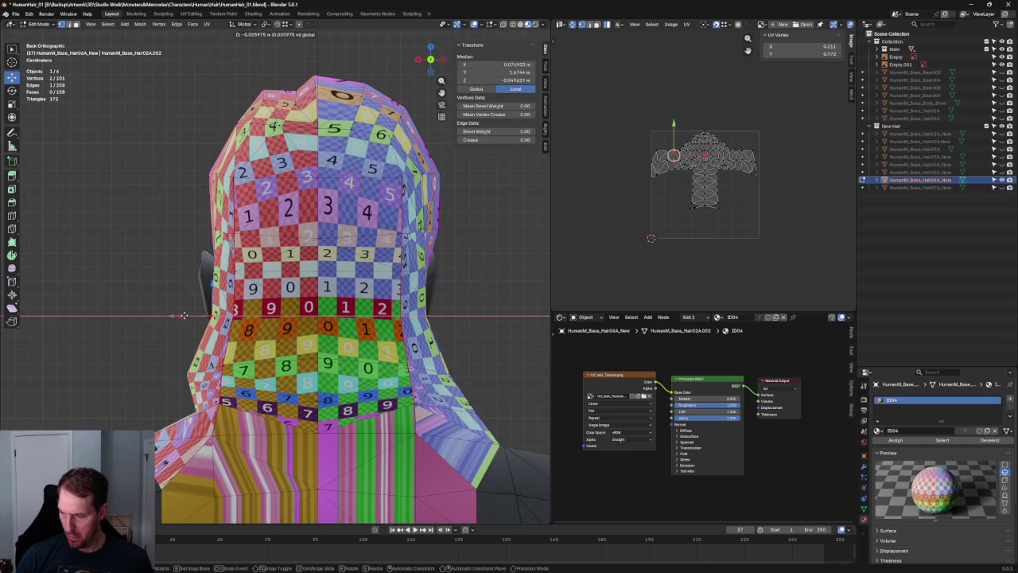
{"action": "key", "text": "Escape"}
{"action": "key", "text": "alt+a"}
Step: Check a vertex on the hood's left side, then orbit round to the front view
{"action": "scroll", "coordinate": [352, 312], "scroll_direction": "down", "scroll_amount": 5}
{"action": "scroll", "coordinate": [282, 308], "scroll_direction": "up", "scroll_amount": 5}
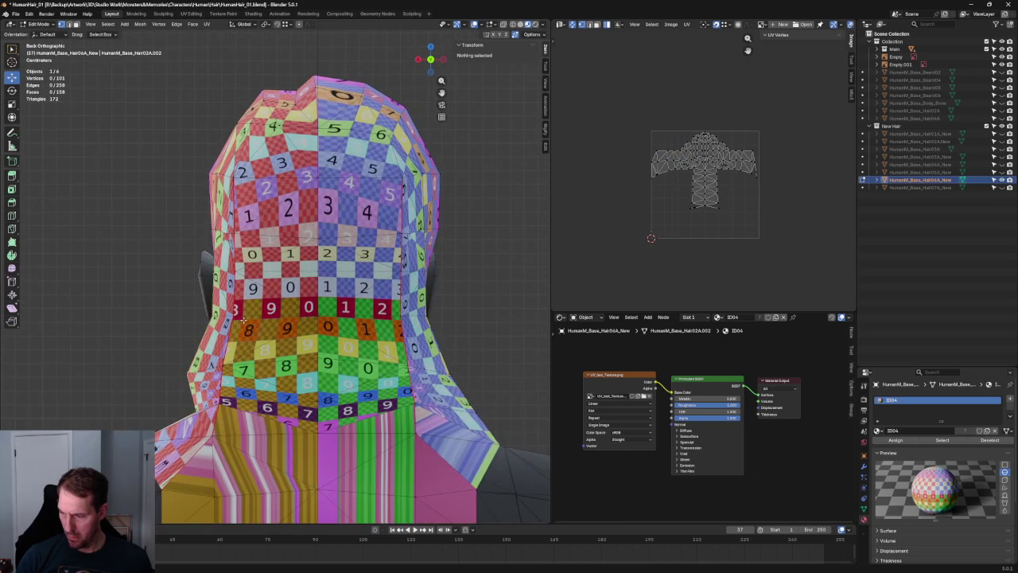
{"action": "left_click", "coordinate": [242, 315]}
{"action": "key", "text": "alt+a"}
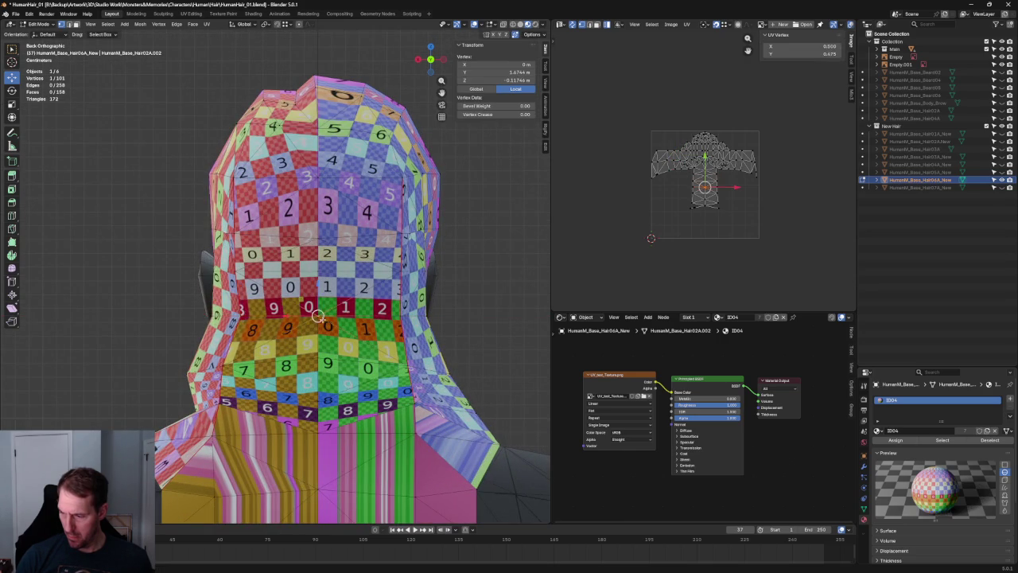
{"action": "scroll", "coordinate": [303, 308], "scroll_direction": "down", "scroll_amount": 4}
{"action": "scroll", "coordinate": [303, 307], "scroll_direction": "down", "scroll_amount": 2}
{"action": "middle_click_drag", "start_coordinate": [358, 303], "coordinate": [431, 272]}
{"action": "key", "text": "KP_1"}
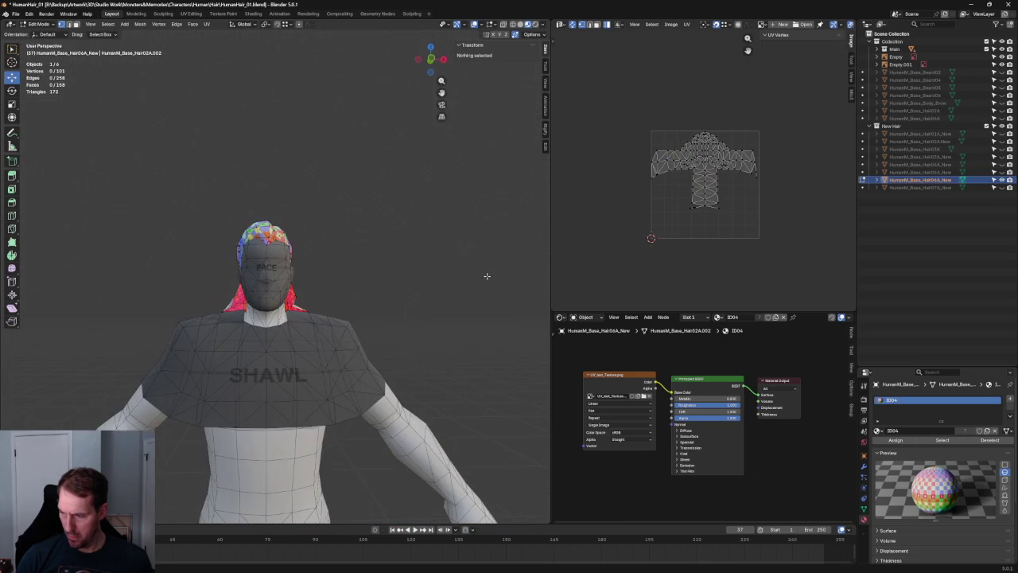
Step: Switch to orthographic view with X-ray on so the hair reference sketch shows through
{"action": "key", "text": "KP_5"}
{"action": "scroll", "coordinate": [384, 308], "scroll_direction": "up", "scroll_amount": 3}
{"action": "scroll", "coordinate": [384, 308], "scroll_direction": "up", "scroll_amount": 2}
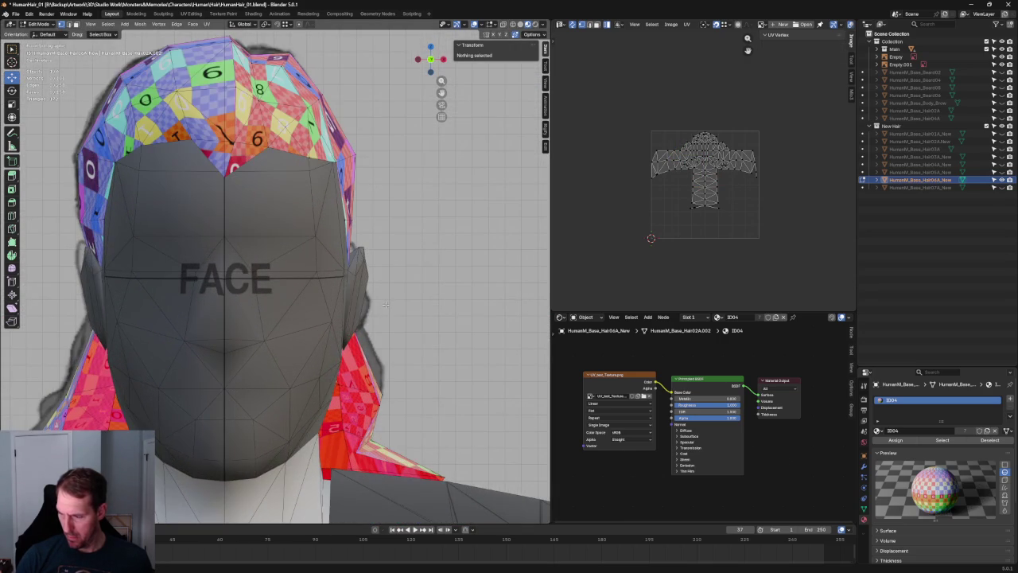
{"action": "scroll", "coordinate": [385, 304], "scroll_direction": "down", "scroll_amount": 4}
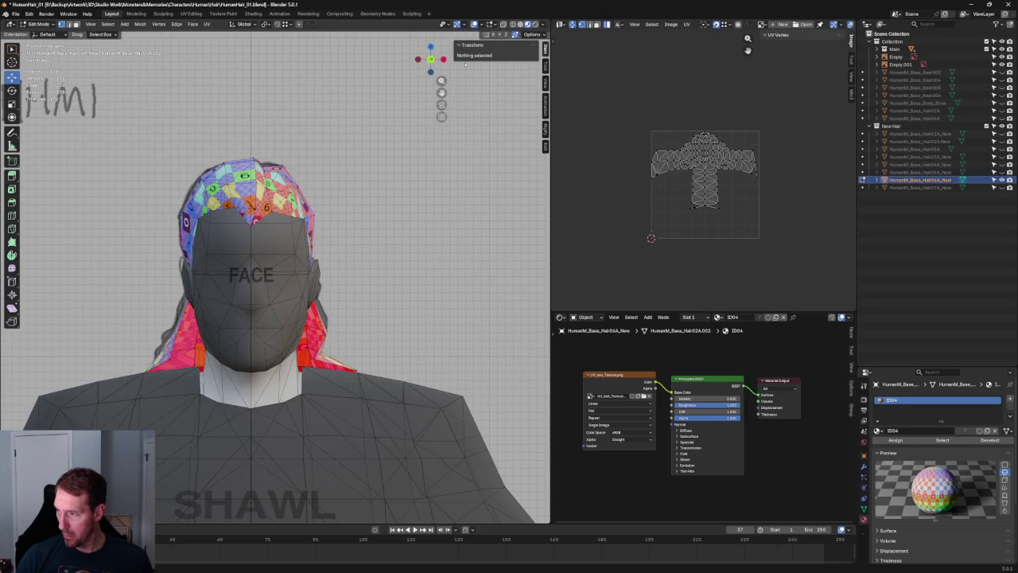
{"action": "left_click", "coordinate": [512, 24]}
{"action": "scroll", "coordinate": [378, 284], "scroll_direction": "up", "scroll_amount": 2}
{"action": "scroll", "coordinate": [374, 283], "scroll_direction": "up", "scroll_amount": 3}
{"action": "scroll", "coordinate": [360, 280], "scroll_direction": "down", "scroll_amount": 5}
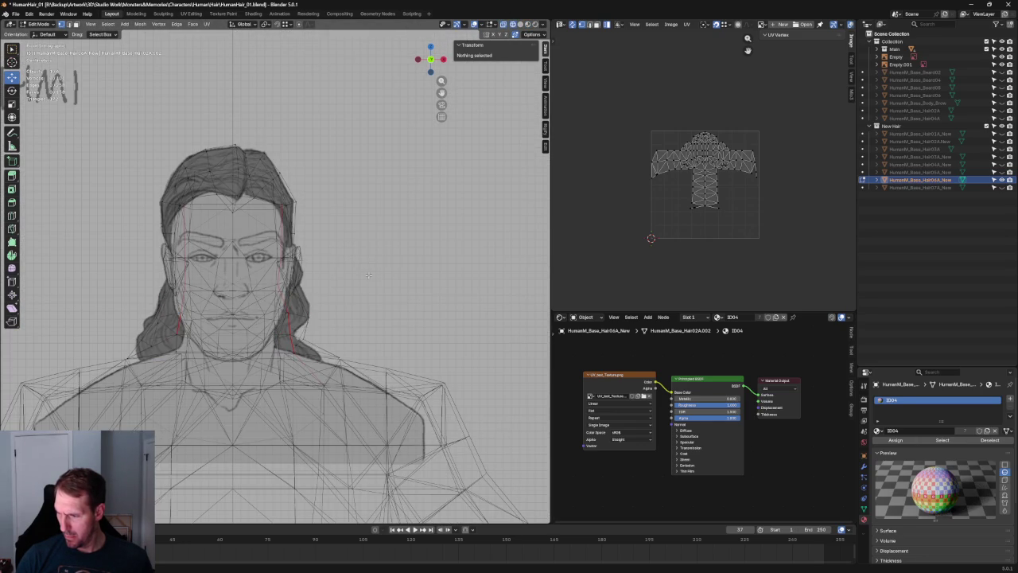
{"action": "scroll", "coordinate": [360, 280], "scroll_direction": "down", "scroll_amount": 2}
{"action": "middle_click_drag", "start_coordinate": [360, 280], "coordinate": [210, 265]}
{"action": "scroll", "coordinate": [277, 274], "scroll_direction": "up", "scroll_amount": 4}
Step: Try sliding a hair-cap edge along X in the front view, then leave it unchanged
{"action": "left_click", "coordinate": [242, 296]}
{"action": "key", "text": "g"}
{"action": "key", "text": "x"}
{"action": "key", "text": "Escape"}
{"action": "key", "text": "KP_1"}
{"action": "scroll", "coordinate": [239, 279], "scroll_direction": "down", "scroll_amount": 2}
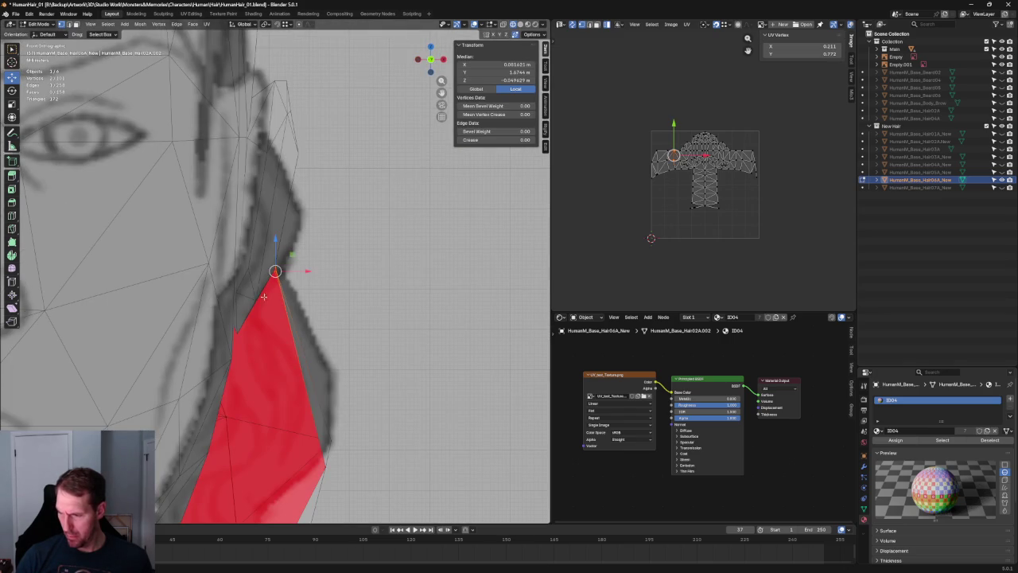
{"action": "key", "text": "g"}
{"action": "key", "text": "x"}
{"action": "key", "text": "Escape"}
{"action": "scroll", "coordinate": [325, 266], "scroll_direction": "down", "scroll_amount": 3}
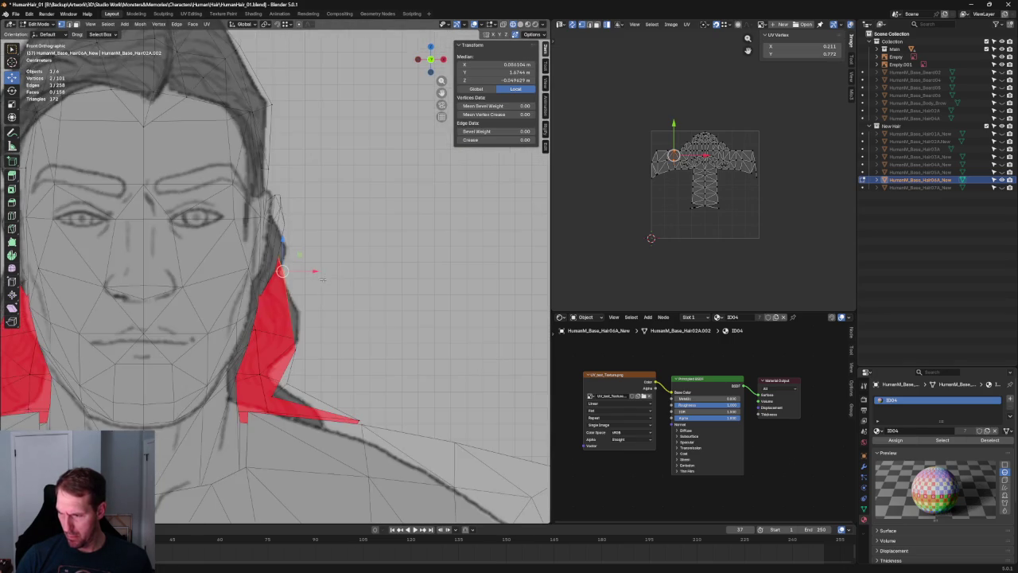
{"action": "scroll", "coordinate": [239, 271], "scroll_direction": "down", "scroll_amount": 2}
{"action": "key", "text": "alt+a"}
Step: Move a side vertex of the hair outward to match the front sketch
{"action": "scroll", "coordinate": [191, 270], "scroll_direction": "up", "scroll_amount": 4}
{"action": "scroll", "coordinate": [183, 270], "scroll_direction": "up", "scroll_amount": 1}
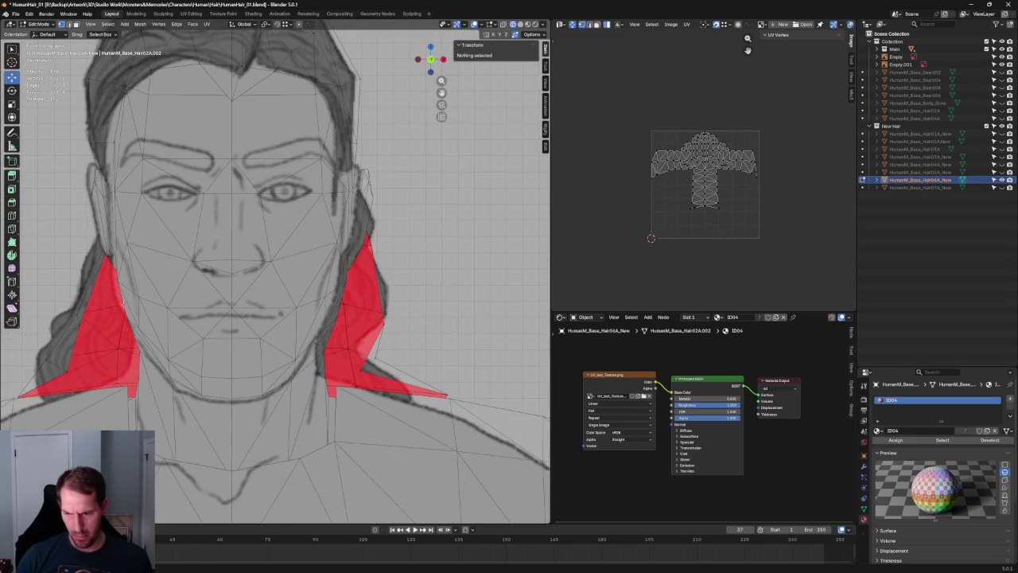
{"action": "scroll", "coordinate": [171, 270], "scroll_direction": "up", "scroll_amount": 1}
{"action": "left_click_drag", "start_coordinate": [205, 302], "coordinate": [206, 301]}
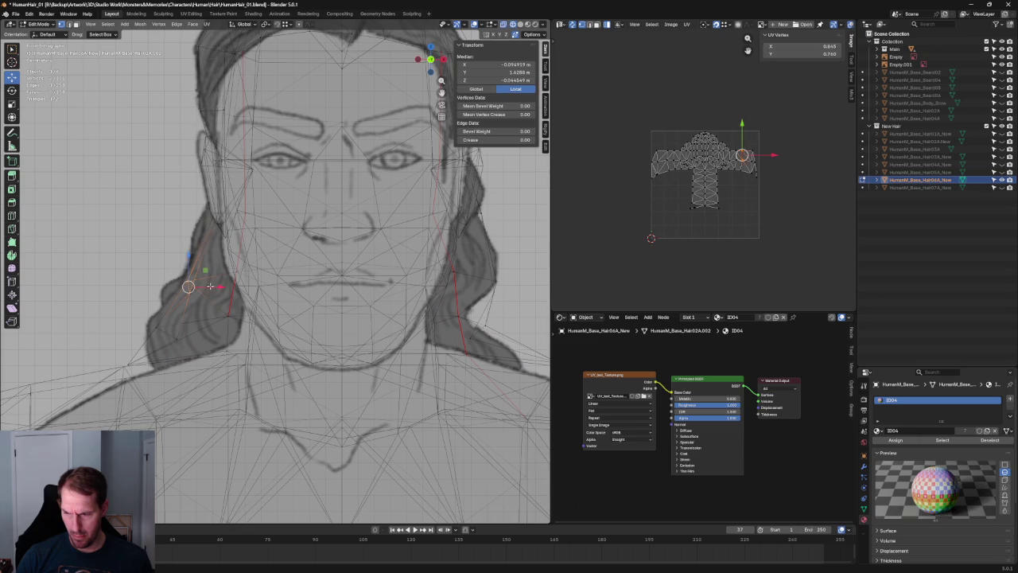
{"action": "left_click_drag", "start_coordinate": [145, 320], "coordinate": [177, 328]}
{"action": "key", "text": "g"}
{"action": "left_click", "coordinate": [174, 327]}
{"action": "scroll", "coordinate": [310, 231], "scroll_direction": "down", "scroll_amount": 2}
{"action": "scroll", "coordinate": [310, 228], "scroll_direction": "down", "scroll_amount": 2}
{"action": "left_click", "coordinate": [412, 229]}
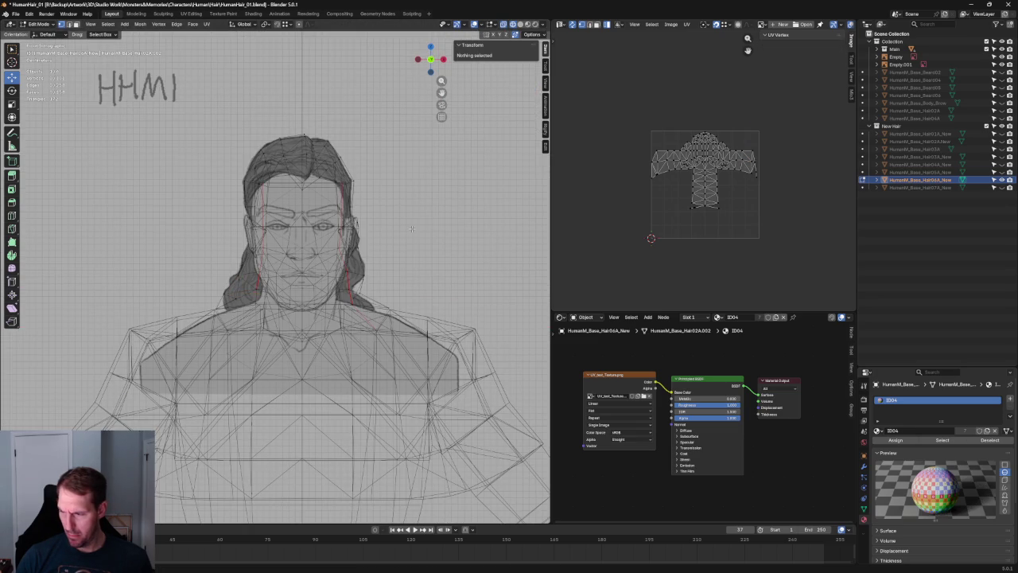
Step: Reposition the hair vertex beside the jaw
{"action": "scroll", "coordinate": [382, 299], "scroll_direction": "up", "scroll_amount": 2}
{"action": "scroll", "coordinate": [318, 282], "scroll_direction": "up", "scroll_amount": 2}
{"action": "left_click", "coordinate": [322, 280]}
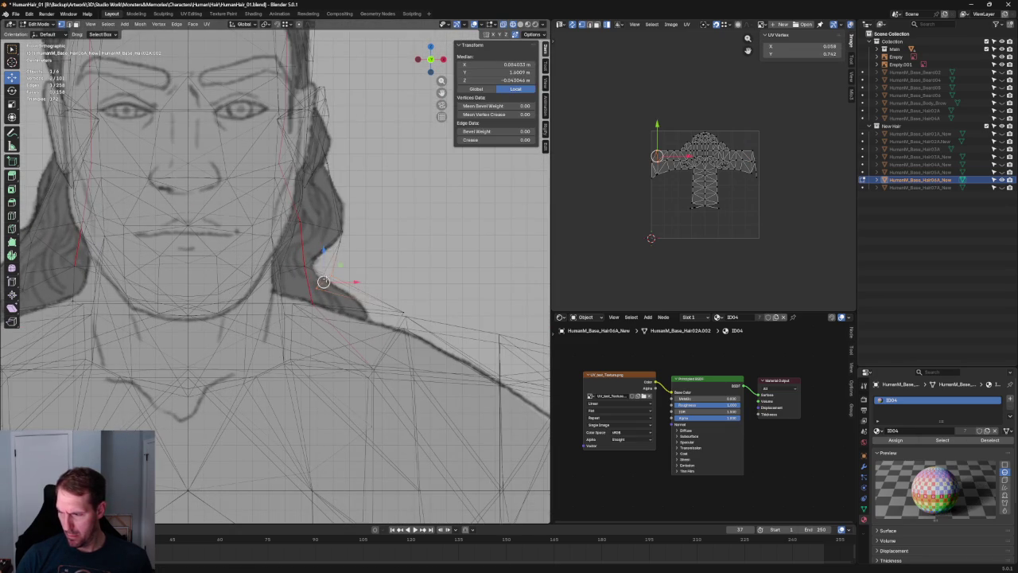
{"action": "left_click", "coordinate": [329, 253]}
{"action": "scroll", "coordinate": [329, 253], "scroll_direction": "down", "scroll_amount": 3}
{"action": "key", "text": "alt+a"}
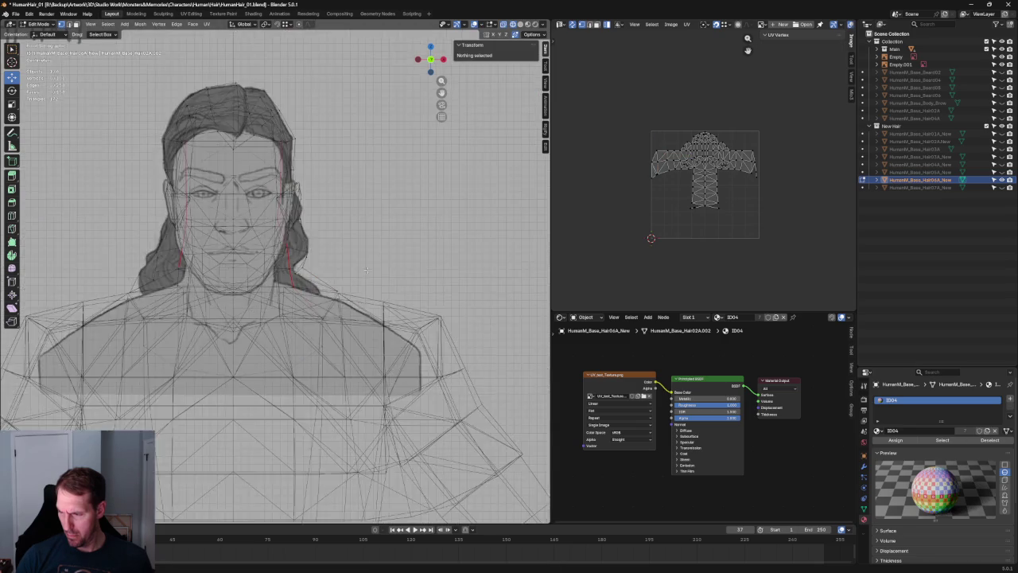
Step: In the right side view, nudge the vertex behind the neck to follow the side sketch
{"action": "key", "text": "KP_3"}
{"action": "scroll", "coordinate": [335, 267], "scroll_direction": "up", "scroll_amount": 1}
{"action": "scroll", "coordinate": [334, 268], "scroll_direction": "up", "scroll_amount": 3}
{"action": "scroll", "coordinate": [318, 267], "scroll_direction": "up", "scroll_amount": 2}
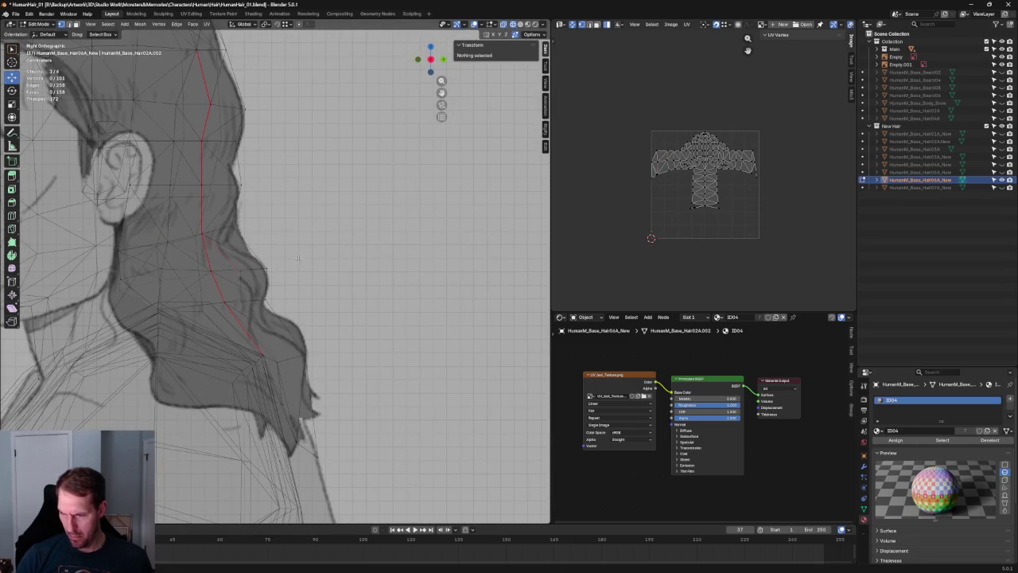
{"action": "left_click", "coordinate": [231, 258]}
{"action": "key", "text": "g"}
{"action": "left_click", "coordinate": [239, 253]}
{"action": "key", "text": "alt+a"}
{"action": "scroll", "coordinate": [296, 276], "scroll_direction": "down", "scroll_amount": 4}
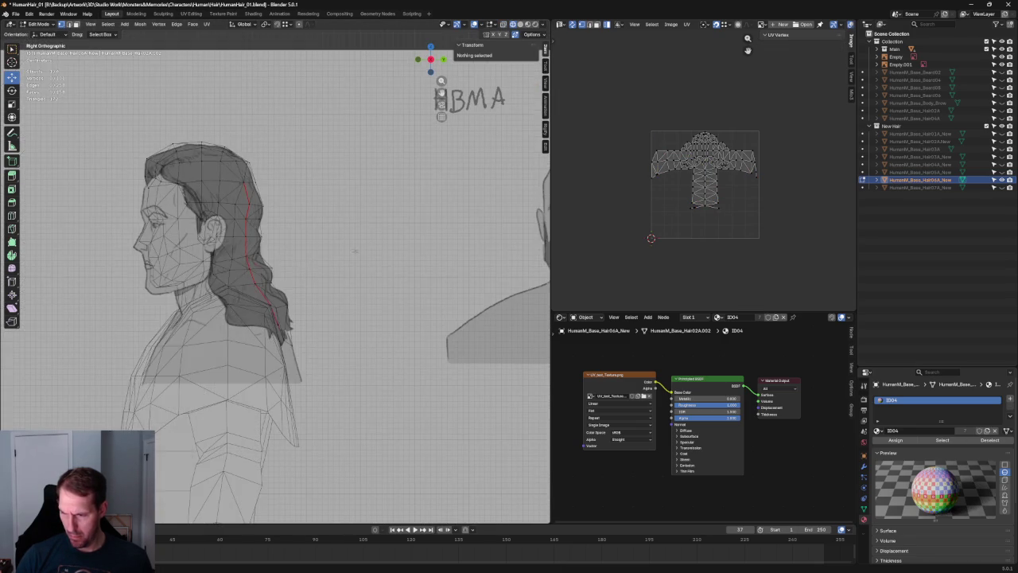
{"action": "middle_click_drag", "start_coordinate": [297, 276], "coordinate": [294, 263]}
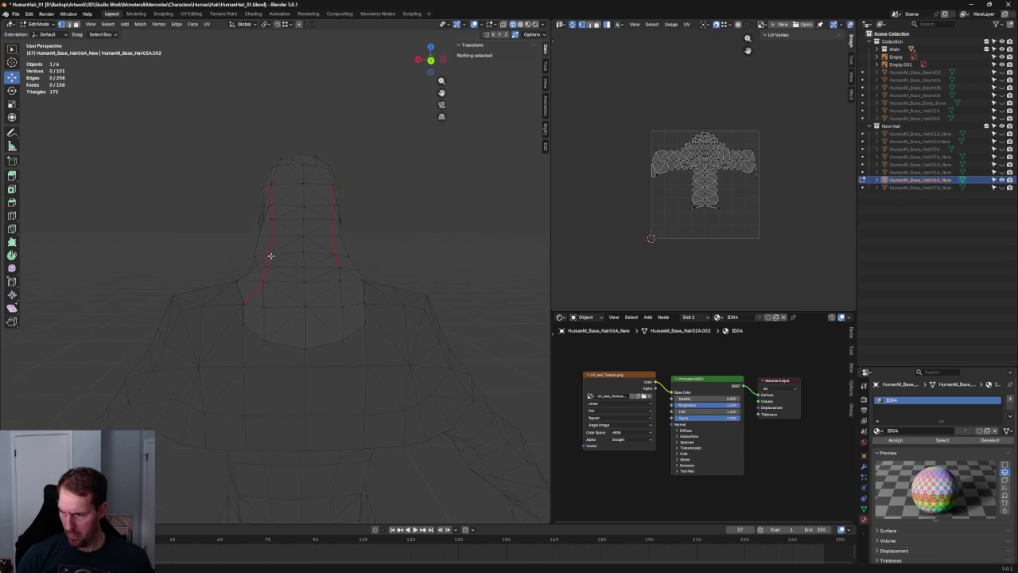
Step: Shift two back hair vertices sideways along the X axis
{"action": "left_click", "coordinate": [292, 276]}
{"action": "key", "text": "g"}
{"action": "key", "text": "x"}
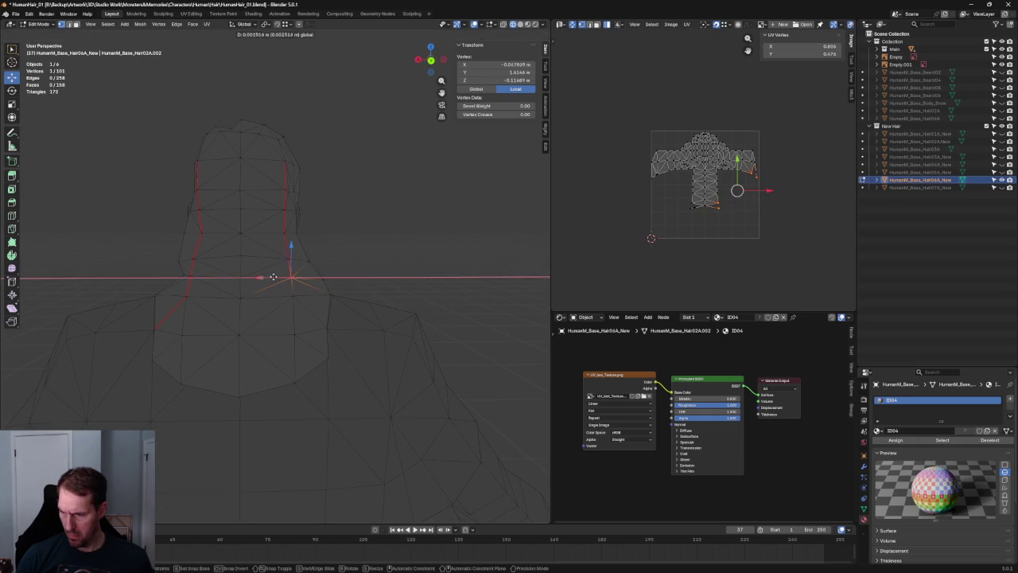
{"action": "key", "text": "Escape"}
{"action": "left_click", "coordinate": [314, 291]}
{"action": "left_click", "coordinate": [291, 295]}
{"action": "key", "text": "g"}
{"action": "key", "text": "x"}
{"action": "key", "text": "Escape"}
{"action": "left_click", "coordinate": [354, 259]}
Step: Reposition a neck-side hair vertex in Front Orthographic view
{"action": "mouse_move", "coordinate": [357, 265]}
{"action": "middle_mouse_down"}
{"action": "mouse_move", "coordinate": [268, 278]}
{"action": "mouse_move", "coordinate": [352, 250]}
{"action": "mouse_move", "coordinate": [353, 262]}
{"action": "mouse_move", "coordinate": [409, 264]}
{"action": "mouse_move", "coordinate": [280, 260]}
{"action": "middle_mouse_up"}
{"action": "scroll", "coordinate": [436, 255], "scroll_direction": "down", "scroll_amount": 4}
{"action": "middle_click_drag", "start_coordinate": [350, 251], "coordinate": [319, 256]}
{"action": "key", "text": "KP_1"}
{"action": "scroll", "coordinate": [299, 280], "scroll_direction": "up", "scroll_amount": 4}
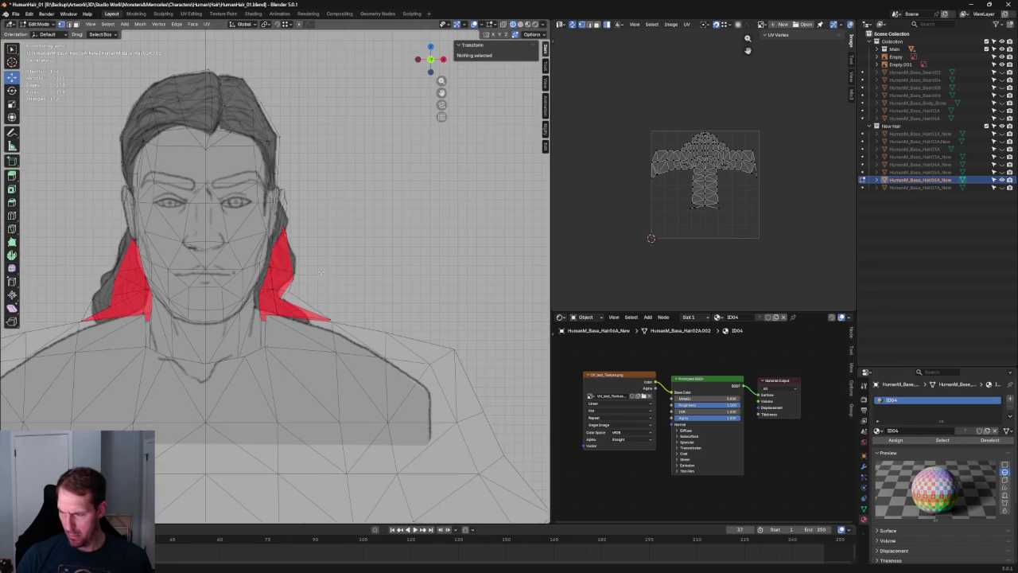
{"action": "middle_click_drag", "start_coordinate": [311, 271], "coordinate": [291, 287]}
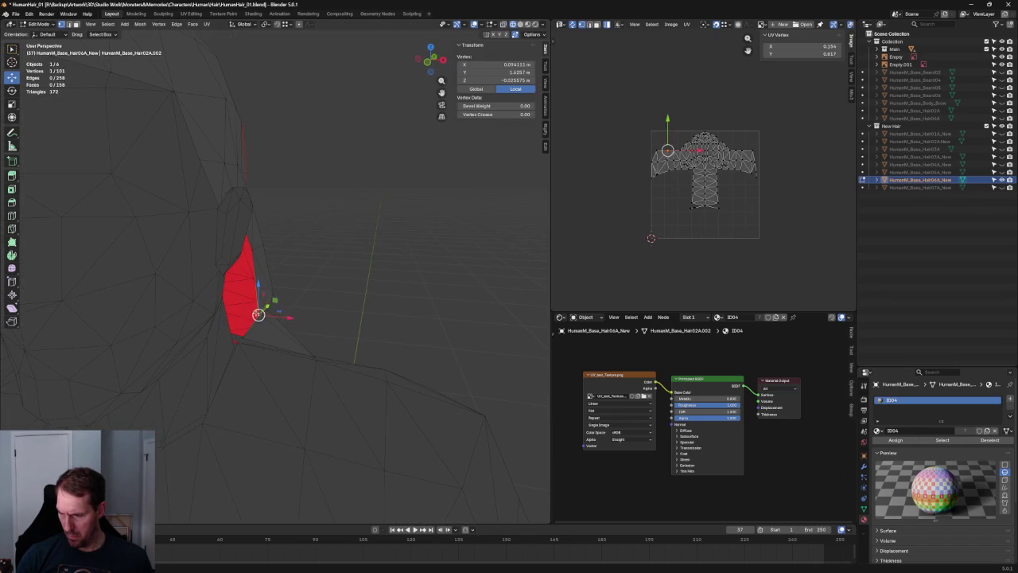
{"action": "left_click", "coordinate": [253, 313]}
{"action": "key", "text": "KP_1"}
{"action": "key", "text": "g"}
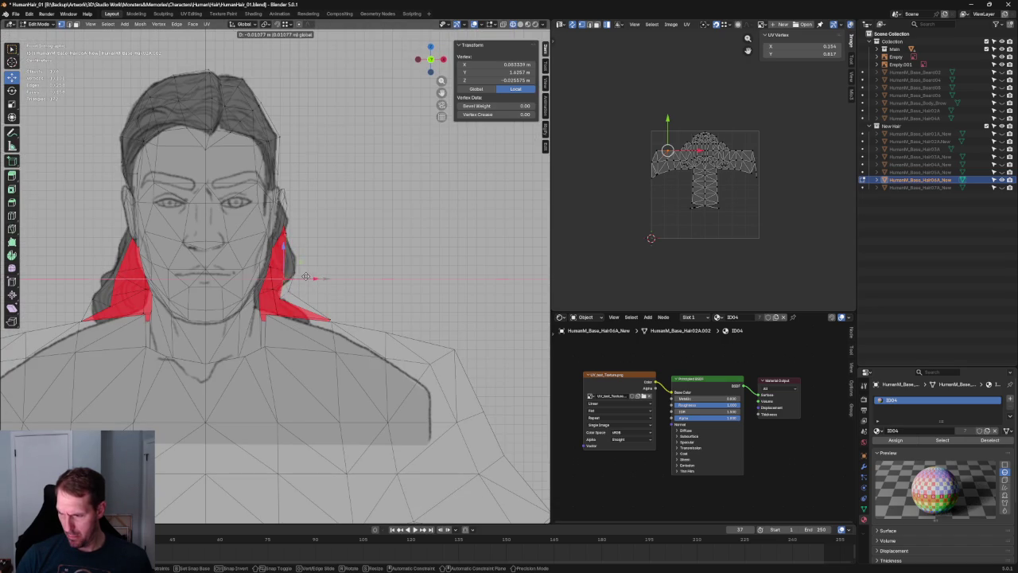
{"action": "left_click", "coordinate": [306, 280]}
Step: Move a pair of neck hair vertices together, then clear the selection
{"action": "left_click", "coordinate": [297, 289], "text": "shift"}
{"action": "key", "text": "g"}
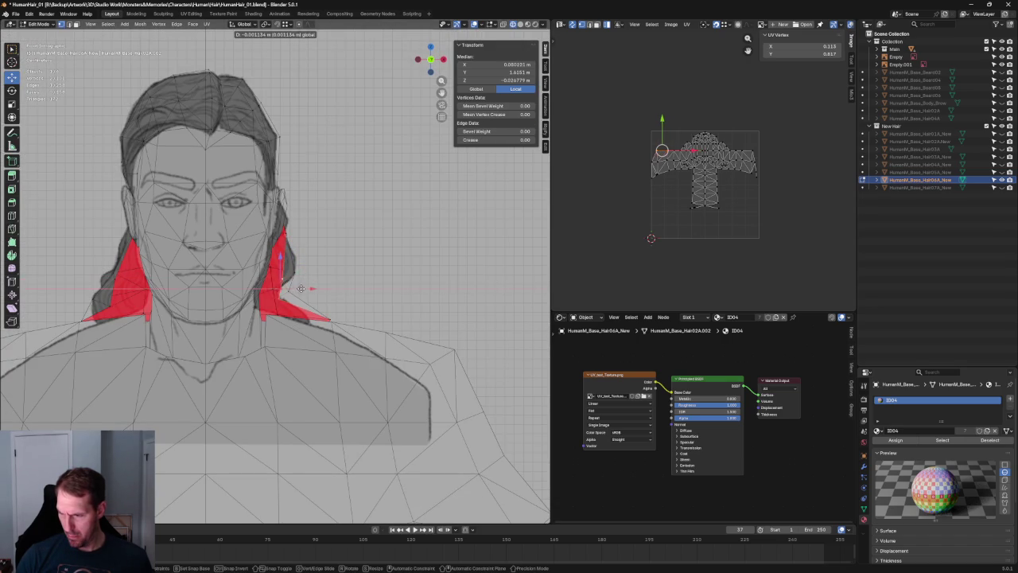
{"action": "key", "text": "Escape"}
{"action": "scroll", "coordinate": [301, 288], "scroll_direction": "down", "scroll_amount": 2}
{"action": "key", "text": "alt+a"}
{"action": "scroll", "coordinate": [295, 263], "scroll_direction": "down", "scroll_amount": 1}
{"action": "scroll", "coordinate": [290, 250], "scroll_direction": "up", "scroll_amount": 1}
{"action": "scroll", "coordinate": [287, 240], "scroll_direction": "up", "scroll_amount": 2}
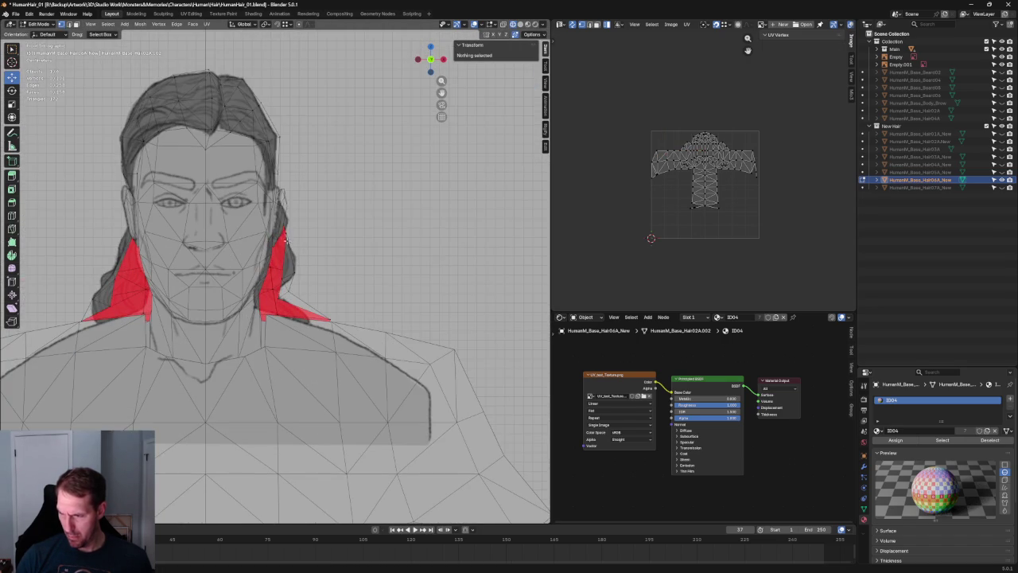
{"action": "scroll", "coordinate": [289, 261], "scroll_direction": "down", "scroll_amount": 3}
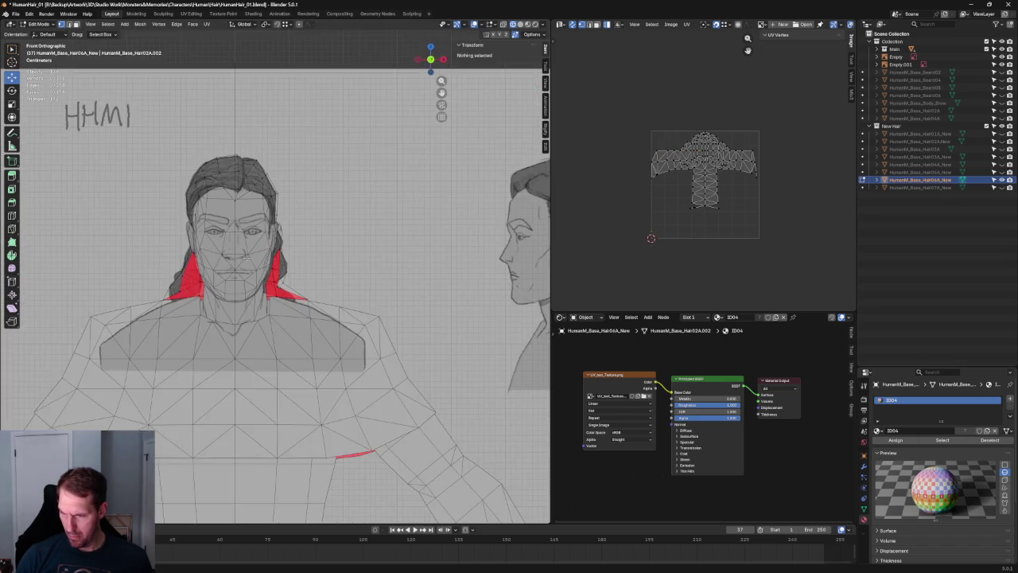
{"action": "scroll", "coordinate": [263, 264], "scroll_direction": "up", "scroll_amount": 3}
Step: Reposition the left neck hair vertex in two successive moves
{"action": "left_click", "coordinate": [236, 274]}
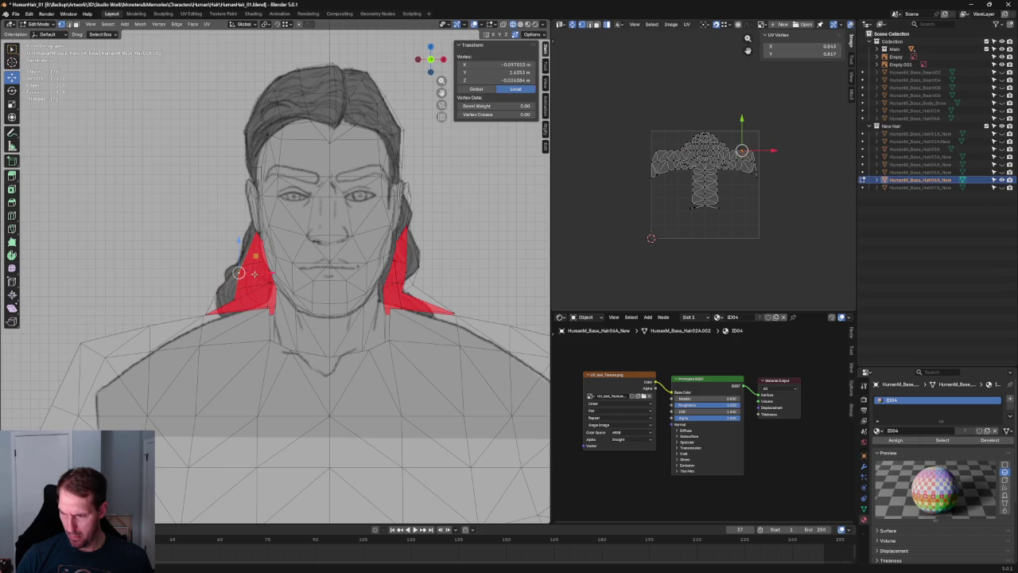
{"action": "key", "text": "g"}
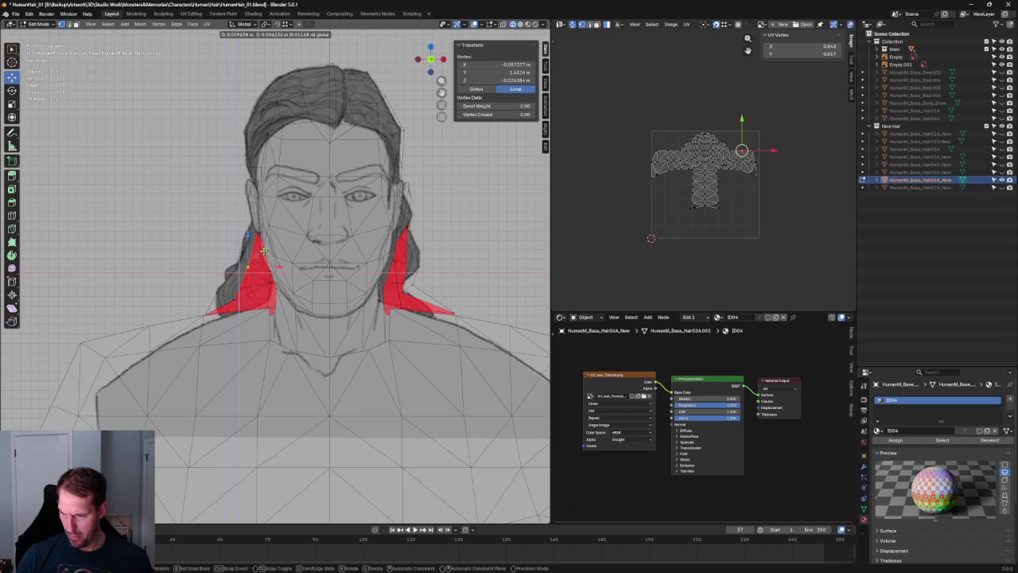
{"action": "left_click", "coordinate": [265, 250]}
{"action": "key", "text": "g"}
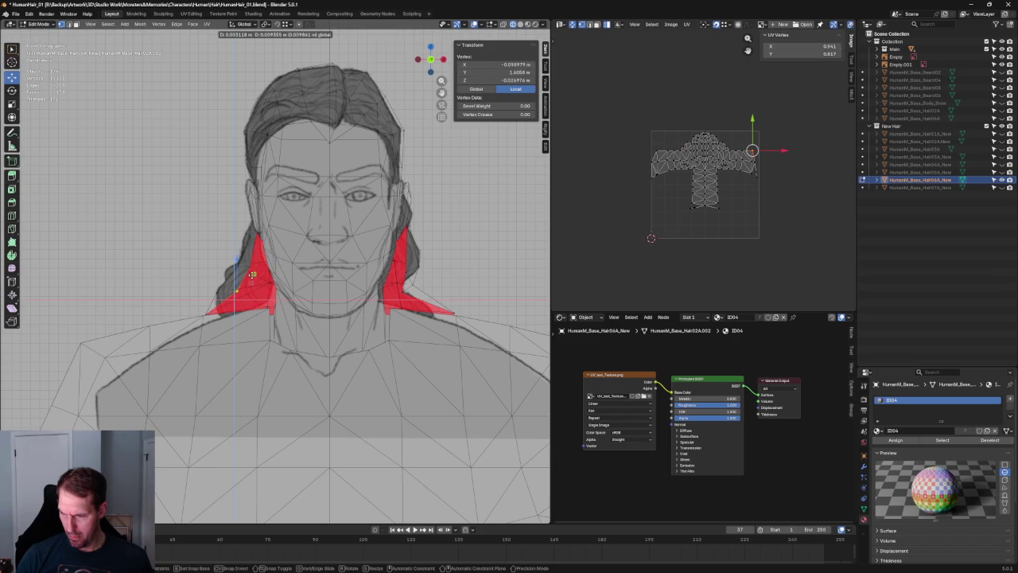
{"action": "left_click", "coordinate": [254, 274]}
{"action": "key", "text": "alt+a"}
Step: Inspect a hair vertex near the ear from the right side view
{"action": "scroll", "coordinate": [263, 279], "scroll_direction": "down", "scroll_amount": 3}
{"action": "middle_click_drag", "start_coordinate": [262, 278], "coordinate": [299, 284]}
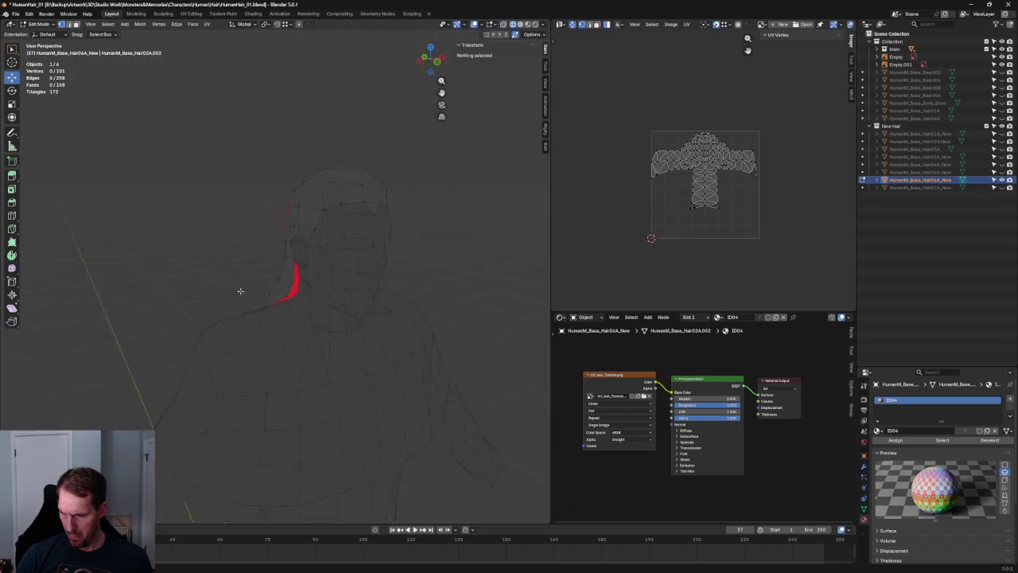
{"action": "key", "text": "KP_3"}
{"action": "scroll", "coordinate": [279, 283], "scroll_direction": "up", "scroll_amount": 3}
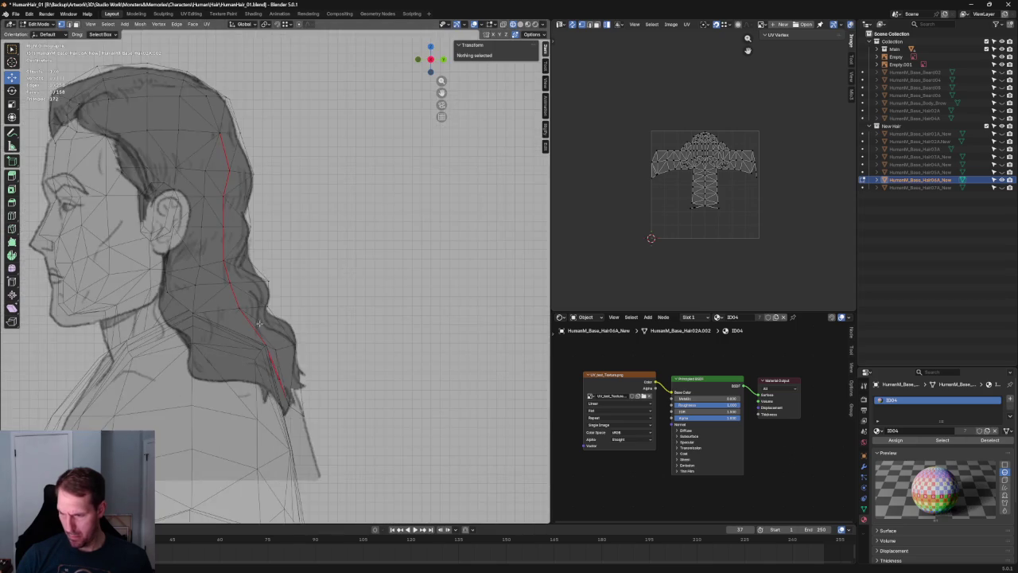
{"action": "scroll", "coordinate": [267, 288], "scroll_direction": "up", "scroll_amount": 1}
{"action": "scroll", "coordinate": [253, 294], "scroll_direction": "up", "scroll_amount": 3}
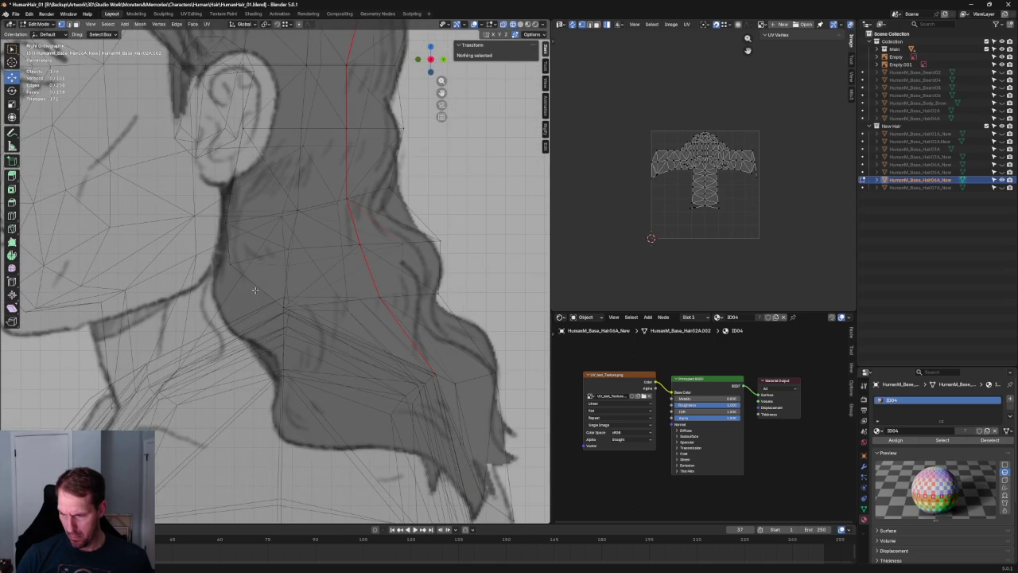
{"action": "left_click", "coordinate": [239, 272]}
{"action": "scroll", "coordinate": [249, 262], "scroll_direction": "down", "scroll_amount": 5}
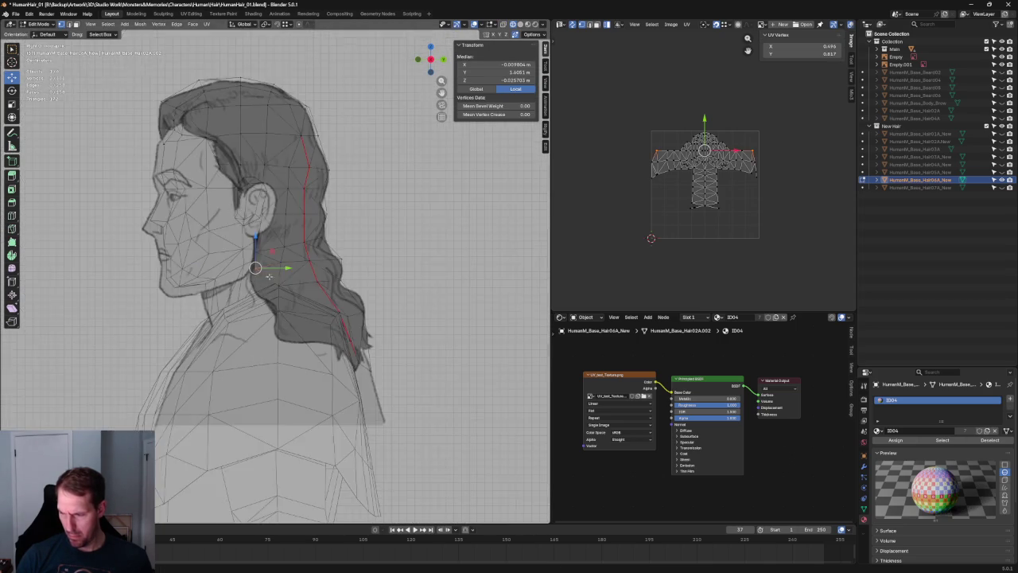
{"action": "scroll", "coordinate": [318, 262], "scroll_direction": "down", "scroll_amount": 3}
{"action": "key", "text": "alt+a"}
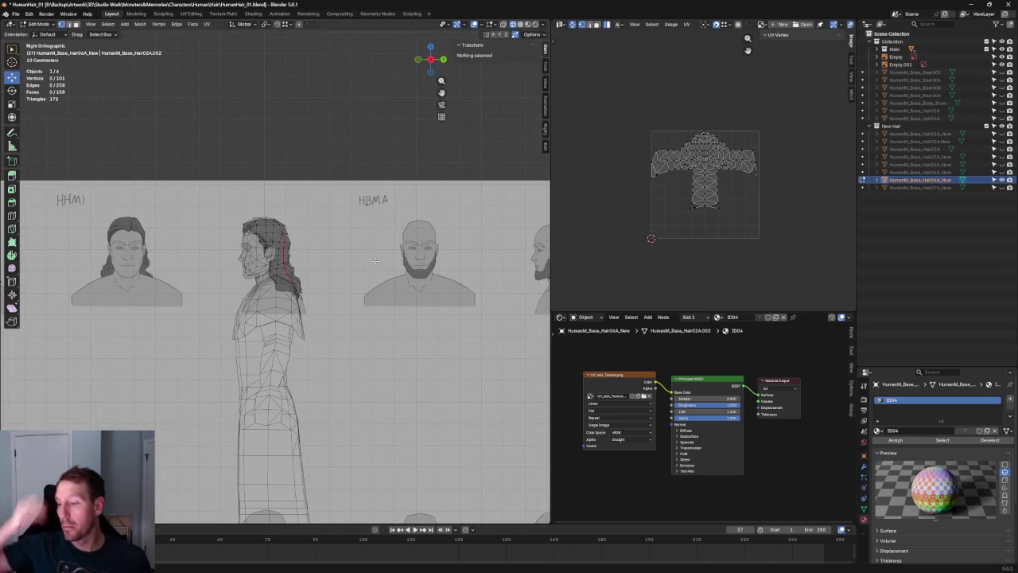
{"action": "scroll", "coordinate": [374, 261], "scroll_direction": "down", "scroll_amount": 2}
Step: Vertex-slide the right hair card's tip back toward the neck in front view
{"action": "mouse_move", "coordinate": [374, 261]}
{"action": "middle_mouse_down"}
{"action": "mouse_move", "coordinate": [389, 216]}
{"action": "mouse_move", "coordinate": [300, 257]}
{"action": "middle_mouse_up"}
{"action": "scroll", "coordinate": [318, 247], "scroll_direction": "up", "scroll_amount": 3}
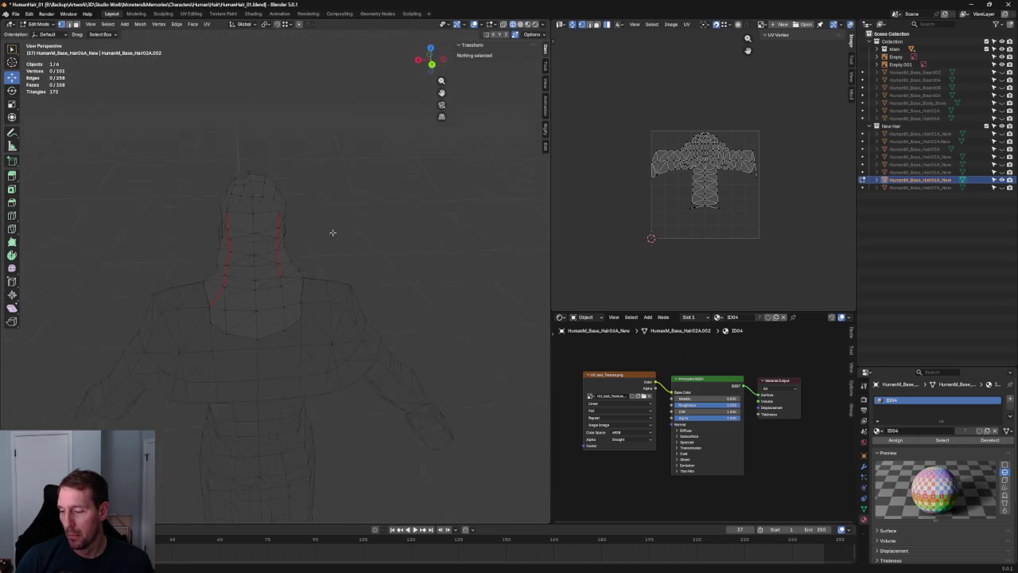
{"action": "middle_click_drag", "start_coordinate": [449, 211], "coordinate": [500, 212]}
{"action": "key", "text": "grave"}
{"action": "left_click", "coordinate": [398, 256]}
{"action": "scroll", "coordinate": [398, 256], "scroll_direction": "up", "scroll_amount": 4}
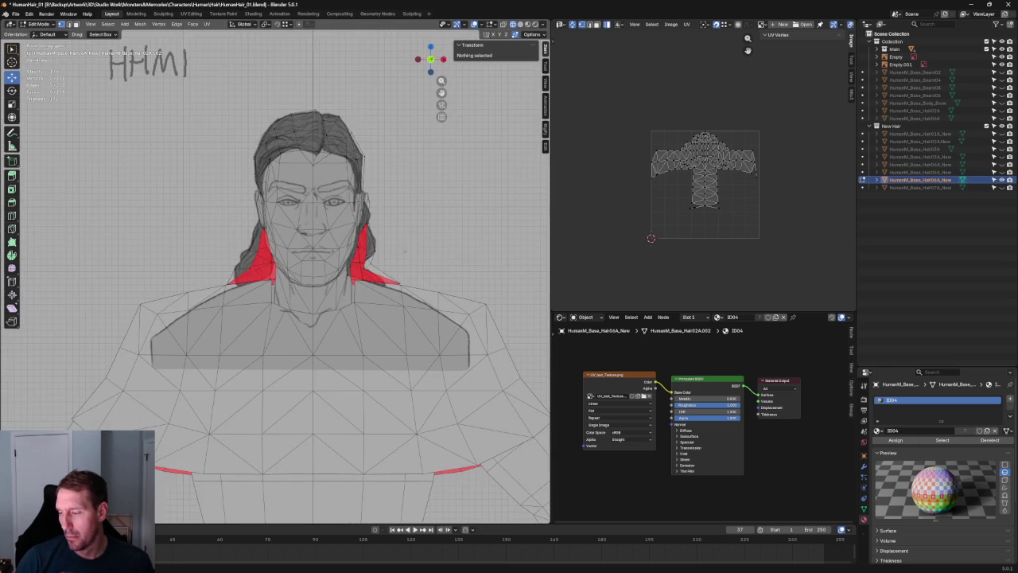
{"action": "scroll", "coordinate": [405, 258], "scroll_direction": "up", "scroll_amount": 1}
{"action": "scroll", "coordinate": [424, 267], "scroll_direction": "up", "scroll_amount": 3}
{"action": "left_click", "coordinate": [424, 266]}
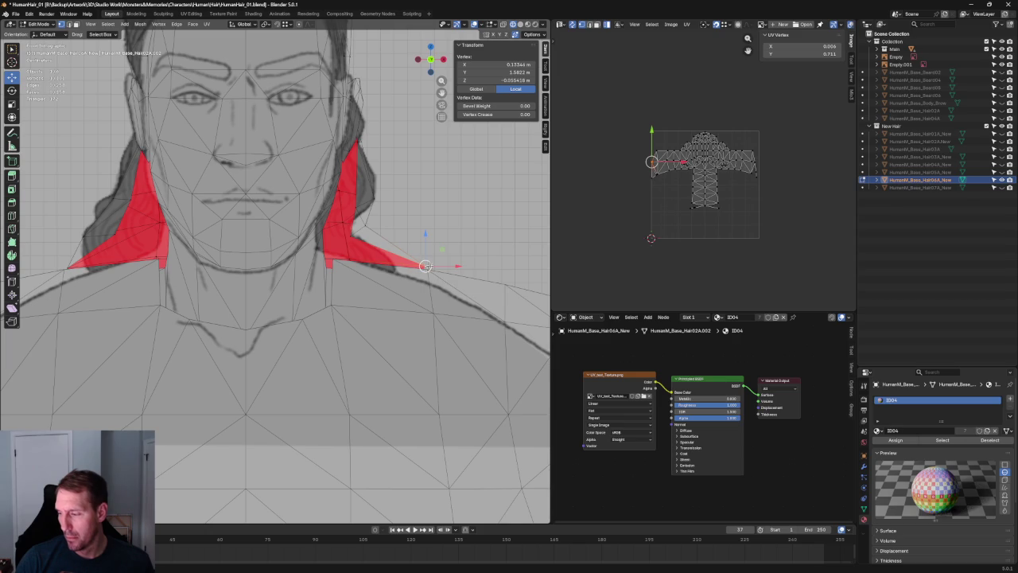
{"action": "key", "text": "g"}
{"action": "key", "text": "g"}
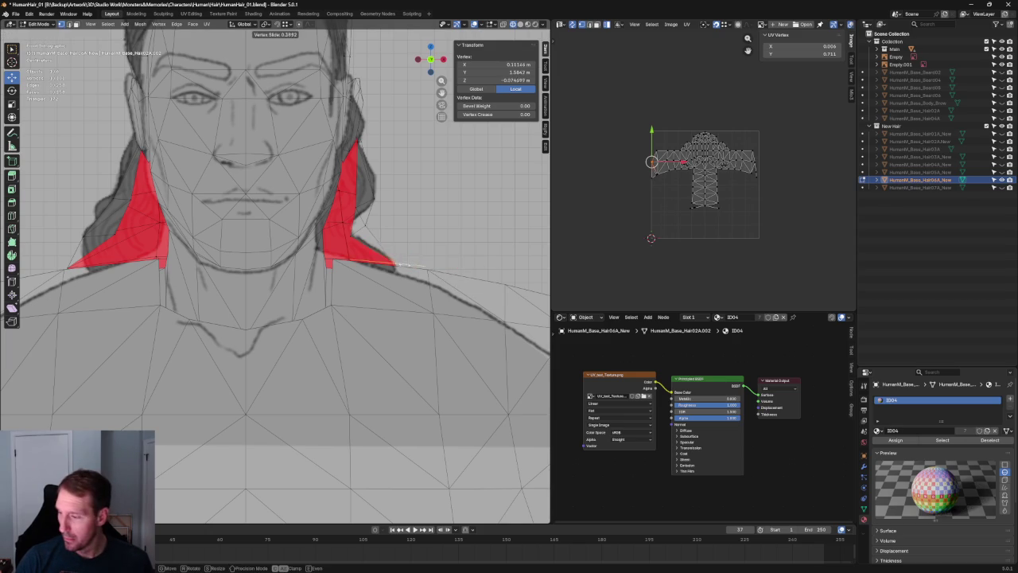
{"action": "left_click", "coordinate": [398, 263]}
Step: Vertex-slide the left hair card's tip back toward the neck, then deselect all
{"action": "left_click", "coordinate": [67, 264]}
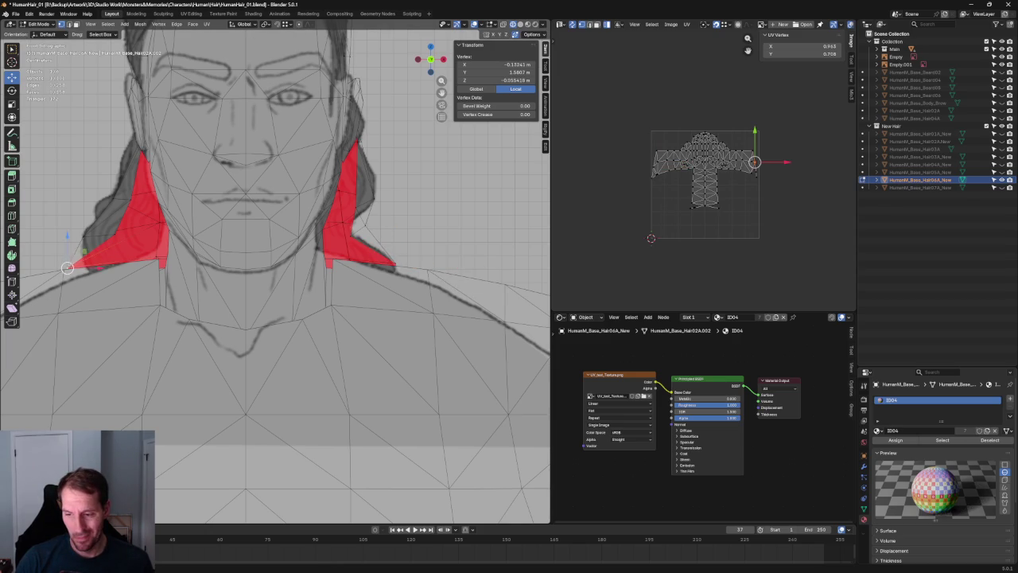
{"action": "key", "text": "g"}
{"action": "key", "text": "g"}
{"action": "left_click", "coordinate": [90, 259]}
{"action": "scroll", "coordinate": [90, 259], "scroll_direction": "down", "scroll_amount": 4}
{"action": "scroll", "coordinate": [90, 259], "scroll_direction": "down", "scroll_amount": 3}
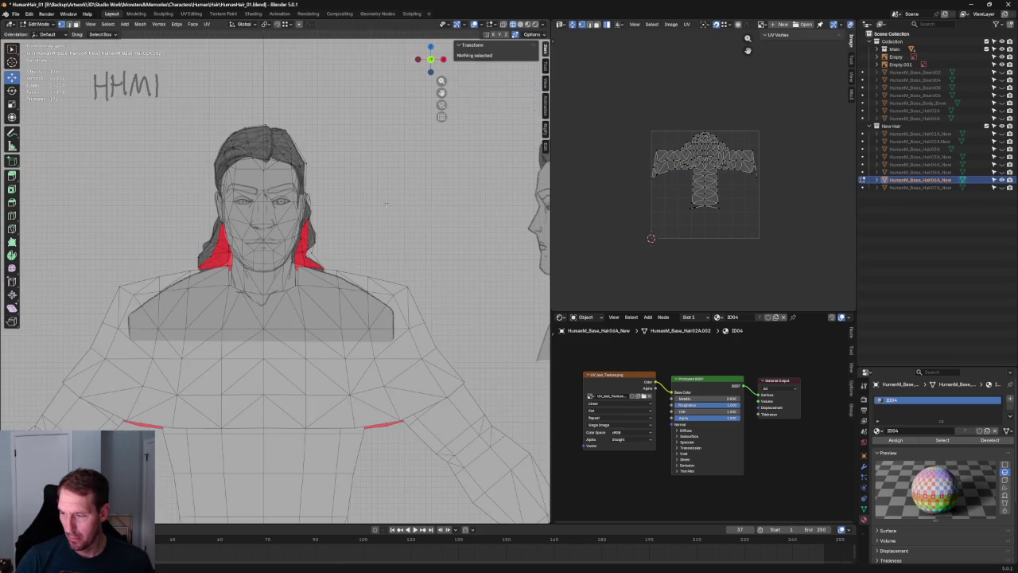
{"action": "middle_click_drag", "start_coordinate": [159, 239], "coordinate": [264, 213]}
{"action": "key", "text": "alt+a"}
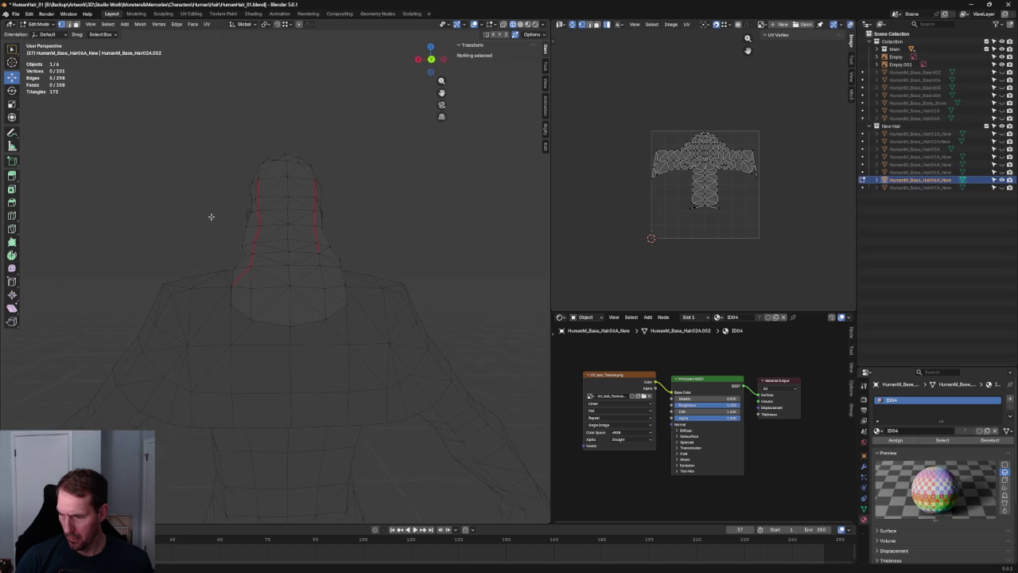
Step: Inspect the wireframe hair cap in front view, then orbit to the side reference view
{"action": "middle_click_drag", "start_coordinate": [216, 220], "coordinate": [221, 224]}
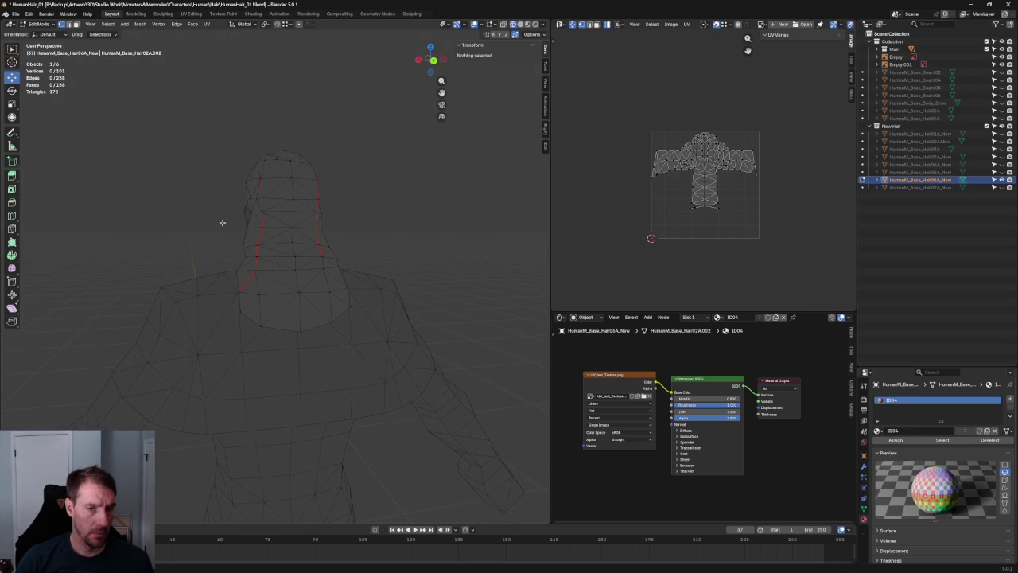
{"action": "key", "text": "KP_1"}
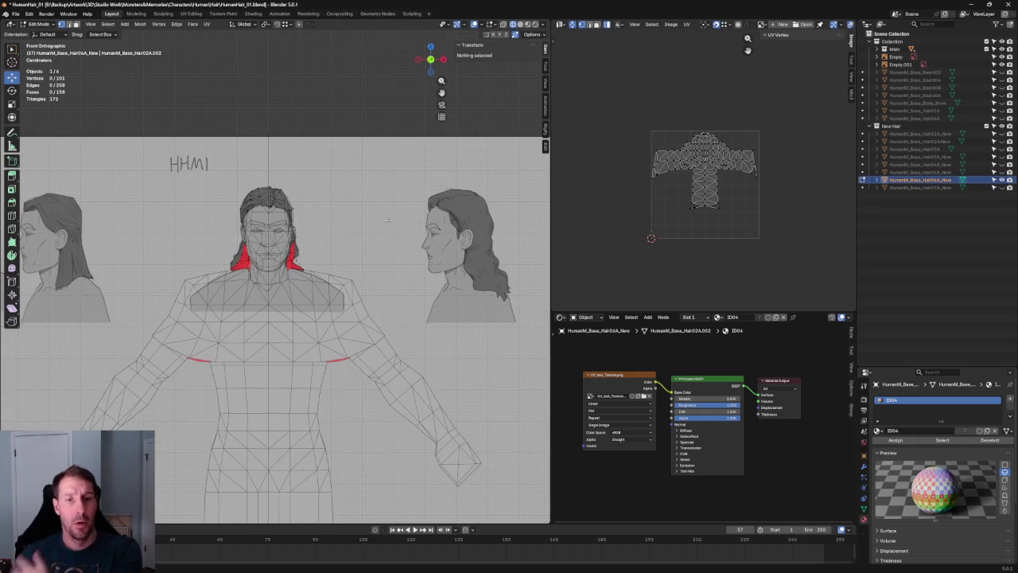
{"action": "scroll", "coordinate": [362, 135], "scroll_direction": "up", "scroll_amount": 3}
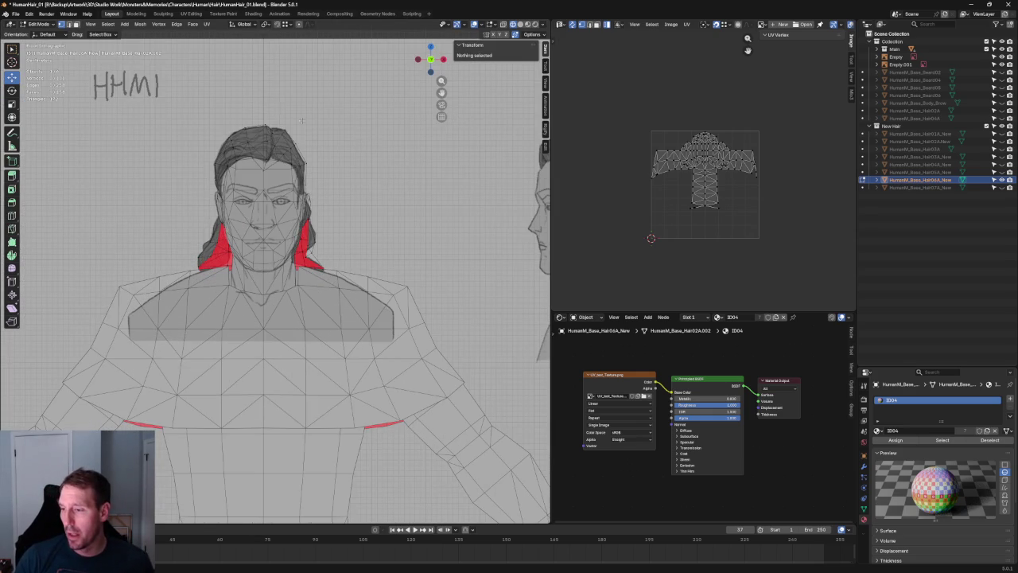
{"action": "middle_click_drag", "start_coordinate": [370, 143], "coordinate": [224, 257], "text": "shift"}
{"action": "scroll", "coordinate": [225, 256], "scroll_direction": "up", "scroll_amount": 3}
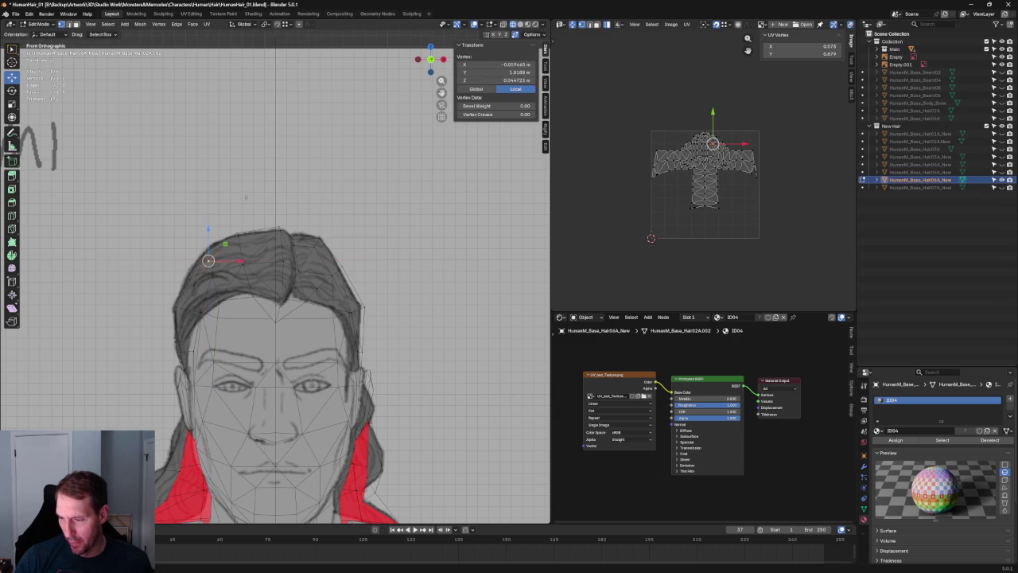
{"action": "scroll", "coordinate": [289, 222], "scroll_direction": "down", "scroll_amount": 5}
{"action": "middle_click_drag", "start_coordinate": [289, 223], "coordinate": [300, 237]}
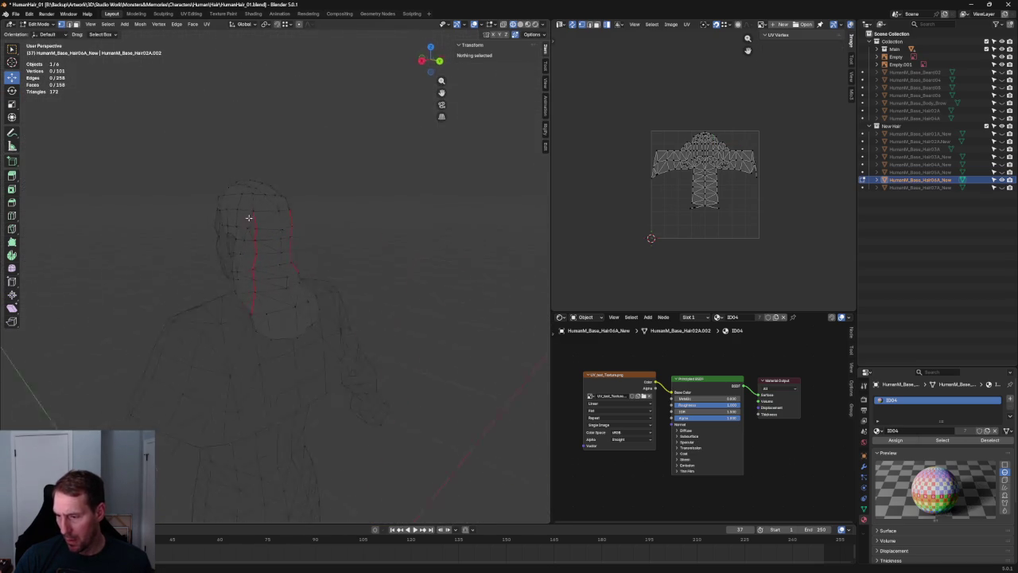
{"action": "middle_click_drag", "start_coordinate": [237, 206], "coordinate": [378, 205]}
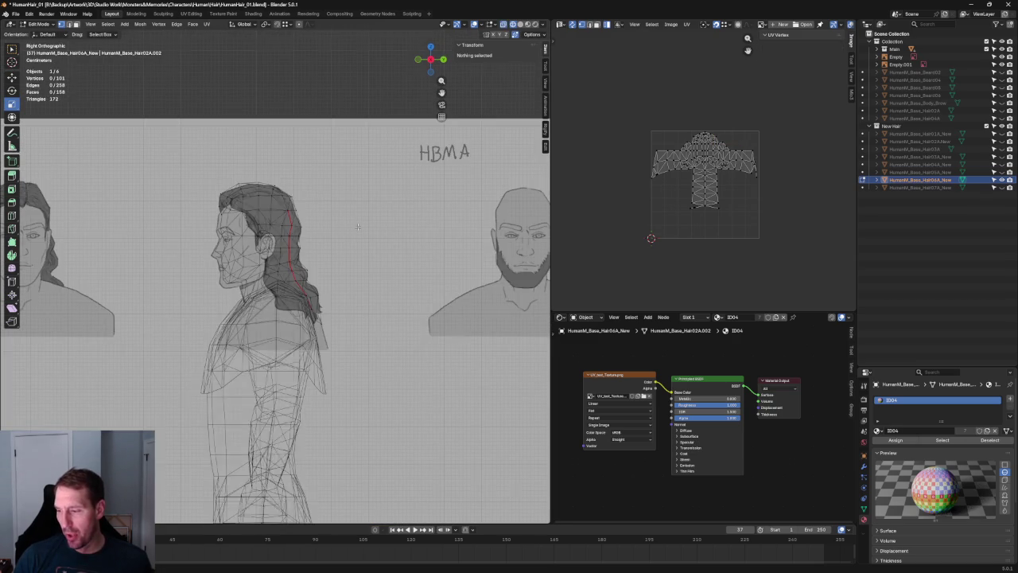
{"action": "scroll", "coordinate": [378, 205], "scroll_direction": "up", "scroll_amount": 3}
{"action": "scroll", "coordinate": [378, 205], "scroll_direction": "up", "scroll_amount": 2}
Step: Move a seam vertex behind the ear to follow the hairline
{"action": "left_click", "coordinate": [342, 265]}
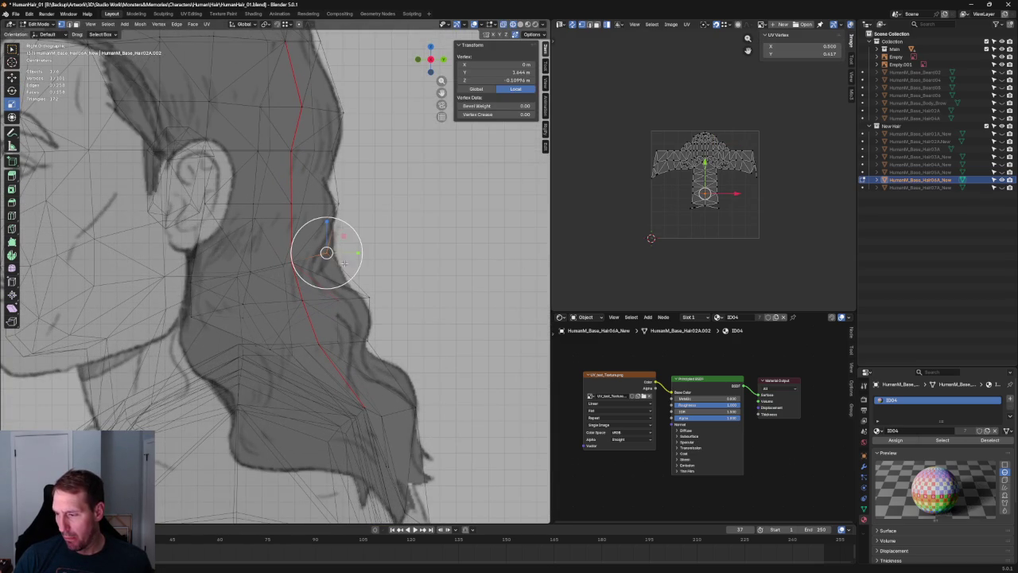
{"action": "key", "text": "g"}
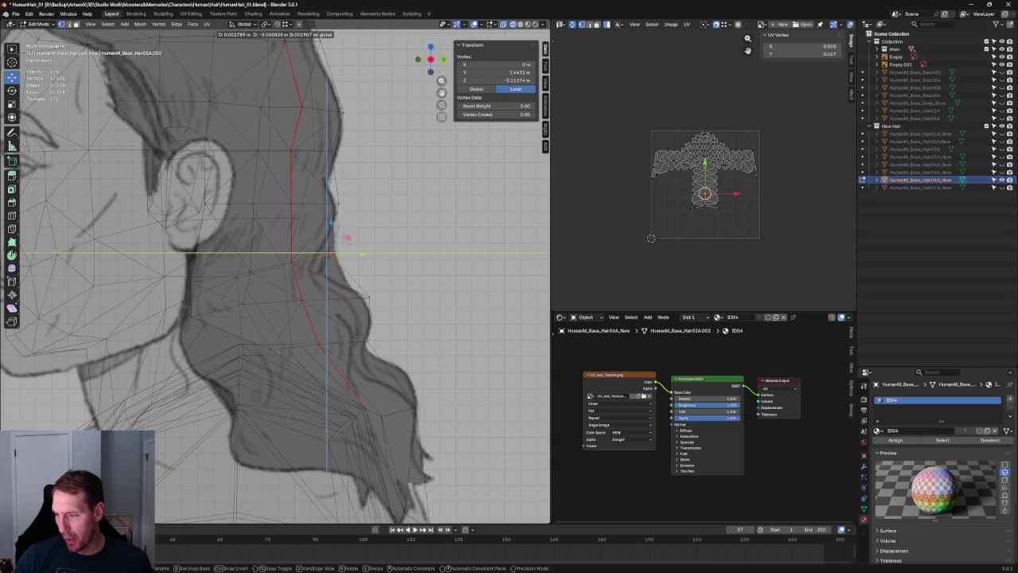
{"action": "left_click", "coordinate": [349, 241]}
{"action": "left_click", "coordinate": [365, 227]}
Step: Box-select the seam vertices near the ear and lower them slightly
{"action": "middle_click_drag", "start_coordinate": [362, 174], "coordinate": [398, 216], "text": "shift"}
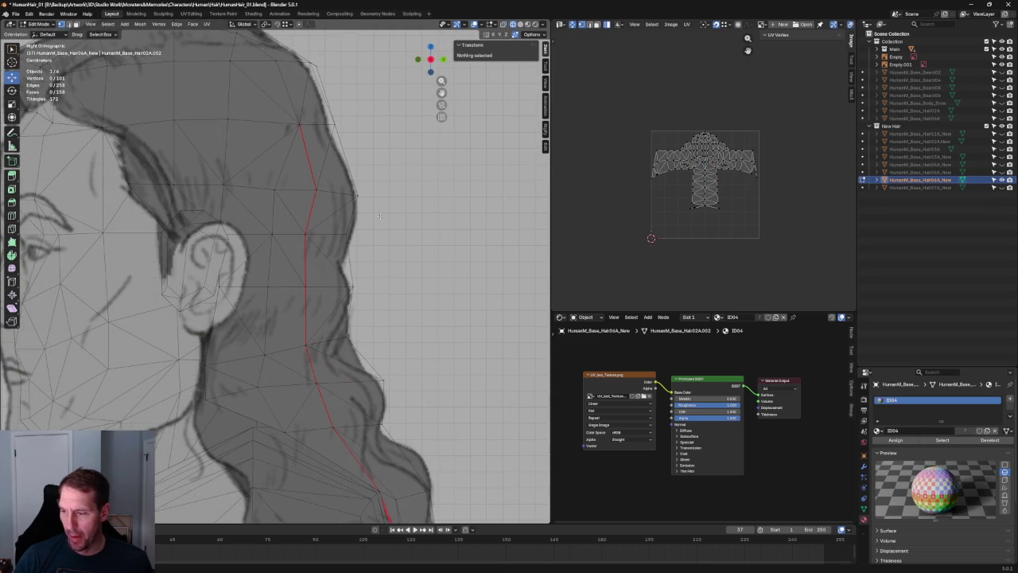
{"action": "left_click_drag", "start_coordinate": [349, 216], "coordinate": [263, 255]}
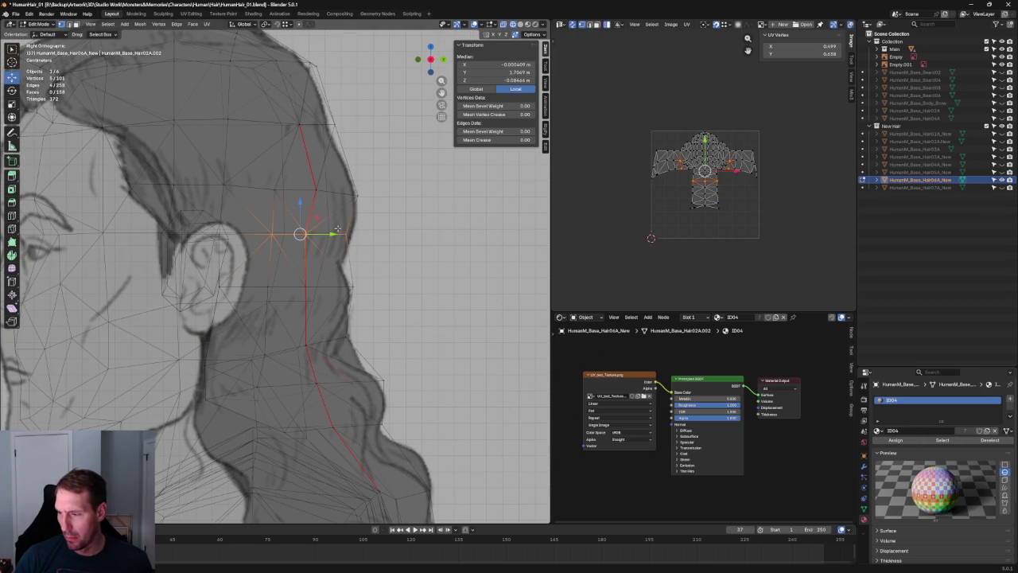
{"action": "key", "text": "shift+space"}
{"action": "key", "text": "r"}
{"action": "key", "text": "shift+space"}
{"action": "key", "text": "g"}
{"action": "left_click_drag", "start_coordinate": [299, 216], "coordinate": [299, 231]}
{"action": "key", "text": "alt+a"}
Step: Slide a head seam vertex sideways along the X axis
{"action": "scroll", "coordinate": [302, 246], "scroll_direction": "down", "scroll_amount": 3}
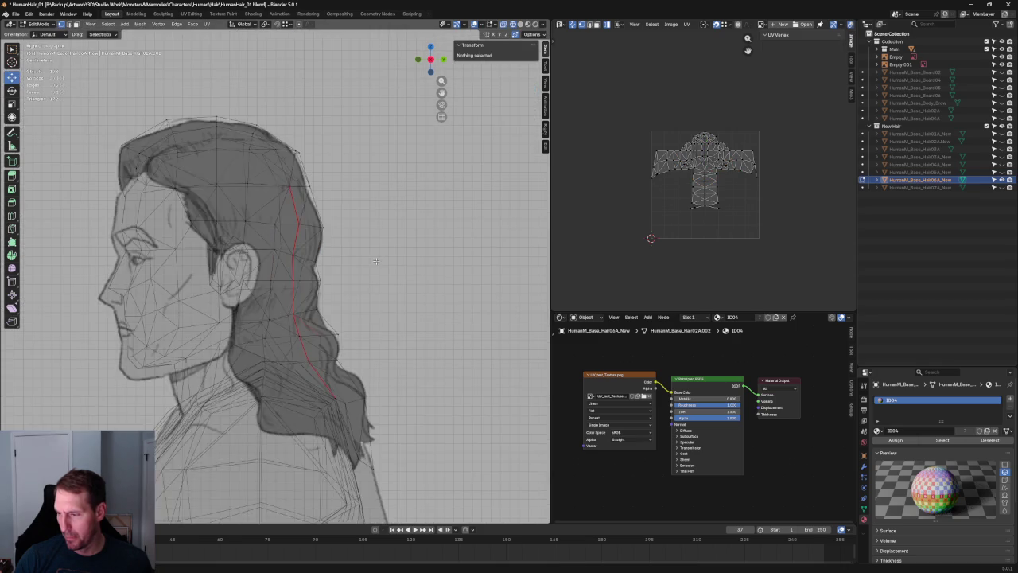
{"action": "scroll", "coordinate": [302, 247], "scroll_direction": "down", "scroll_amount": 3}
{"action": "middle_click_drag", "start_coordinate": [239, 263], "coordinate": [316, 269]}
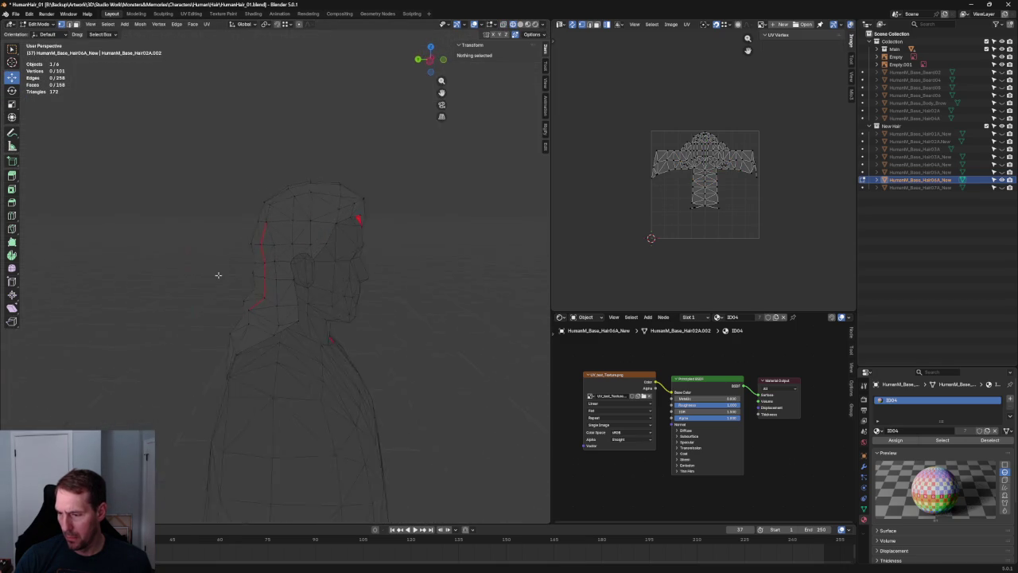
{"action": "middle_click_drag", "start_coordinate": [183, 267], "coordinate": [161, 272]}
{"action": "scroll", "coordinate": [241, 261], "scroll_direction": "up", "scroll_amount": 3}
{"action": "scroll", "coordinate": [247, 255], "scroll_direction": "up", "scroll_amount": 2}
{"action": "left_click", "coordinate": [255, 229]}
{"action": "mouse_move", "coordinate": [254, 231]}
{"action": "middle_mouse_down"}
{"action": "mouse_move", "coordinate": [253, 264]}
{"action": "mouse_move", "coordinate": [263, 226]}
{"action": "mouse_move", "coordinate": [411, 266]}
{"action": "middle_mouse_up"}
{"action": "key", "text": "g"}
{"action": "key", "text": "x"}
{"action": "left_click", "coordinate": [246, 251]}
Step: Nudge another seam vertex sideways, then lower it along Z in back view
{"action": "left_click", "coordinate": [264, 222]}
{"action": "key", "text": "g"}
{"action": "key", "text": "x"}
{"action": "left_click", "coordinate": [288, 221]}
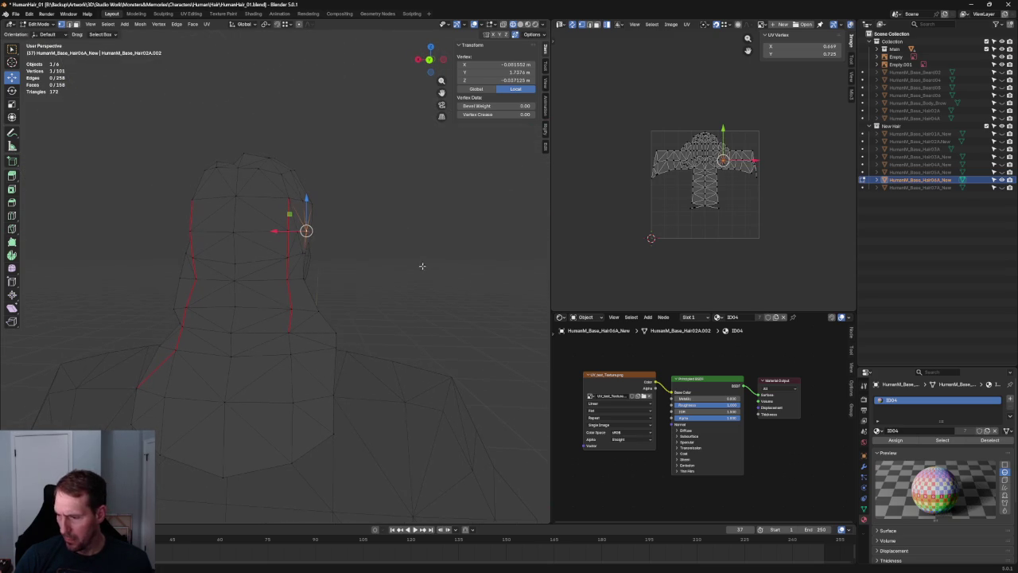
{"action": "left_click", "coordinate": [476, 234]}
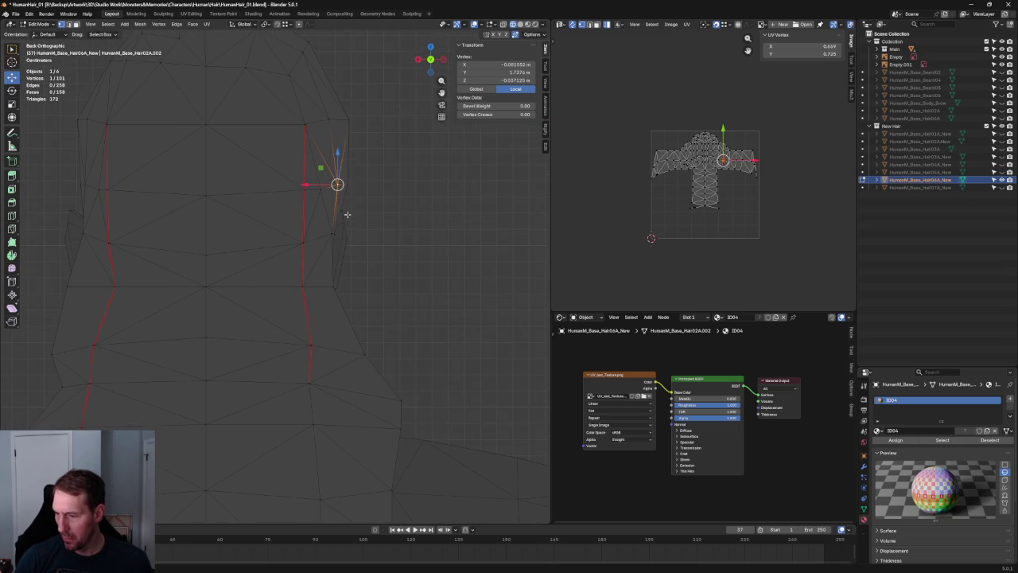
{"action": "key", "text": "g"}
{"action": "key", "text": "z"}
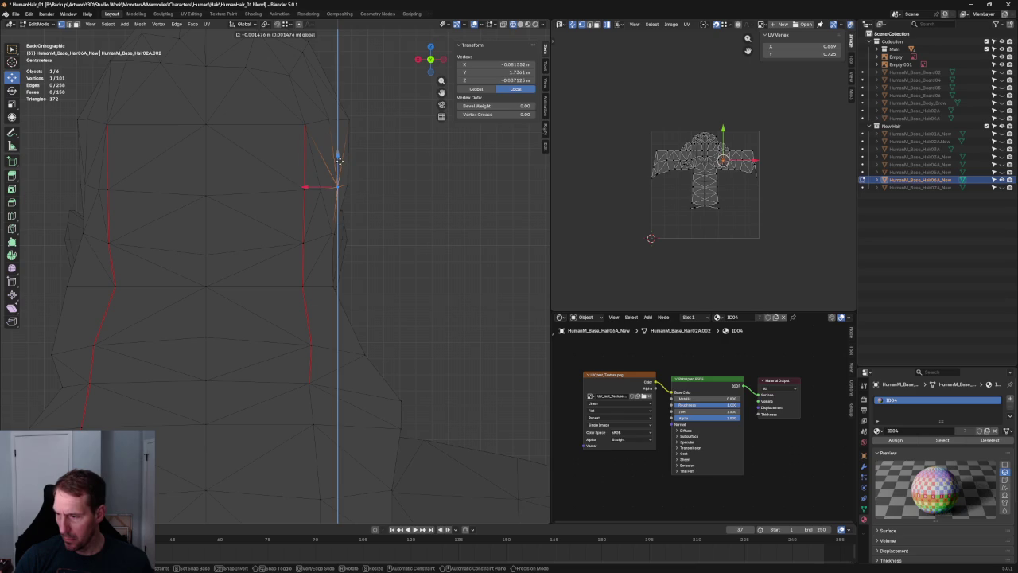
{"action": "left_click", "coordinate": [340, 162]}
{"action": "left_click", "coordinate": [386, 159]}
Step: Slide a further seam vertex along X from a tilted perspective view
{"action": "scroll", "coordinate": [382, 257], "scroll_direction": "down", "scroll_amount": 4}
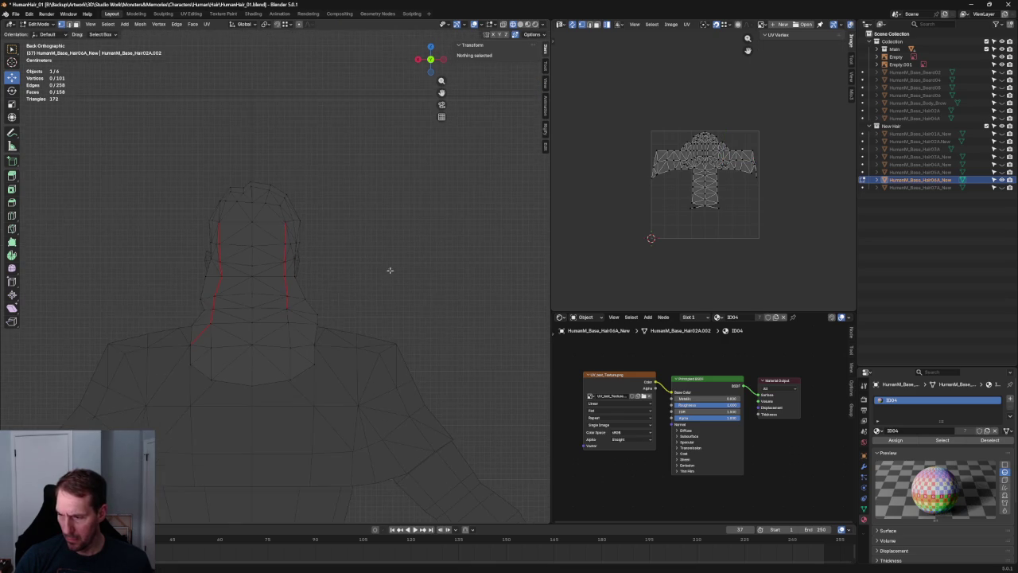
{"action": "middle_click_drag", "start_coordinate": [390, 279], "coordinate": [390, 302]}
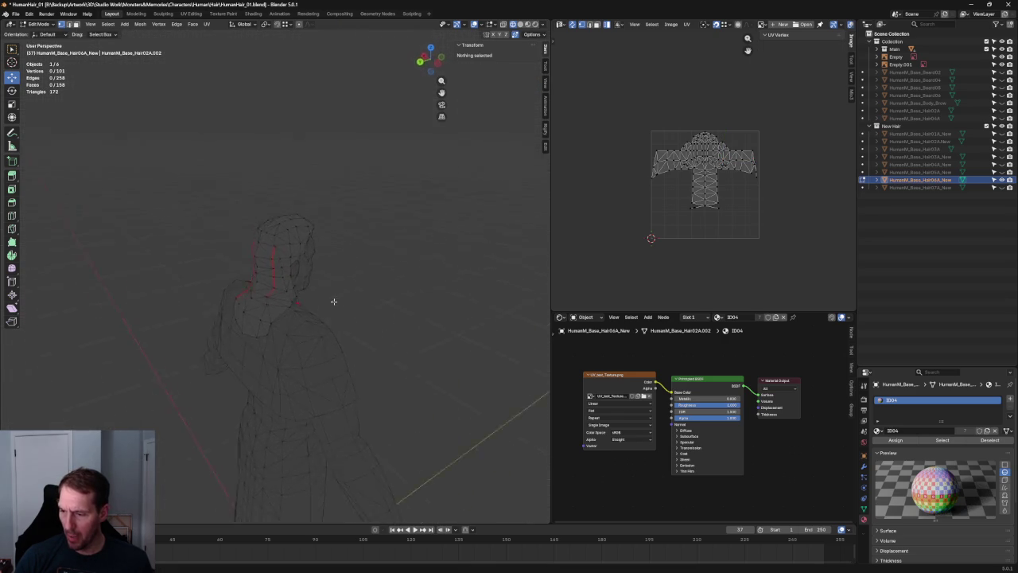
{"action": "scroll", "coordinate": [319, 205], "scroll_direction": "up", "scroll_amount": 4}
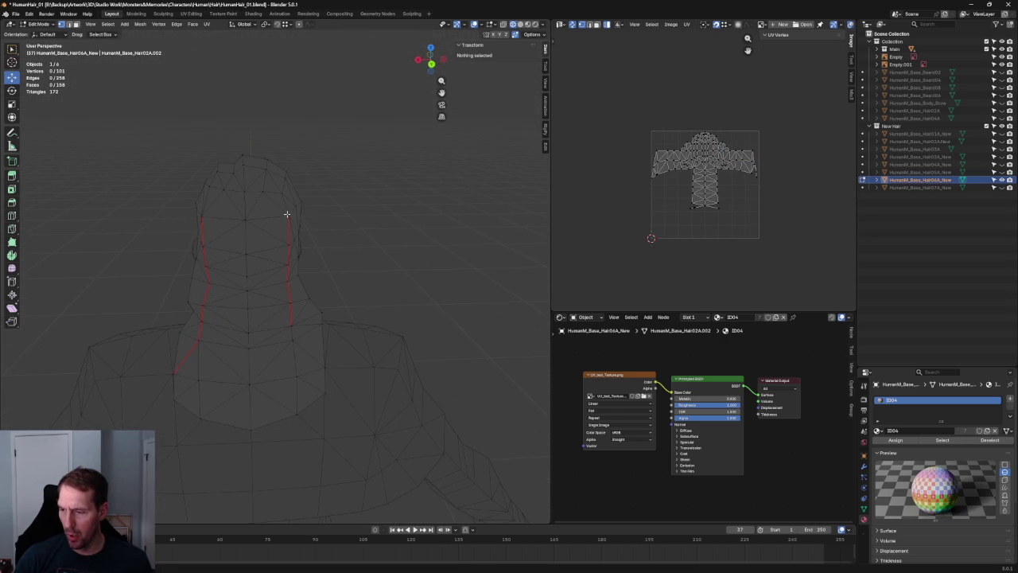
{"action": "left_click", "coordinate": [301, 202]}
{"action": "key", "text": "g"}
{"action": "key", "text": "x"}
{"action": "left_click", "coordinate": [270, 206]}
{"action": "mouse_move", "coordinate": [369, 180]}
{"action": "middle_mouse_down"}
{"action": "mouse_move", "coordinate": [319, 232]}
{"action": "mouse_move", "coordinate": [436, 420]}
{"action": "middle_mouse_up"}
{"action": "key", "text": "g"}
{"action": "left_click", "coordinate": [299, 230]}
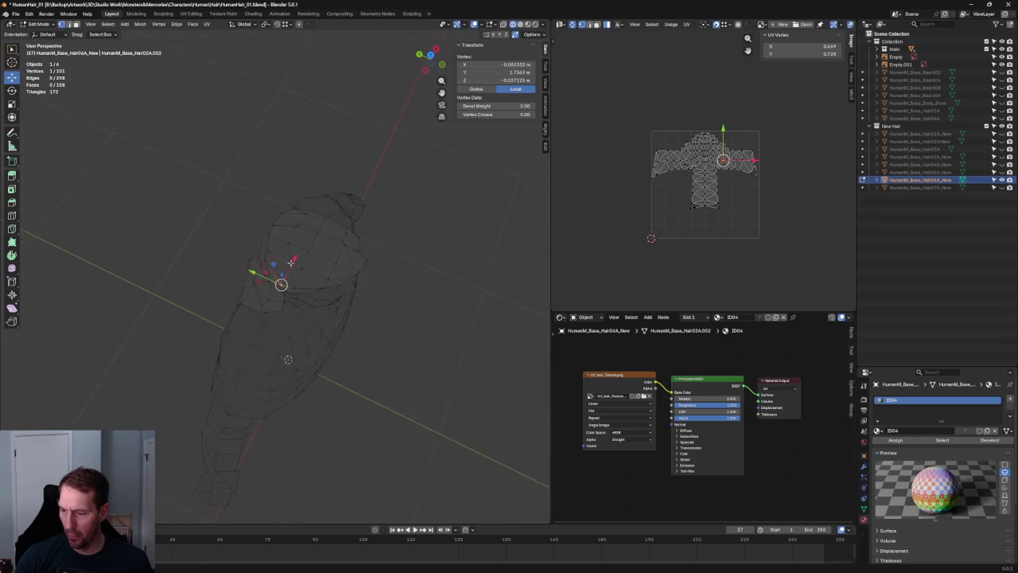
{"action": "left_click", "coordinate": [299, 285]}
Step: Shift a seam vertex along the Y axis
{"action": "left_click", "coordinate": [295, 254]}
{"action": "middle_click_drag", "start_coordinate": [295, 255], "coordinate": [275, 209]}
{"action": "key", "text": "g"}
{"action": "key", "text": "y"}
{"action": "left_click", "coordinate": [275, 209]}
{"action": "left_click", "coordinate": [437, 291]}
Step: Shift another seam vertex along Y and re-level the head in view
{"action": "mouse_move", "coordinate": [437, 291]}
{"action": "middle_mouse_down"}
{"action": "mouse_move", "coordinate": [391, 253]}
{"action": "mouse_move", "coordinate": [295, 220]}
{"action": "middle_mouse_up"}
{"action": "left_click", "coordinate": [292, 216]}
{"action": "key", "text": "g"}
{"action": "key", "text": "y"}
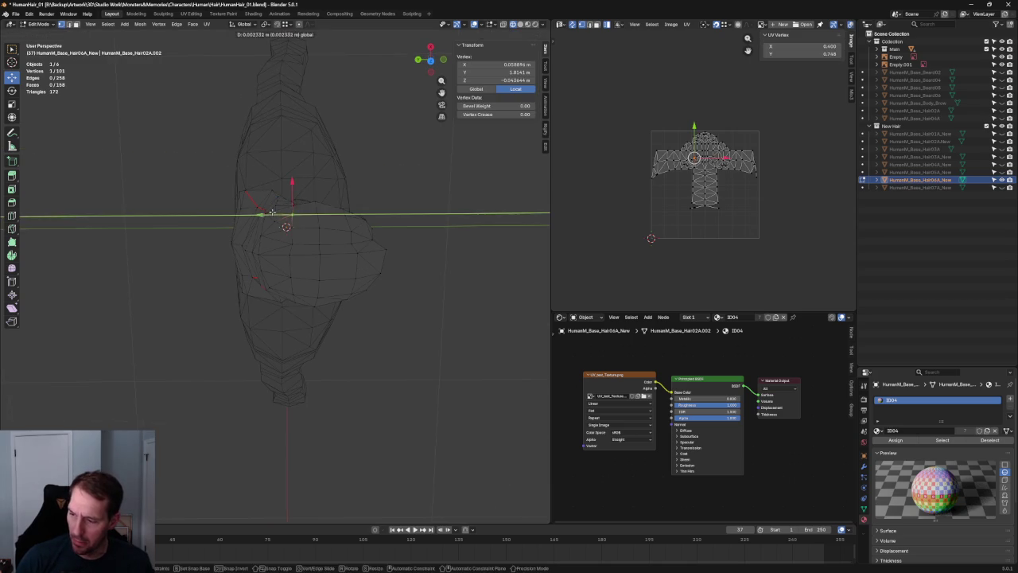
{"action": "left_click", "coordinate": [405, 354]}
{"action": "left_click", "coordinate": [405, 355]}
{"action": "middle_click_drag", "start_coordinate": [406, 355], "coordinate": [352, 295]}
{"action": "scroll", "coordinate": [284, 224], "scroll_direction": "up", "scroll_amount": 4}
{"action": "middle_click_drag", "start_coordinate": [284, 225], "coordinate": [313, 304]}
Step: Slide two seam vertices together along the X axis
{"action": "left_click", "coordinate": [342, 293]}
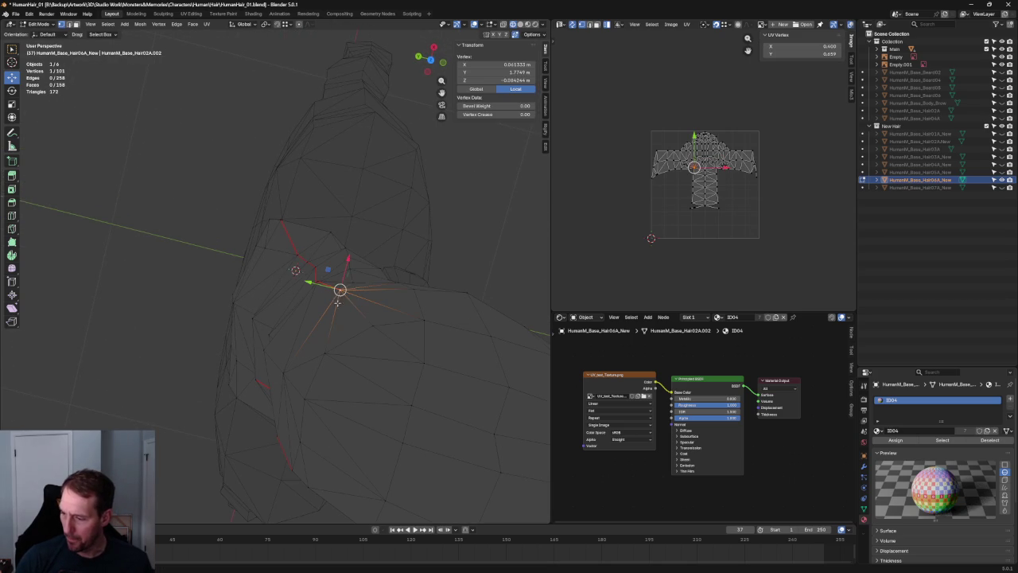
{"action": "key", "text": "g"}
{"action": "key", "text": "x"}
{"action": "right_click", "coordinate": [348, 279]}
{"action": "mouse_move", "coordinate": [342, 282]}
{"action": "middle_mouse_down"}
{"action": "mouse_move", "coordinate": [345, 262]}
{"action": "mouse_move", "coordinate": [242, 220]}
{"action": "middle_mouse_up"}
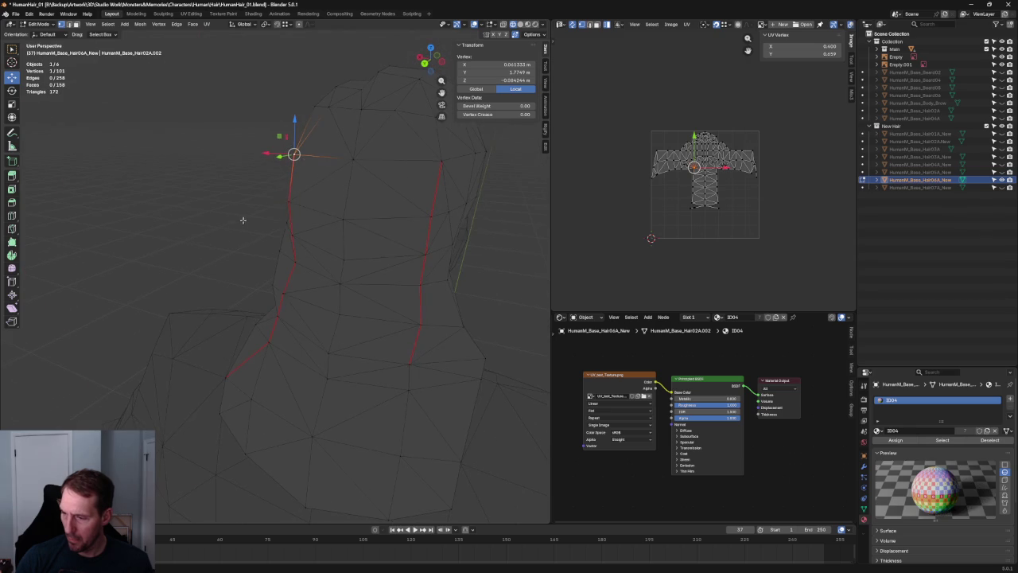
{"action": "left_click", "coordinate": [283, 205], "text": "shift"}
{"action": "middle_click_drag", "start_coordinate": [334, 220], "coordinate": [313, 293]}
{"action": "key", "text": "g"}
{"action": "key", "text": "x"}
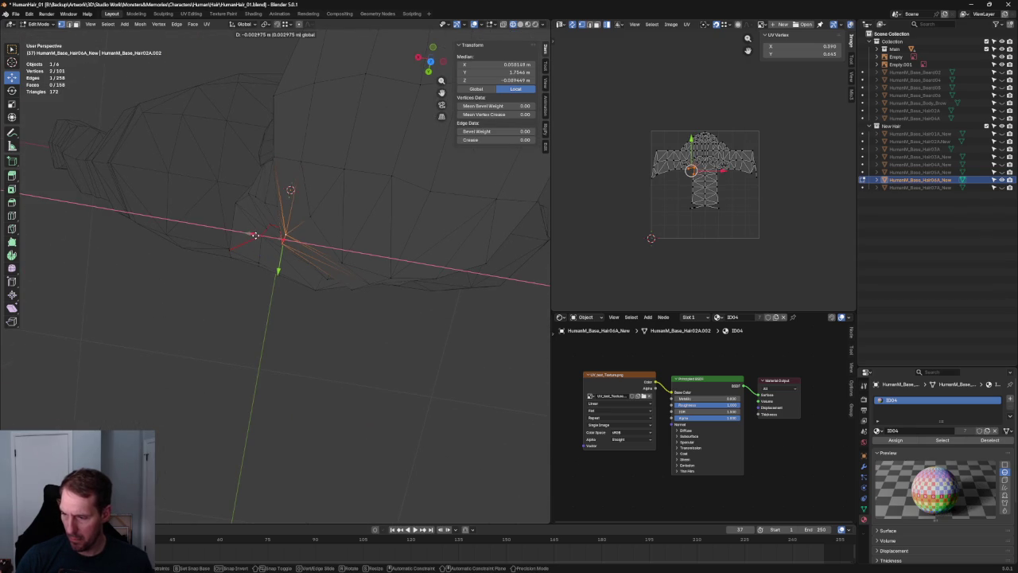
{"action": "left_click", "coordinate": [256, 235]}
Step: Cancel a further X move, deselect all, and check the character from the side
{"action": "middle_click_drag", "start_coordinate": [257, 236], "coordinate": [294, 214]}
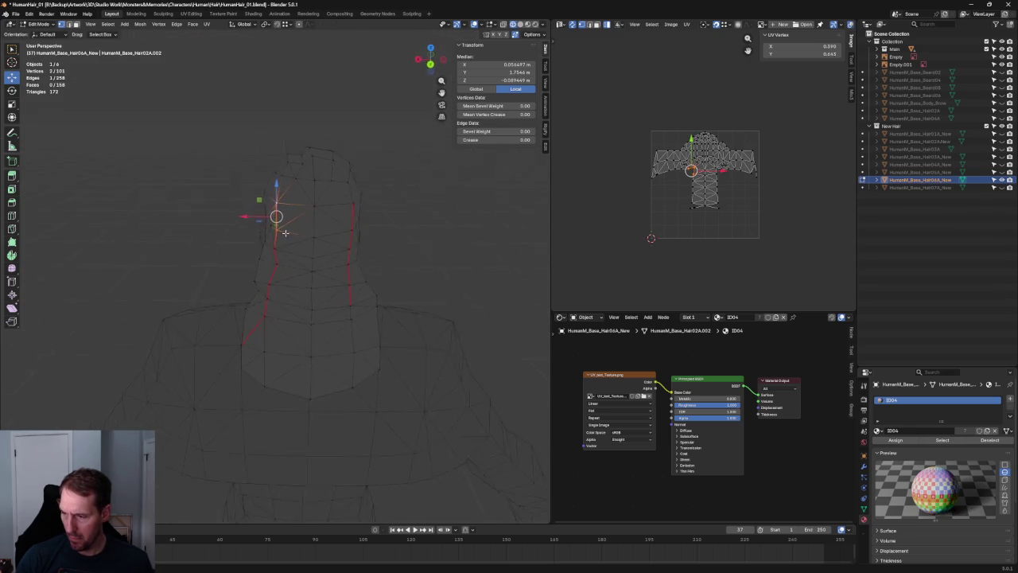
{"action": "key", "text": "g"}
{"action": "key", "text": "x"}
{"action": "key", "text": "Escape"}
{"action": "scroll", "coordinate": [334, 239], "scroll_direction": "down", "scroll_amount": 1}
{"action": "key", "text": "alt+a"}
{"action": "mouse_move", "coordinate": [373, 279]}
{"action": "middle_mouse_down"}
{"action": "mouse_move", "coordinate": [475, 304]}
{"action": "mouse_move", "coordinate": [453, 280]}
{"action": "middle_mouse_up"}
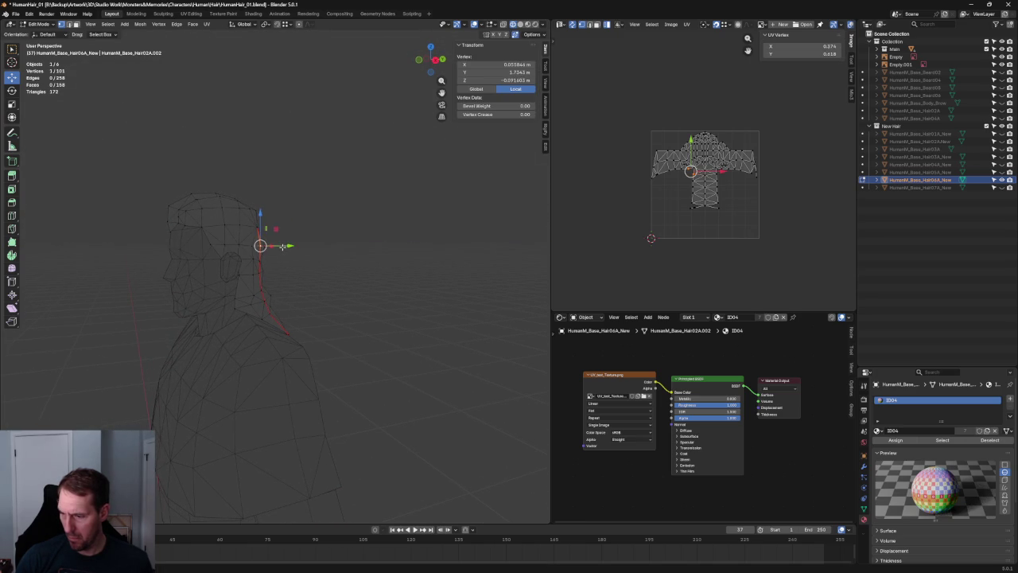
{"action": "scroll", "coordinate": [274, 255], "scroll_direction": "down", "scroll_amount": 2}
{"action": "mouse_move", "coordinate": [243, 292]}
{"action": "middle_mouse_down"}
{"action": "mouse_move", "coordinate": [174, 297]}
{"action": "mouse_move", "coordinate": [351, 295]}
{"action": "mouse_move", "coordinate": [263, 332]}
{"action": "mouse_move", "coordinate": [212, 291]}
{"action": "middle_mouse_up"}
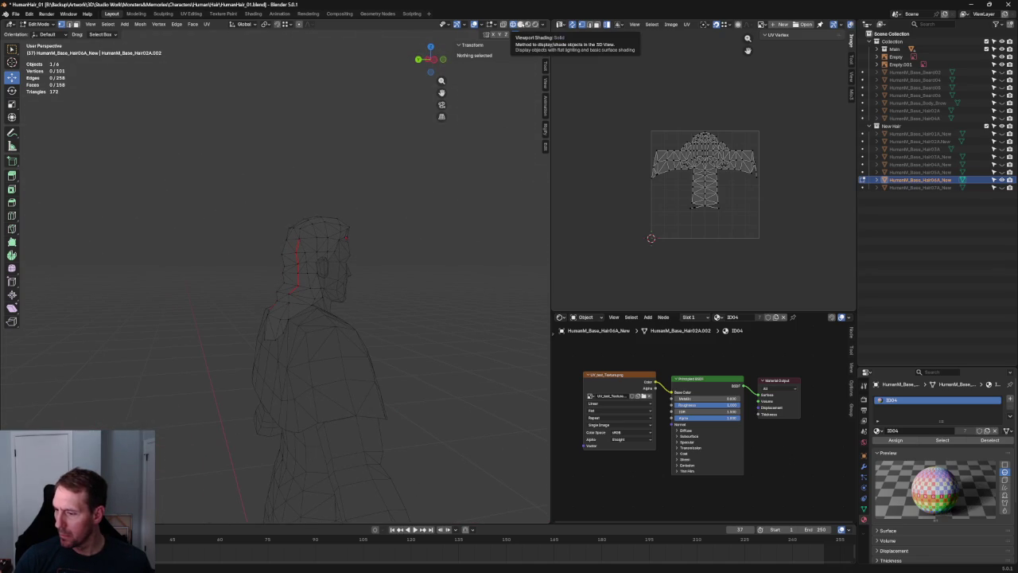
Step: Switch to Solid shading and set the hair material's Alpha and Roughness to 0
{"action": "left_click", "coordinate": [521, 25]}
{"action": "mouse_move", "coordinate": [429, 262]}
{"action": "middle_mouse_down"}
{"action": "mouse_move", "coordinate": [414, 266]}
{"action": "mouse_move", "coordinate": [375, 318]}
{"action": "mouse_move", "coordinate": [337, 311]}
{"action": "mouse_move", "coordinate": [370, 291]}
{"action": "mouse_move", "coordinate": [405, 314]}
{"action": "mouse_move", "coordinate": [417, 300]}
{"action": "middle_mouse_up"}
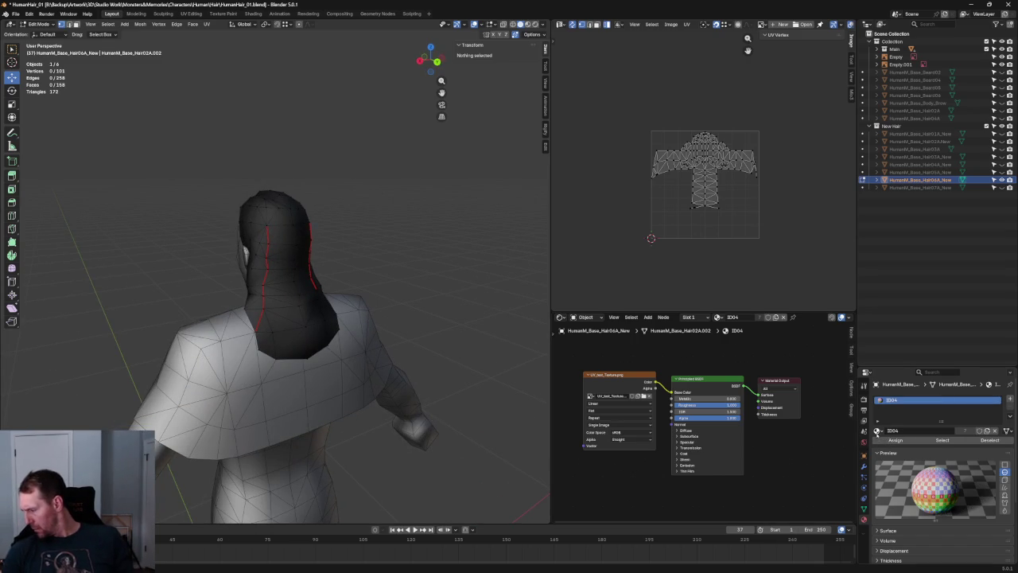
{"action": "scroll", "coordinate": [883, 444], "scroll_direction": "down", "scroll_amount": 3}
{"action": "left_click", "coordinate": [880, 447]}
{"action": "scroll", "coordinate": [946, 458], "scroll_direction": "down", "scroll_amount": 2}
{"action": "scroll", "coordinate": [979, 463], "scroll_direction": "down", "scroll_amount": 2}
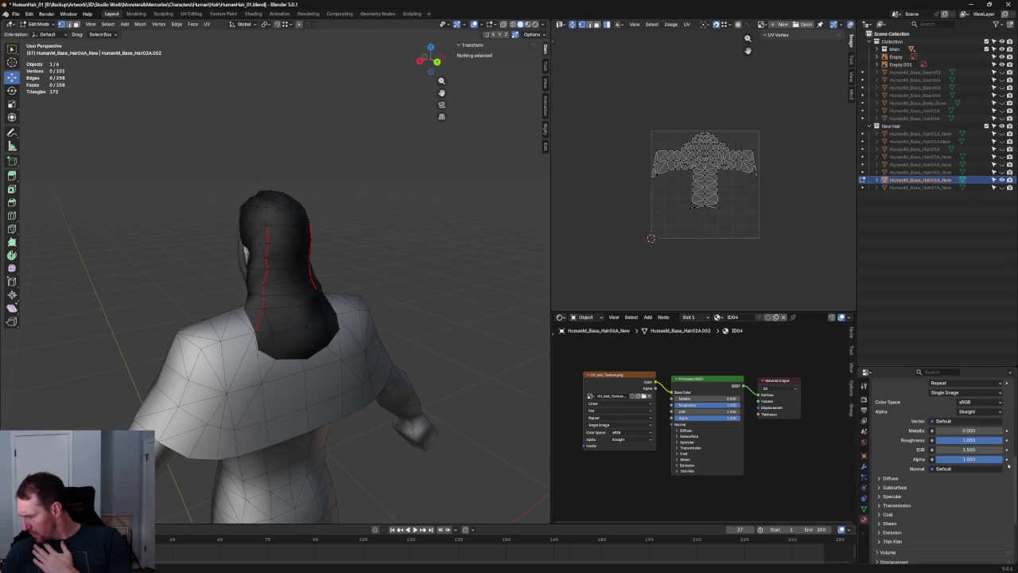
{"action": "left_click_drag", "start_coordinate": [989, 460], "coordinate": [938, 461]}
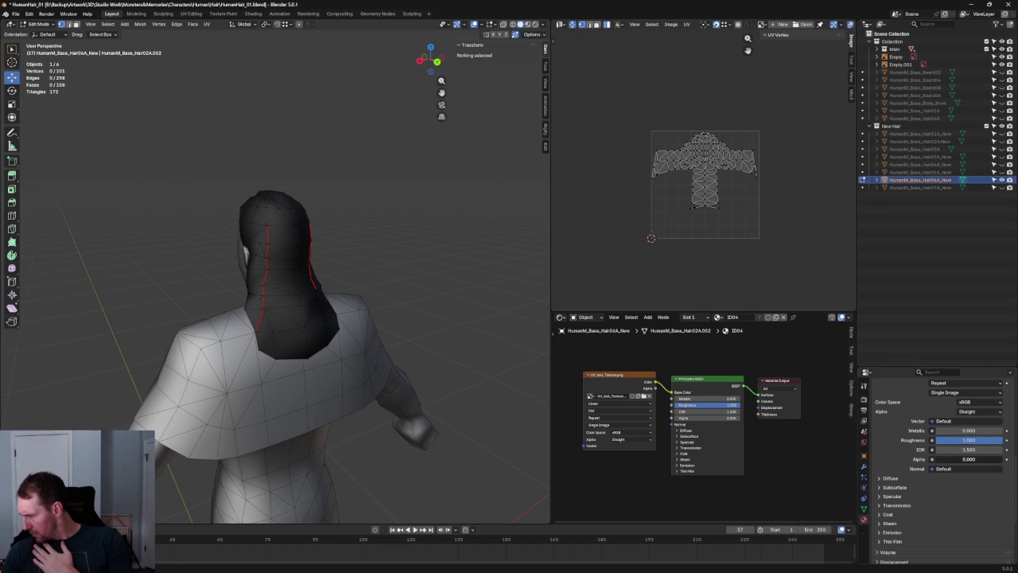
{"action": "scroll", "coordinate": [901, 476], "scroll_direction": "down", "scroll_amount": 2}
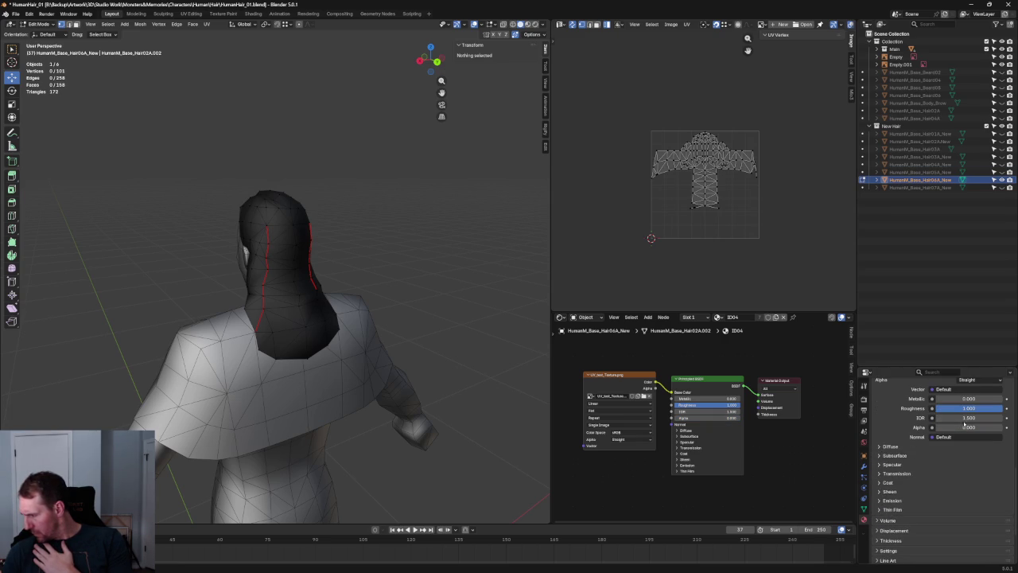
{"action": "key", "text": "BackSpace"}
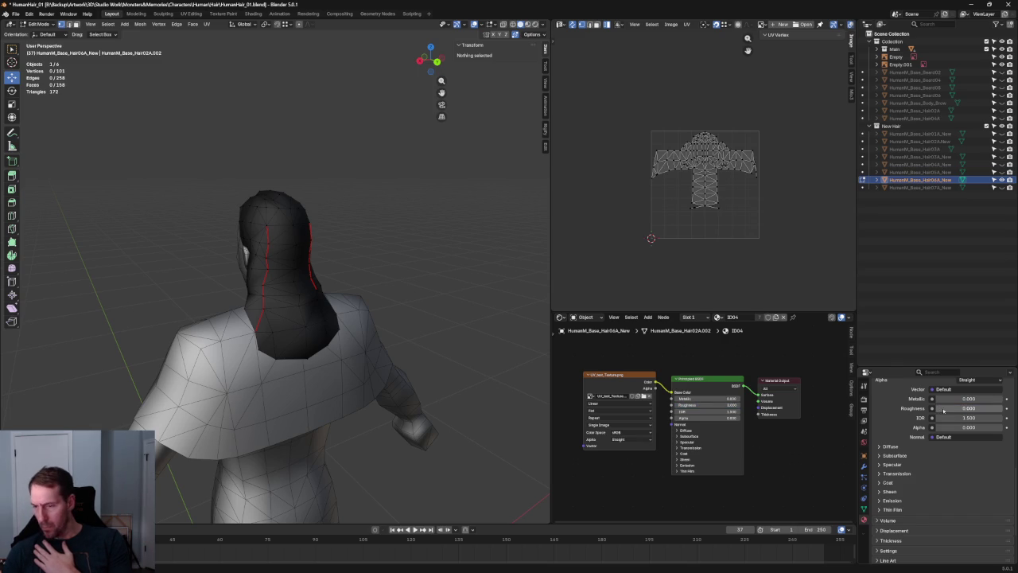
Step: Set the material's Viewport Display Roughness to about 0.114
{"action": "scroll", "coordinate": [947, 446], "scroll_direction": "down", "scroll_amount": 1}
{"action": "scroll", "coordinate": [923, 461], "scroll_direction": "down", "scroll_amount": 1}
{"action": "scroll", "coordinate": [915, 471], "scroll_direction": "down", "scroll_amount": 1}
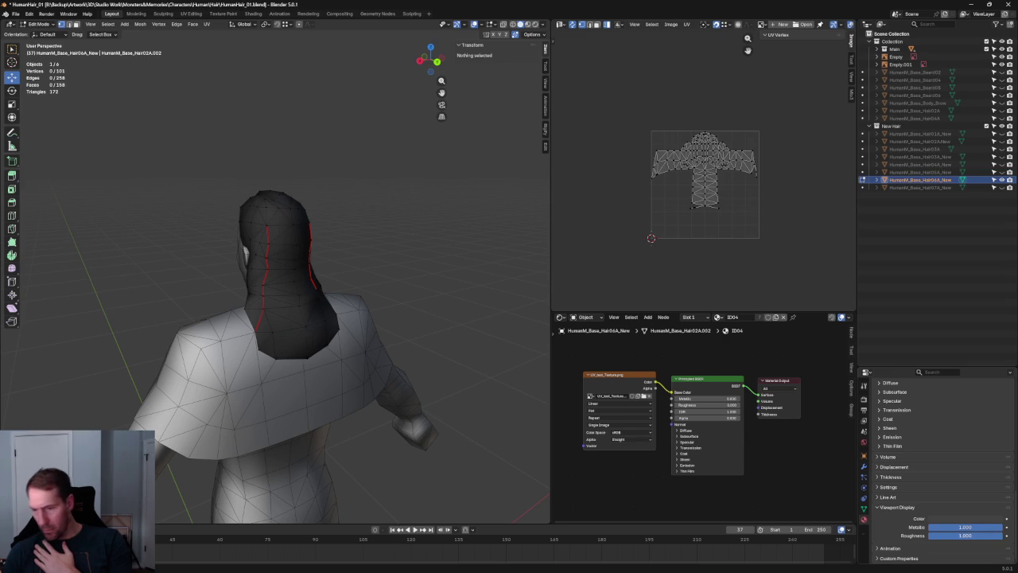
{"action": "key", "text": "BackSpace"}
{"action": "mouse_move", "coordinate": [965, 535]}
{"action": "left_mouse_down"}
{"action": "mouse_move", "coordinate": [975, 535]}
{"action": "mouse_move", "coordinate": [965, 536]}
{"action": "left_mouse_up"}
{"action": "scroll", "coordinate": [470, 315], "scroll_direction": "up", "scroll_amount": 2}
{"action": "mouse_move", "coordinate": [470, 316]}
{"action": "middle_mouse_down"}
{"action": "mouse_move", "coordinate": [488, 282]}
{"action": "mouse_move", "coordinate": [472, 317]}
{"action": "mouse_move", "coordinate": [530, 316]}
{"action": "middle_mouse_up"}
{"action": "scroll", "coordinate": [414, 352], "scroll_direction": "down", "scroll_amount": 2}
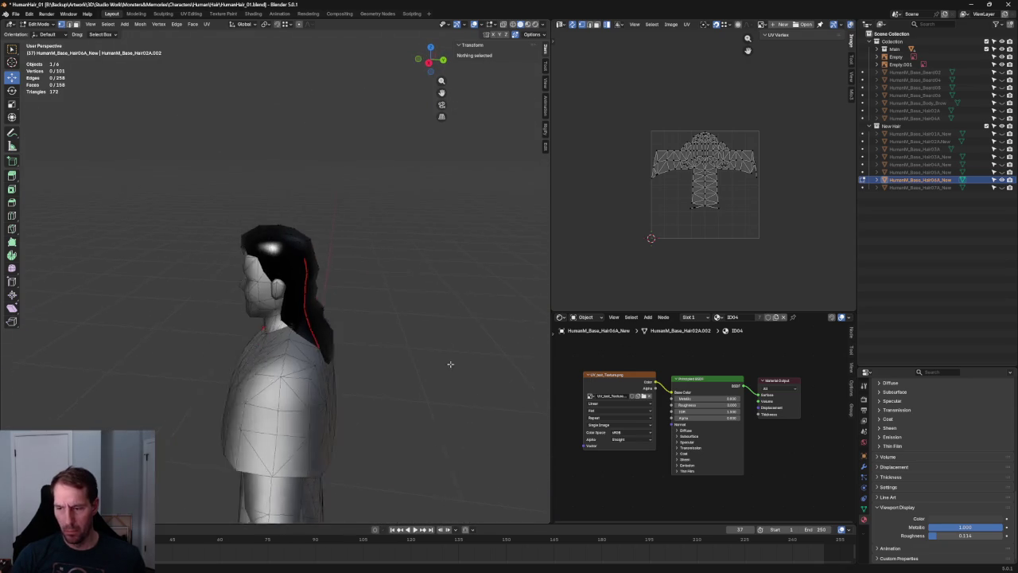
Step: Connect two vertices on the hair cap's side with a new edge, making 258 edges
{"action": "mouse_move", "coordinate": [500, 363]}
{"action": "middle_mouse_down"}
{"action": "mouse_move", "coordinate": [5, 366]}
{"action": "mouse_move", "coordinate": [525, 362]}
{"action": "middle_mouse_up"}
{"action": "scroll", "coordinate": [222, 428], "scroll_direction": "up", "scroll_amount": 3}
{"action": "mouse_move", "coordinate": [221, 428]}
{"action": "middle_mouse_down"}
{"action": "mouse_move", "coordinate": [280, 364]}
{"action": "mouse_move", "coordinate": [369, 343]}
{"action": "mouse_move", "coordinate": [301, 398]}
{"action": "mouse_move", "coordinate": [348, 345]}
{"action": "mouse_move", "coordinate": [425, 342]}
{"action": "mouse_move", "coordinate": [443, 357]}
{"action": "mouse_move", "coordinate": [428, 336]}
{"action": "mouse_move", "coordinate": [421, 351]}
{"action": "mouse_move", "coordinate": [270, 334]}
{"action": "mouse_move", "coordinate": [212, 304]}
{"action": "middle_mouse_up"}
{"action": "scroll", "coordinate": [301, 398], "scroll_direction": "up", "scroll_amount": 2}
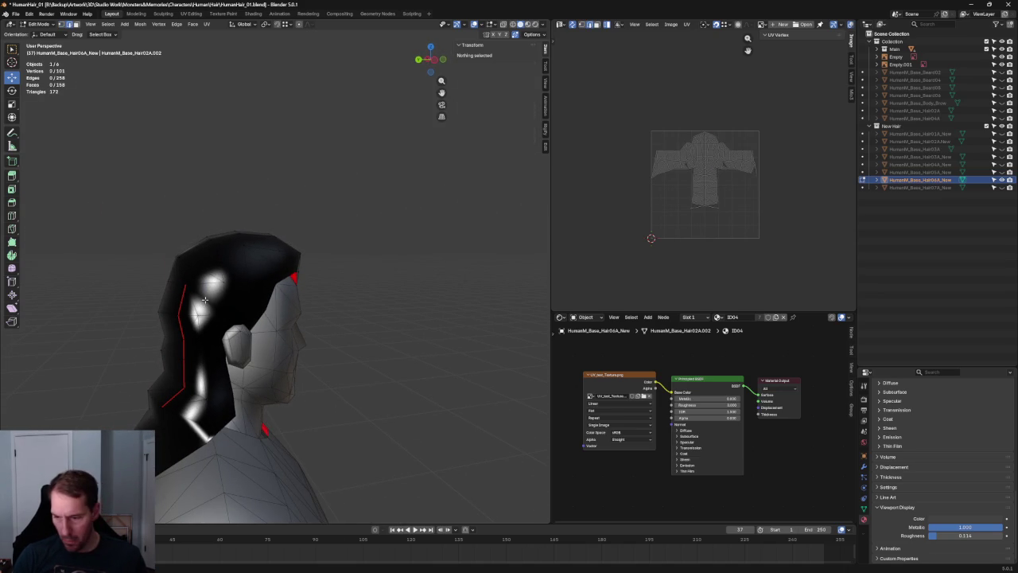
{"action": "left_click", "coordinate": [204, 301]}
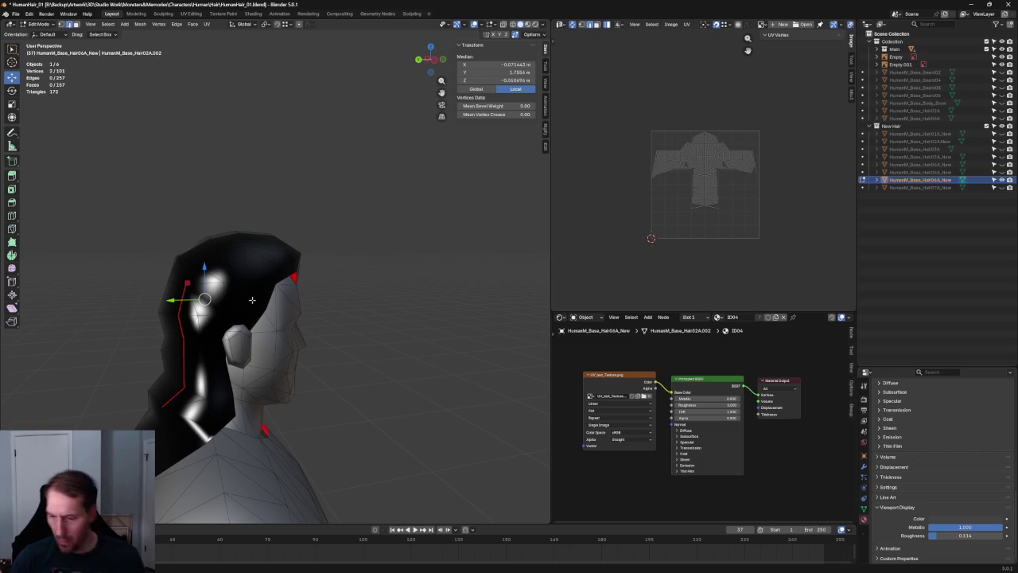
{"action": "left_click", "coordinate": [224, 282]}
{"action": "left_click", "coordinate": [218, 315], "text": "shift"}
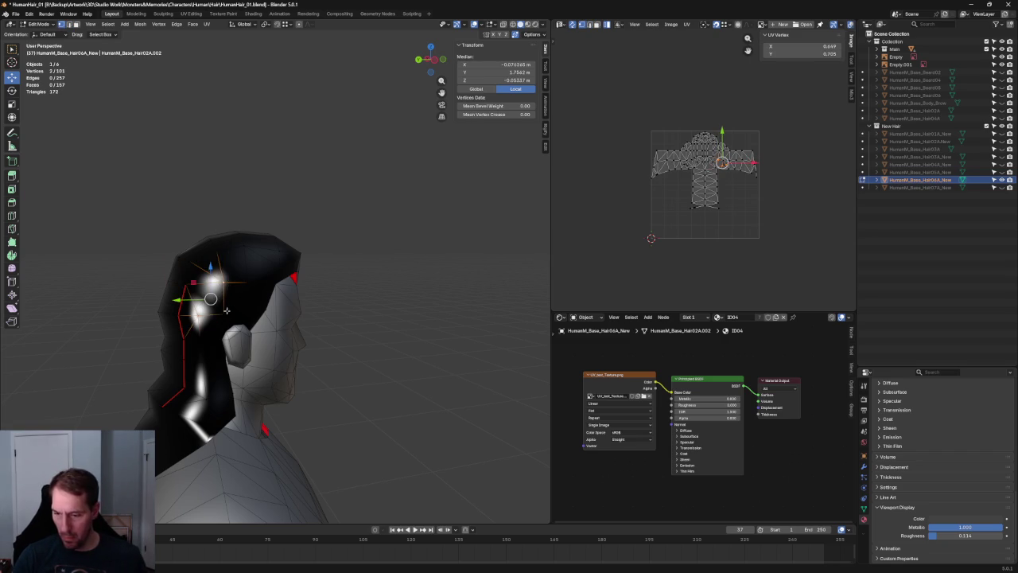
{"action": "key", "text": "f"}
{"action": "left_click", "coordinate": [368, 327]}
Step: Brighten the hair's viewport display colour in the colour picker
{"action": "middle_click_drag", "start_coordinate": [367, 327], "coordinate": [315, 302]}
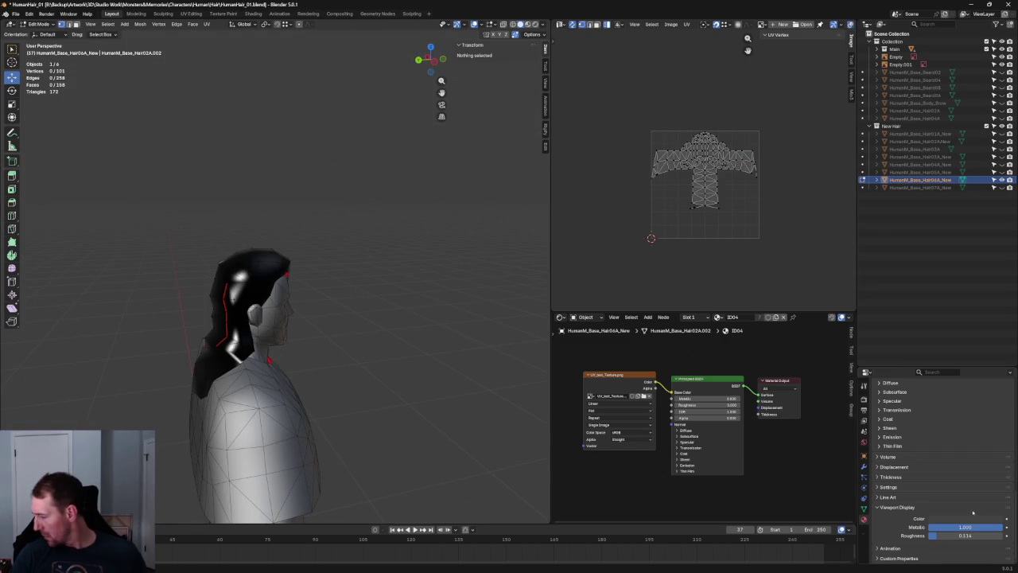
{"action": "scroll", "coordinate": [946, 478], "scroll_direction": "up", "scroll_amount": 5}
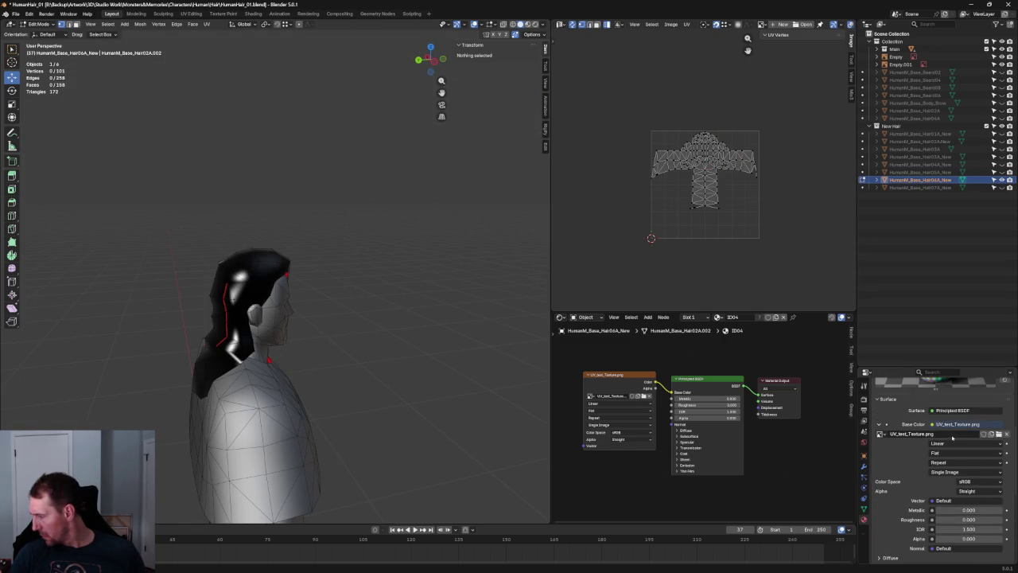
{"action": "scroll", "coordinate": [947, 454], "scroll_direction": "down", "scroll_amount": 5}
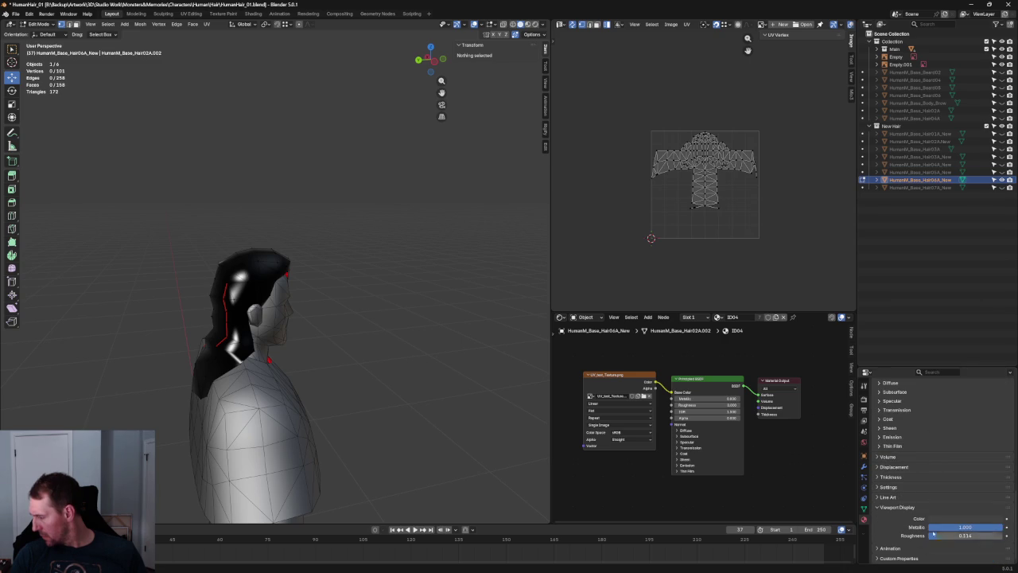
{"action": "left_click", "coordinate": [942, 519]}
{"action": "left_click_drag", "start_coordinate": [997, 431], "coordinate": [997, 389]}
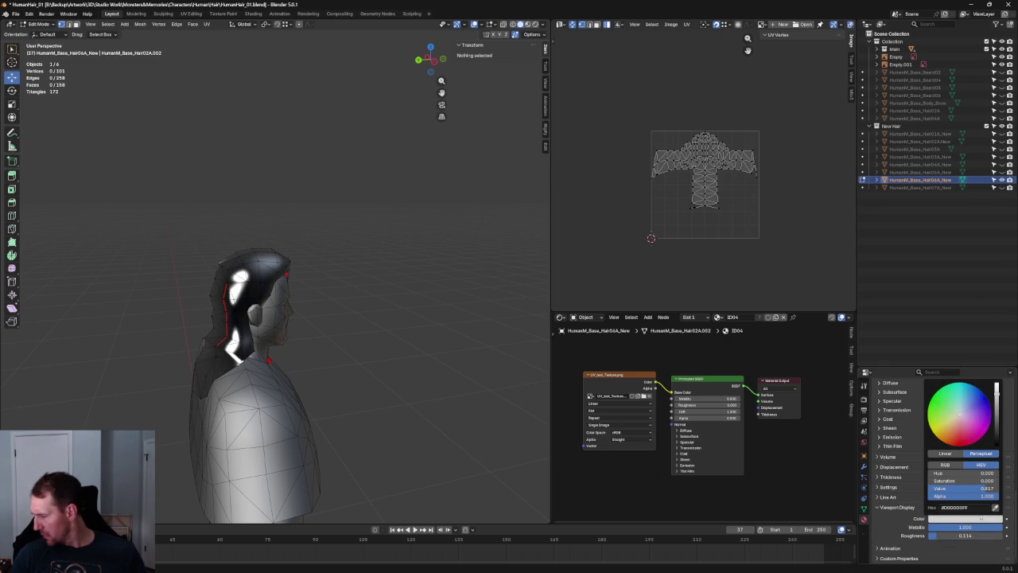
Step: Set viewport display Metallic to 0 and darken the hair colour to dark grey
{"action": "left_click_drag", "start_coordinate": [984, 528], "coordinate": [927, 528]}
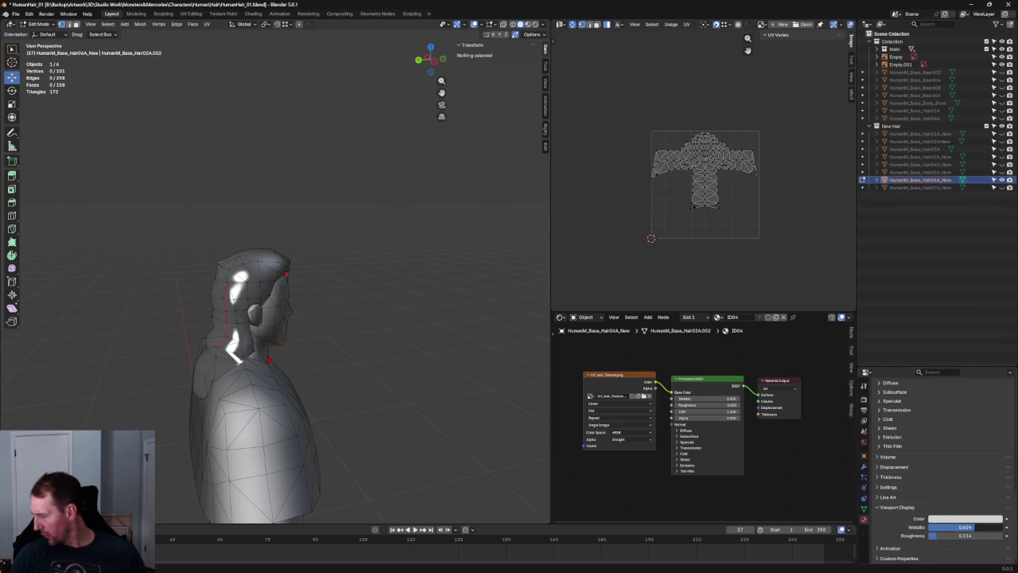
{"action": "scroll", "coordinate": [374, 319], "scroll_direction": "up", "scroll_amount": 4}
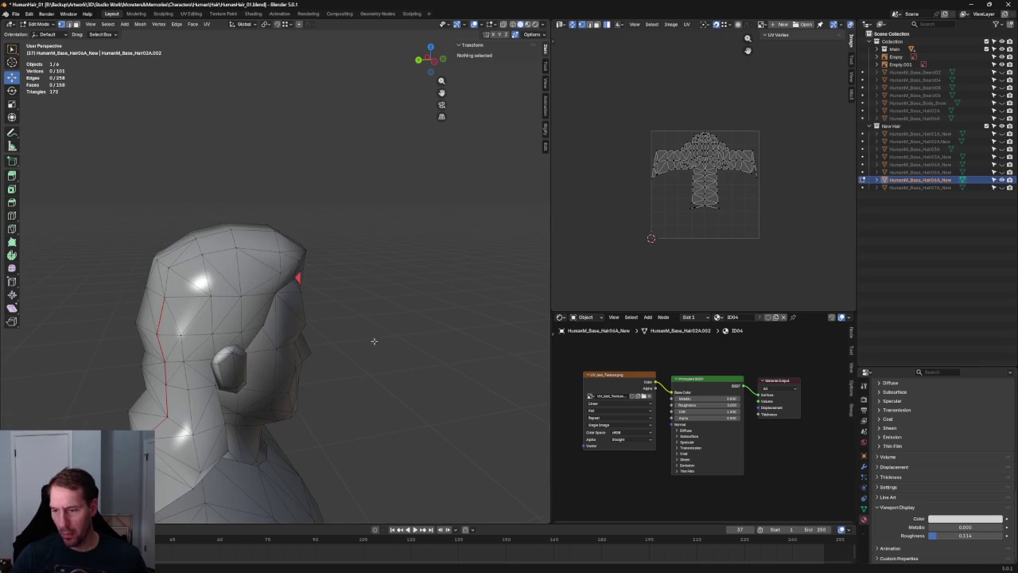
{"action": "left_click", "coordinate": [965, 518]}
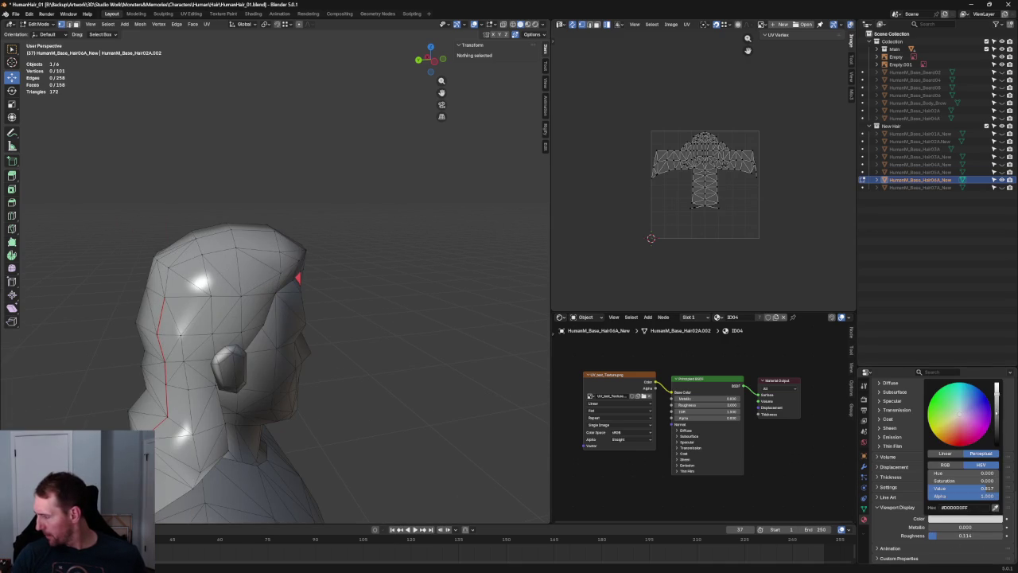
{"action": "left_click_drag", "start_coordinate": [996, 388], "coordinate": [997, 432]}
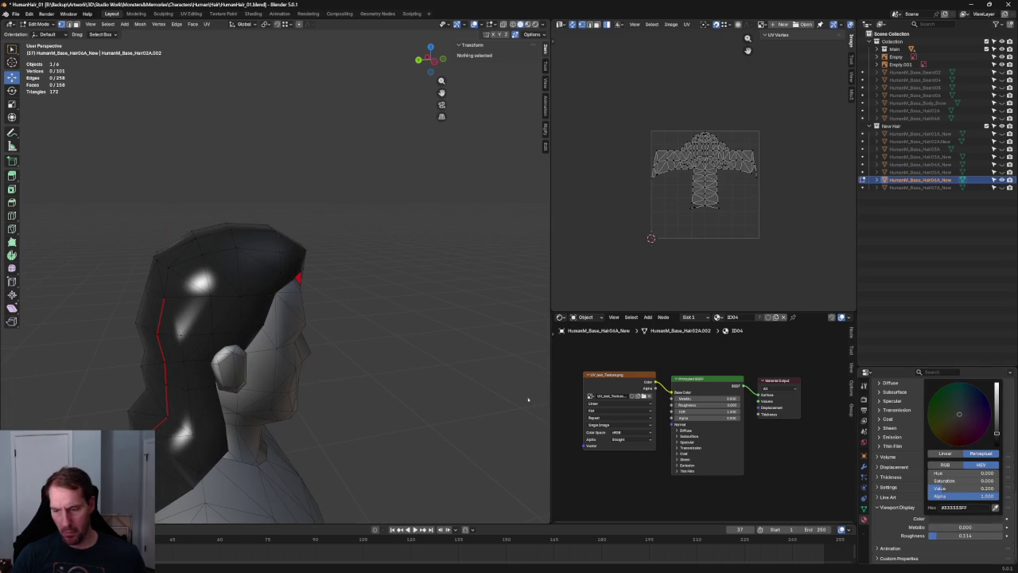
Step: Orbit to a side view of the head and select two hair cap vertices
{"action": "mouse_move", "coordinate": [393, 357]}
{"action": "middle_mouse_down"}
{"action": "mouse_move", "coordinate": [441, 302]}
{"action": "mouse_move", "coordinate": [425, 334]}
{"action": "mouse_move", "coordinate": [392, 325]}
{"action": "mouse_move", "coordinate": [404, 354]}
{"action": "middle_mouse_up"}
{"action": "mouse_move", "coordinate": [353, 361]}
{"action": "middle_mouse_down"}
{"action": "mouse_move", "coordinate": [237, 332]}
{"action": "mouse_move", "coordinate": [401, 365]}
{"action": "mouse_move", "coordinate": [262, 295]}
{"action": "mouse_move", "coordinate": [289, 297]}
{"action": "middle_mouse_up"}
{"action": "left_click", "coordinate": [261, 318]}
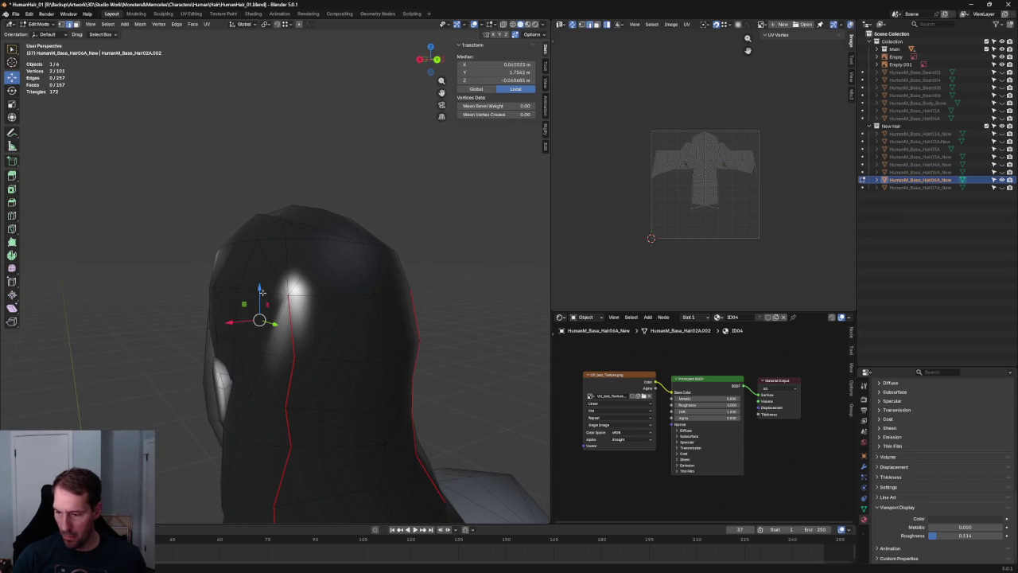
{"action": "left_click", "coordinate": [238, 288]}
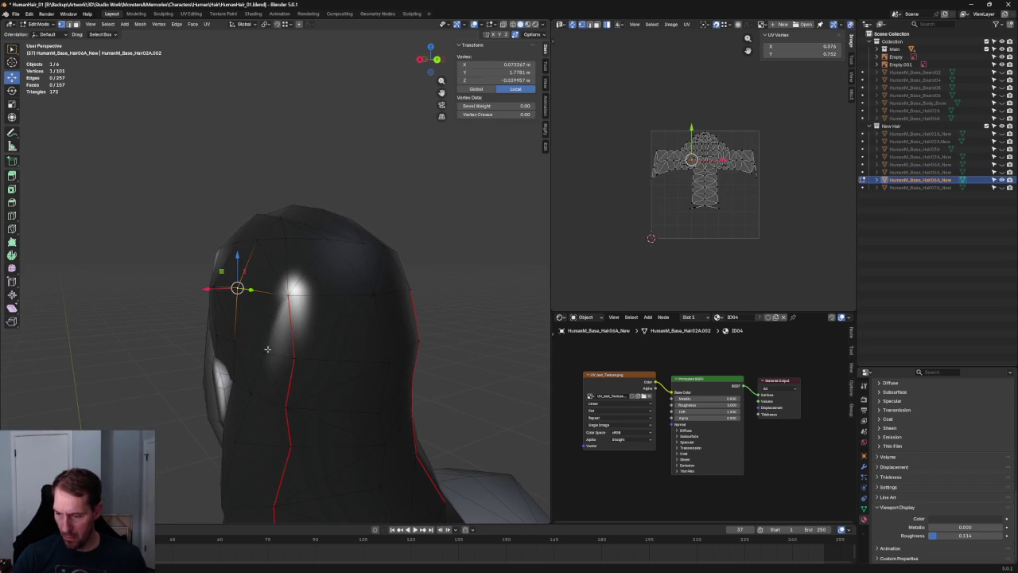
{"action": "left_click", "coordinate": [113, 201]}
{"action": "middle_click_drag", "start_coordinate": [113, 200], "coordinate": [238, 306]}
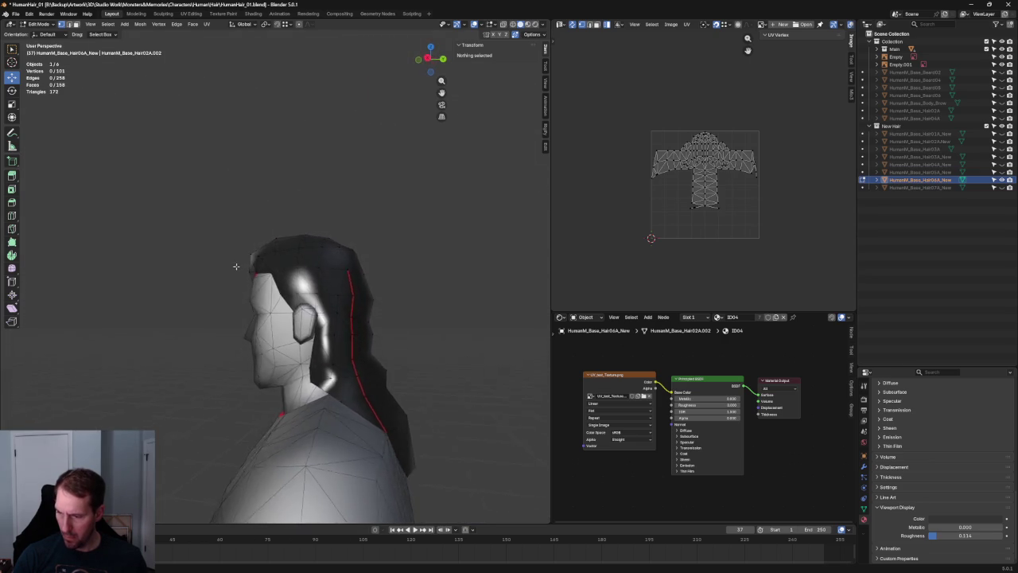
{"action": "middle_click_drag", "start_coordinate": [223, 261], "coordinate": [207, 281]}
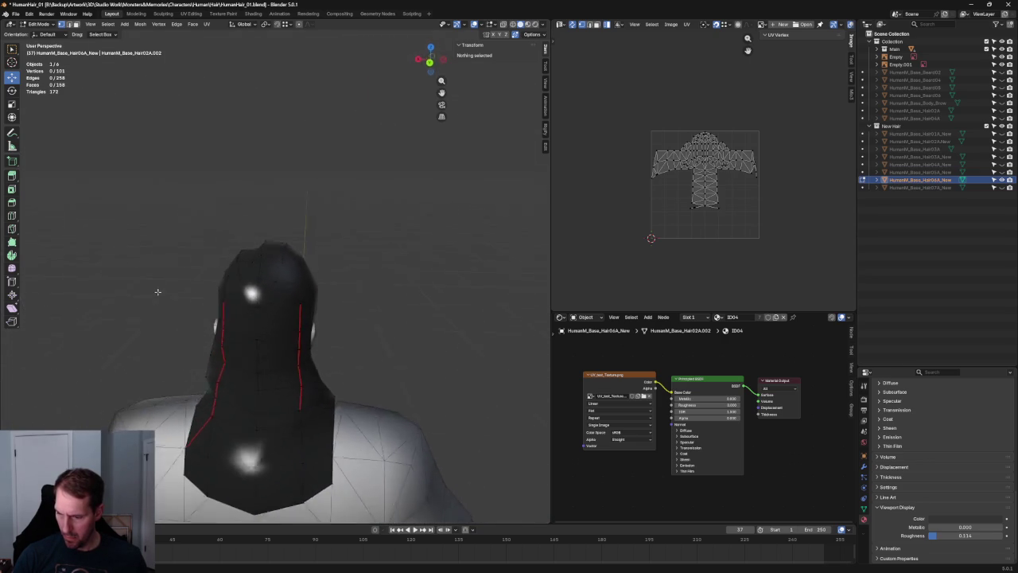
{"action": "middle_click_drag", "start_coordinate": [156, 274], "coordinate": [148, 271]}
{"action": "middle_click_drag", "start_coordinate": [290, 382], "coordinate": [299, 307]}
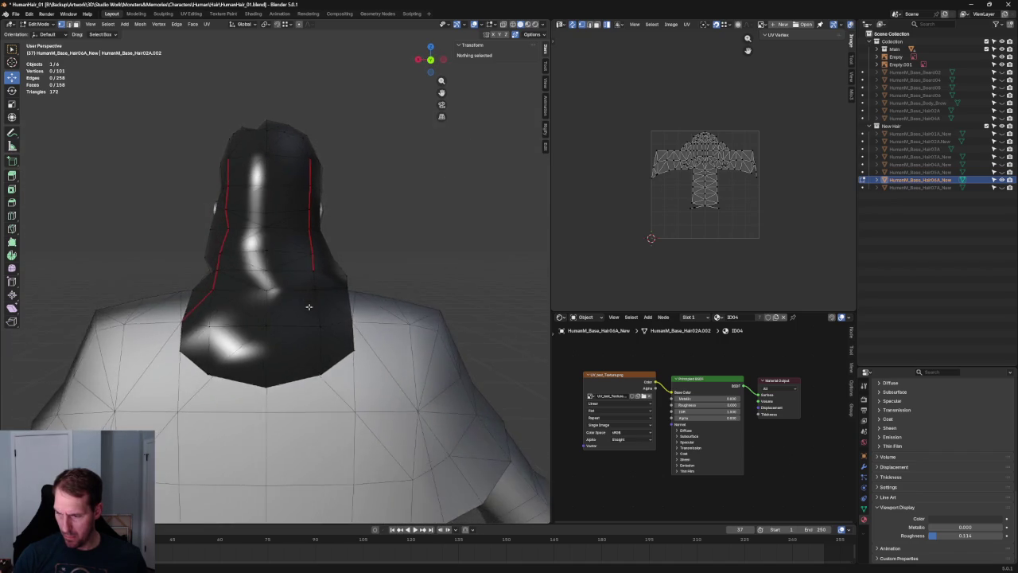
{"action": "key", "text": "alt+z"}
{"action": "mouse_move", "coordinate": [311, 320]}
{"action": "middle_mouse_down"}
{"action": "mouse_move", "coordinate": [378, 331]}
{"action": "mouse_move", "coordinate": [331, 314]}
{"action": "mouse_move", "coordinate": [205, 313]}
{"action": "mouse_move", "coordinate": [218, 314]}
{"action": "mouse_move", "coordinate": [229, 335]}
{"action": "mouse_move", "coordinate": [381, 326]}
{"action": "middle_mouse_up"}
{"action": "key", "text": "alt+z"}
{"action": "scroll", "coordinate": [381, 326], "scroll_direction": "up", "scroll_amount": 2}
Step: In X-ray, pull the hair-tip vertex by the shoulder in toward the neck
{"action": "scroll", "coordinate": [374, 322], "scroll_direction": "up", "scroll_amount": 3}
{"action": "key", "text": "alt+z"}
{"action": "left_click", "coordinate": [359, 320]}
{"action": "key", "text": "g"}
{"action": "key", "text": "z"}
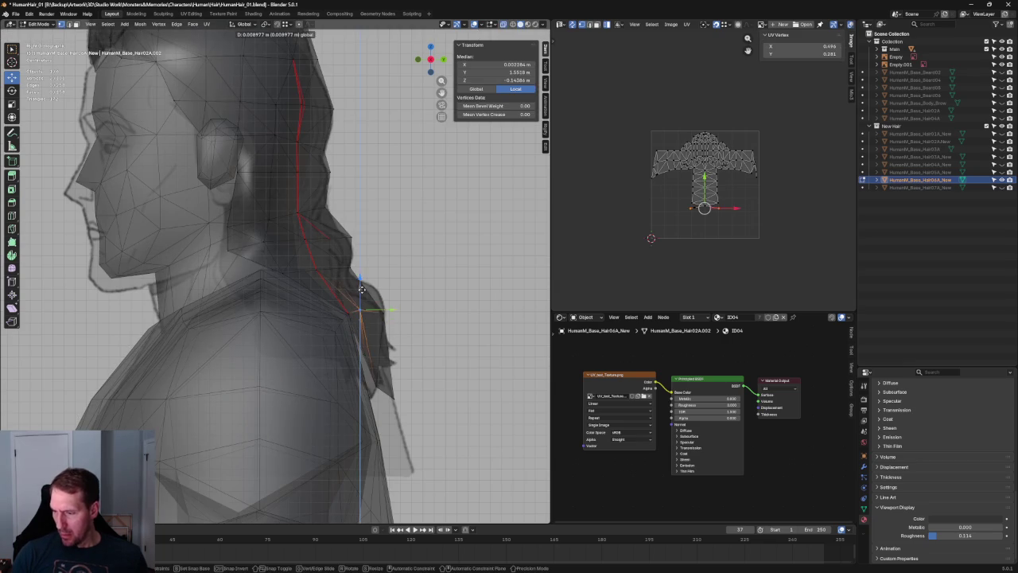
{"action": "right_click", "coordinate": [361, 293]}
{"action": "left_click", "coordinate": [420, 301]}
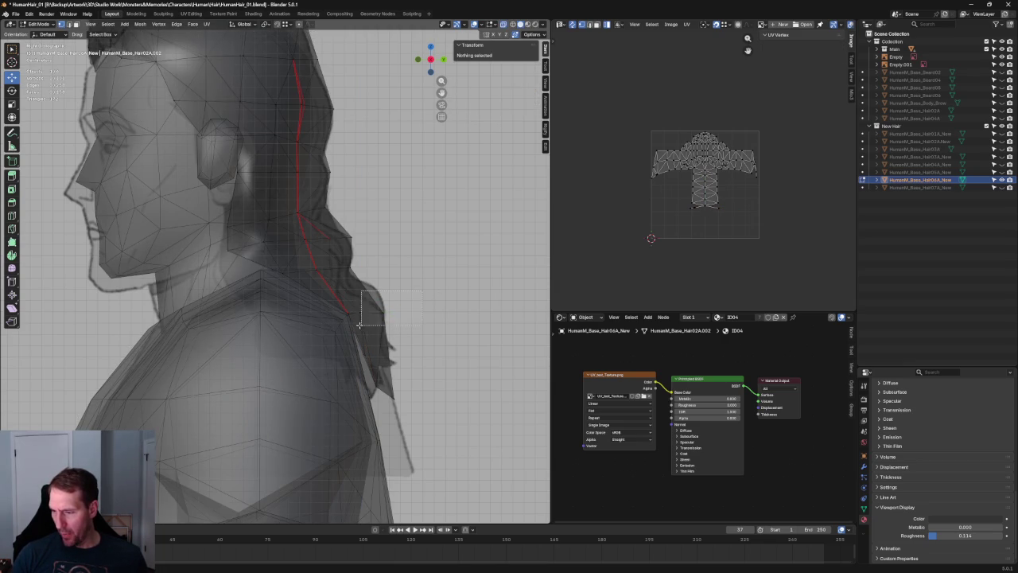
{"action": "left_click_drag", "start_coordinate": [362, 324], "coordinate": [360, 322]}
{"action": "key", "text": "g"}
{"action": "left_click", "coordinate": [389, 299]}
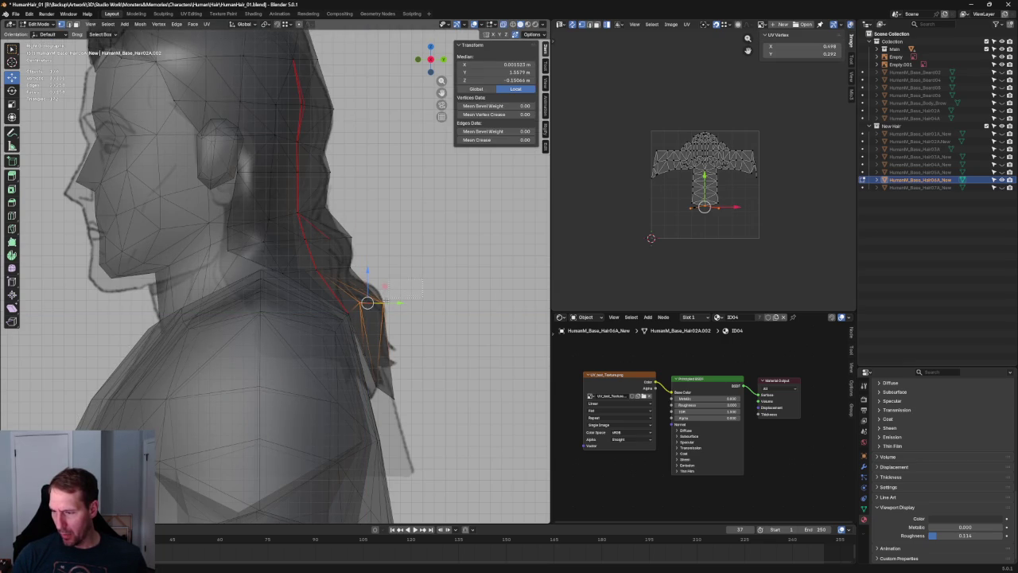
Step: Reposition that hair-tip vertex again within the Y–Z plane
{"action": "key", "text": "g"}
{"action": "key", "text": "shift+x"}
{"action": "left_click", "coordinate": [393, 273]}
{"action": "scroll", "coordinate": [393, 273], "scroll_direction": "down", "scroll_amount": 2}
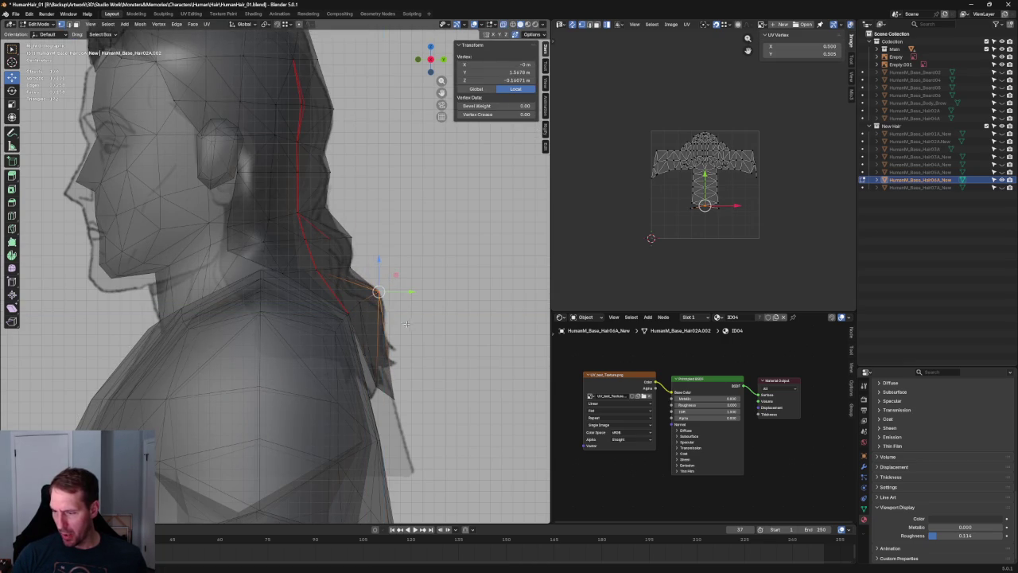
{"action": "scroll", "coordinate": [393, 273], "scroll_direction": "down", "scroll_amount": 3}
{"action": "mouse_move", "coordinate": [393, 273]}
{"action": "middle_mouse_down"}
{"action": "mouse_move", "coordinate": [289, 314]}
{"action": "mouse_move", "coordinate": [240, 319]}
{"action": "middle_mouse_up"}
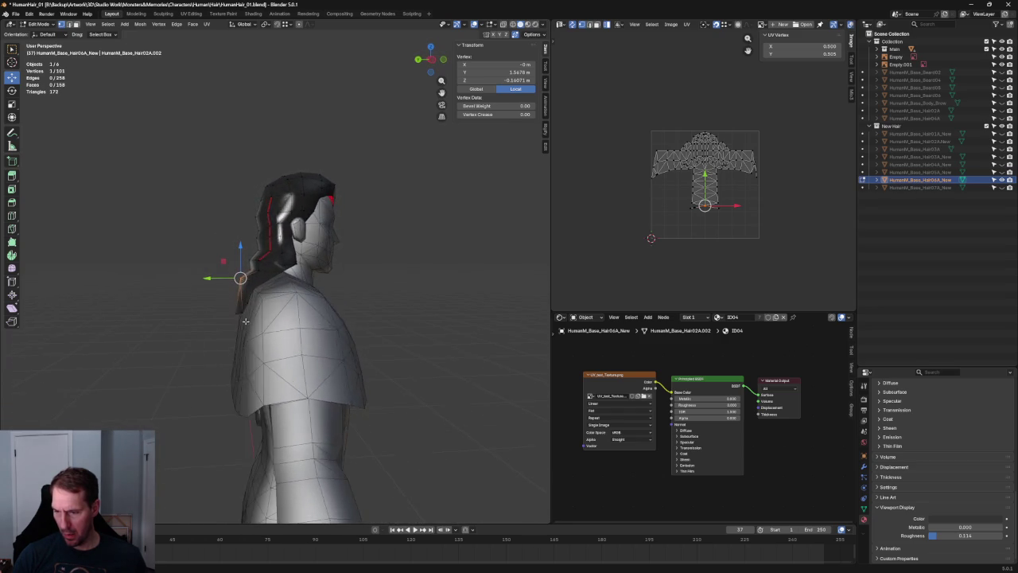
Step: Orbit to a rear view, toggling X-ray to check the hair against the neck
{"action": "key", "text": "alt+z"}
{"action": "scroll", "coordinate": [243, 322], "scroll_direction": "up", "scroll_amount": 3}
{"action": "scroll", "coordinate": [244, 326], "scroll_direction": "up", "scroll_amount": 2}
{"action": "mouse_move", "coordinate": [244, 327]}
{"action": "middle_mouse_down"}
{"action": "mouse_move", "coordinate": [351, 304]}
{"action": "mouse_move", "coordinate": [416, 313]}
{"action": "middle_mouse_up"}
{"action": "key", "text": "alt+z"}
{"action": "scroll", "coordinate": [294, 314], "scroll_direction": "down", "scroll_amount": 3}
Step: In right-side view, move the hair-tip vertex closer to the neck
{"action": "key", "text": "KP_3"}
{"action": "key", "text": "alt+a"}
{"action": "scroll", "coordinate": [358, 350], "scroll_direction": "up", "scroll_amount": 2}
{"action": "scroll", "coordinate": [318, 374], "scroll_direction": "up", "scroll_amount": 4}
{"action": "left_click", "coordinate": [279, 380]}
{"action": "key", "text": "g"}
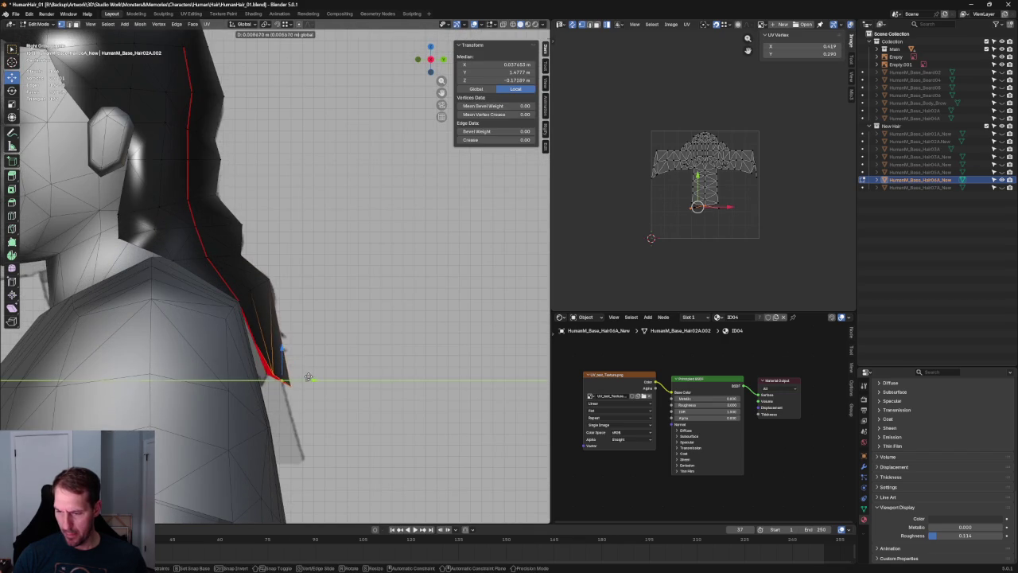
{"action": "left_click", "coordinate": [298, 377]}
Step: Inspect the hair from around the character, then move two seam vertices in right-side view
{"action": "key", "text": "alt+z"}
{"action": "key", "text": "alt+z"}
{"action": "left_click", "coordinate": [310, 371]}
{"action": "key", "text": "alt+a"}
{"action": "scroll", "coordinate": [350, 358], "scroll_direction": "down", "scroll_amount": 4}
{"action": "scroll", "coordinate": [359, 354], "scroll_direction": "down", "scroll_amount": 2}
{"action": "mouse_move", "coordinate": [359, 355]}
{"action": "middle_mouse_down"}
{"action": "mouse_move", "coordinate": [214, 334]}
{"action": "mouse_move", "coordinate": [193, 352]}
{"action": "mouse_move", "coordinate": [239, 382]}
{"action": "mouse_move", "coordinate": [288, 379]}
{"action": "mouse_move", "coordinate": [354, 348]}
{"action": "mouse_move", "coordinate": [285, 322]}
{"action": "middle_mouse_up"}
{"action": "key", "text": "KP_3"}
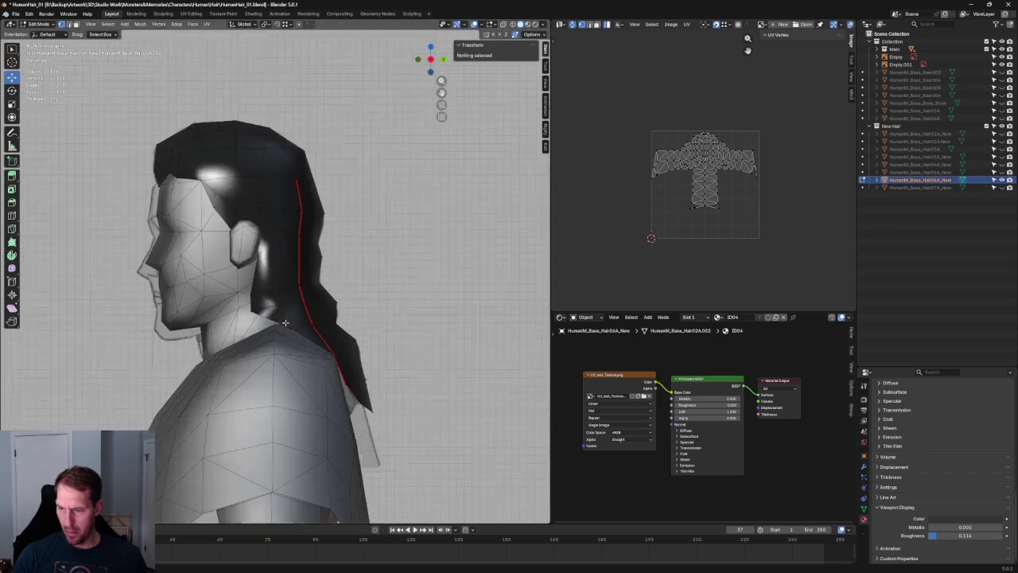
{"action": "scroll", "coordinate": [286, 338], "scroll_direction": "up", "scroll_amount": 5}
{"action": "mouse_move", "coordinate": [217, 352]}
{"action": "left_mouse_down"}
{"action": "mouse_move", "coordinate": [242, 360]}
{"action": "mouse_move", "coordinate": [238, 341]}
{"action": "left_mouse_up"}
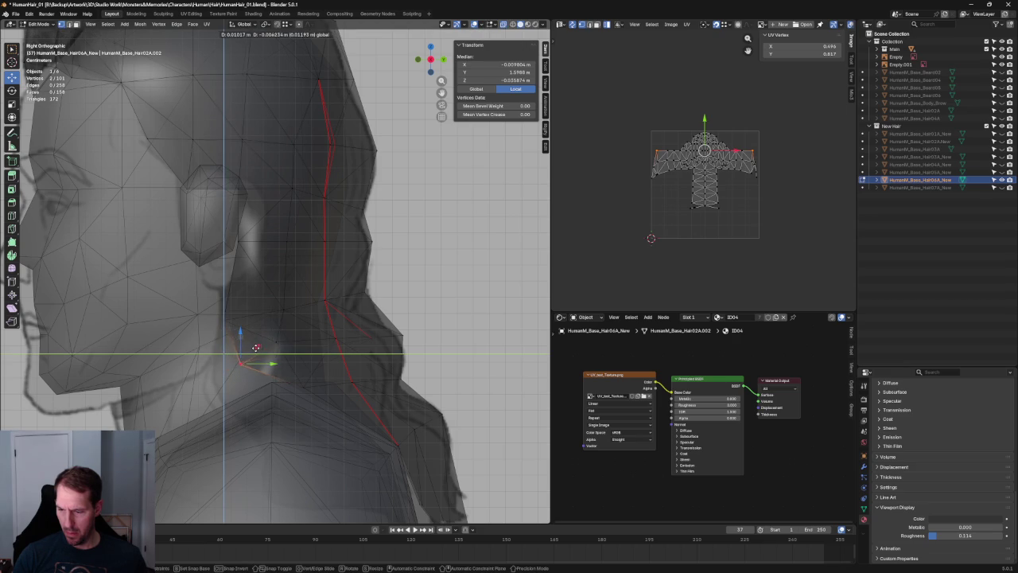
{"action": "left_click", "coordinate": [255, 348]}
Step: Nudge the selected neck vertex slightly in solid shading
{"action": "key", "text": "alt+z"}
{"action": "scroll", "coordinate": [270, 326], "scroll_direction": "up", "scroll_amount": 2}
{"action": "scroll", "coordinate": [297, 303], "scroll_direction": "up", "scroll_amount": 3}
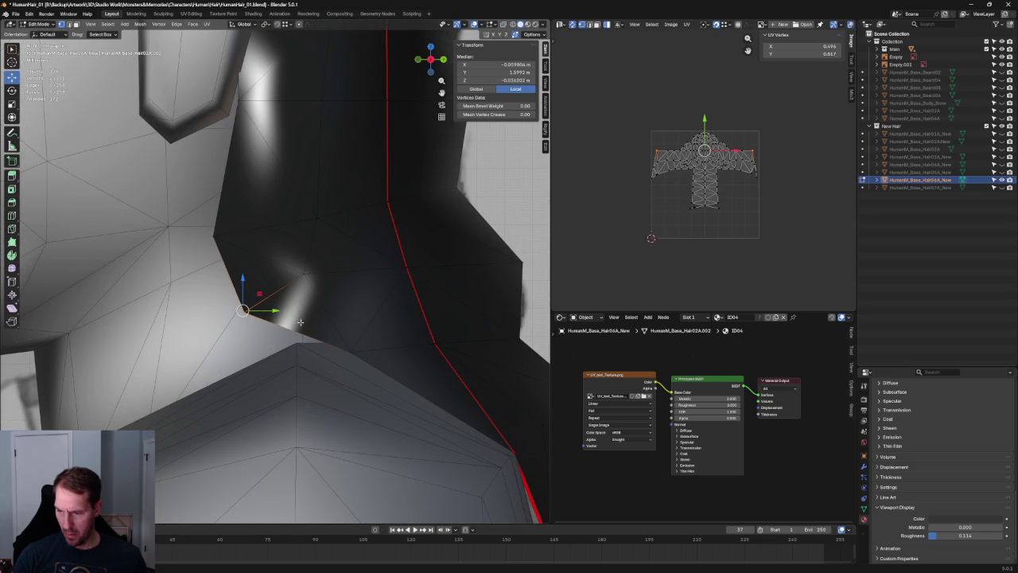
{"action": "key", "text": "g"}
{"action": "left_click", "coordinate": [278, 321]}
Step: Try filling a face between neck vertices, then undo the accidental fill
{"action": "key", "text": "alt+z"}
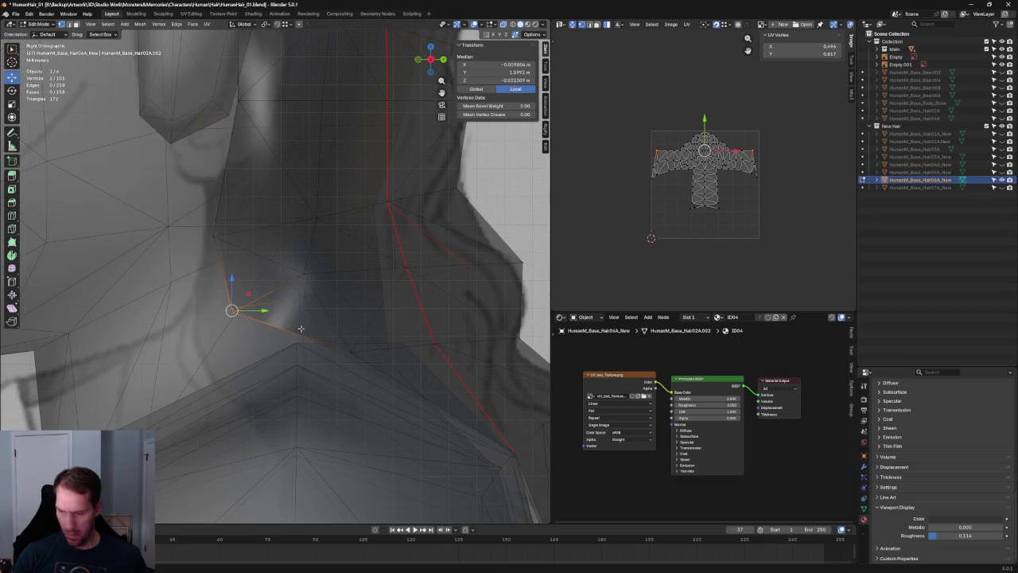
{"action": "left_click", "coordinate": [291, 331], "text": "alt"}
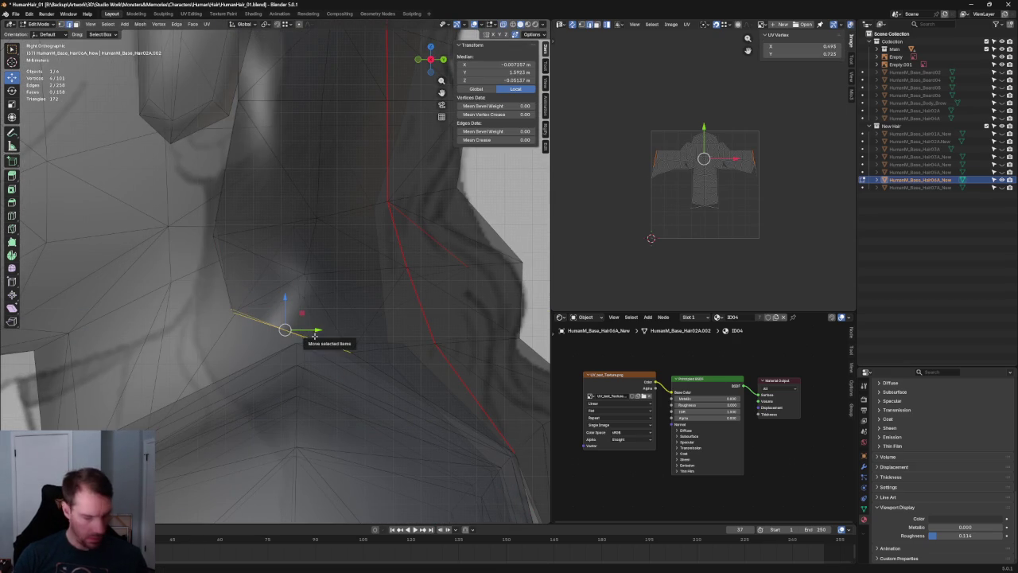
{"action": "key", "text": "f"}
{"action": "key", "text": "ctrl+l"}
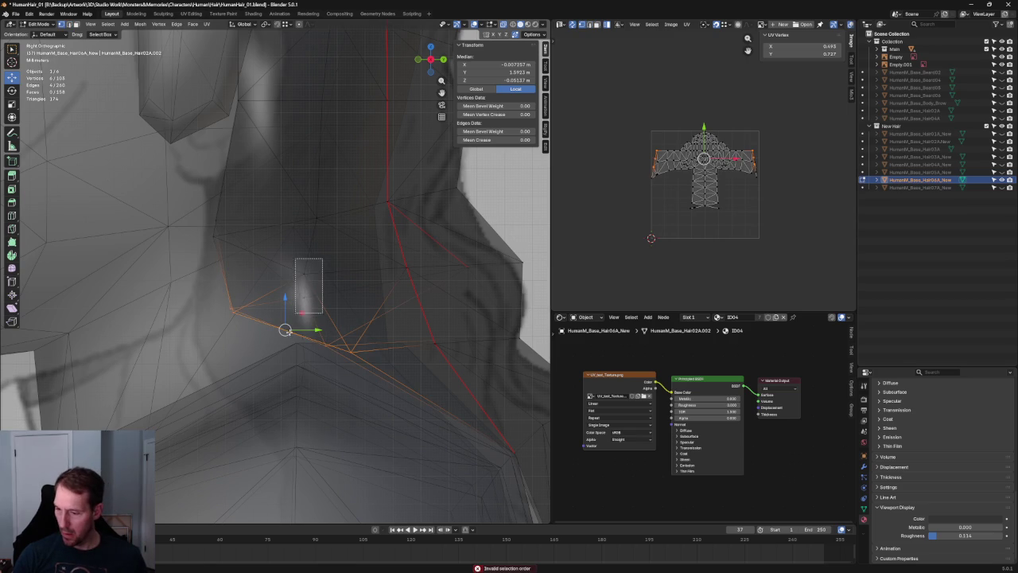
{"action": "key", "text": "ctrl+z"}
{"action": "right_click", "coordinate": [285, 332]}
{"action": "left_click", "coordinate": [315, 357]}
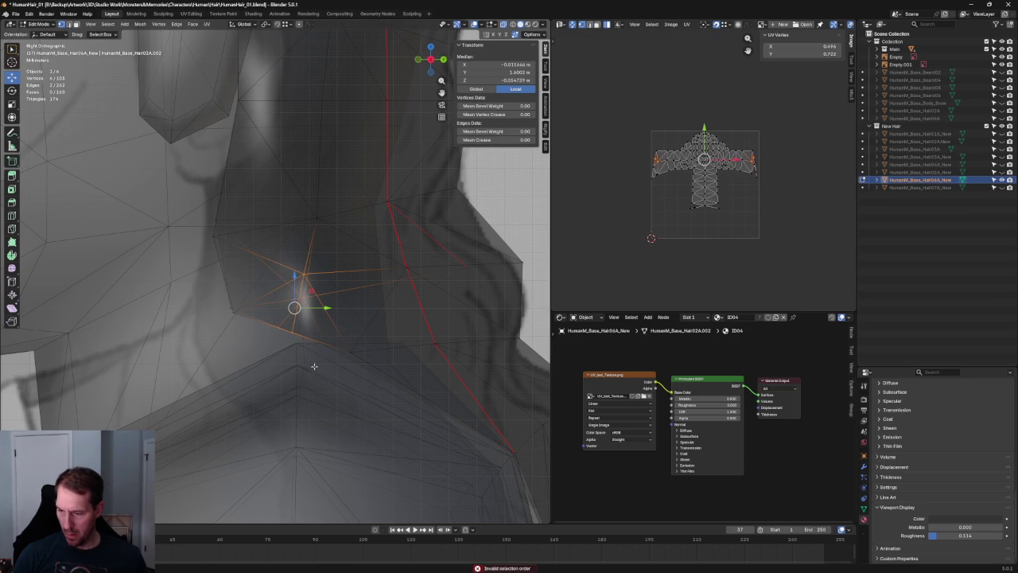
Step: Lower a single vertex near the neck along Z, then orbit to the front
{"action": "left_click", "coordinate": [285, 330]}
{"action": "key", "text": "g"}
{"action": "key", "text": "z"}
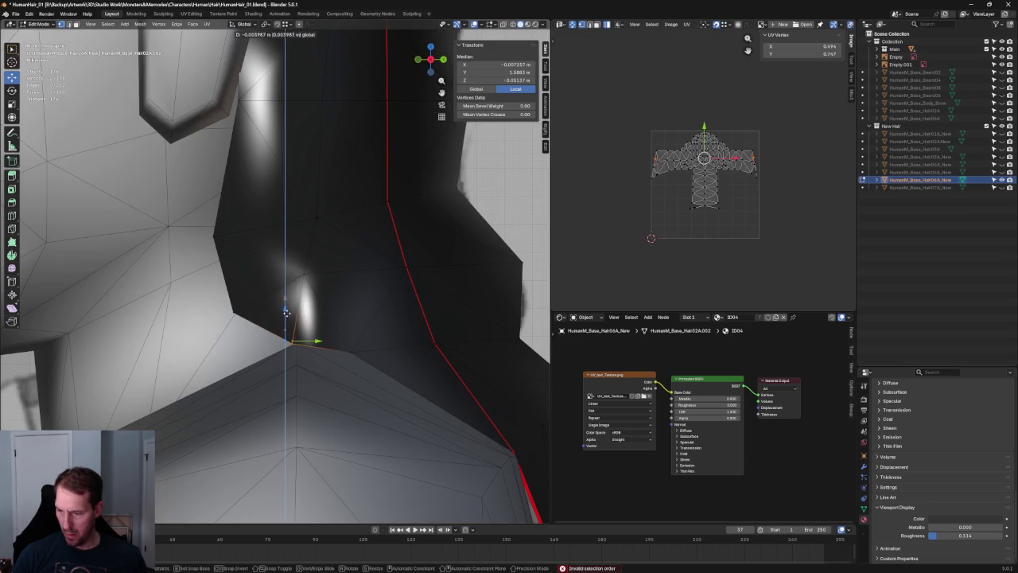
{"action": "left_click", "coordinate": [284, 317]}
{"action": "key", "text": "alt+z"}
{"action": "scroll", "coordinate": [306, 314], "scroll_direction": "down", "scroll_amount": 5}
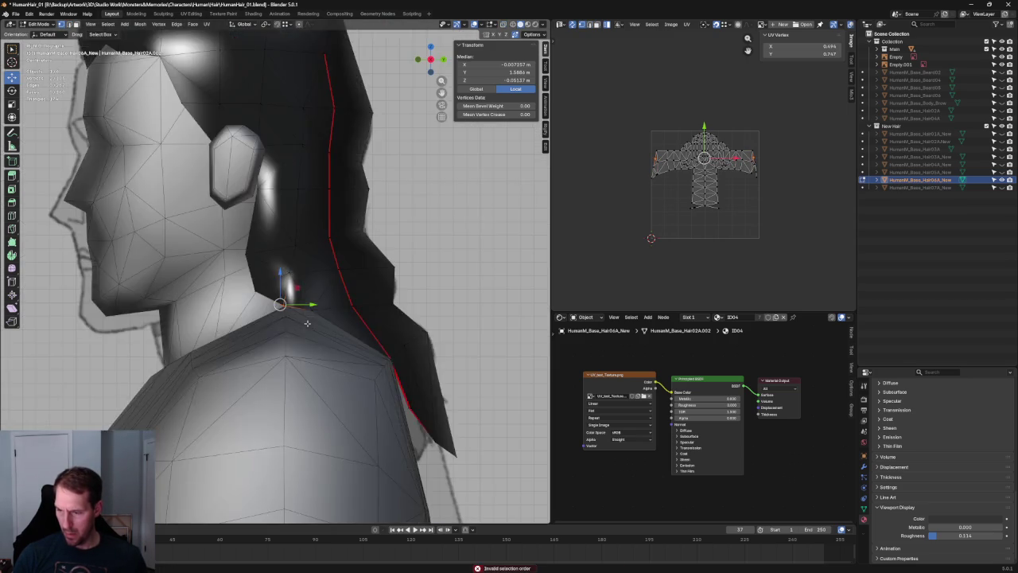
{"action": "middle_click_drag", "start_coordinate": [306, 314], "coordinate": [371, 325]}
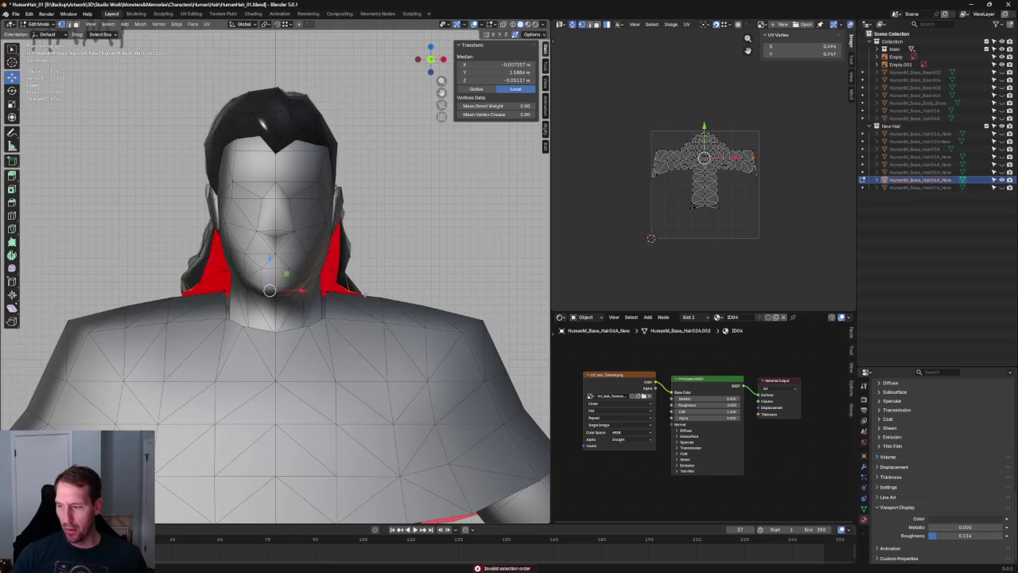
Step: Attempt an X-axis shift of the selected vertex, cancel it, and deselect
{"action": "scroll", "coordinate": [355, 290], "scroll_direction": "up", "scroll_amount": 3}
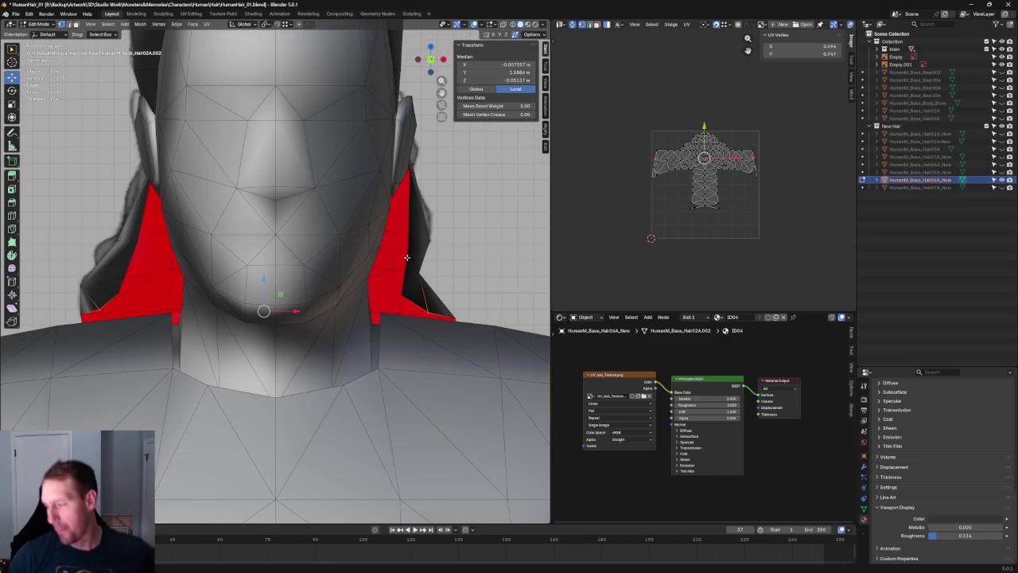
{"action": "left_click_drag", "start_coordinate": [448, 315], "coordinate": [454, 314]}
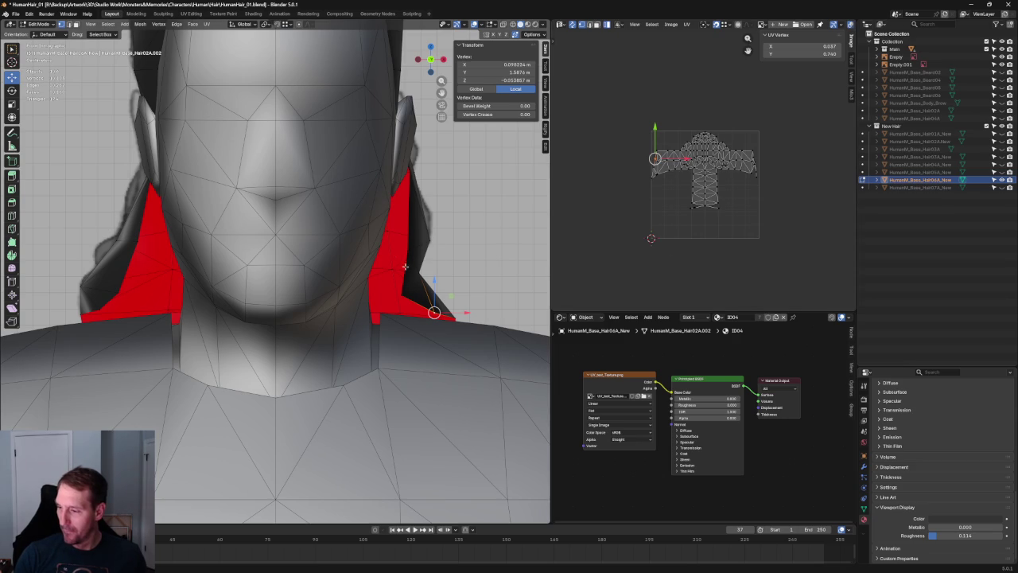
{"action": "key", "text": "g"}
{"action": "key", "text": "x"}
{"action": "key", "text": "Escape"}
{"action": "left_click", "coordinate": [415, 304]}
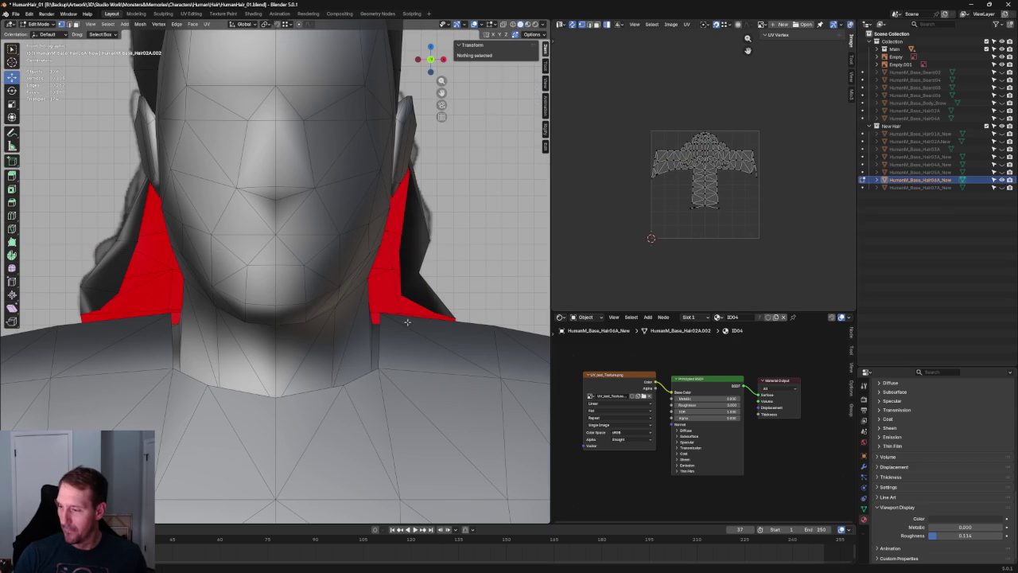
Step: Shift a vertex on the hair's lower edge inward along X
{"action": "left_click", "coordinate": [135, 237]}
{"action": "key", "text": "g"}
{"action": "key", "text": "x"}
{"action": "left_click", "coordinate": [168, 241]}
{"action": "middle_click_drag", "start_coordinate": [168, 241], "coordinate": [224, 253]}
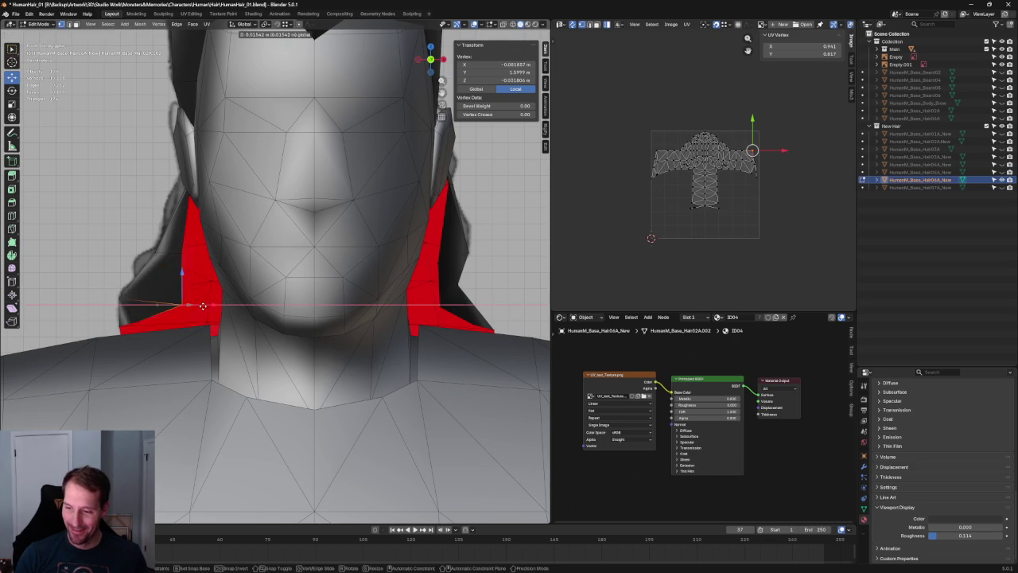
Step: Move the vertex at the bottom of the hair flap along Z
{"action": "key", "text": "alt+z"}
{"action": "left_click", "coordinate": [141, 321]}
{"action": "key", "text": "alt+z"}
{"action": "key", "text": "alt+z"}
{"action": "scroll", "coordinate": [172, 326], "scroll_direction": "down", "scroll_amount": 4}
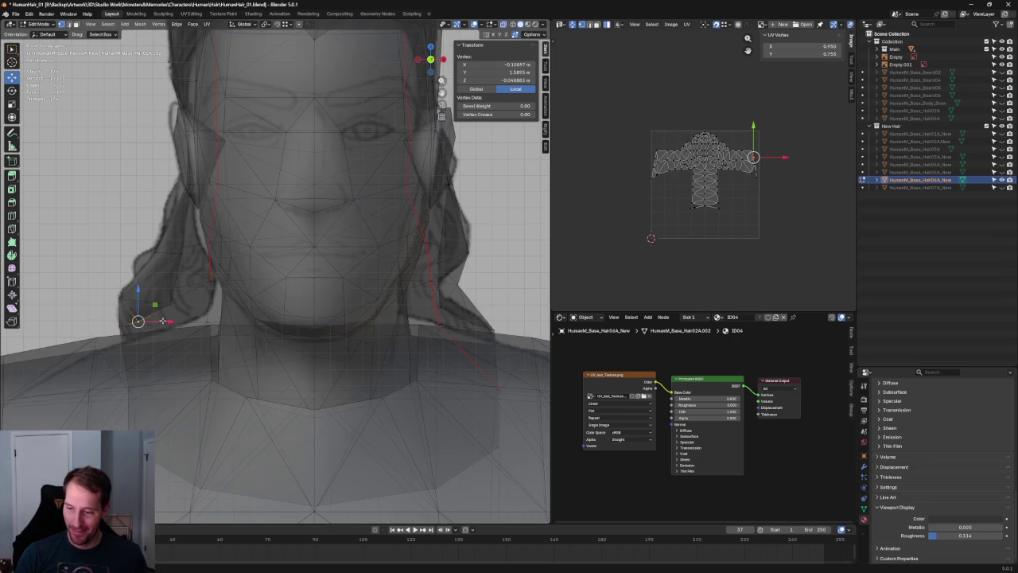
{"action": "scroll", "coordinate": [269, 344], "scroll_direction": "down", "scroll_amount": 3}
{"action": "key", "text": "alt+z"}
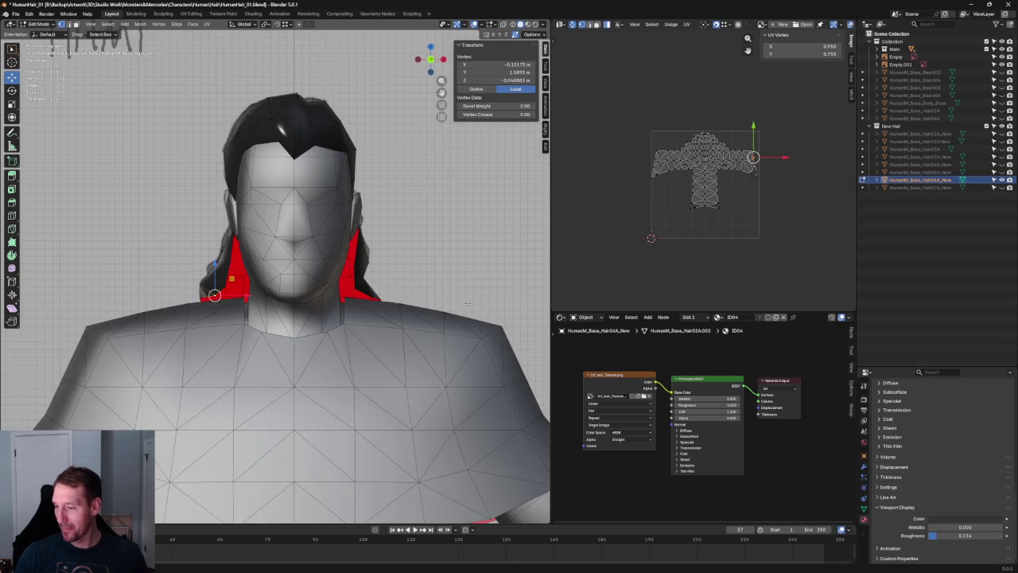
{"action": "scroll", "coordinate": [358, 306], "scroll_direction": "up", "scroll_amount": 6}
{"action": "key", "text": "alt+z"}
{"action": "left_click", "coordinate": [303, 327]}
{"action": "key", "text": "alt+z"}
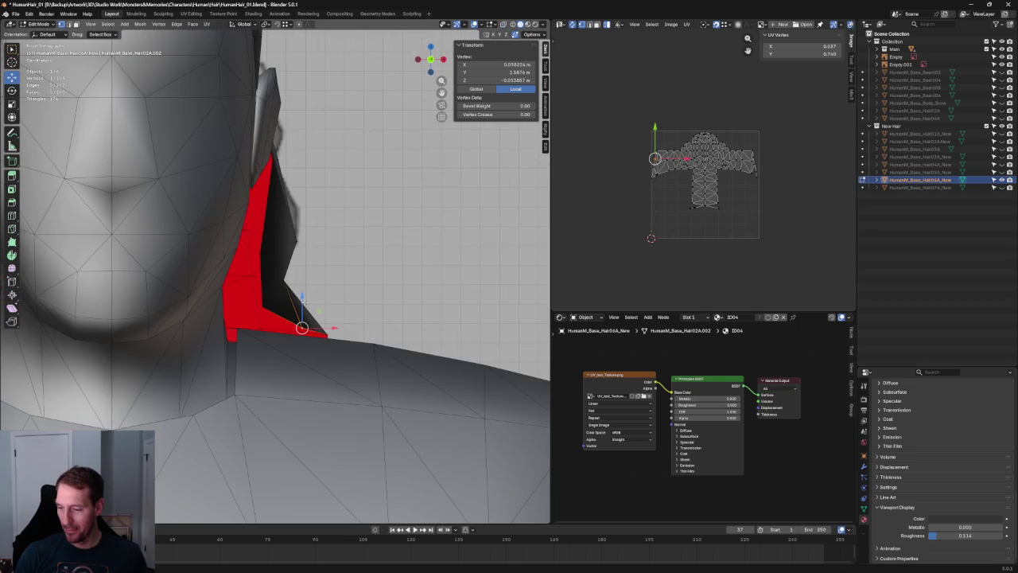
{"action": "key", "text": "g"}
{"action": "key", "text": "z"}
{"action": "left_click", "coordinate": [302, 308]}
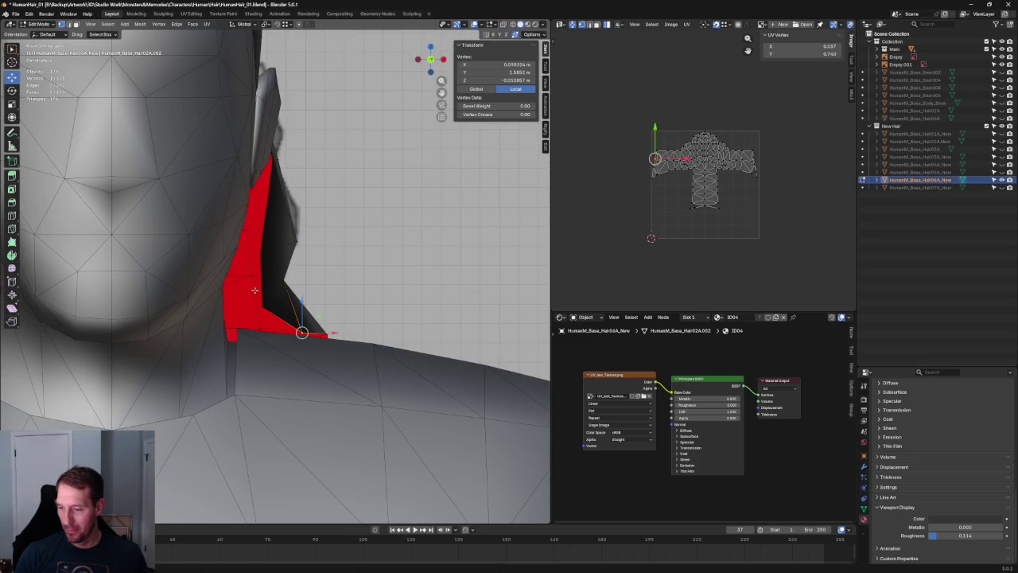
Step: Check hair vertices near the ear in X-ray, then clear the selection
{"action": "key", "text": "alt+z"}
{"action": "left_click", "coordinate": [256, 306]}
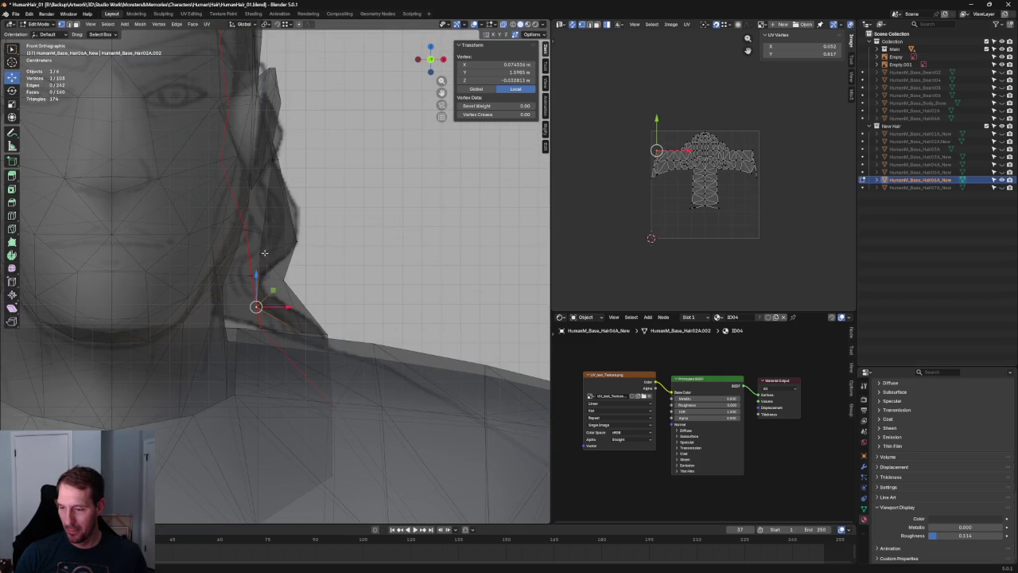
{"action": "left_click", "coordinate": [340, 243]}
{"action": "scroll", "coordinate": [298, 185], "scroll_direction": "down", "scroll_amount": 3}
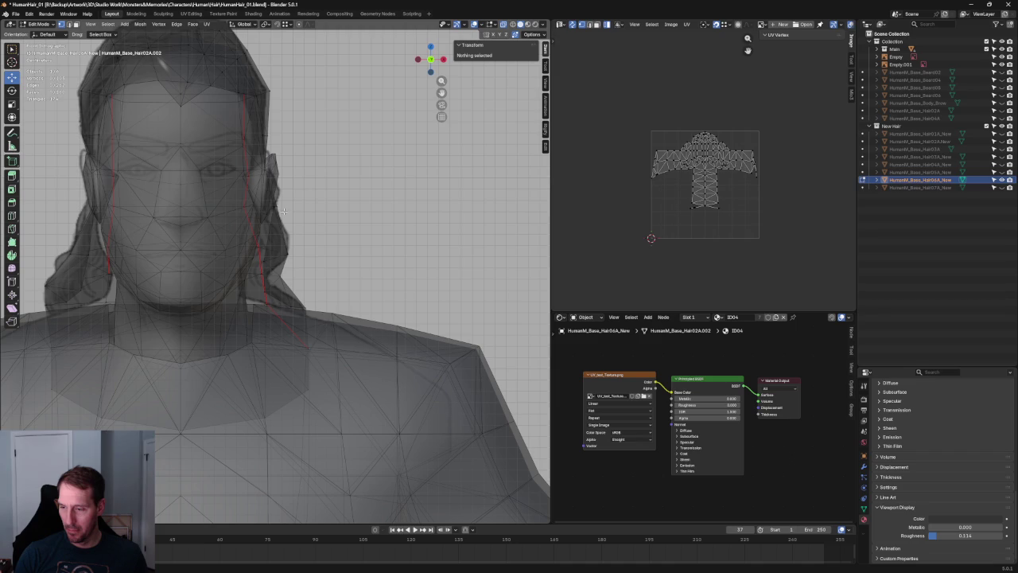
{"action": "left_click", "coordinate": [270, 208]}
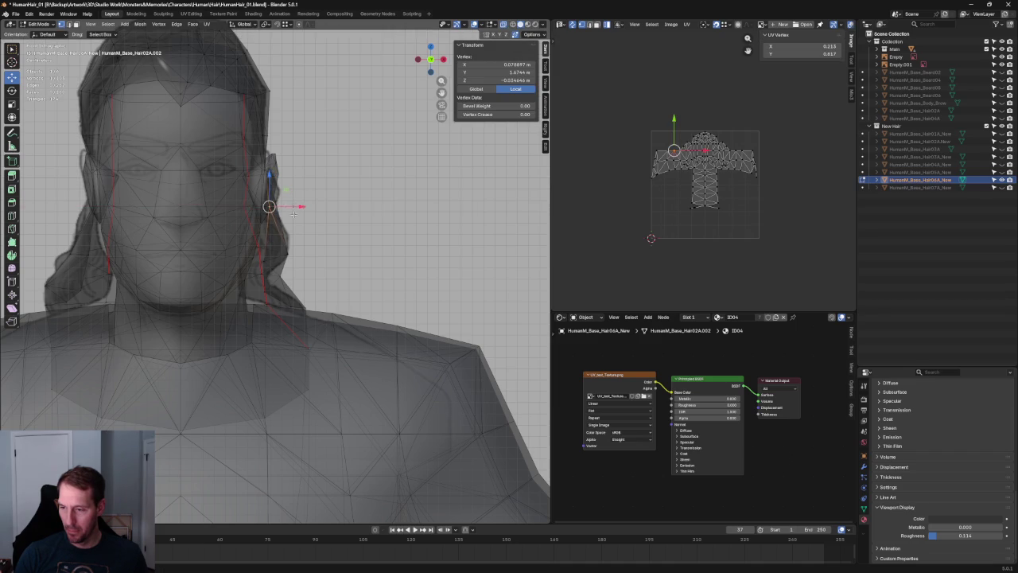
{"action": "key", "text": "alt+z"}
{"action": "left_click", "coordinate": [327, 235]}
{"action": "scroll", "coordinate": [328, 236], "scroll_direction": "down", "scroll_amount": 5}
Step: From behind, shift a back-hair vertex inward along X
{"action": "middle_click_drag", "start_coordinate": [328, 236], "coordinate": [205, 270]}
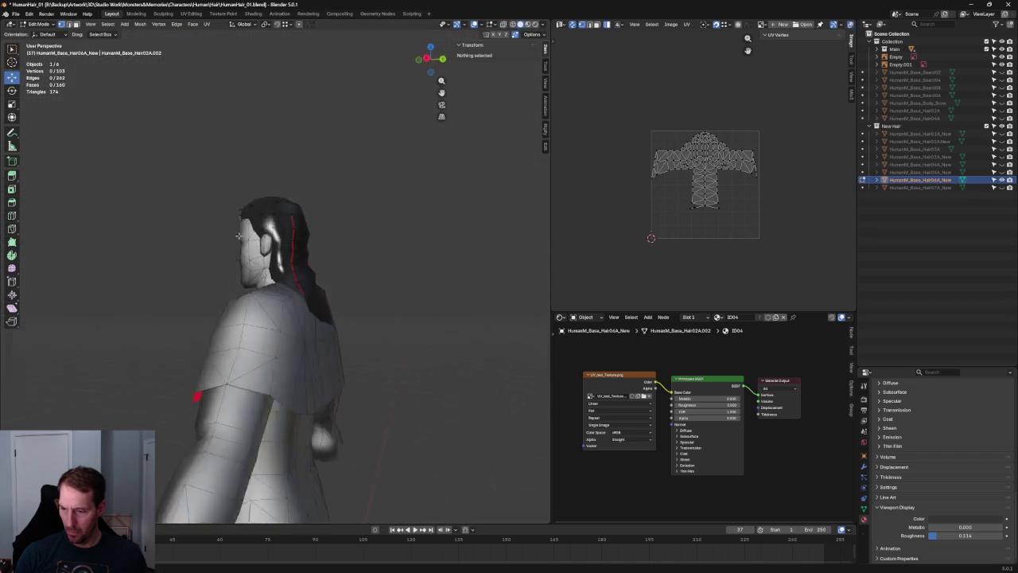
{"action": "scroll", "coordinate": [205, 271], "scroll_direction": "up", "scroll_amount": 3}
{"action": "scroll", "coordinate": [270, 199], "scroll_direction": "up", "scroll_amount": 3}
{"action": "left_click", "coordinate": [273, 193]}
{"action": "key", "text": "g"}
{"action": "key", "text": "x"}
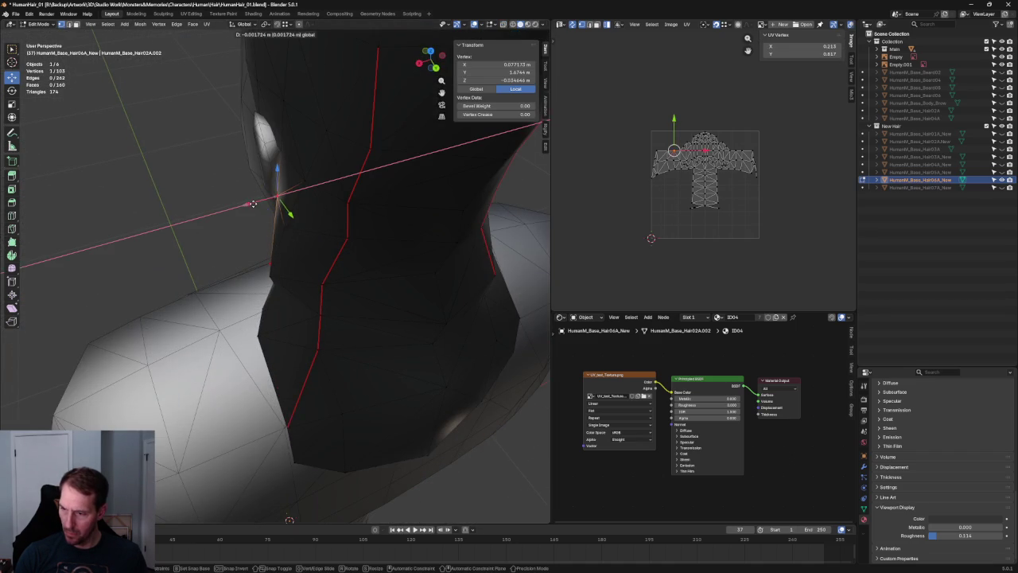
{"action": "left_click", "coordinate": [263, 203]}
{"action": "key", "text": "alt+a"}
Step: In front orthographic view, shift the hair vertex beside the face along X
{"action": "scroll", "coordinate": [283, 199], "scroll_direction": "down", "scroll_amount": 5}
{"action": "mouse_move", "coordinate": [283, 199]}
{"action": "middle_mouse_down"}
{"action": "mouse_move", "coordinate": [303, 227]}
{"action": "mouse_move", "coordinate": [401, 242]}
{"action": "middle_mouse_up"}
{"action": "key", "text": "KP_1"}
{"action": "scroll", "coordinate": [232, 275], "scroll_direction": "up", "scroll_amount": 1}
{"action": "scroll", "coordinate": [232, 274], "scroll_direction": "up", "scroll_amount": 3}
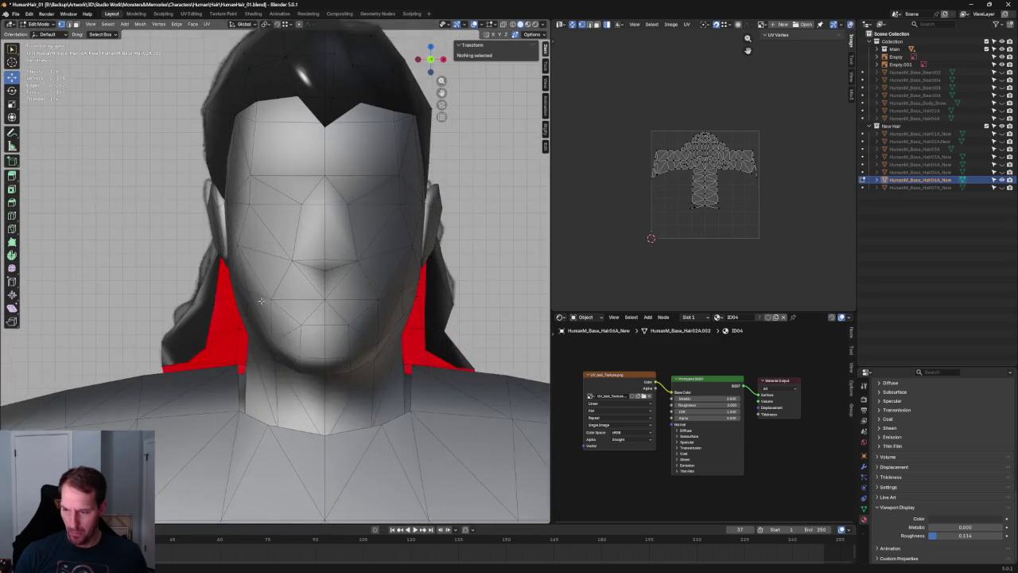
{"action": "scroll", "coordinate": [232, 275], "scroll_direction": "up", "scroll_amount": 2}
{"action": "left_click", "coordinate": [212, 256]}
{"action": "key", "text": "g"}
{"action": "key", "text": "x"}
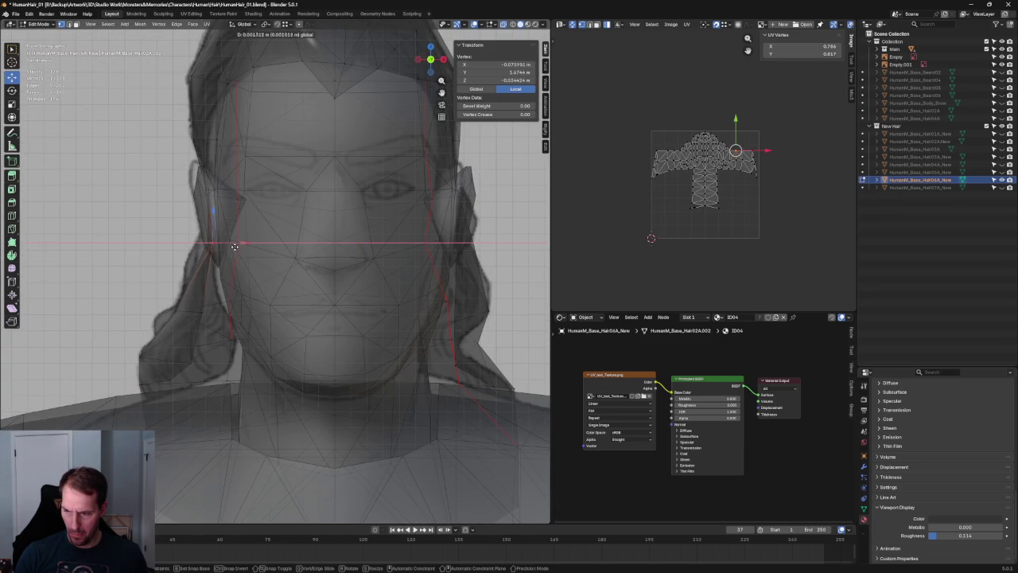
{"action": "left_click", "coordinate": [231, 253]}
Step: Adjust that vertex further along X and then vertically along Z
{"action": "key", "text": "g"}
{"action": "key", "text": "x"}
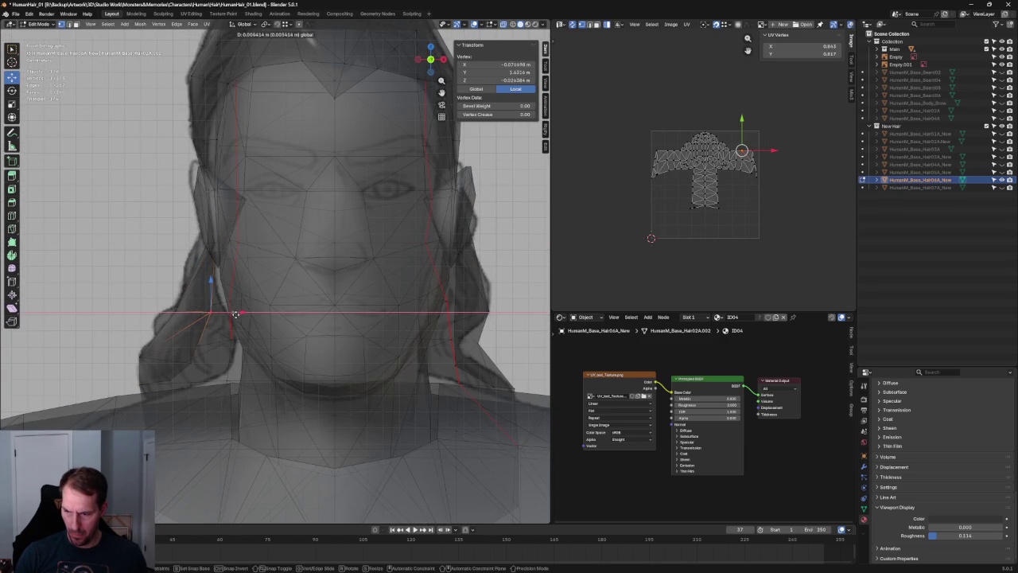
{"action": "left_click", "coordinate": [237, 314]}
{"action": "left_click_drag", "start_coordinate": [208, 347], "coordinate": [215, 342]}
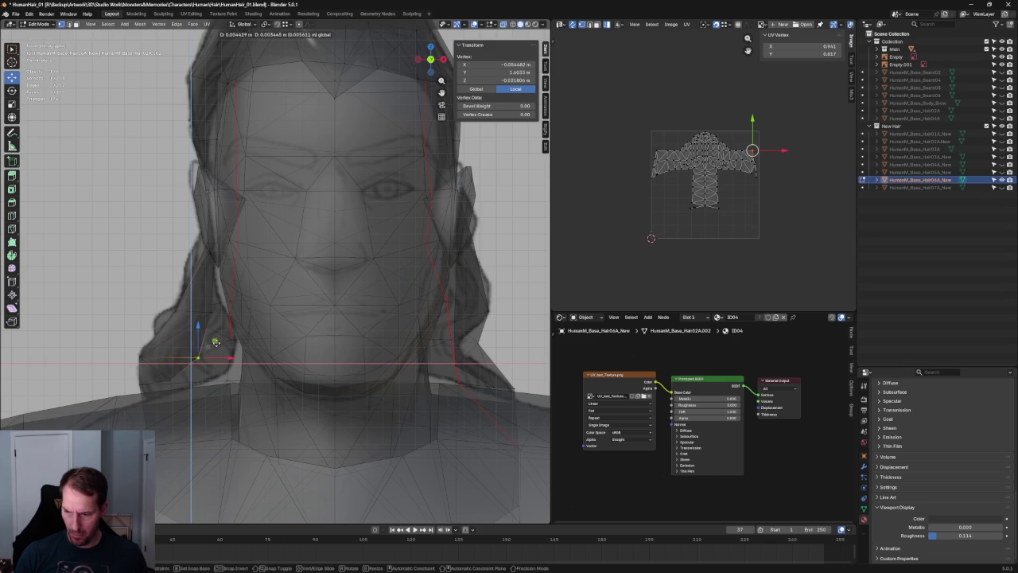
{"action": "key", "text": "z"}
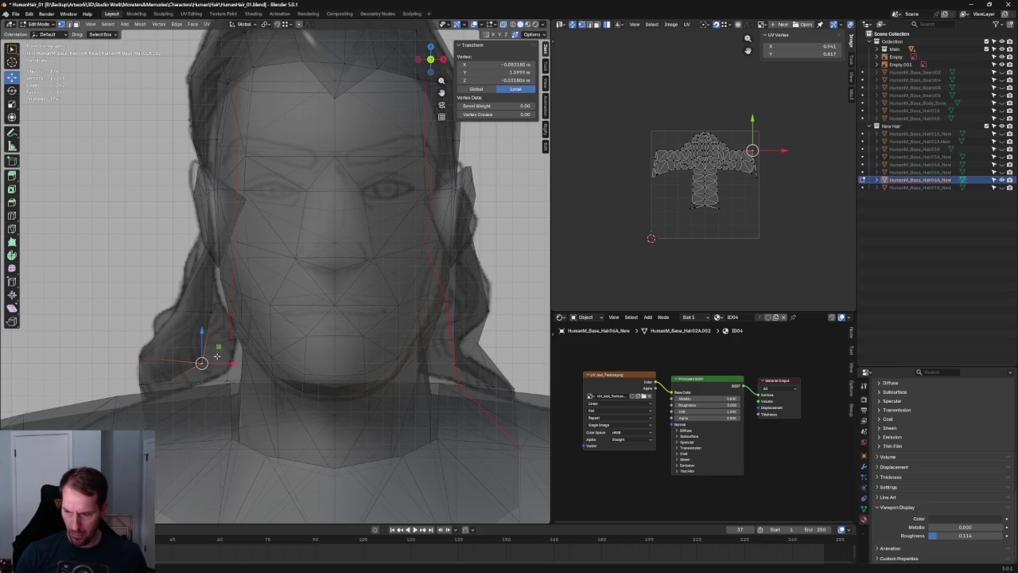
{"action": "left_click", "coordinate": [201, 328]}
{"action": "key", "text": "alt+z"}
Step: Raise the vertex at the hair flap's bottom in front view
{"action": "scroll", "coordinate": [201, 329], "scroll_direction": "down", "scroll_amount": 3}
{"action": "scroll", "coordinate": [201, 328], "scroll_direction": "down", "scroll_amount": 3}
{"action": "mouse_move", "coordinate": [201, 329]}
{"action": "middle_mouse_down"}
{"action": "mouse_move", "coordinate": [336, 331]}
{"action": "mouse_move", "coordinate": [358, 314]}
{"action": "mouse_move", "coordinate": [341, 289]}
{"action": "mouse_move", "coordinate": [311, 289]}
{"action": "mouse_move", "coordinate": [260, 294]}
{"action": "mouse_move", "coordinate": [211, 322]}
{"action": "middle_mouse_up"}
{"action": "scroll", "coordinate": [358, 315], "scroll_direction": "up", "scroll_amount": 3}
{"action": "left_click", "coordinate": [209, 321]}
{"action": "key", "text": "KP_1"}
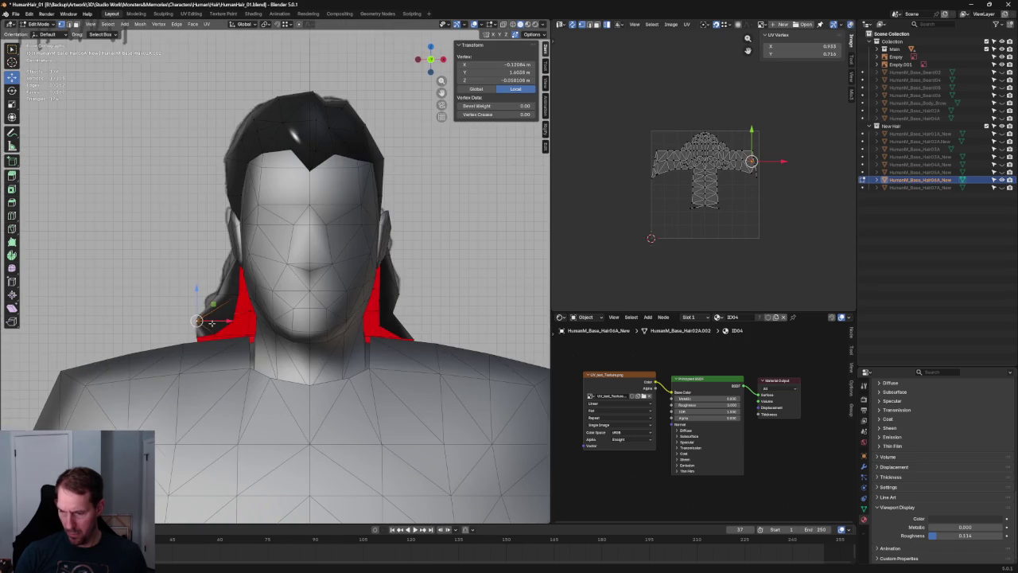
{"action": "key", "text": "g"}
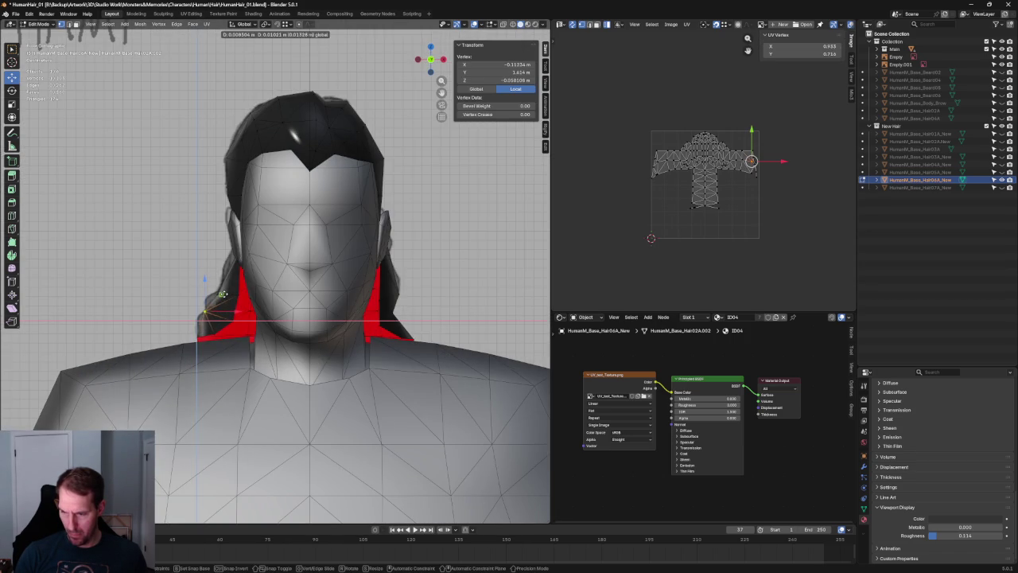
{"action": "left_click", "coordinate": [223, 294]}
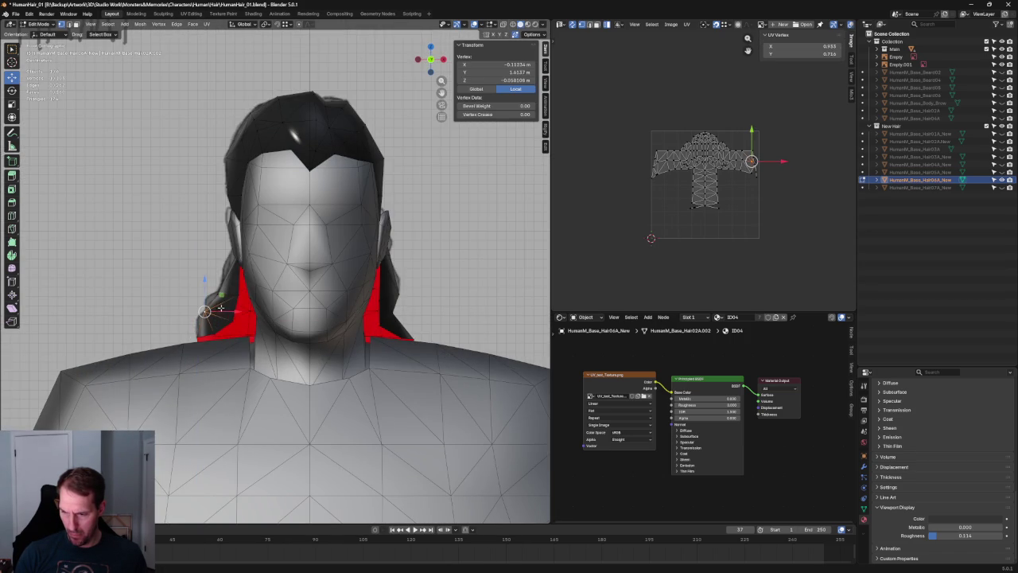
Step: Move a hair vertex beside the ear closer to the head
{"action": "key", "text": "g"}
{"action": "left_click", "coordinate": [222, 294]}
{"action": "key", "text": "g"}
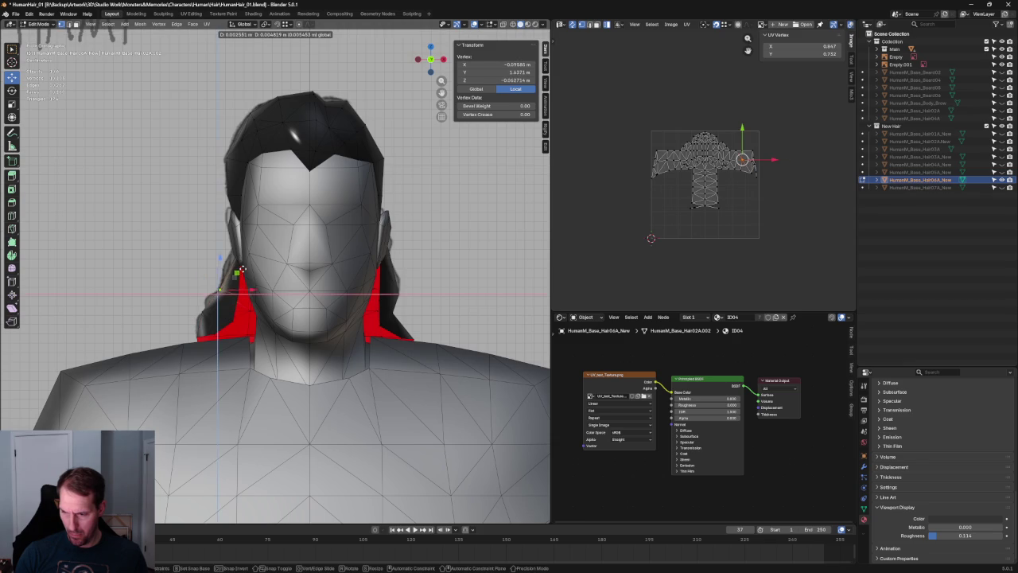
{"action": "left_click", "coordinate": [241, 271]}
{"action": "scroll", "coordinate": [241, 271], "scroll_direction": "up", "scroll_amount": 3}
{"action": "mouse_move", "coordinate": [241, 271]}
{"action": "middle_mouse_down"}
{"action": "mouse_move", "coordinate": [311, 284]}
{"action": "mouse_move", "coordinate": [236, 265]}
{"action": "middle_mouse_up"}
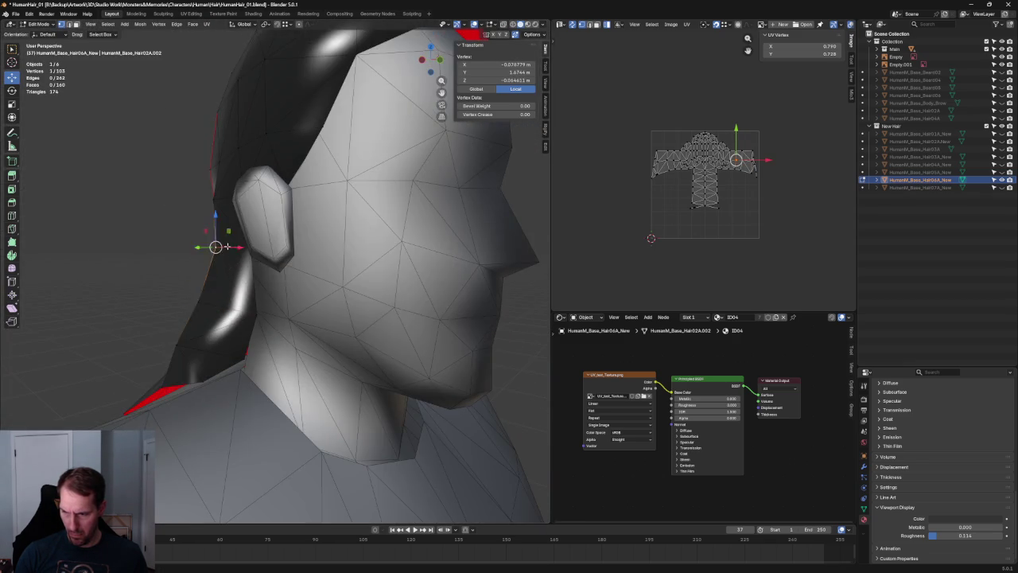
Step: In front view, shift the selected vertex inward along X and deselect
{"action": "key", "text": "KP_1"}
{"action": "key", "text": "g"}
{"action": "key", "text": "x"}
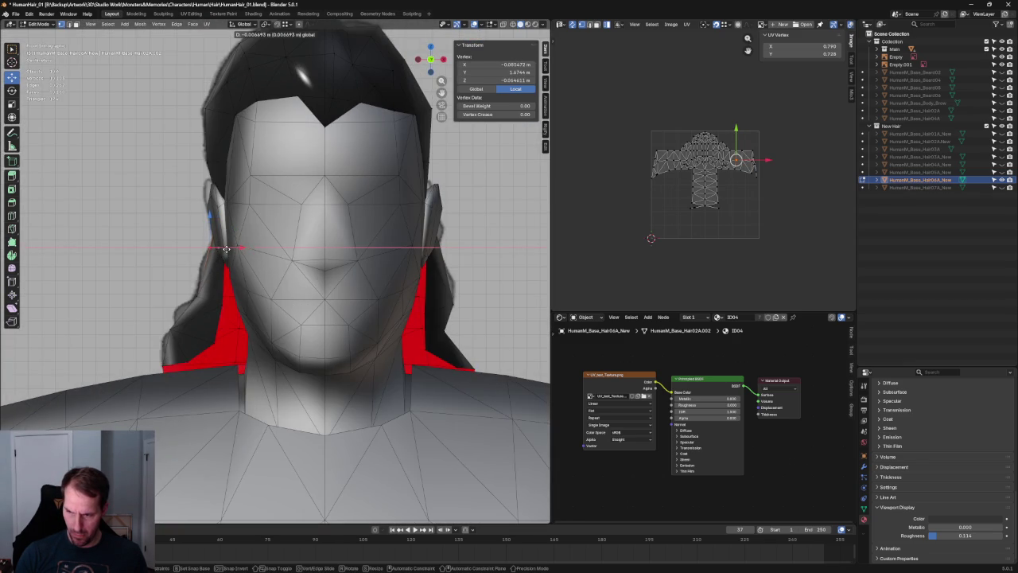
{"action": "left_click", "coordinate": [226, 249]}
{"action": "key", "text": "alt+a"}
{"action": "mouse_move", "coordinate": [226, 249]}
{"action": "middle_mouse_down"}
{"action": "mouse_move", "coordinate": [283, 297]}
{"action": "mouse_move", "coordinate": [255, 291]}
{"action": "middle_mouse_up"}
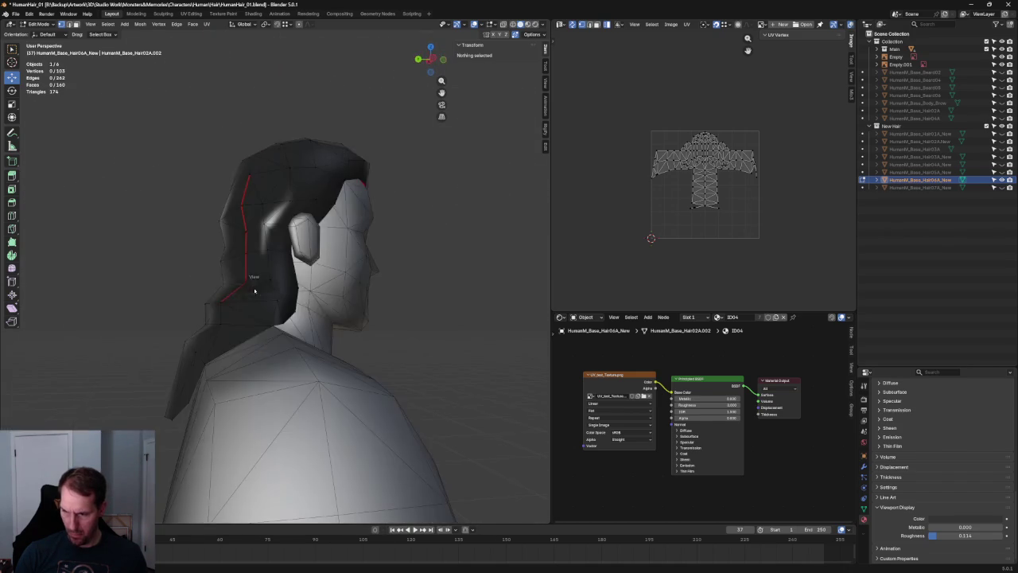
Step: In side view with X-ray, pull the back-of-neck and lower hair vertices outward
{"action": "key", "text": "KP_3"}
{"action": "key", "text": "alt+z"}
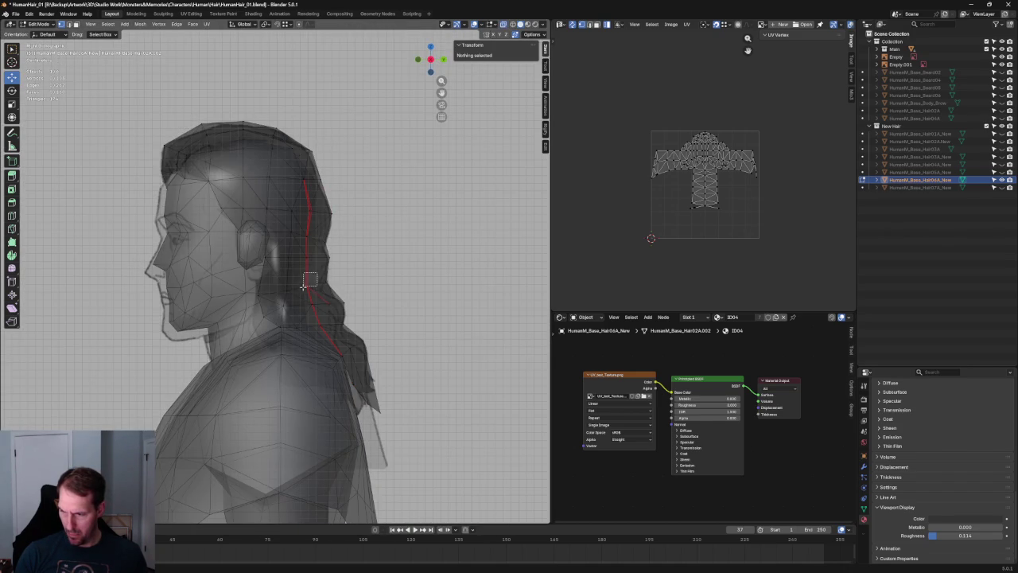
{"action": "left_click", "coordinate": [303, 284]}
{"action": "key", "text": "alt+z"}
{"action": "key", "text": "g"}
{"action": "left_click", "coordinate": [335, 284]}
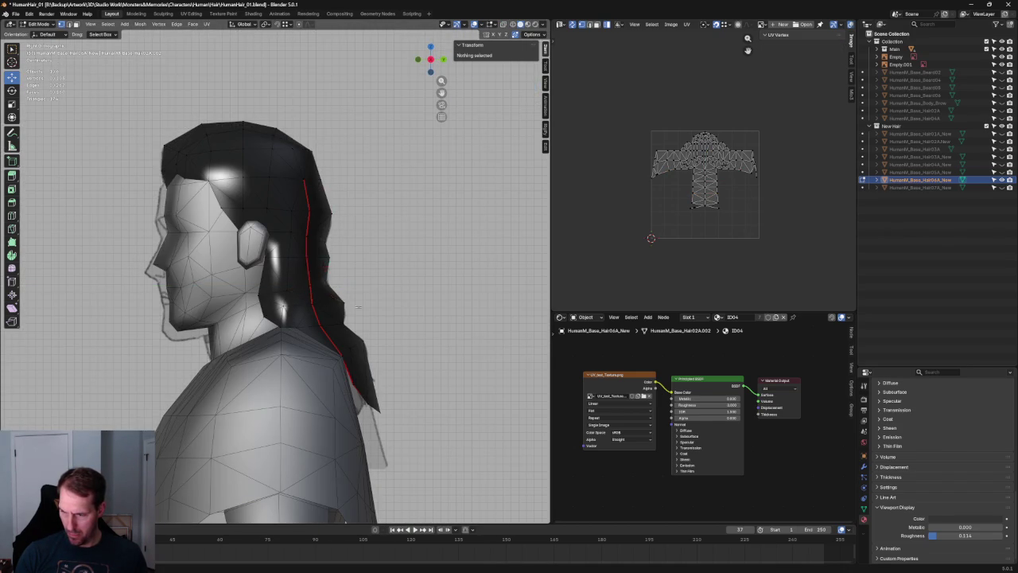
{"action": "key", "text": "alt+z"}
{"action": "left_click", "coordinate": [314, 304]}
{"action": "key", "text": "g"}
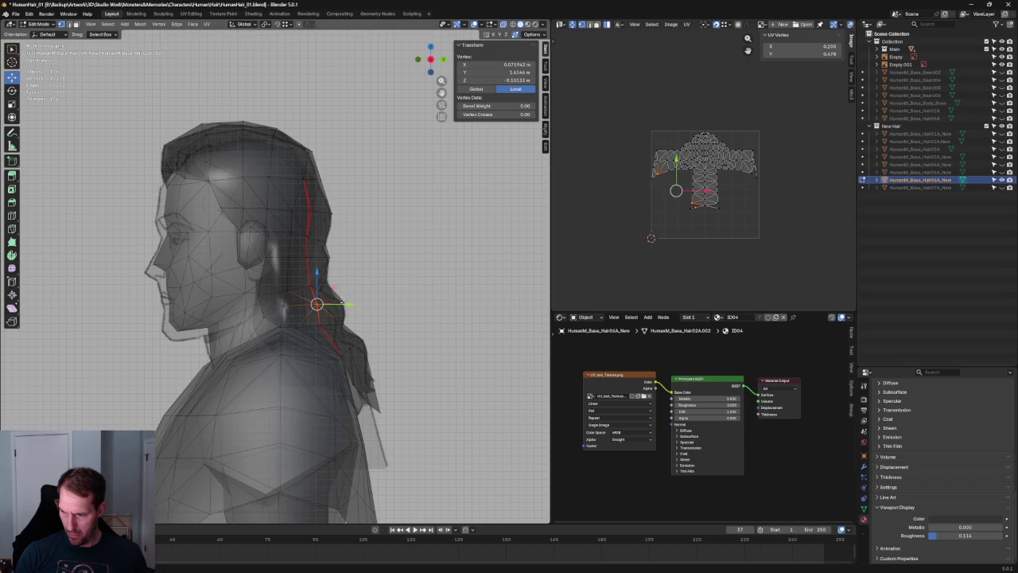
{"action": "left_click", "coordinate": [342, 304]}
{"action": "key", "text": "alt+a"}
{"action": "key", "text": "alt+z"}
Step: From a back view, nudge a hair vertex behind the ear slightly along Y
{"action": "scroll", "coordinate": [342, 303], "scroll_direction": "down", "scroll_amount": 3}
{"action": "mouse_move", "coordinate": [342, 303]}
{"action": "middle_mouse_down"}
{"action": "mouse_move", "coordinate": [314, 344]}
{"action": "mouse_move", "coordinate": [242, 291]}
{"action": "mouse_move", "coordinate": [199, 306]}
{"action": "mouse_move", "coordinate": [233, 317]}
{"action": "middle_mouse_up"}
{"action": "mouse_move", "coordinate": [234, 353]}
{"action": "middle_mouse_down"}
{"action": "mouse_move", "coordinate": [345, 288]}
{"action": "mouse_move", "coordinate": [325, 252]}
{"action": "mouse_move", "coordinate": [287, 334]}
{"action": "mouse_move", "coordinate": [318, 255]}
{"action": "mouse_move", "coordinate": [357, 228]}
{"action": "mouse_move", "coordinate": [414, 225]}
{"action": "mouse_move", "coordinate": [406, 307]}
{"action": "mouse_move", "coordinate": [302, 254]}
{"action": "mouse_move", "coordinate": [204, 230]}
{"action": "mouse_move", "coordinate": [218, 200]}
{"action": "mouse_move", "coordinate": [231, 239]}
{"action": "mouse_move", "coordinate": [262, 271]}
{"action": "mouse_move", "coordinate": [295, 233]}
{"action": "middle_mouse_up"}
{"action": "left_click", "coordinate": [311, 294]}
{"action": "key", "text": "alt+a"}
{"action": "scroll", "coordinate": [304, 226], "scroll_direction": "up", "scroll_amount": 3}
{"action": "left_click", "coordinate": [293, 296]}
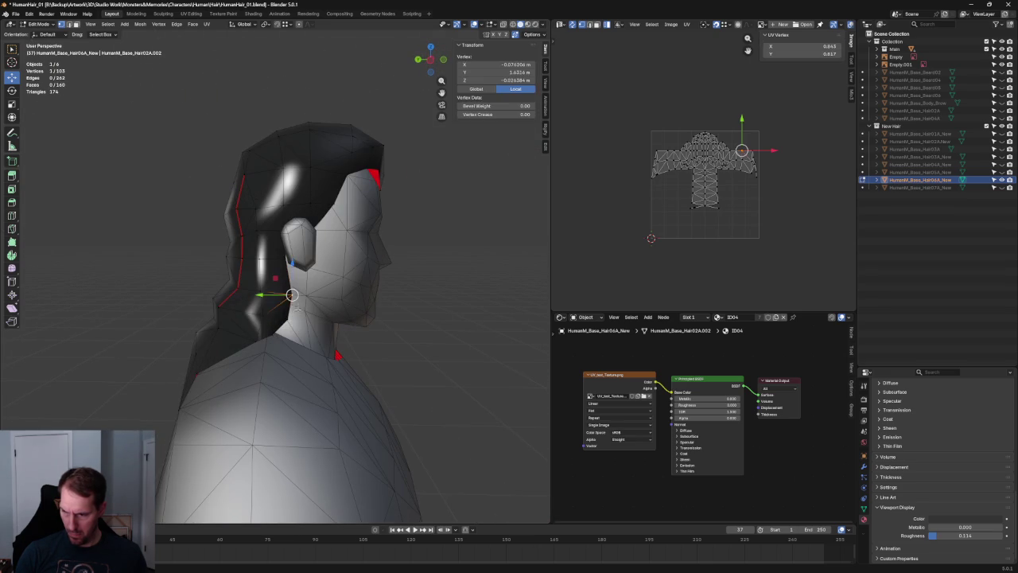
{"action": "left_click_drag", "start_coordinate": [261, 320], "coordinate": [263, 316]}
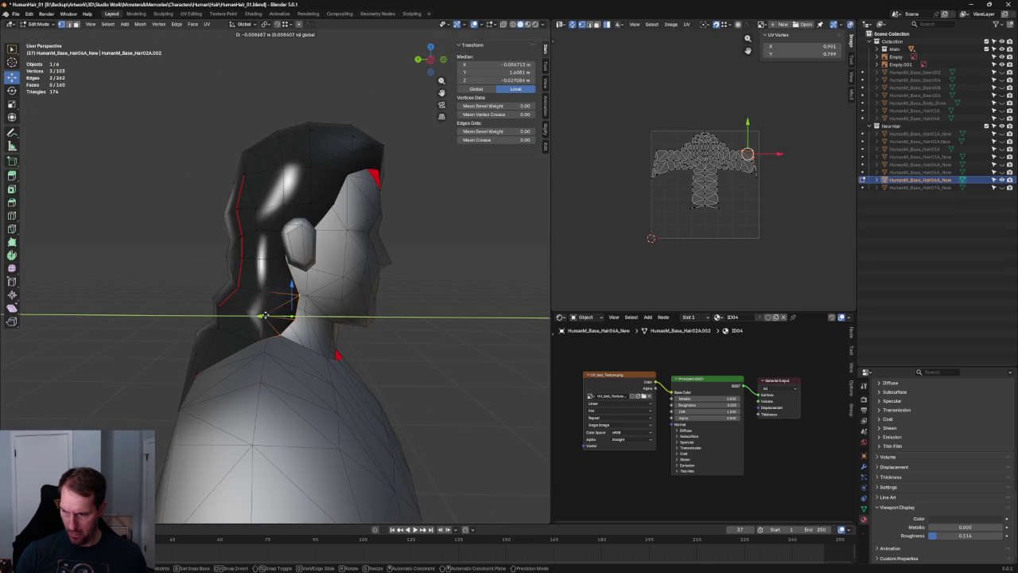
{"action": "left_click", "coordinate": [267, 316]}
Step: From the front, shift vertices sideways along X and drop a neck-hair vertex beside the neck
{"action": "mouse_move", "coordinate": [267, 316]}
{"action": "middle_mouse_down"}
{"action": "mouse_move", "coordinate": [314, 333]}
{"action": "mouse_move", "coordinate": [296, 274]}
{"action": "middle_mouse_up"}
{"action": "scroll", "coordinate": [313, 332], "scroll_direction": "up", "scroll_amount": 4}
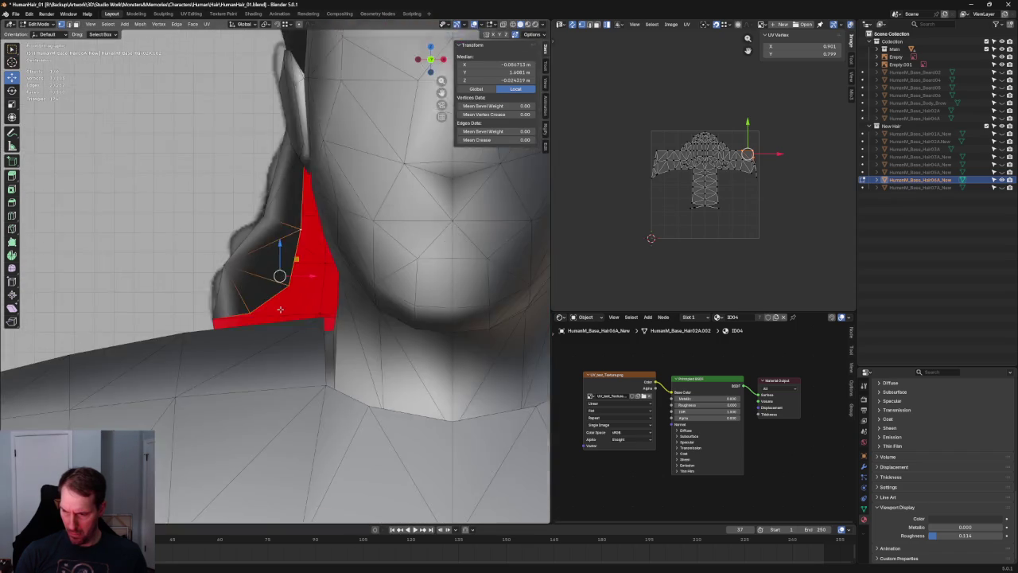
{"action": "left_click_drag", "start_coordinate": [296, 274], "coordinate": [303, 277]}
{"action": "left_click", "coordinate": [287, 282]}
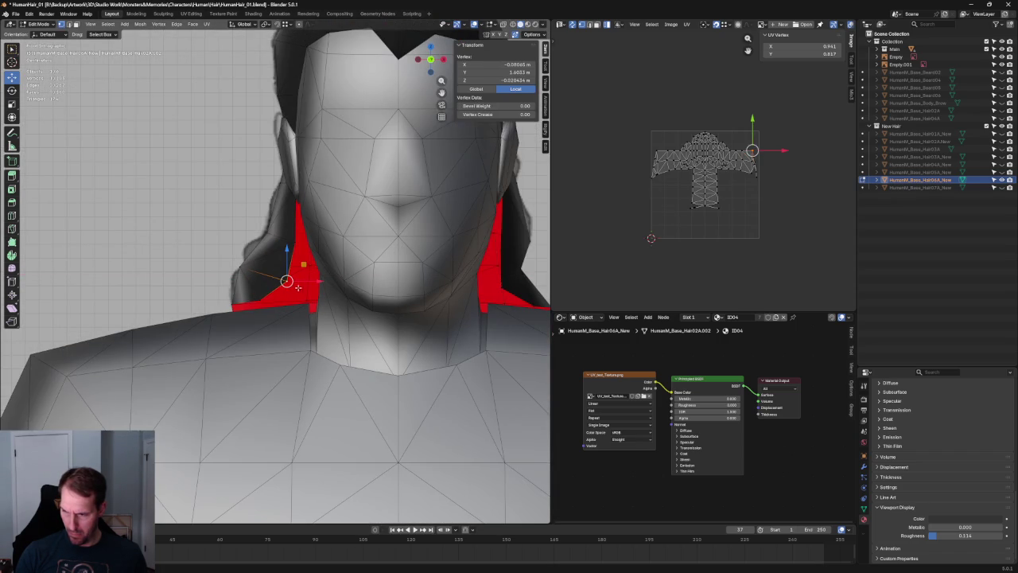
{"action": "left_click", "coordinate": [261, 300]}
{"action": "scroll", "coordinate": [273, 301], "scroll_direction": "down", "scroll_amount": 2}
{"action": "key", "text": "alt+a"}
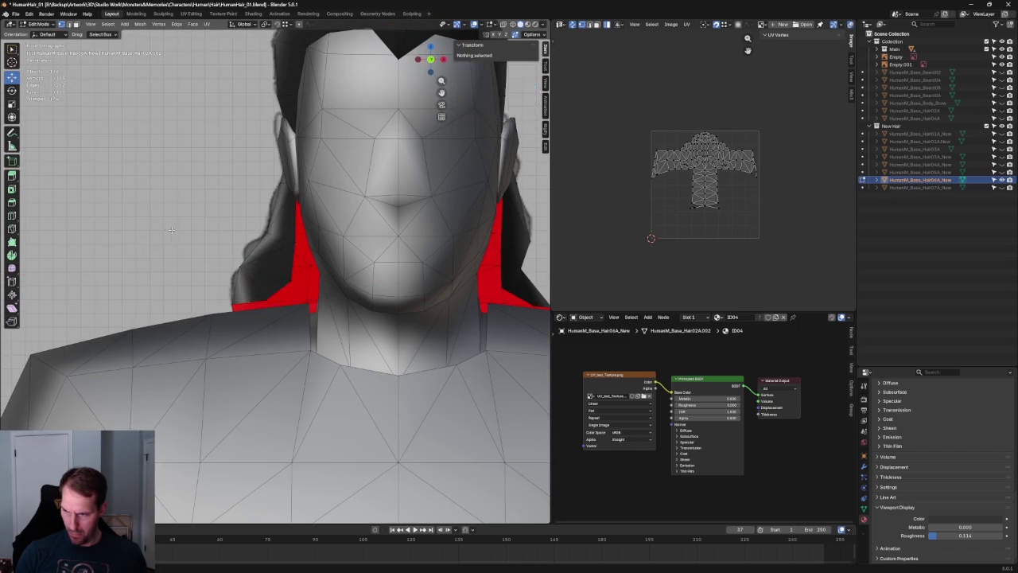
{"action": "scroll", "coordinate": [272, 301], "scroll_direction": "down", "scroll_amount": 5}
Step: In side view, nudge a hair vertex near the ear along the Y axis
{"action": "mouse_move", "coordinate": [318, 290]}
{"action": "middle_mouse_down"}
{"action": "mouse_move", "coordinate": [488, 289]}
{"action": "mouse_move", "coordinate": [419, 321]}
{"action": "mouse_move", "coordinate": [414, 275]}
{"action": "middle_mouse_up"}
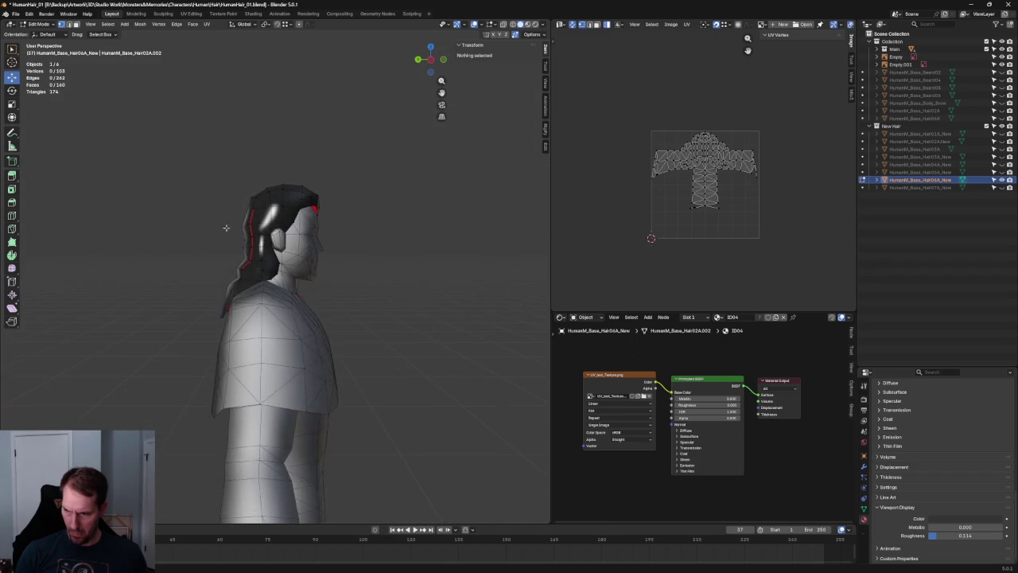
{"action": "scroll", "coordinate": [227, 229], "scroll_direction": "up", "scroll_amount": 4}
{"action": "left_click", "coordinate": [244, 225]}
{"action": "key", "text": "g"}
{"action": "key", "text": "y"}
{"action": "left_click", "coordinate": [242, 223]}
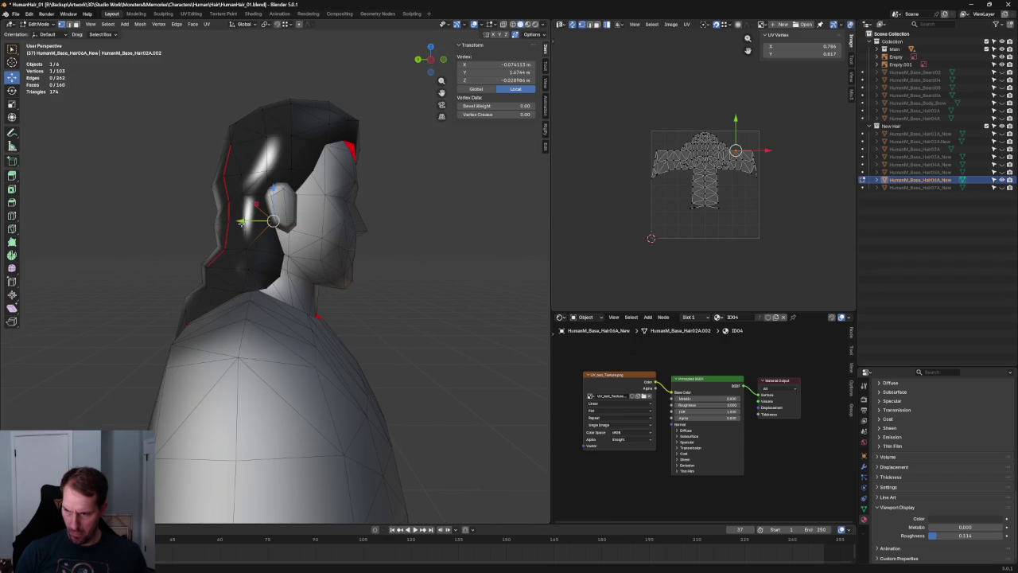
{"action": "key", "text": "alt+a"}
Step: Inspect the hair's side vertices and edge from behind, cancelling a trial Y move
{"action": "mouse_move", "coordinate": [408, 286]}
{"action": "middle_mouse_down"}
{"action": "mouse_move", "coordinate": [466, 350]}
{"action": "mouse_move", "coordinate": [379, 313]}
{"action": "mouse_move", "coordinate": [366, 286]}
{"action": "mouse_move", "coordinate": [237, 314]}
{"action": "middle_mouse_up"}
{"action": "scroll", "coordinate": [237, 314], "scroll_direction": "up", "scroll_amount": 3}
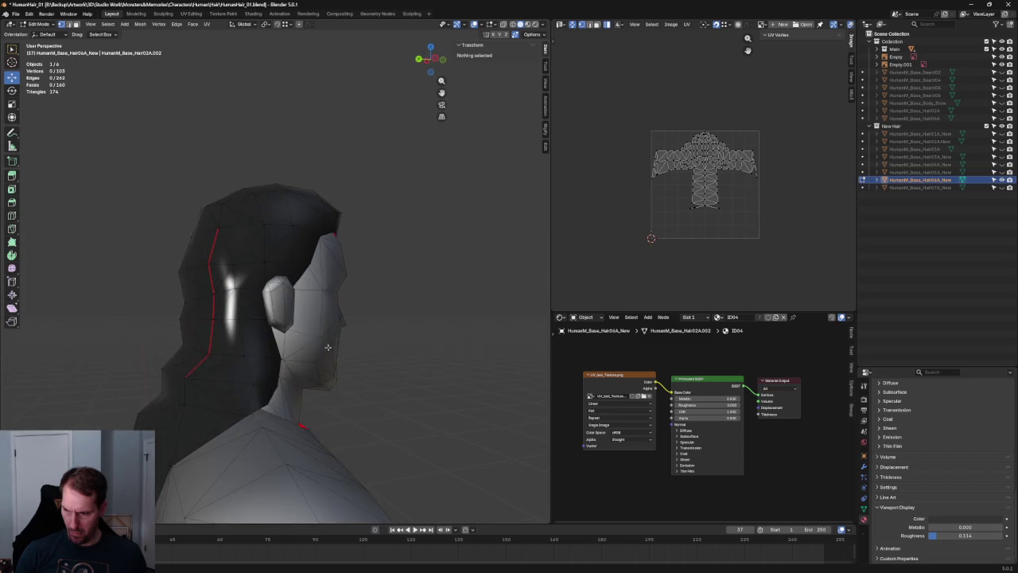
{"action": "scroll", "coordinate": [237, 314], "scroll_direction": "up", "scroll_amount": 2}
{"action": "left_click", "coordinate": [241, 315]}
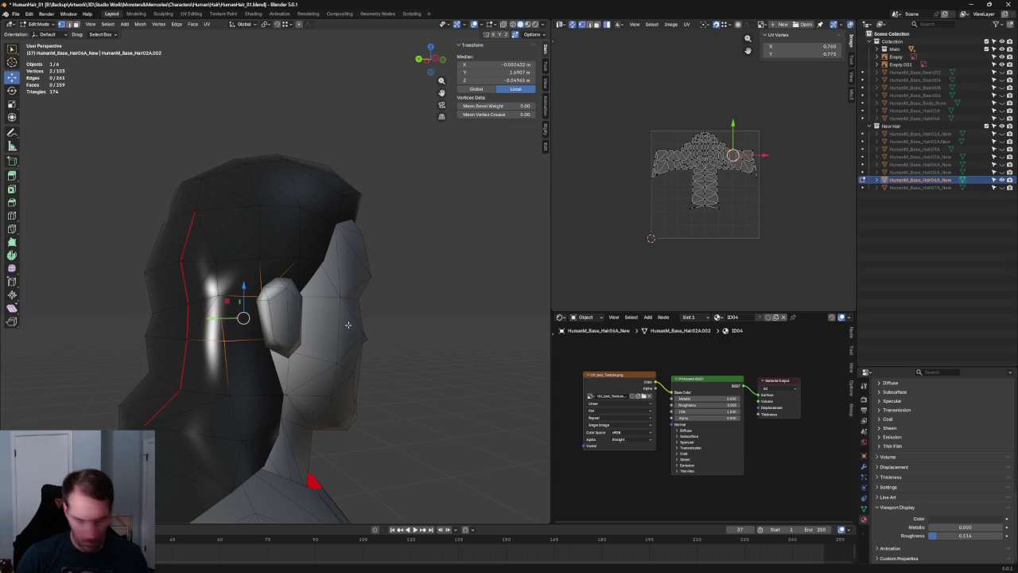
{"action": "key", "text": "alt+a"}
{"action": "mouse_move", "coordinate": [231, 331]}
{"action": "middle_mouse_down"}
{"action": "mouse_move", "coordinate": [280, 339]}
{"action": "mouse_move", "coordinate": [259, 366]}
{"action": "mouse_move", "coordinate": [302, 300]}
{"action": "mouse_move", "coordinate": [302, 320]}
{"action": "mouse_move", "coordinate": [268, 300]}
{"action": "mouse_move", "coordinate": [321, 293]}
{"action": "mouse_move", "coordinate": [391, 317]}
{"action": "mouse_move", "coordinate": [299, 311]}
{"action": "middle_mouse_up"}
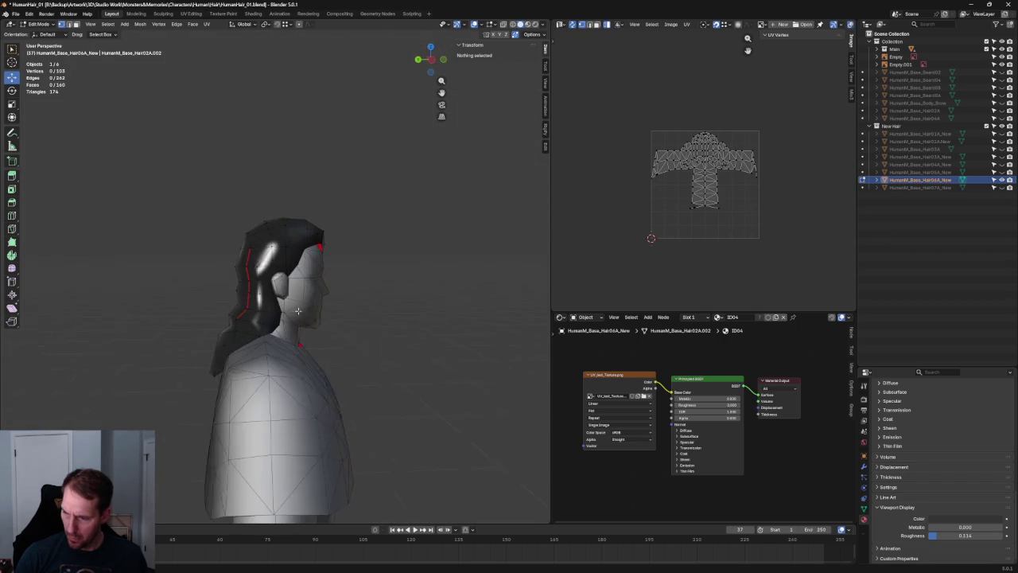
{"action": "left_click", "coordinate": [252, 278]}
{"action": "key", "text": "g"}
{"action": "key", "text": "y"}
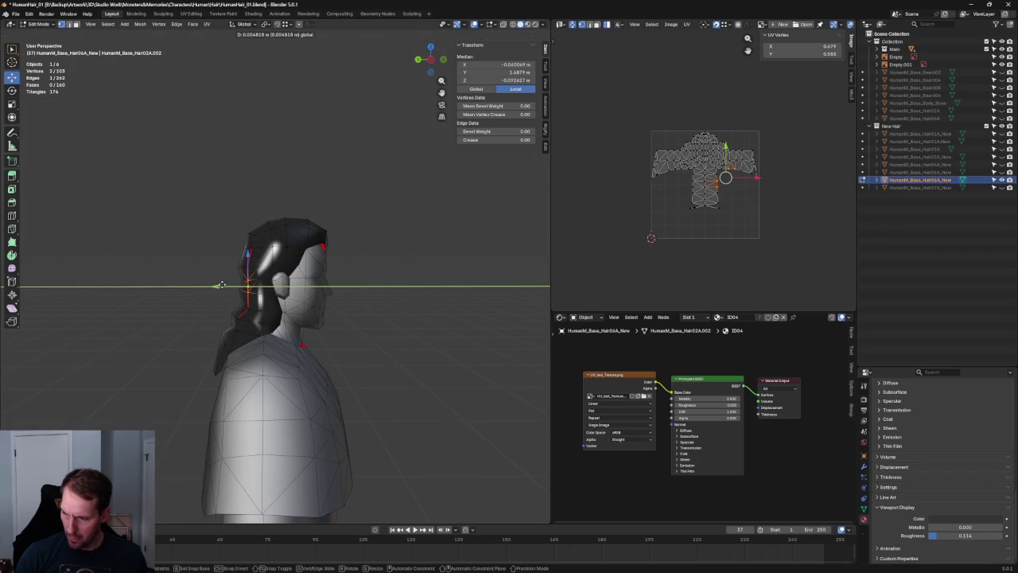
{"action": "right_click", "coordinate": [221, 284]}
{"action": "left_click", "coordinate": [209, 329]}
Step: Check the rear of the head, then return to a centred Front Orthographic view
{"action": "scroll", "coordinate": [208, 329], "scroll_direction": "down", "scroll_amount": 1}
{"action": "mouse_move", "coordinate": [230, 322]}
{"action": "middle_mouse_down"}
{"action": "mouse_move", "coordinate": [297, 316]}
{"action": "mouse_move", "coordinate": [304, 330]}
{"action": "mouse_move", "coordinate": [406, 337]}
{"action": "middle_mouse_up"}
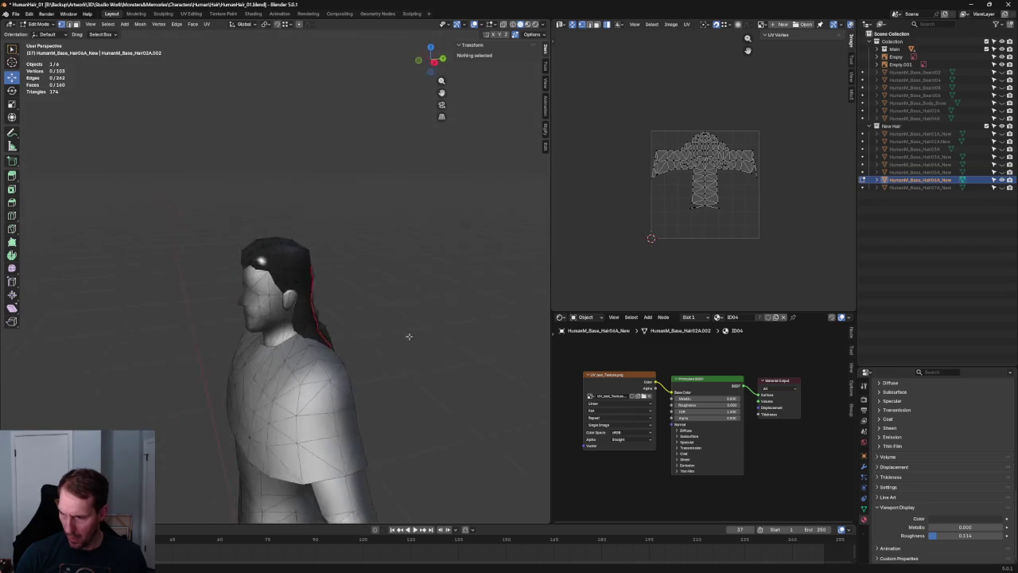
{"action": "key", "text": "KP_1"}
{"action": "scroll", "coordinate": [343, 283], "scroll_direction": "up", "scroll_amount": 3}
{"action": "key", "text": "KP_5"}
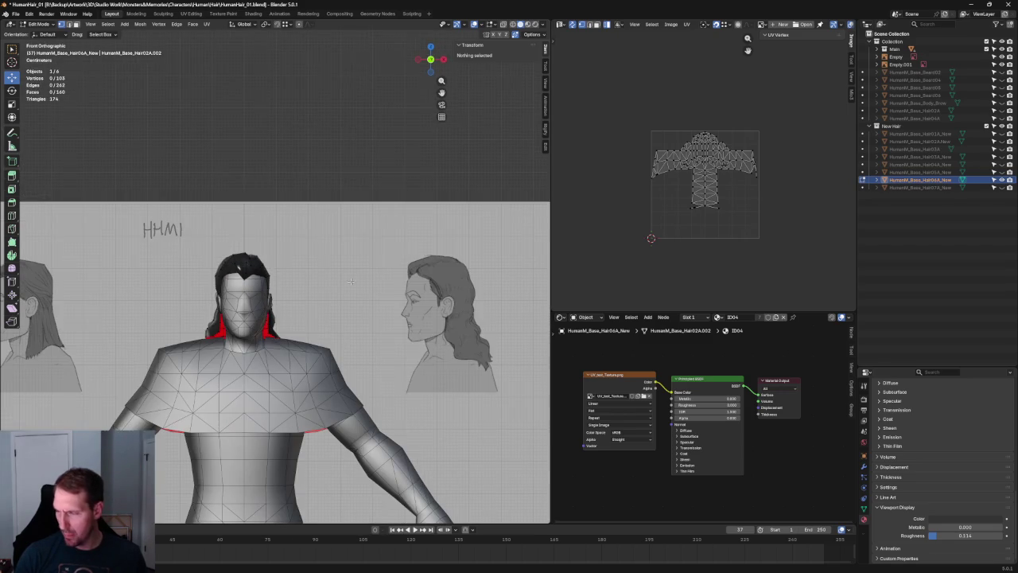
Step: Select the whole hair UV island and re-unwrap it
{"action": "left_click_drag", "start_coordinate": [802, 93], "coordinate": [741, 188]}
{"action": "key", "text": "u"}
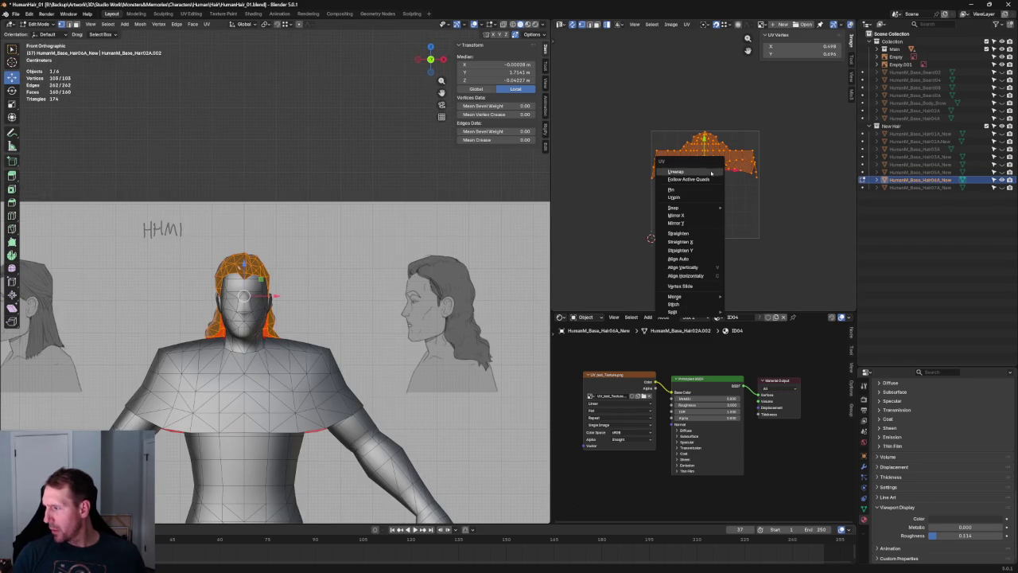
{"action": "left_click", "coordinate": [708, 175]}
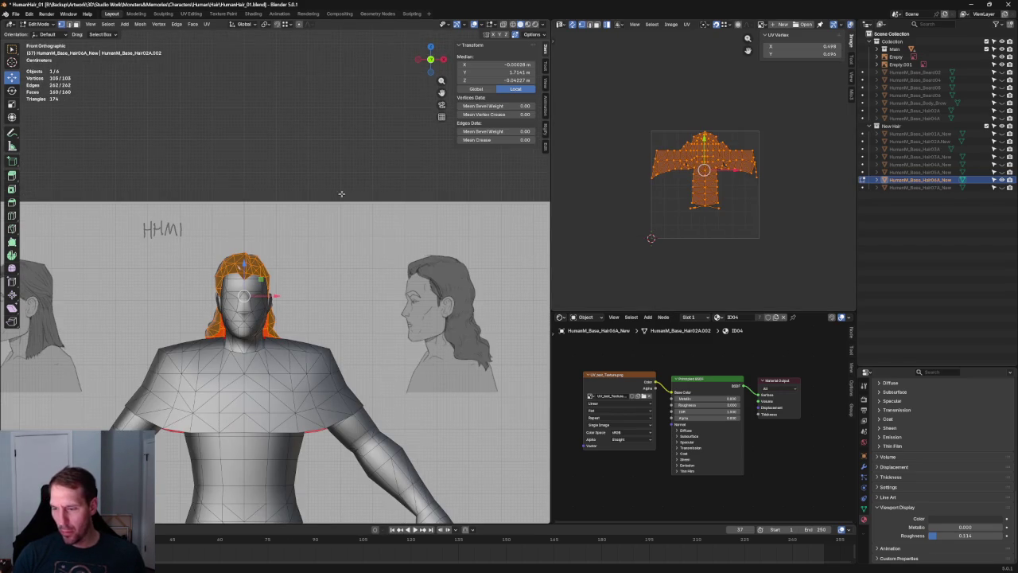
{"action": "key", "text": "KP_Decimal"}
{"action": "mouse_move", "coordinate": [318, 263]}
{"action": "middle_mouse_down"}
{"action": "mouse_move", "coordinate": [351, 270]}
{"action": "mouse_move", "coordinate": [353, 220]}
{"action": "middle_mouse_up"}
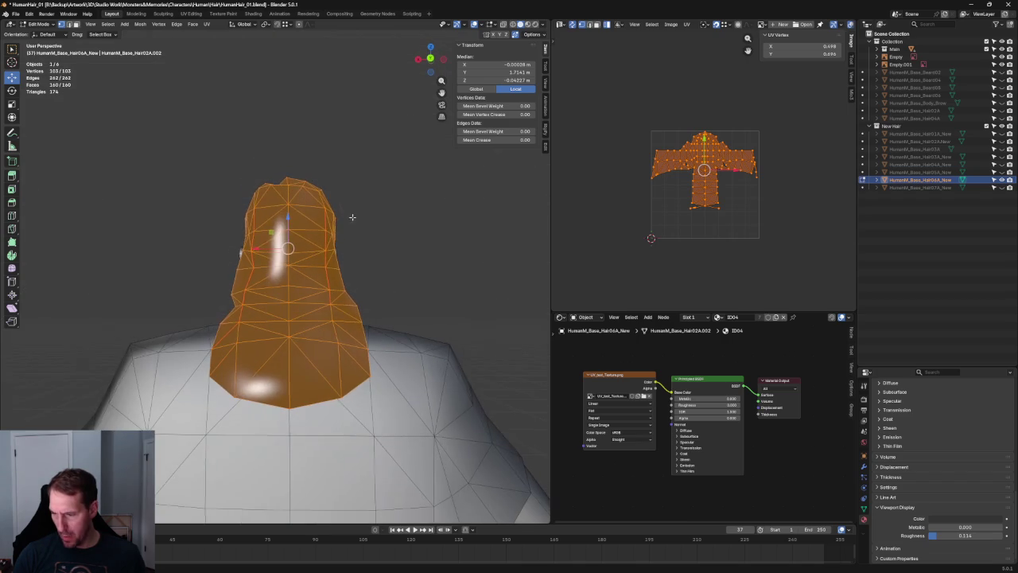
Step: Clear the seam on an edge at the back of the hair, then mark seams across the selected mesh
{"action": "key", "text": "alt+a"}
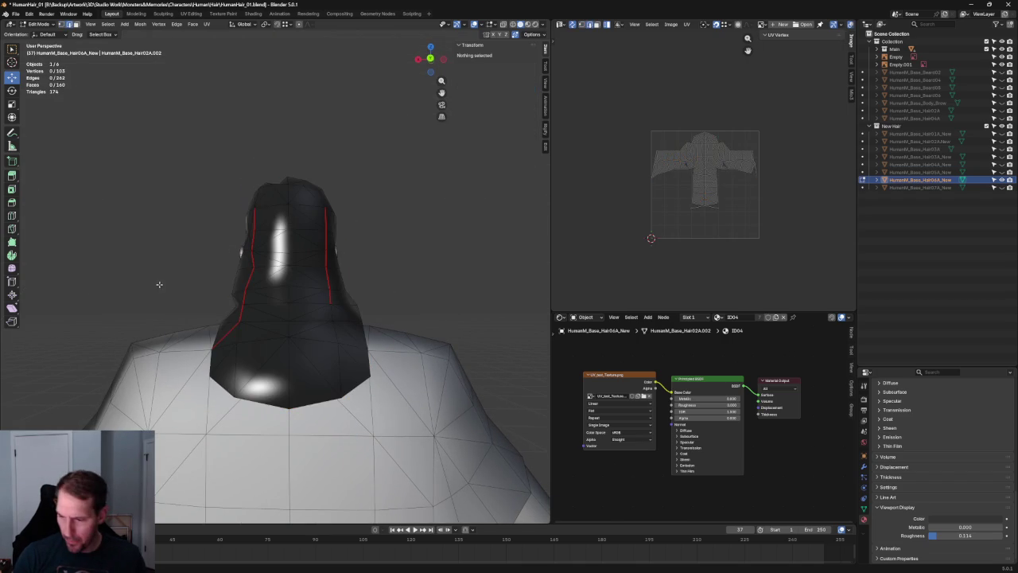
{"action": "left_click", "coordinate": [239, 335]}
{"action": "right_click", "coordinate": [241, 335]}
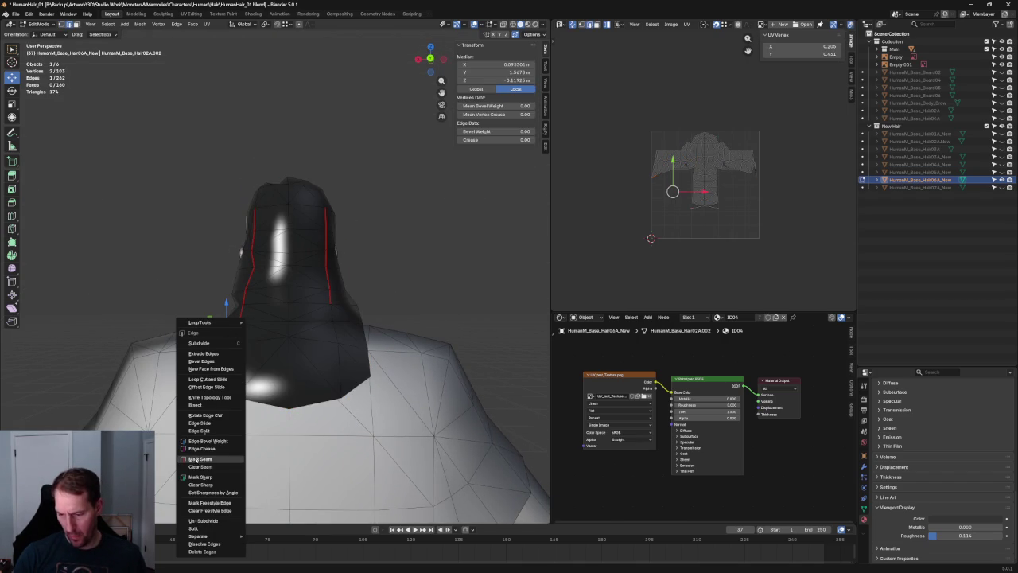
{"action": "left_click", "coordinate": [217, 467]}
{"action": "mouse_move", "coordinate": [253, 358]}
{"action": "middle_mouse_down"}
{"action": "mouse_move", "coordinate": [337, 353]}
{"action": "mouse_move", "coordinate": [331, 366]}
{"action": "mouse_move", "coordinate": [314, 359]}
{"action": "mouse_move", "coordinate": [326, 387]}
{"action": "mouse_move", "coordinate": [380, 331]}
{"action": "mouse_move", "coordinate": [316, 312]}
{"action": "mouse_move", "coordinate": [266, 239]}
{"action": "mouse_move", "coordinate": [239, 231]}
{"action": "mouse_move", "coordinate": [255, 226]}
{"action": "middle_mouse_up"}
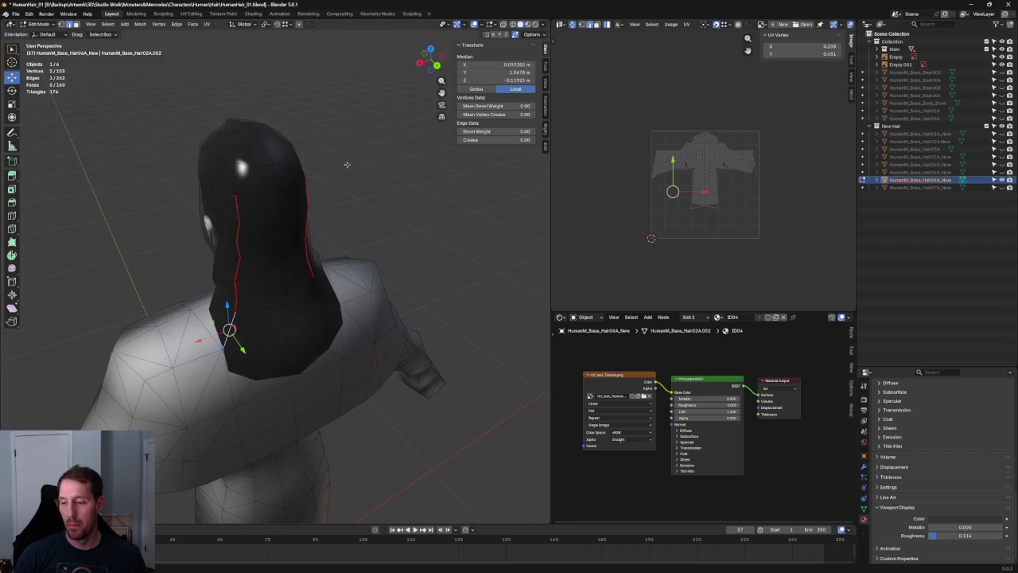
{"action": "key", "text": "a"}
{"action": "key", "text": "ctrl+e"}
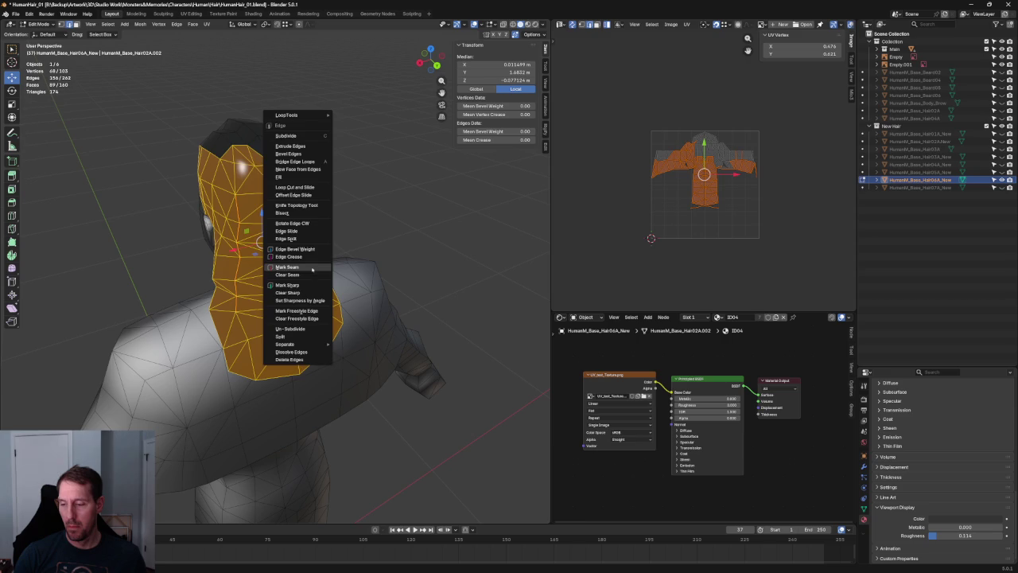
{"action": "left_click", "coordinate": [312, 268]}
{"action": "key", "text": "alt+a"}
Step: Select a pair of edges along the side of the hair for new seams
{"action": "middle_click_drag", "start_coordinate": [303, 263], "coordinate": [254, 252]}
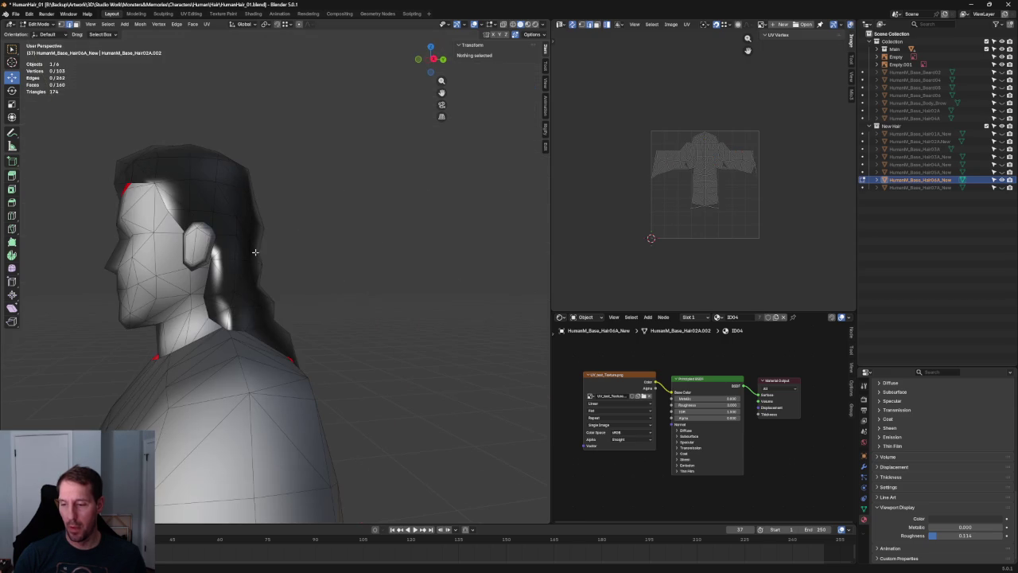
{"action": "left_click", "coordinate": [225, 171]}
{"action": "left_click", "coordinate": [215, 191], "text": "shift"}
{"action": "scroll", "coordinate": [214, 199], "scroll_direction": "up", "scroll_amount": 4}
{"action": "scroll", "coordinate": [188, 228], "scroll_direction": "up", "scroll_amount": 2}
{"action": "scroll", "coordinate": [195, 225], "scroll_direction": "down", "scroll_amount": 2}
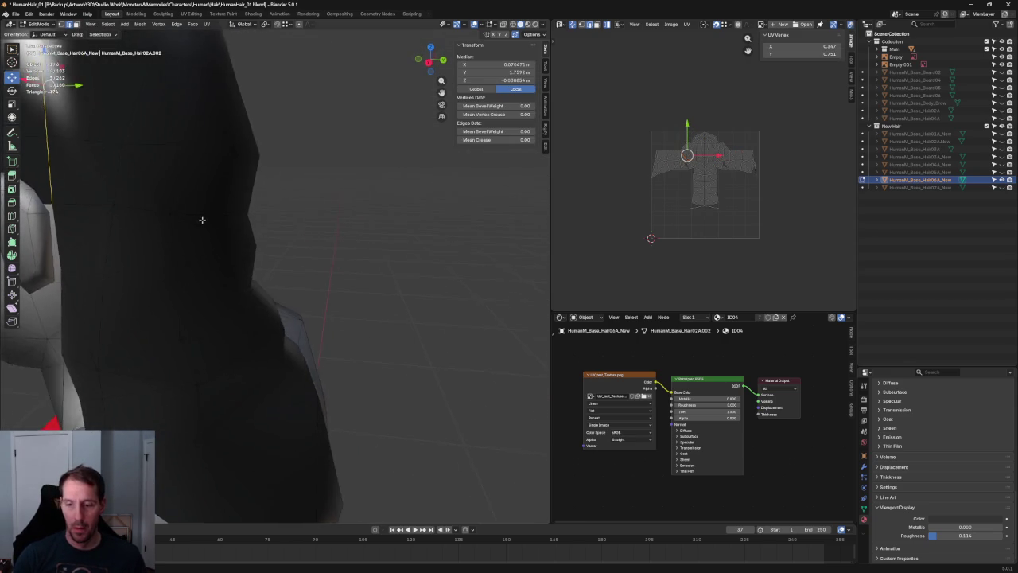
{"action": "scroll", "coordinate": [204, 220], "scroll_direction": "down", "scroll_amount": 4}
{"action": "mouse_move", "coordinate": [375, 178]}
{"action": "middle_mouse_down"}
{"action": "mouse_move", "coordinate": [293, 228]}
{"action": "mouse_move", "coordinate": [258, 209]}
{"action": "middle_mouse_up"}
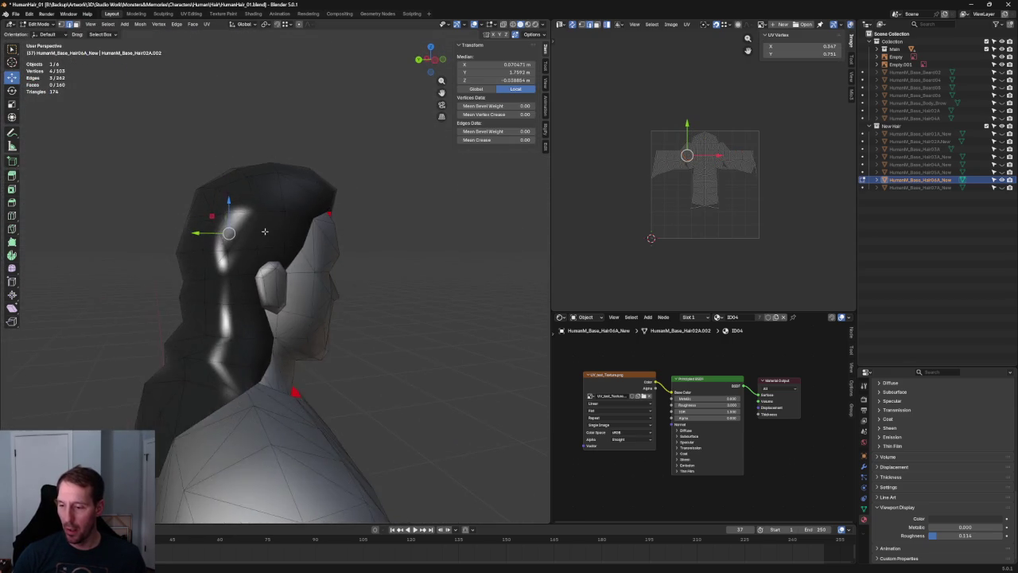
{"action": "mouse_move", "coordinate": [237, 256]}
{"action": "middle_mouse_down"}
{"action": "mouse_move", "coordinate": [292, 261]}
{"action": "mouse_move", "coordinate": [273, 281]}
{"action": "mouse_move", "coordinate": [267, 274]}
{"action": "mouse_move", "coordinate": [327, 304]}
{"action": "mouse_move", "coordinate": [418, 303]}
{"action": "middle_mouse_up"}
Step: In X-ray, drop one vertex from the selection and mark the chosen edges as seams
{"action": "key", "text": "alt+z"}
{"action": "key", "text": "alt+z"}
{"action": "scroll", "coordinate": [293, 262], "scroll_direction": "down", "scroll_amount": 3}
{"action": "scroll", "coordinate": [293, 262], "scroll_direction": "up", "scroll_amount": 5}
{"action": "left_click", "coordinate": [268, 273], "text": "shift"}
{"action": "scroll", "coordinate": [271, 270], "scroll_direction": "down", "scroll_amount": 3}
{"action": "key", "text": "ctrl+e"}
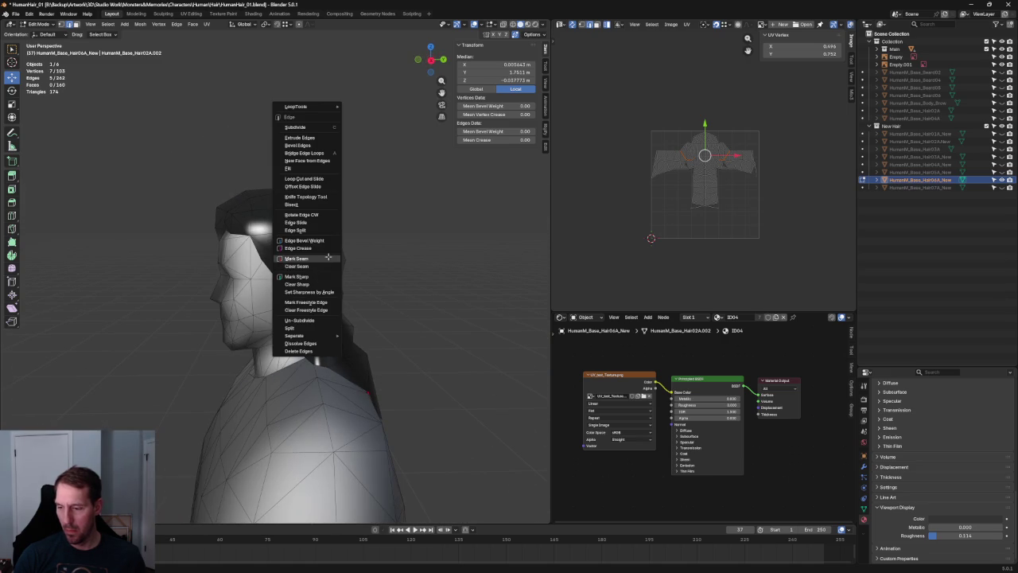
{"action": "left_click", "coordinate": [296, 258]}
Step: Select the whole hair mesh and unwrap it with the new seams
{"action": "key", "text": "alt+a"}
{"action": "scroll", "coordinate": [405, 243], "scroll_direction": "down", "scroll_amount": 3}
{"action": "scroll", "coordinate": [396, 252], "scroll_direction": "down", "scroll_amount": 2}
{"action": "key", "text": "a"}
{"action": "key", "text": "u"}
{"action": "left_click", "coordinate": [707, 191]}
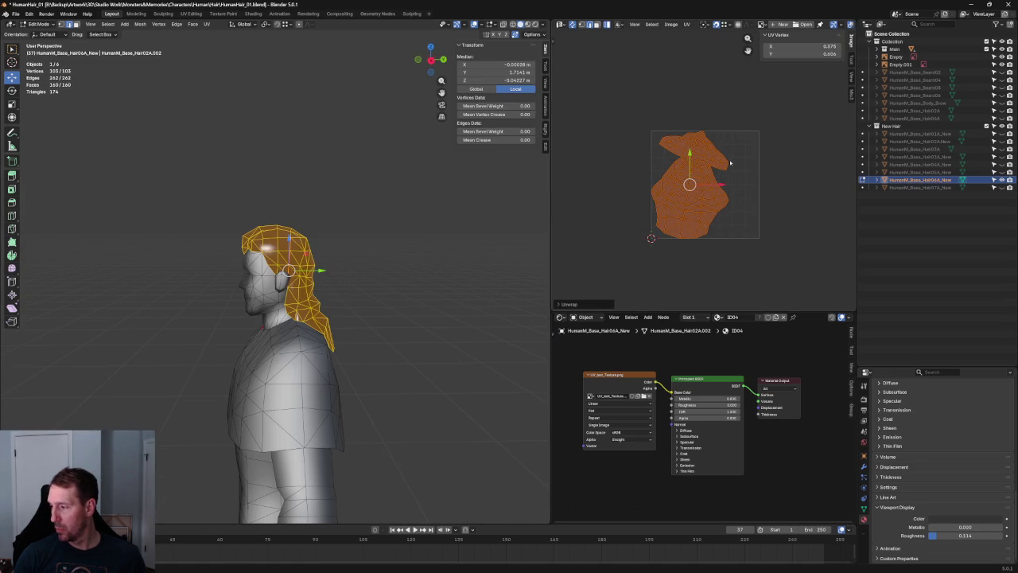
Step: Rotate the hair UV island, shift it down, and rotate it a little more
{"action": "scroll", "coordinate": [728, 168], "scroll_direction": "up", "scroll_amount": 4}
{"action": "scroll", "coordinate": [673, 198], "scroll_direction": "down", "scroll_amount": 1}
{"action": "key", "text": "r"}
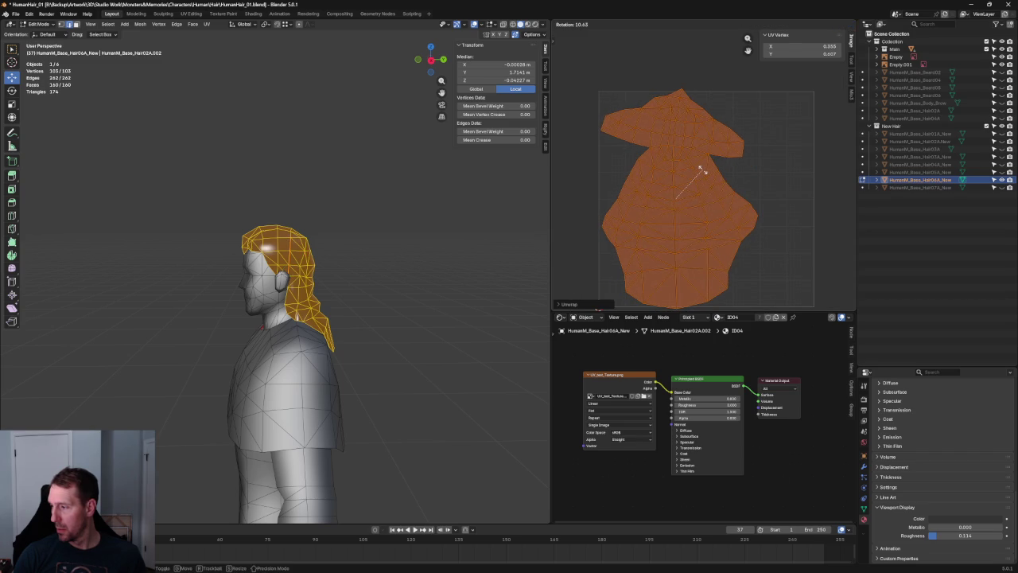
{"action": "left_click", "coordinate": [697, 164]}
{"action": "key", "text": "g"}
{"action": "left_click", "coordinate": [712, 195]}
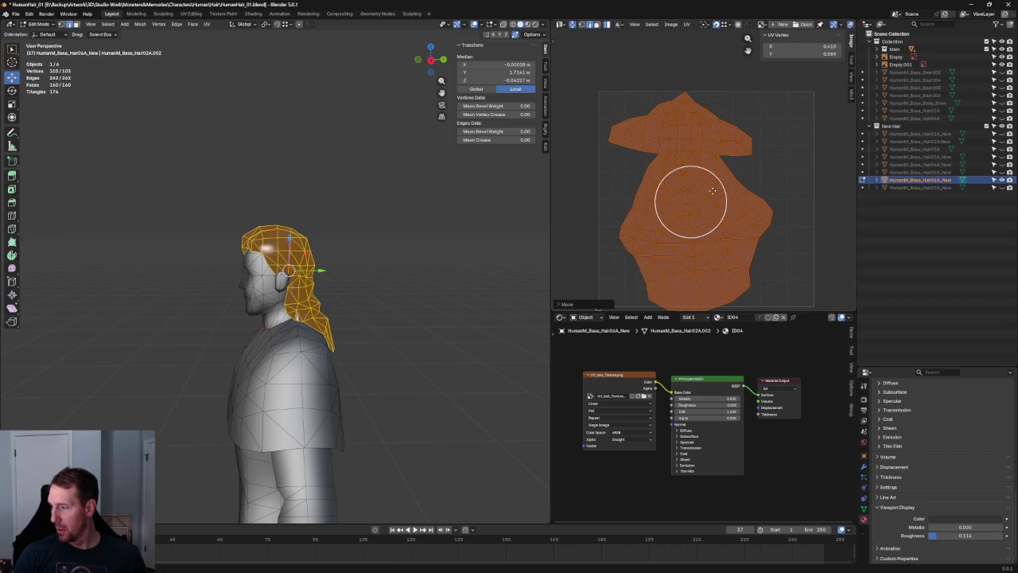
{"action": "key", "text": "r"}
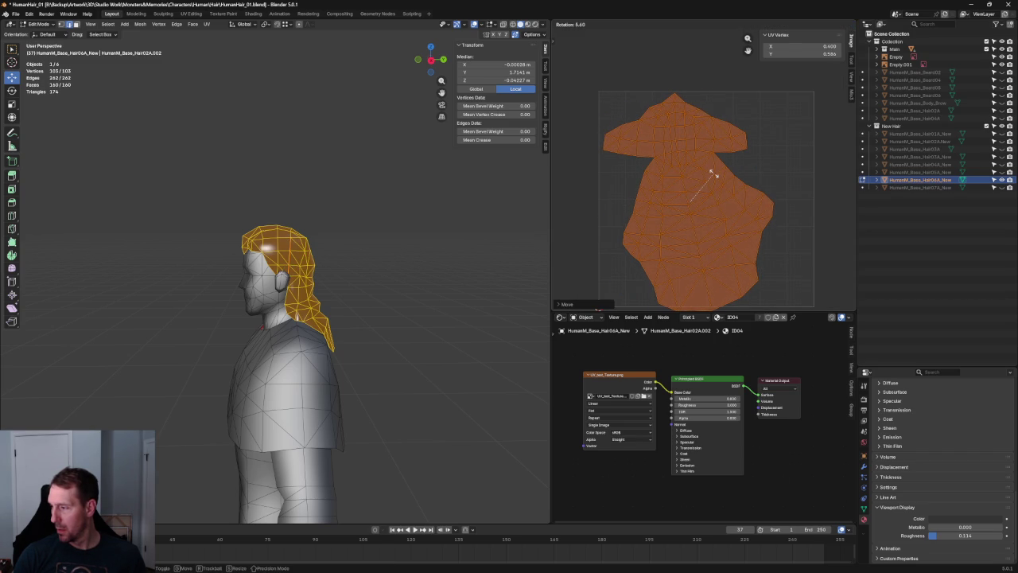
{"action": "left_click", "coordinate": [712, 173]}
Step: Deselect, view the hair from behind, pick a hair edge and return to solid display
{"action": "scroll", "coordinate": [673, 244], "scroll_direction": "up", "scroll_amount": 5}
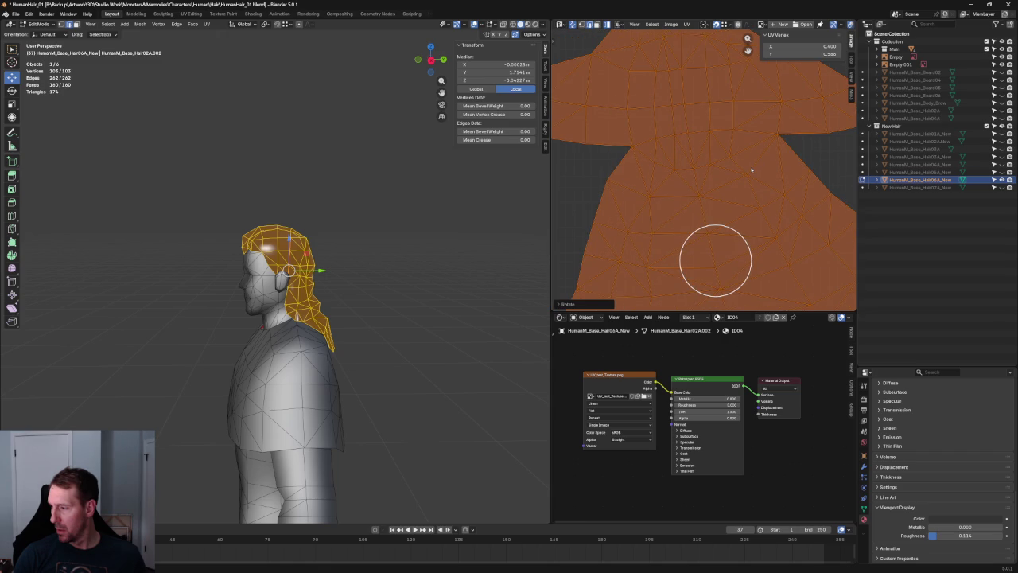
{"action": "key", "text": "alt+a"}
{"action": "scroll", "coordinate": [383, 210], "scroll_direction": "up", "scroll_amount": 3}
{"action": "mouse_move", "coordinate": [383, 211]}
{"action": "middle_mouse_down"}
{"action": "mouse_move", "coordinate": [267, 226]}
{"action": "mouse_move", "coordinate": [276, 241]}
{"action": "mouse_move", "coordinate": [258, 210]}
{"action": "mouse_move", "coordinate": [250, 248]}
{"action": "middle_mouse_up"}
{"action": "scroll", "coordinate": [268, 227], "scroll_direction": "up", "scroll_amount": 2}
{"action": "left_click", "coordinate": [260, 209]}
{"action": "key", "text": "alt+z"}
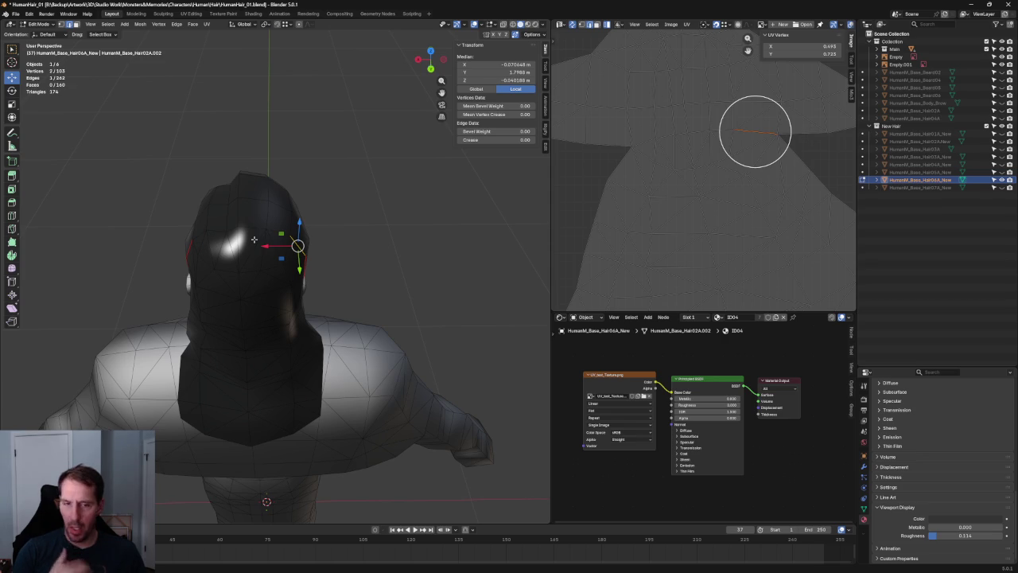
Step: Orbit to a see-through side profile of the head to reach the side edge
{"action": "mouse_move", "coordinate": [253, 240]}
{"action": "middle_mouse_down"}
{"action": "mouse_move", "coordinate": [284, 216]}
{"action": "mouse_move", "coordinate": [309, 222]}
{"action": "middle_mouse_up"}
{"action": "key", "text": "alt+z"}
{"action": "scroll", "coordinate": [338, 247], "scroll_direction": "up", "scroll_amount": 4}
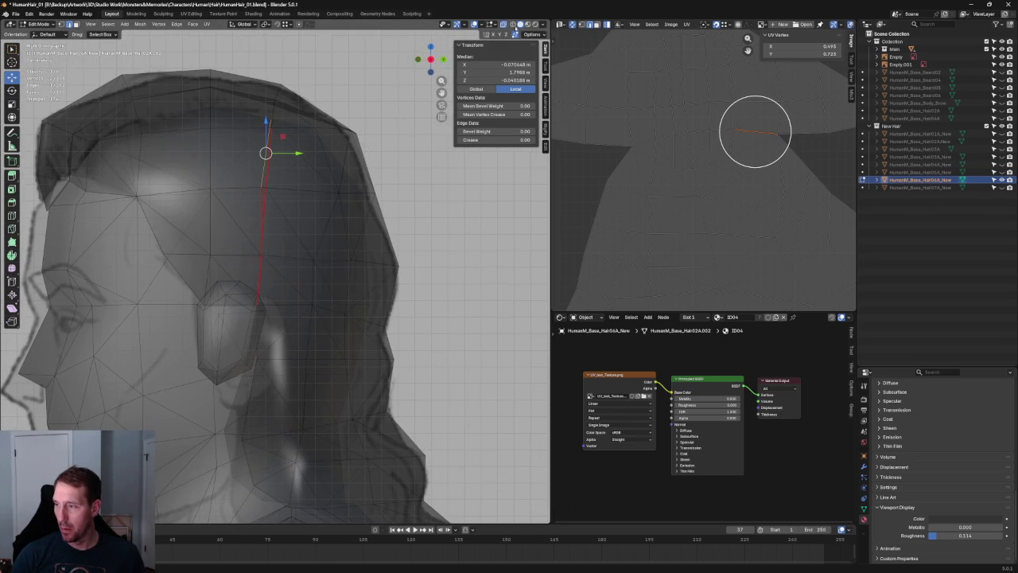
{"action": "key", "text": "alt+z"}
{"action": "scroll", "coordinate": [378, 245], "scroll_direction": "down", "scroll_amount": 4}
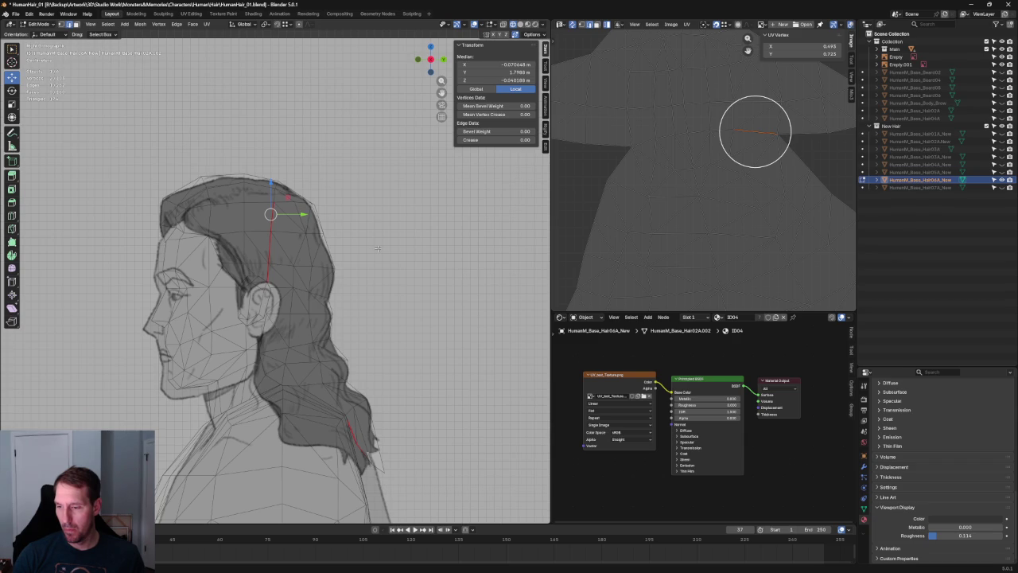
{"action": "scroll", "coordinate": [377, 248], "scroll_direction": "down", "scroll_amount": 3}
{"action": "middle_click_drag", "start_coordinate": [383, 244], "coordinate": [348, 245]}
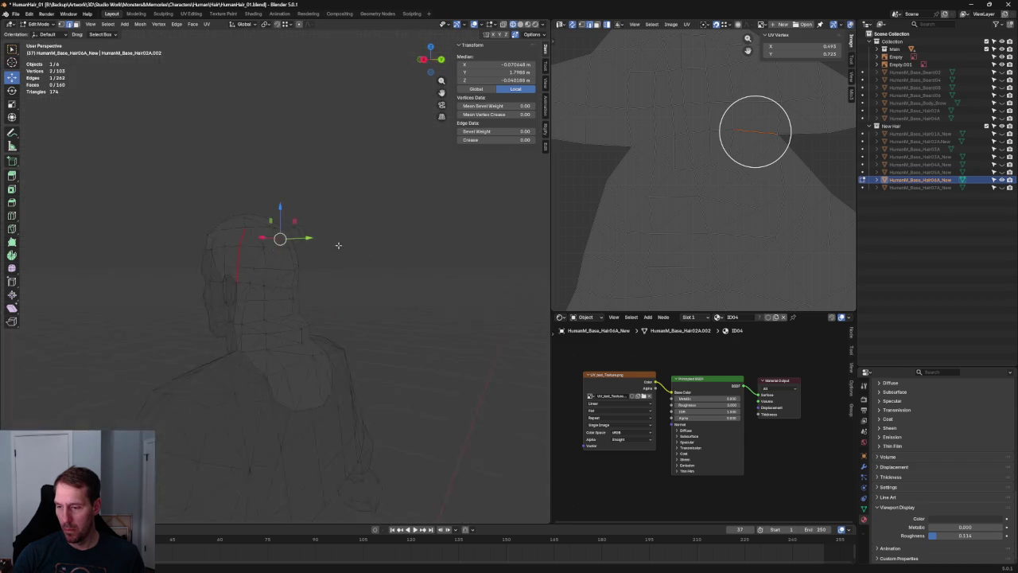
{"action": "scroll", "coordinate": [287, 238], "scroll_direction": "up", "scroll_amount": 3}
Step: Mark the side edge as a seam, then unwrap the whole hair mesh again
{"action": "right_click", "coordinate": [284, 214]}
{"action": "left_click", "coordinate": [284, 215]}
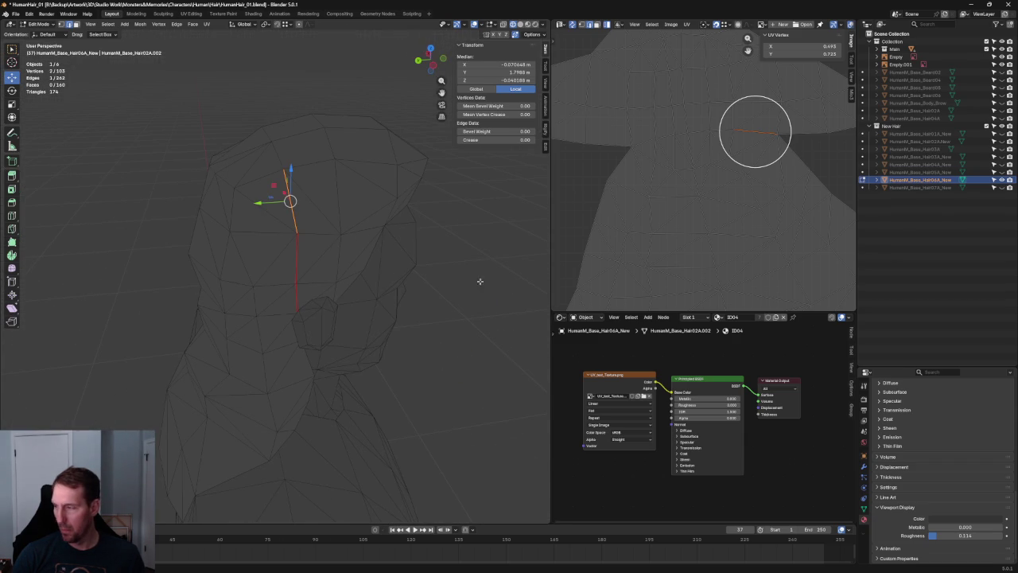
{"action": "key", "text": "alt+a"}
{"action": "key", "text": "a"}
{"action": "key", "text": "u"}
{"action": "left_click", "coordinate": [680, 207]}
{"action": "scroll", "coordinate": [721, 174], "scroll_direction": "up", "scroll_amount": 1}
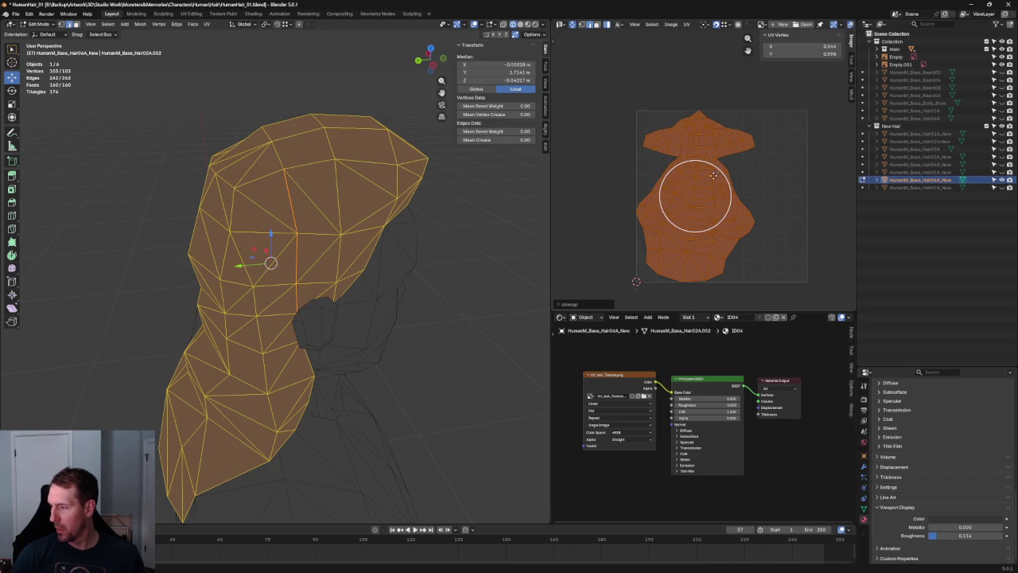
Step: Shift the hair UV islands slightly to the right
{"action": "left_click_drag", "start_coordinate": [695, 196], "coordinate": [722, 195]}
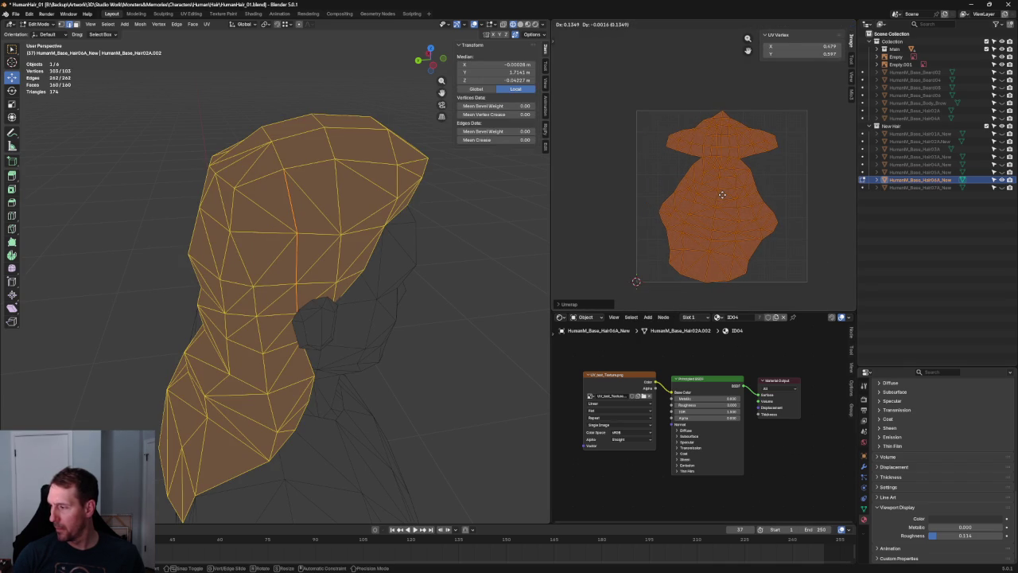
{"action": "left_click_drag", "start_coordinate": [721, 195], "coordinate": [721, 196]}
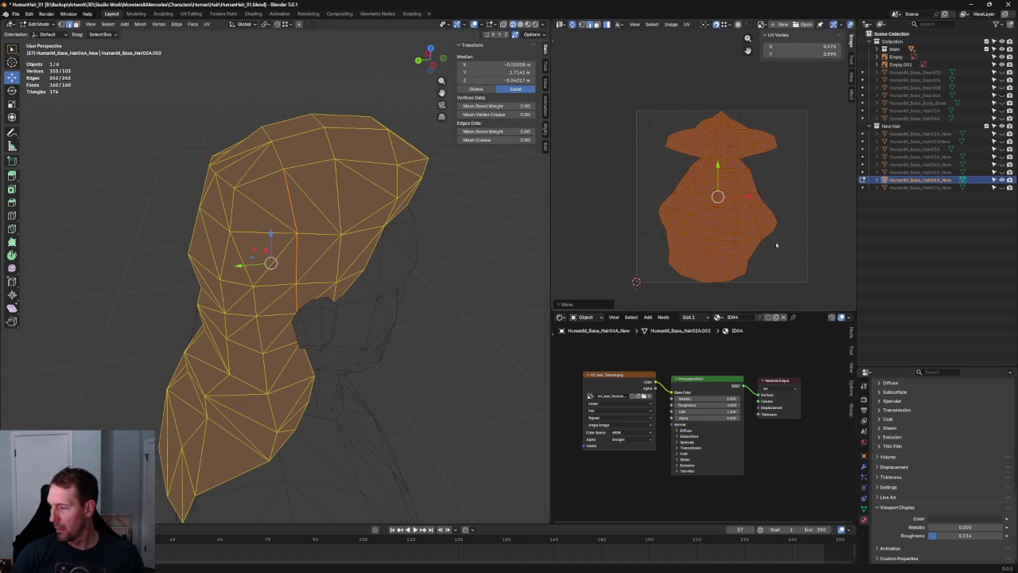
{"action": "scroll", "coordinate": [732, 228], "scroll_direction": "up", "scroll_amount": 1}
{"action": "scroll", "coordinate": [764, 223], "scroll_direction": "up", "scroll_amount": 2}
{"action": "scroll", "coordinate": [728, 235], "scroll_direction": "down", "scroll_amount": 1}
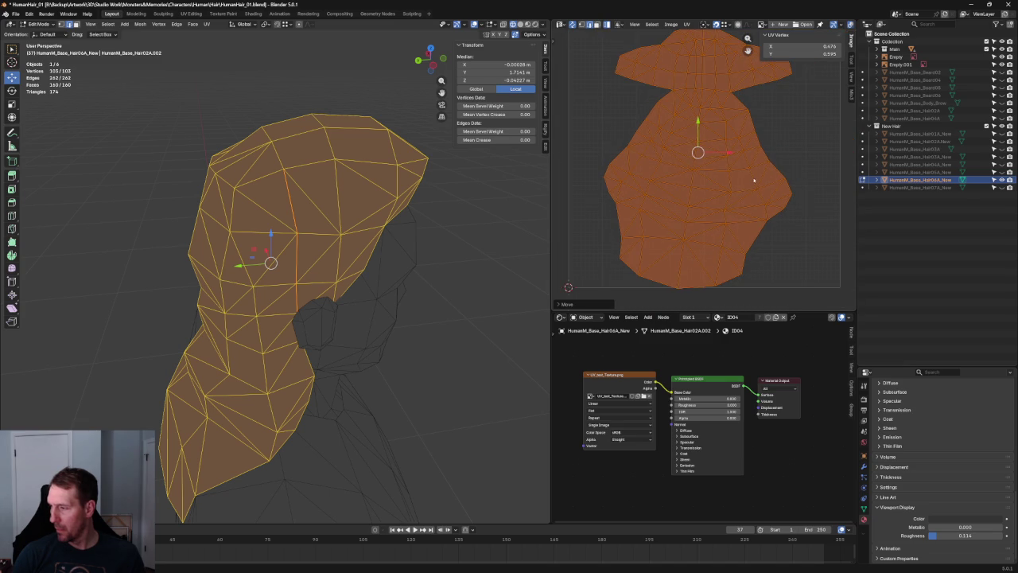
Step: Rotate the lower UV island straight, slide it right, and nudge one edge vertex up
{"action": "left_click_drag", "start_coordinate": [726, 94], "coordinate": [815, 191]}
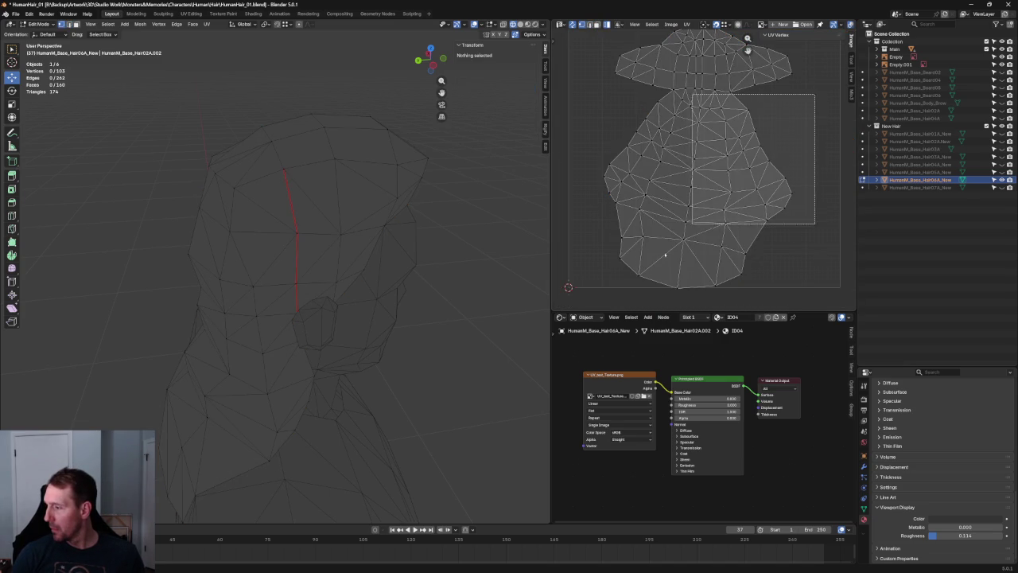
{"action": "left_click_drag", "start_coordinate": [726, 191], "coordinate": [564, 310]}
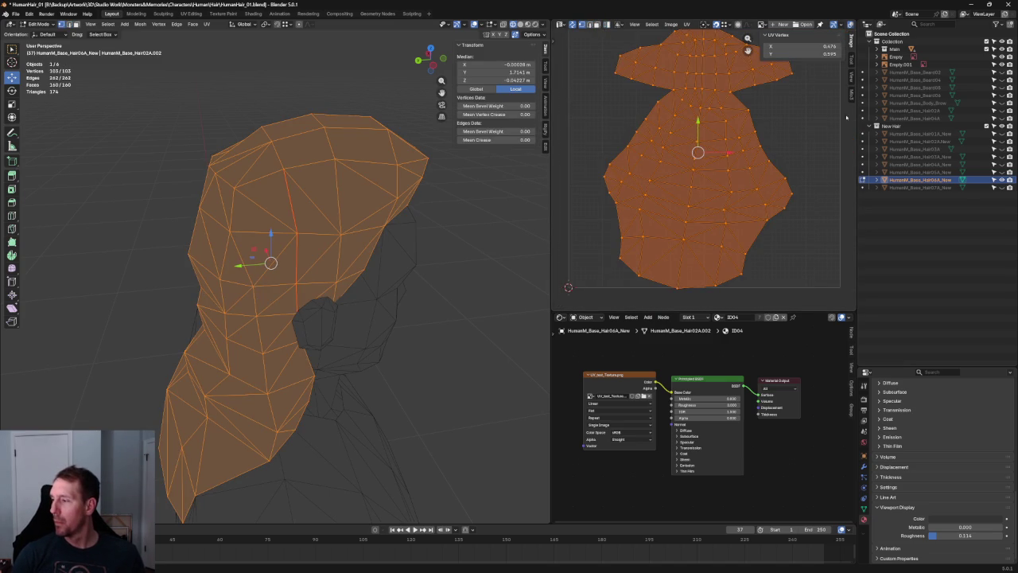
{"action": "left_click_drag", "start_coordinate": [807, 97], "coordinate": [557, 306]}
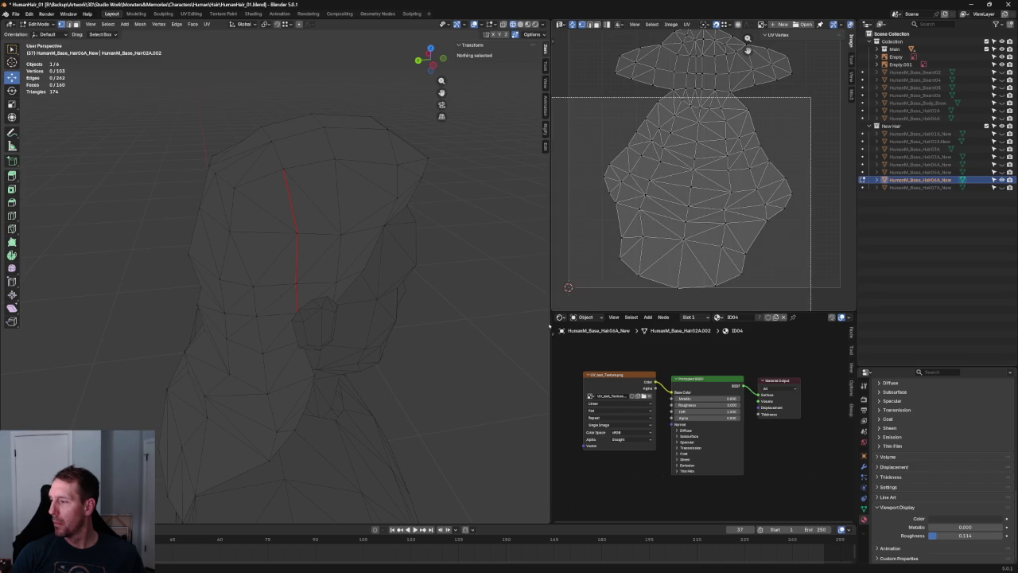
{"action": "key", "text": "r"}
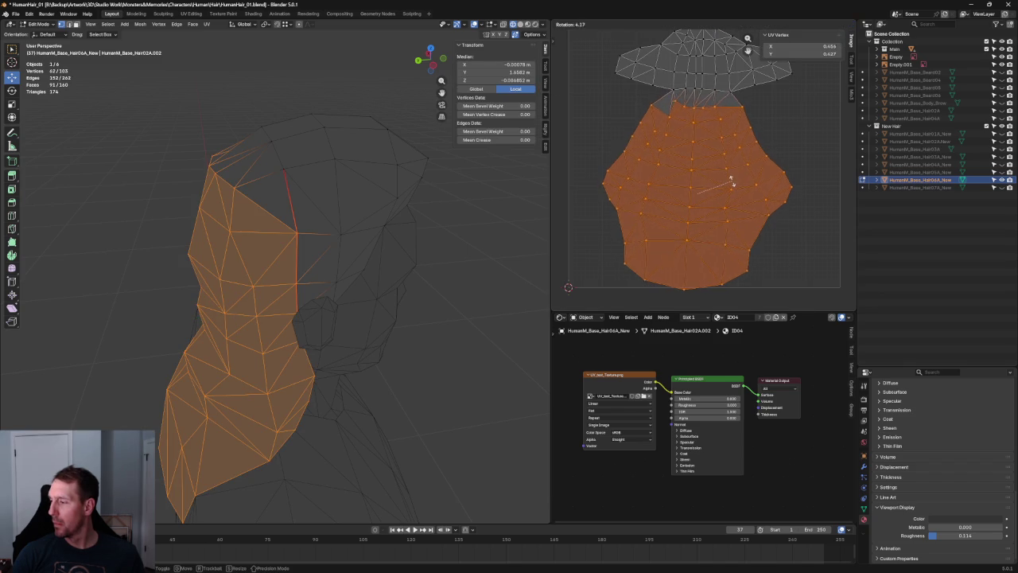
{"action": "left_click", "coordinate": [733, 183]}
{"action": "left_click_drag", "start_coordinate": [724, 195], "coordinate": [732, 193]}
{"action": "left_click", "coordinate": [759, 268]}
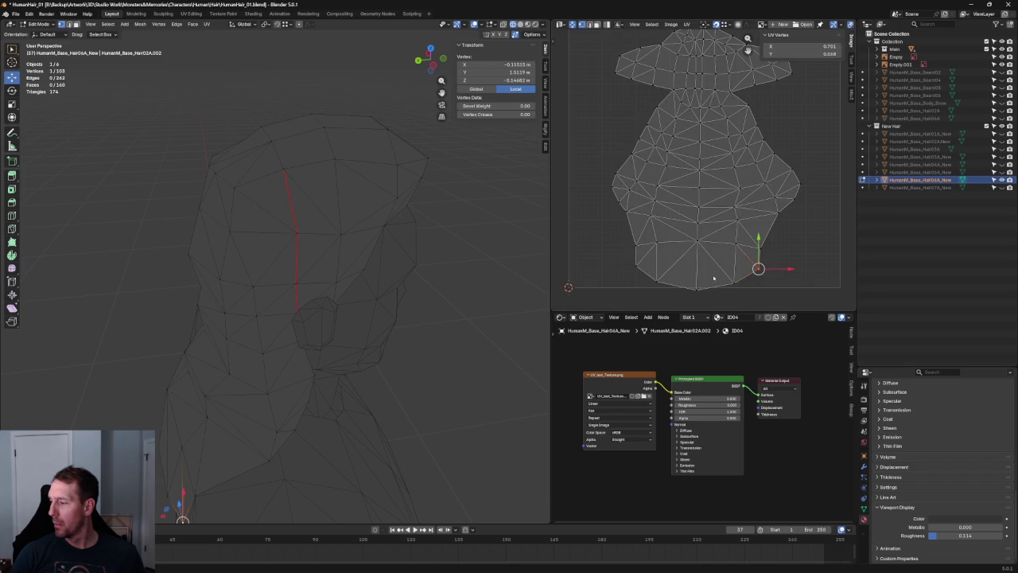
{"action": "left_click_drag", "start_coordinate": [697, 268], "coordinate": [697, 266]}
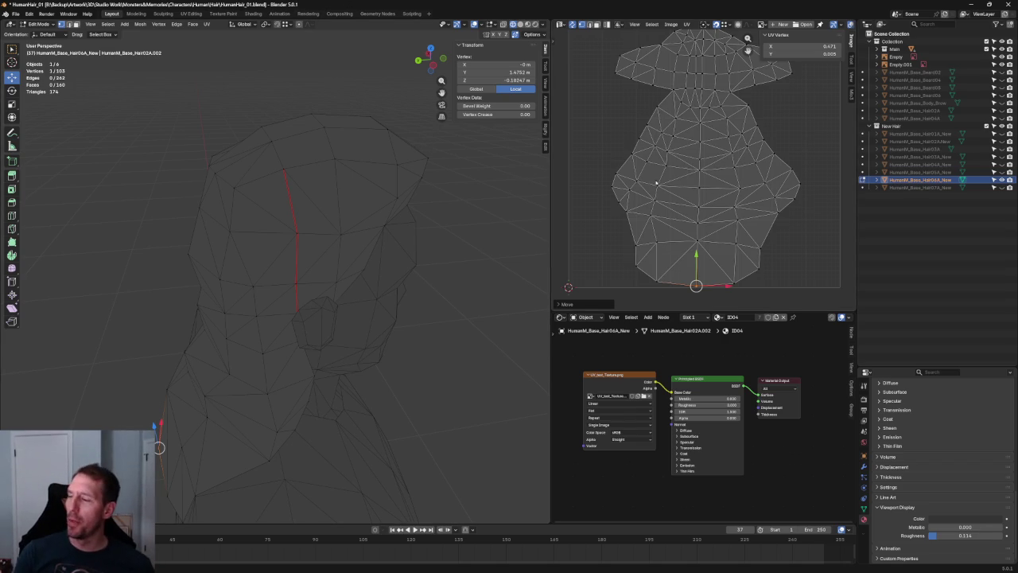
Step: Unwrap a band of faces in the lower island on its own
{"action": "middle_click_drag", "start_coordinate": [657, 183], "coordinate": [609, 165]}
{"action": "left_click_drag", "start_coordinate": [776, 117], "coordinate": [557, 251]}
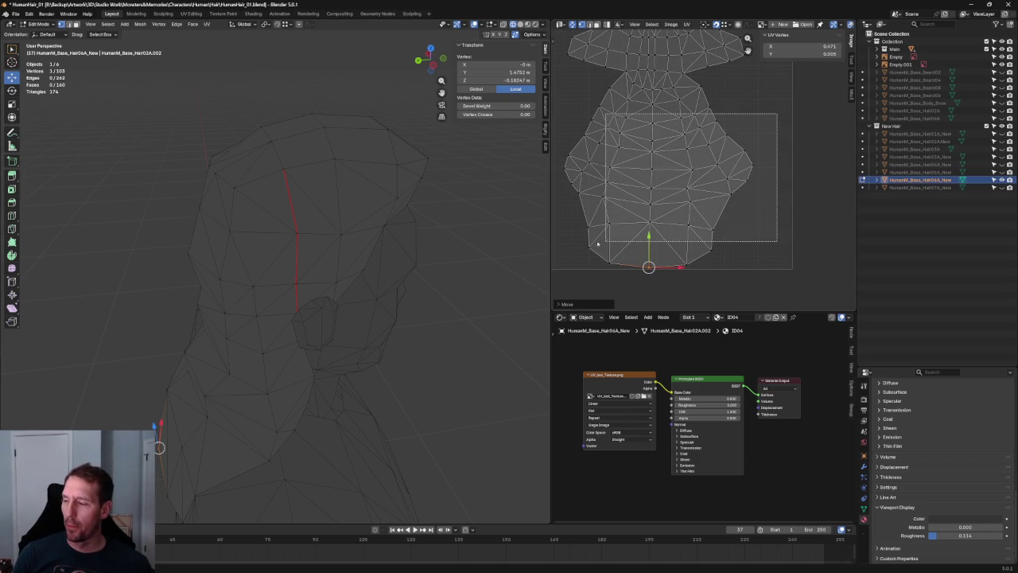
{"action": "key", "text": "u"}
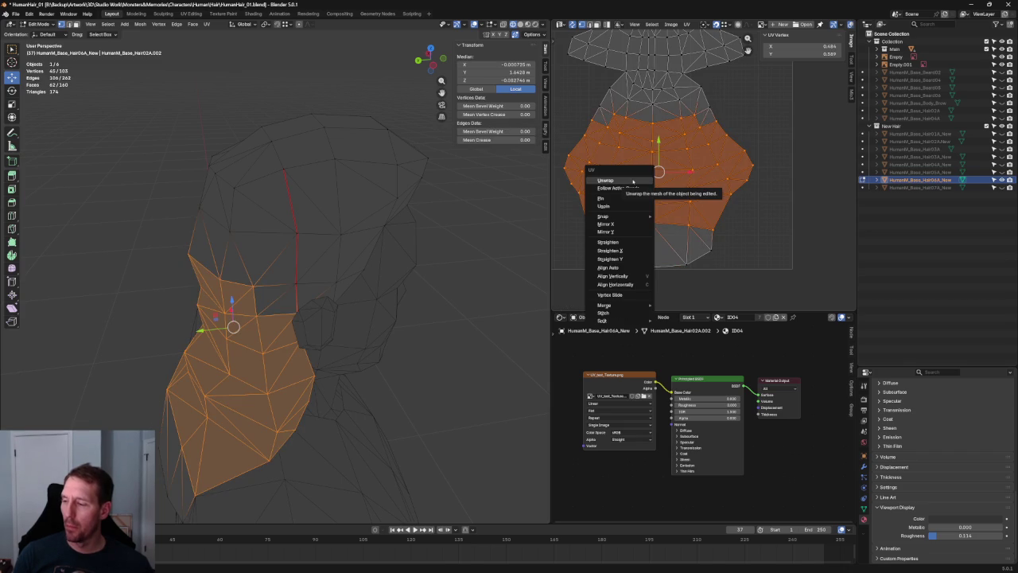
{"action": "left_click", "coordinate": [633, 182]}
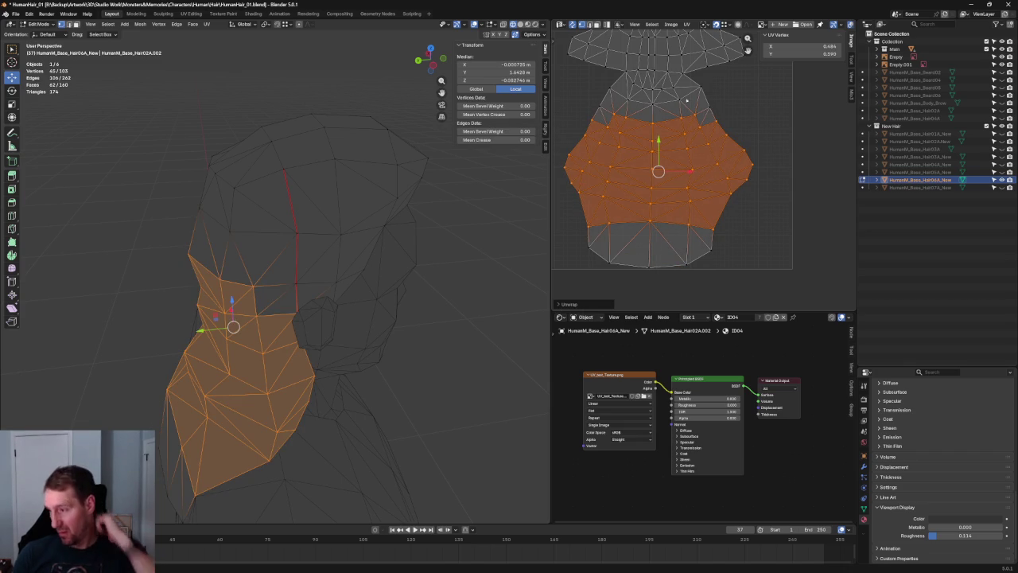
Step: Select the UV edge rows and the middle row loop in the lower island
{"action": "scroll", "coordinate": [677, 53], "scroll_direction": "up", "scroll_amount": 2}
{"action": "scroll", "coordinate": [668, 80], "scroll_direction": "up", "scroll_amount": 2}
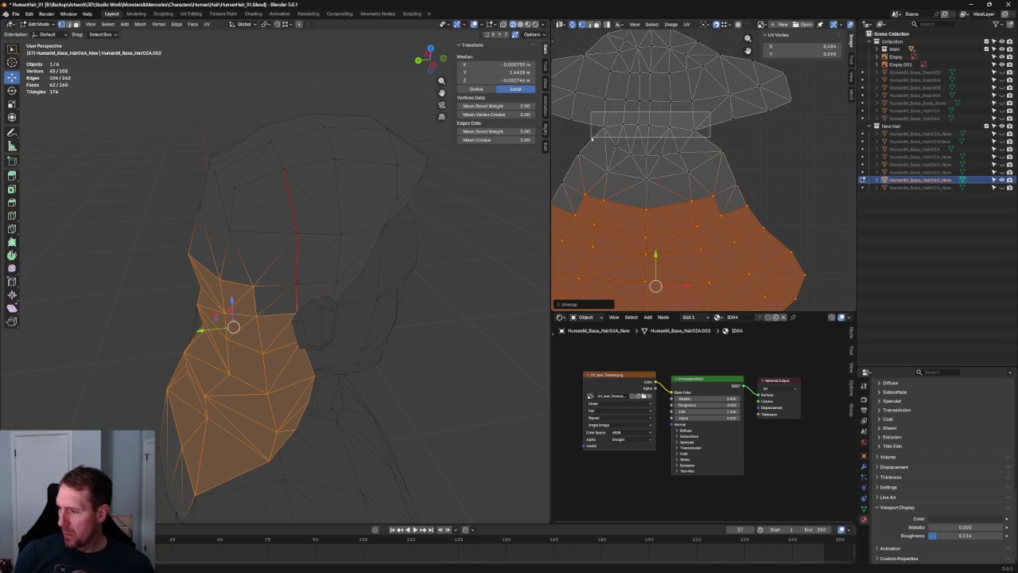
{"action": "left_click", "coordinate": [623, 129], "text": "alt"}
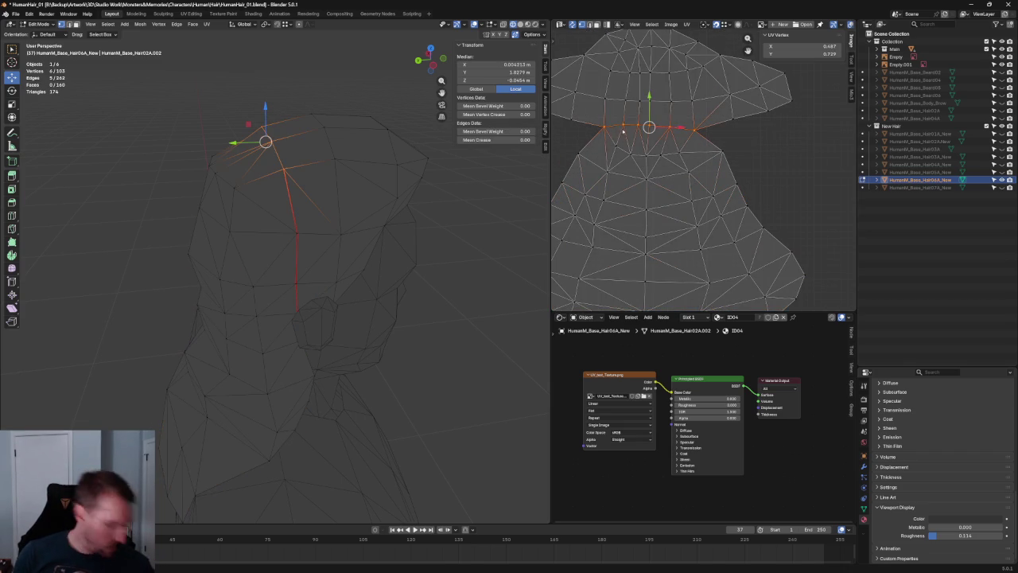
{"action": "left_click_drag", "start_coordinate": [631, 165], "coordinate": [633, 163]}
{"action": "left_click", "coordinate": [683, 159], "text": "alt"}
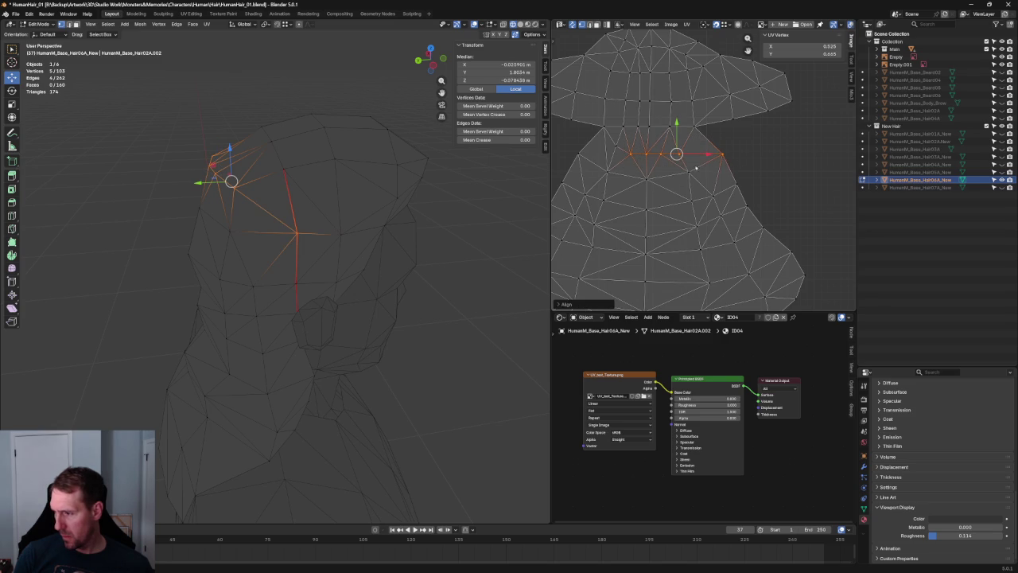
{"action": "left_click", "coordinate": [605, 184], "text": "alt"}
{"action": "left_click", "coordinate": [720, 155]}
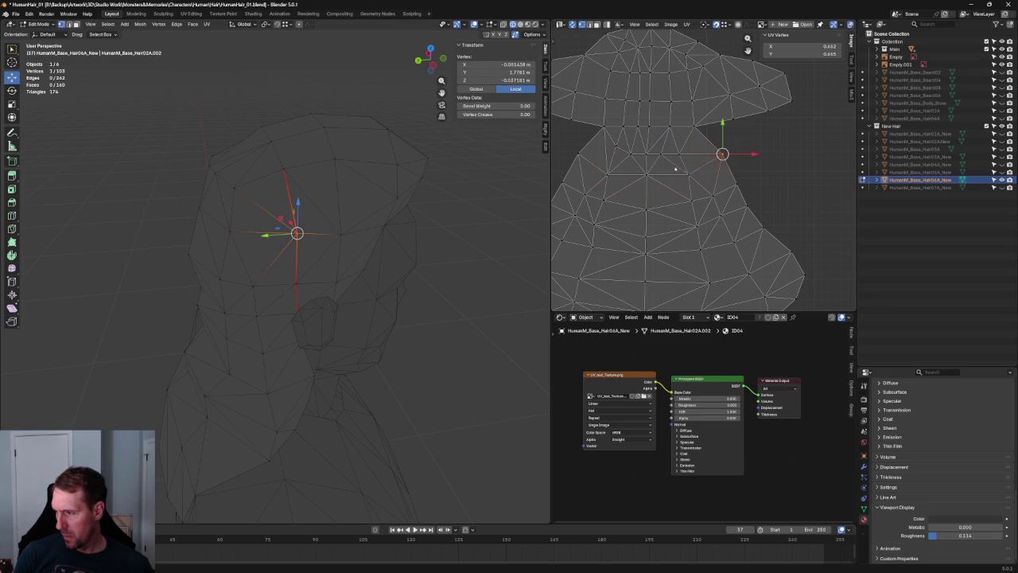
{"action": "left_click_drag", "start_coordinate": [588, 186], "coordinate": [589, 185], "text": "shift"}
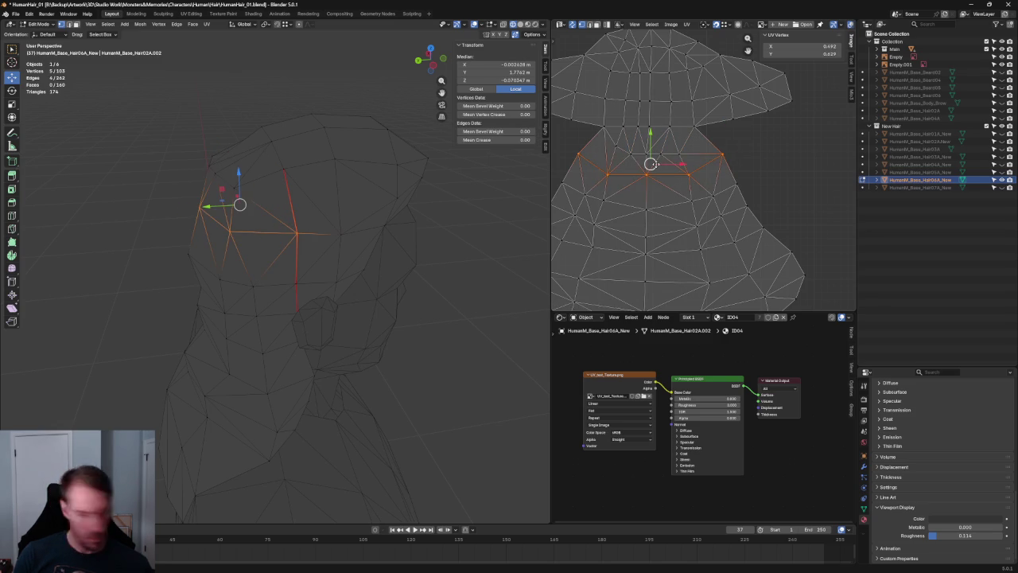
Step: Select a wide band of faces across the whole UV island
{"action": "scroll", "coordinate": [660, 163], "scroll_direction": "down", "scroll_amount": 1}
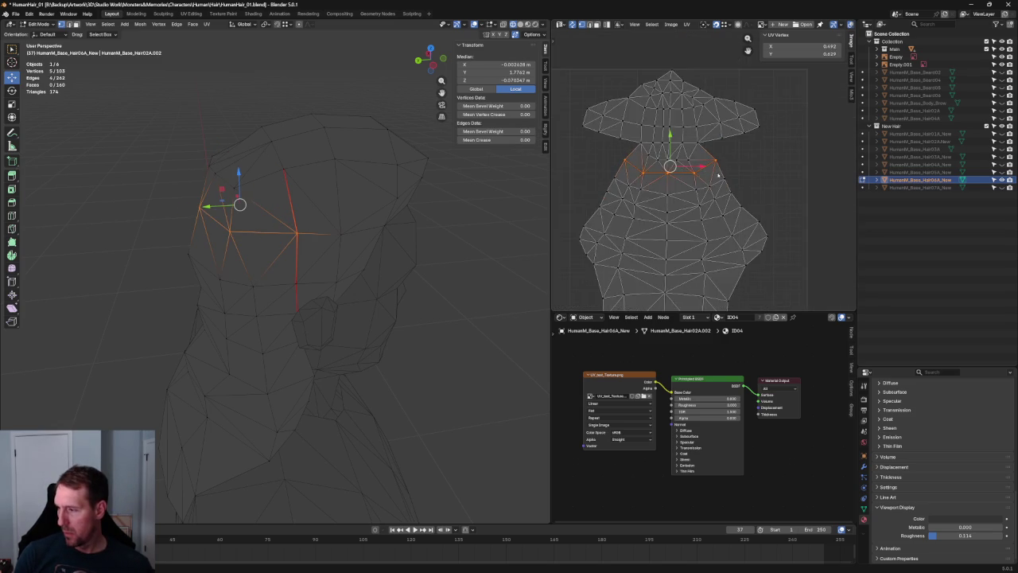
{"action": "middle_click_drag", "start_coordinate": [712, 187], "coordinate": [748, 149]}
{"action": "left_click_drag", "start_coordinate": [792, 132], "coordinate": [582, 227]}
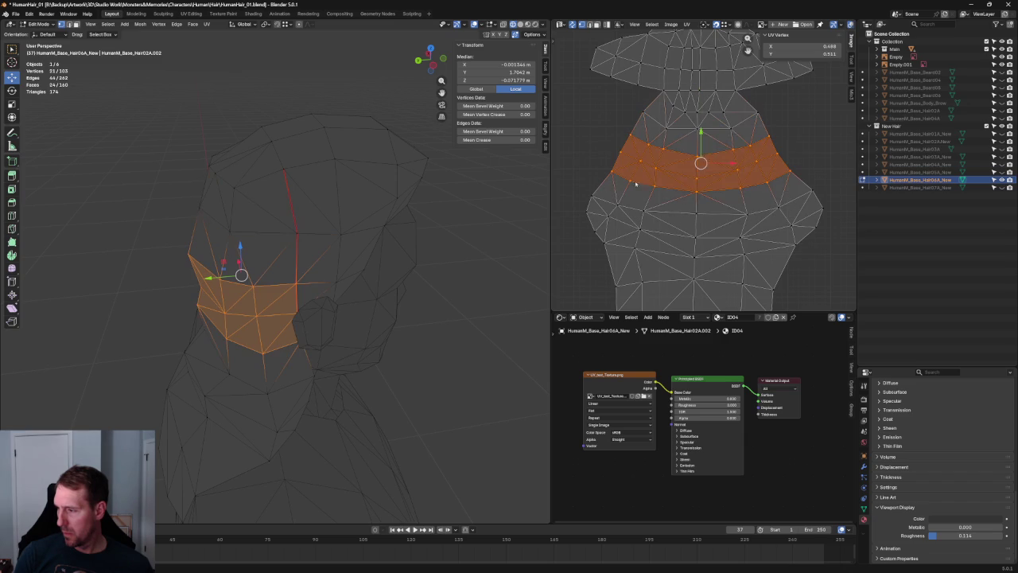
Step: Align the hat's lower rim edge path into a straight horizontal line
{"action": "right_click", "coordinate": [729, 162]}
{"action": "middle_click_drag", "start_coordinate": [714, 151], "coordinate": [723, 215]}
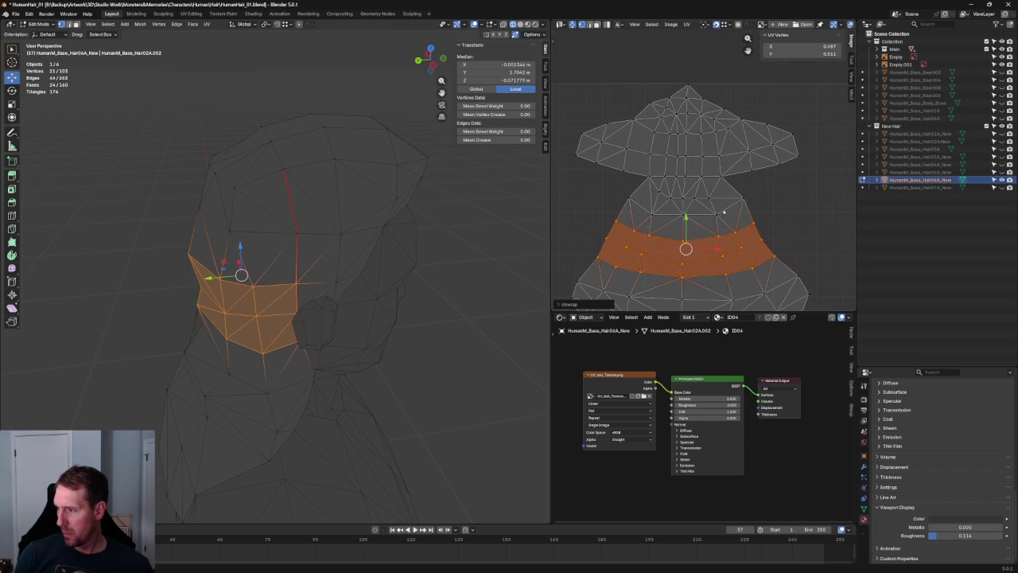
{"action": "left_click", "coordinate": [798, 156]}
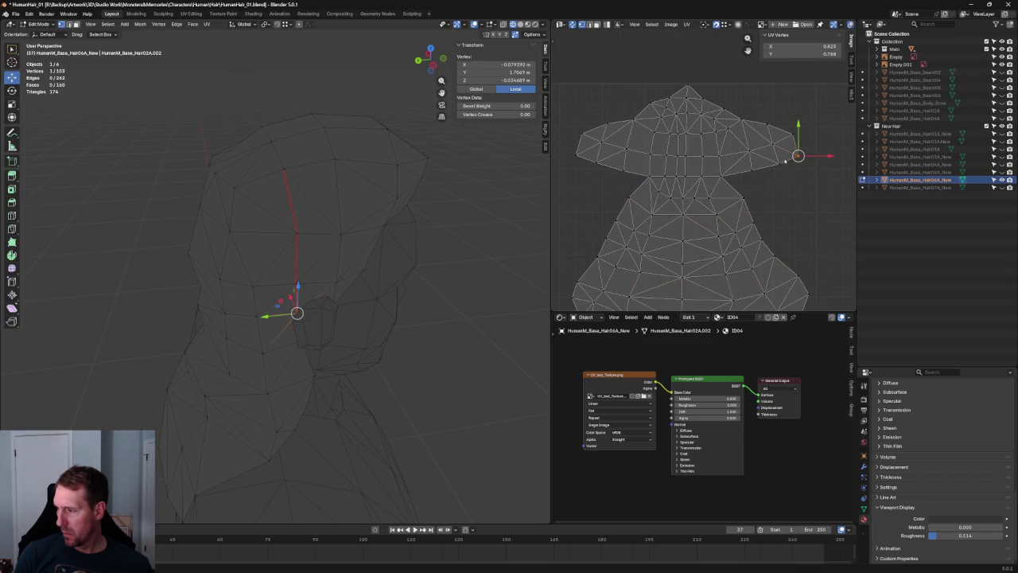
{"action": "left_click", "coordinate": [762, 171], "text": "ctrl"}
{"action": "left_click", "coordinate": [649, 176], "text": "ctrl"}
{"action": "left_click", "coordinate": [579, 156], "text": "ctrl"}
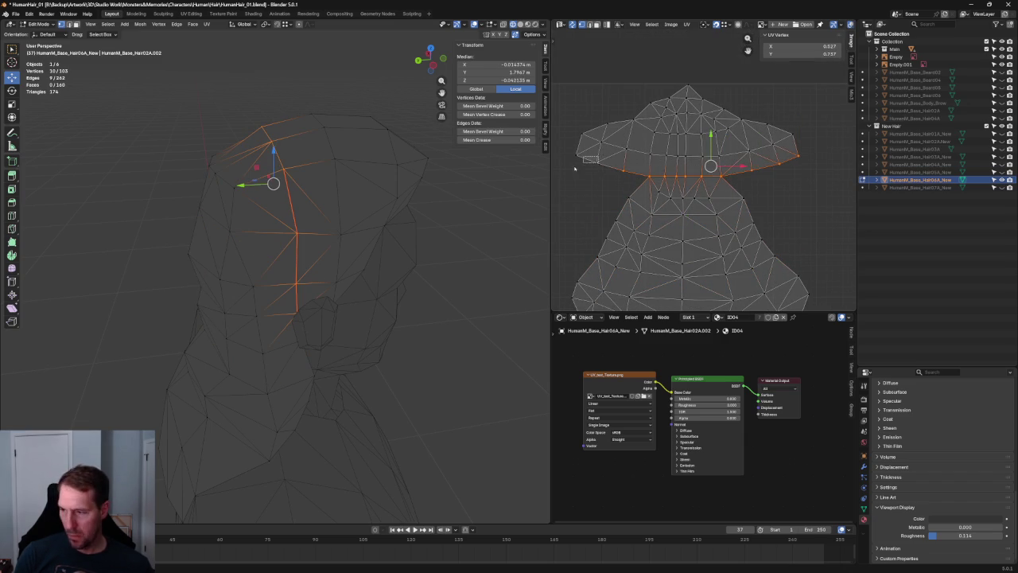
{"action": "key", "text": "shift+w"}
{"action": "left_click", "coordinate": [640, 149]}
Step: Align the middle edge path across the hat into a horizontal line
{"action": "left_click_drag", "start_coordinate": [820, 127], "coordinate": [787, 142]}
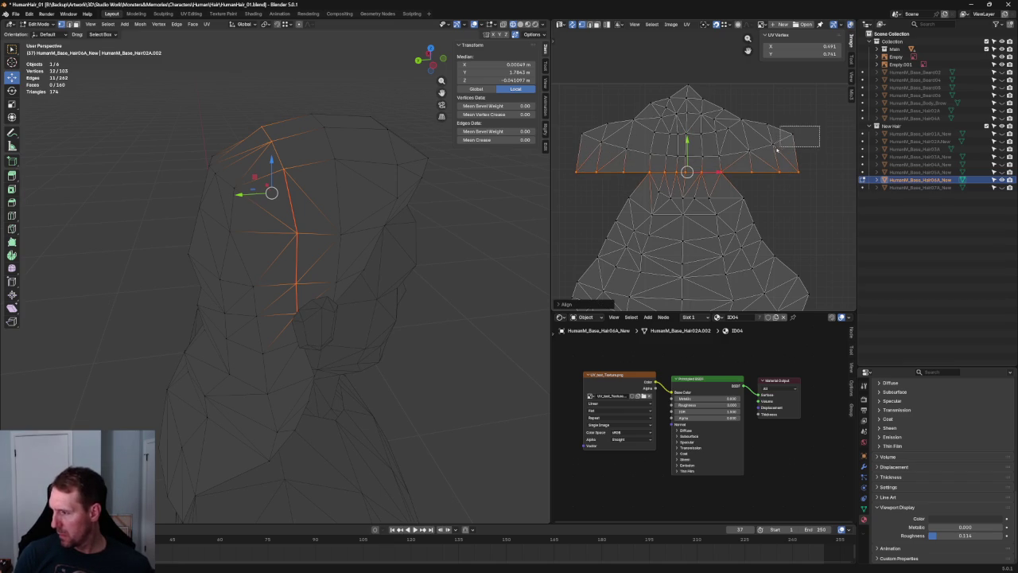
{"action": "left_click", "coordinate": [653, 156], "text": "ctrl"}
{"action": "left_click", "coordinate": [583, 133], "text": "ctrl"}
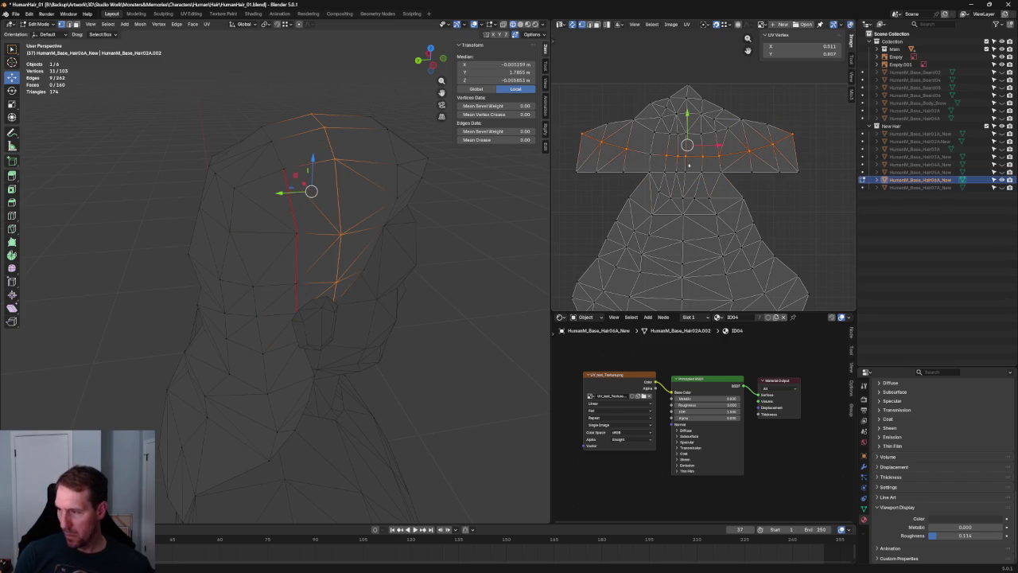
{"action": "key", "text": "shift+w"}
{"action": "left_click", "coordinate": [767, 141]}
{"action": "key", "text": "ctrl+z"}
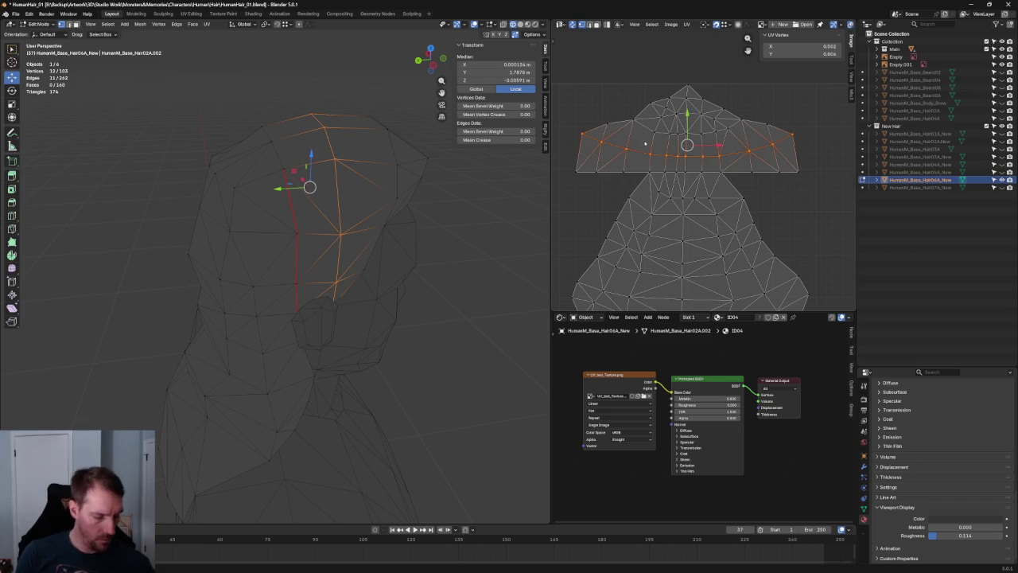
{"action": "key", "text": "ctrl+shift+z"}
{"action": "scroll", "coordinate": [807, 84], "scroll_direction": "up", "scroll_amount": 1}
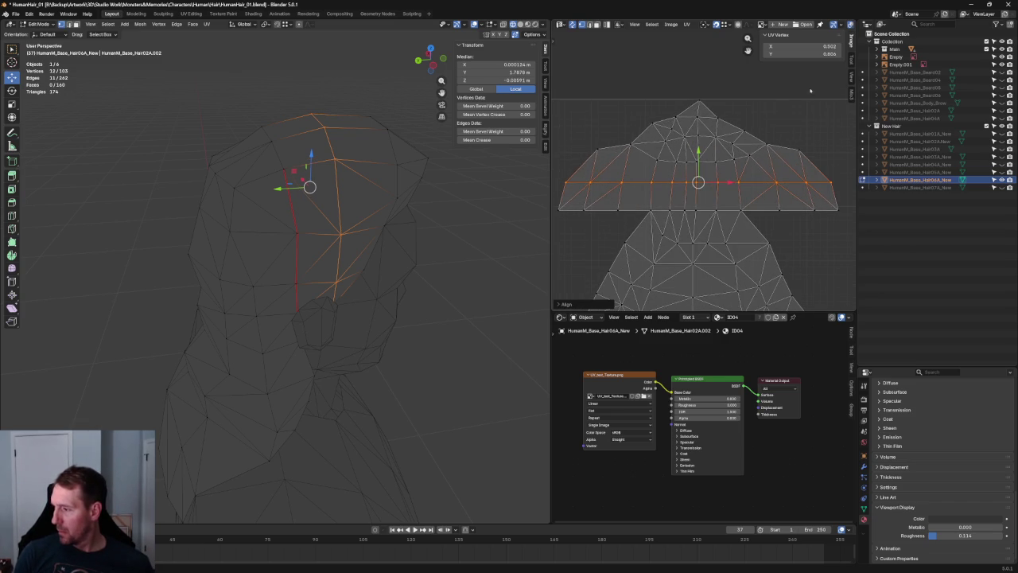
Step: Re-unwrap the top crown faces and inspect them with semi-transparent shading
{"action": "left_click_drag", "start_coordinate": [787, 97], "coordinate": [585, 162]}
{"action": "right_click", "coordinate": [691, 150]}
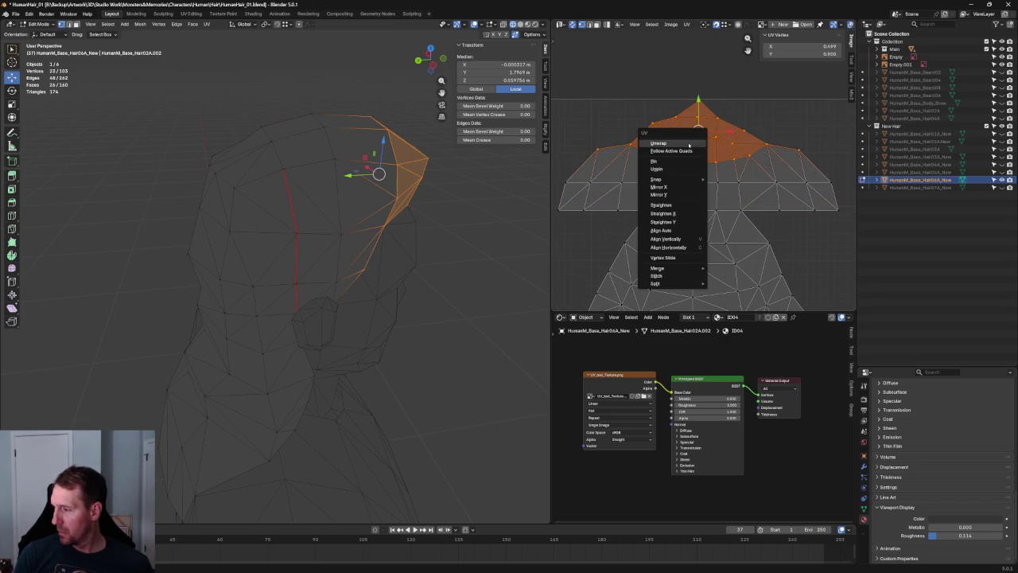
{"action": "left_click", "coordinate": [689, 144]}
{"action": "middle_click_drag", "start_coordinate": [477, 159], "coordinate": [530, 44]}
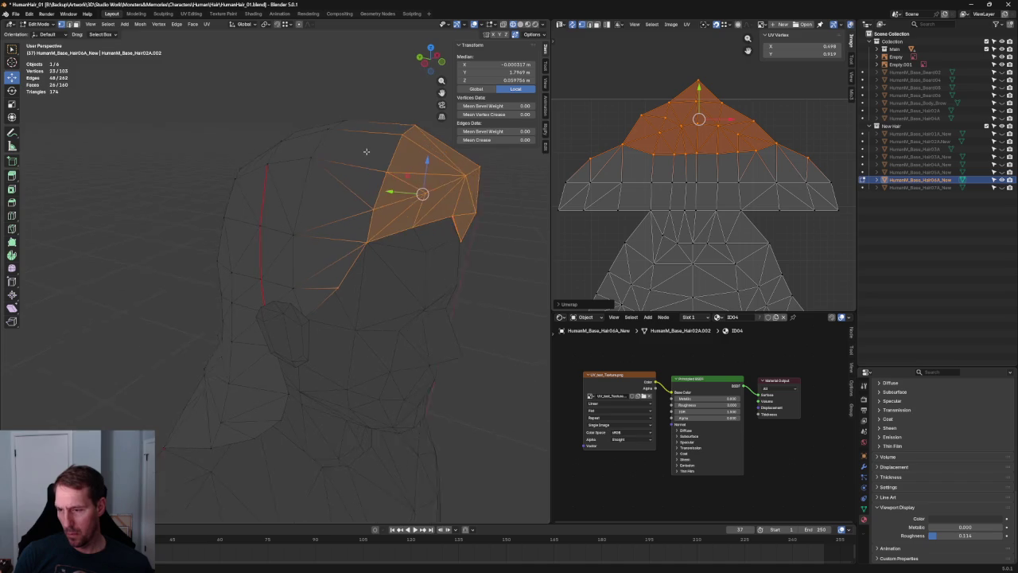
{"action": "key", "text": "shift+z"}
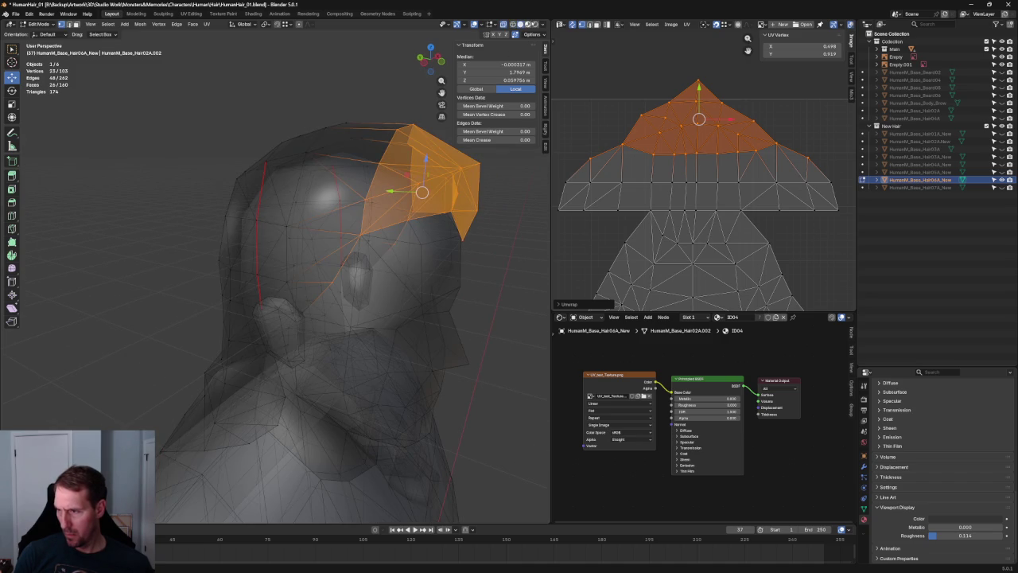
Step: Turn X-ray off and set the hair material Roughness to 1.000
{"action": "key", "text": "alt+z"}
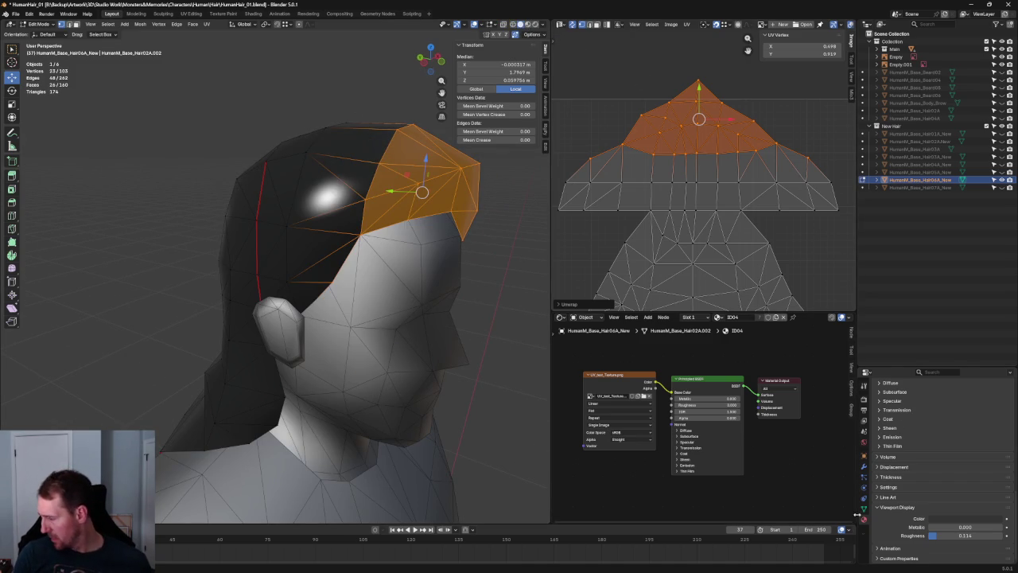
{"action": "scroll", "coordinate": [940, 505], "scroll_direction": "up", "scroll_amount": 5}
{"action": "scroll", "coordinate": [939, 505], "scroll_direction": "down", "scroll_amount": 5}
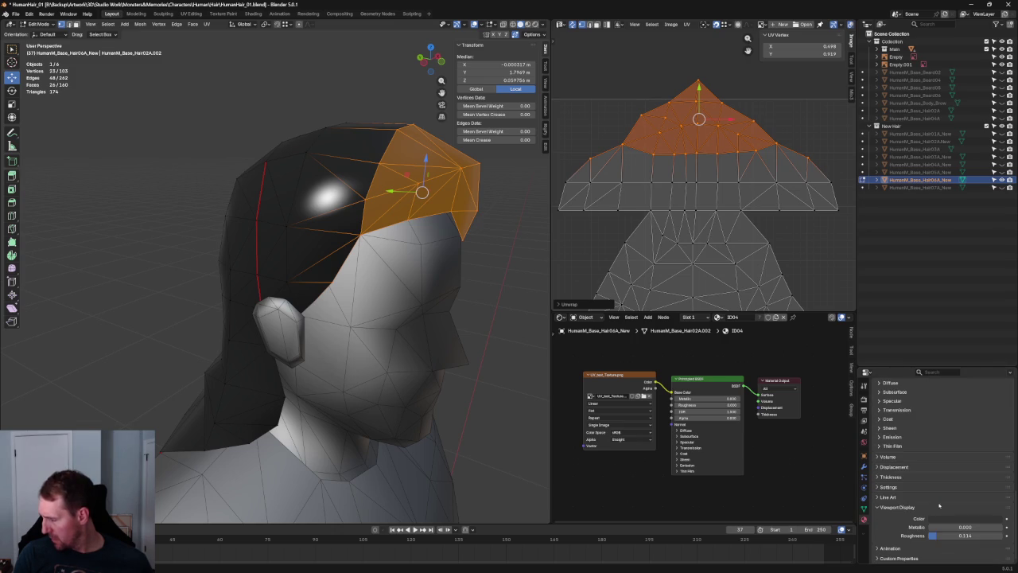
{"action": "left_click_drag", "start_coordinate": [936, 535], "coordinate": [1004, 535]}
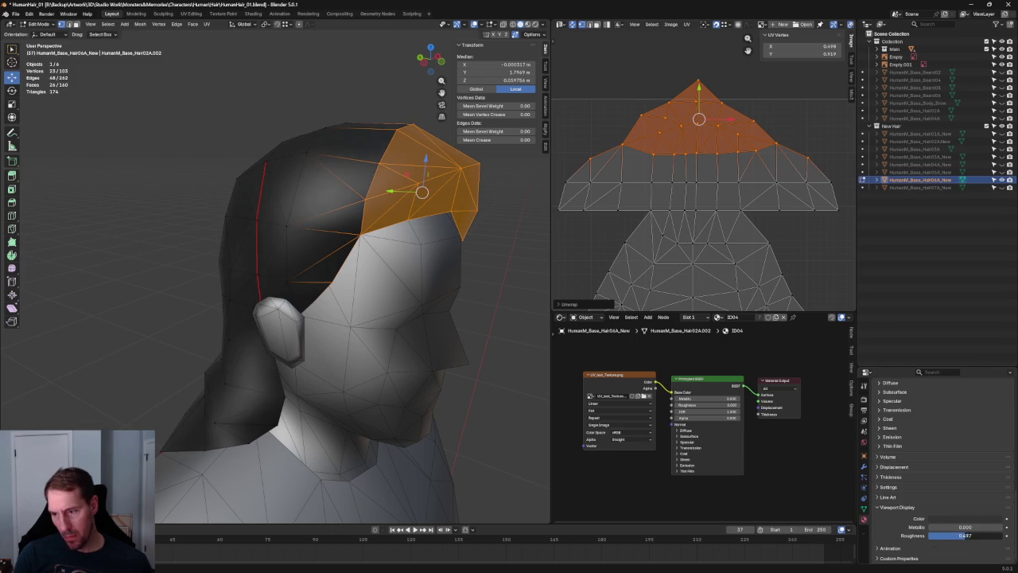
{"action": "middle_click_drag", "start_coordinate": [239, 262], "coordinate": [401, 268], "text": "alt"}
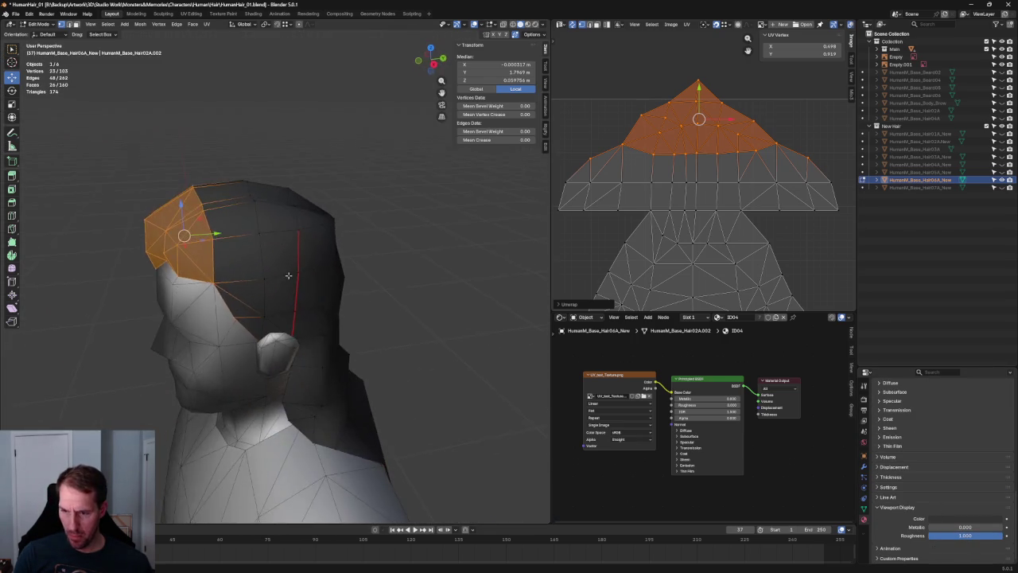
Step: Select the whole hair mesh and browse the texture image list without changes
{"action": "scroll", "coordinate": [948, 487], "scroll_direction": "up", "scroll_amount": 3}
{"action": "scroll", "coordinate": [963, 478], "scroll_direction": "up", "scroll_amount": 5}
{"action": "scroll", "coordinate": [904, 476], "scroll_direction": "down", "scroll_amount": 2}
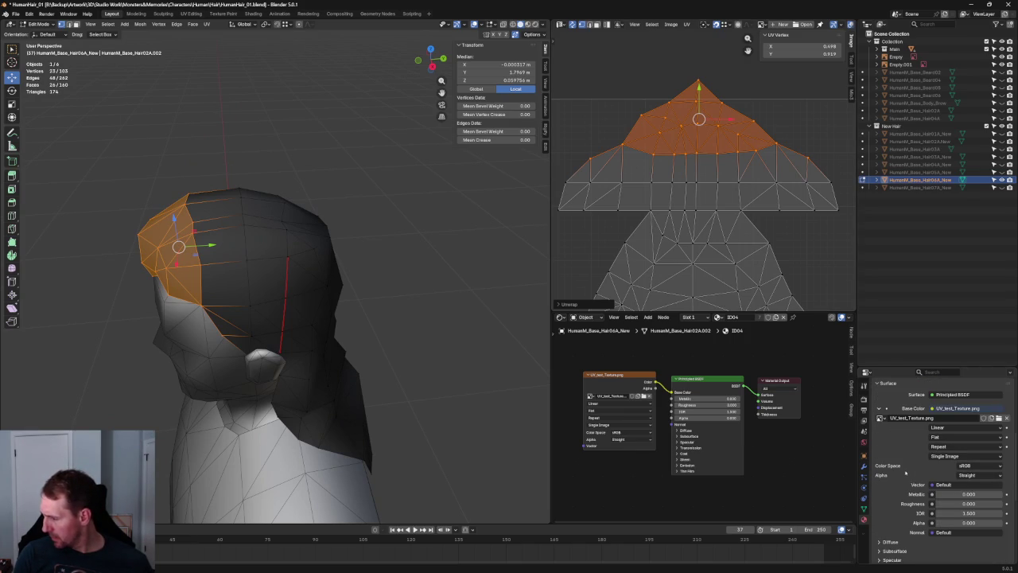
{"action": "key", "text": "alt+a"}
{"action": "key", "text": "a"}
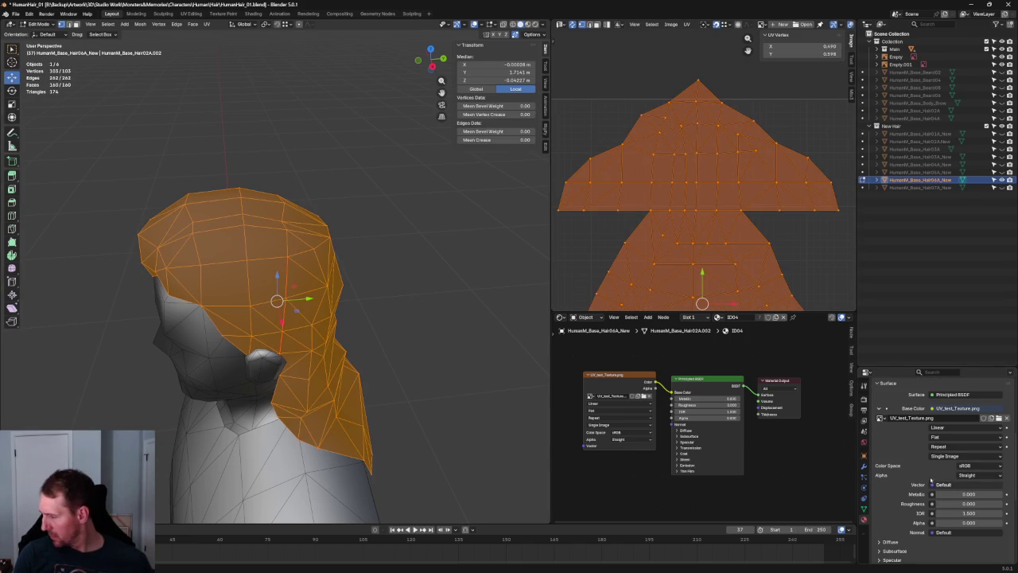
{"action": "right_click", "coordinate": [904, 482]}
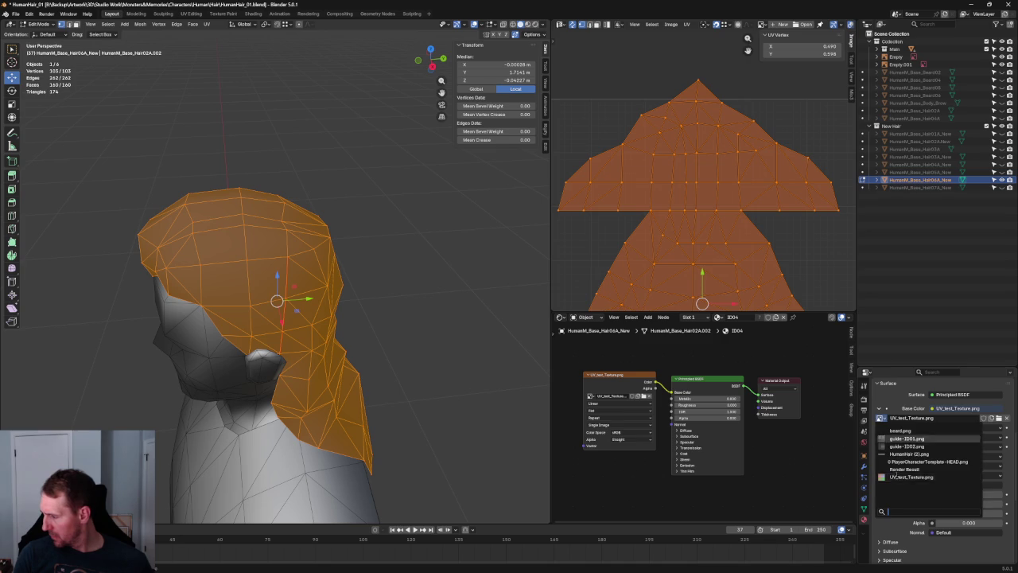
{"action": "key", "text": "Escape"}
Step: Briefly hide and reveal the hair, re-enable X-ray, and deselect everything
{"action": "scroll", "coordinate": [955, 438], "scroll_direction": "up", "scroll_amount": 5}
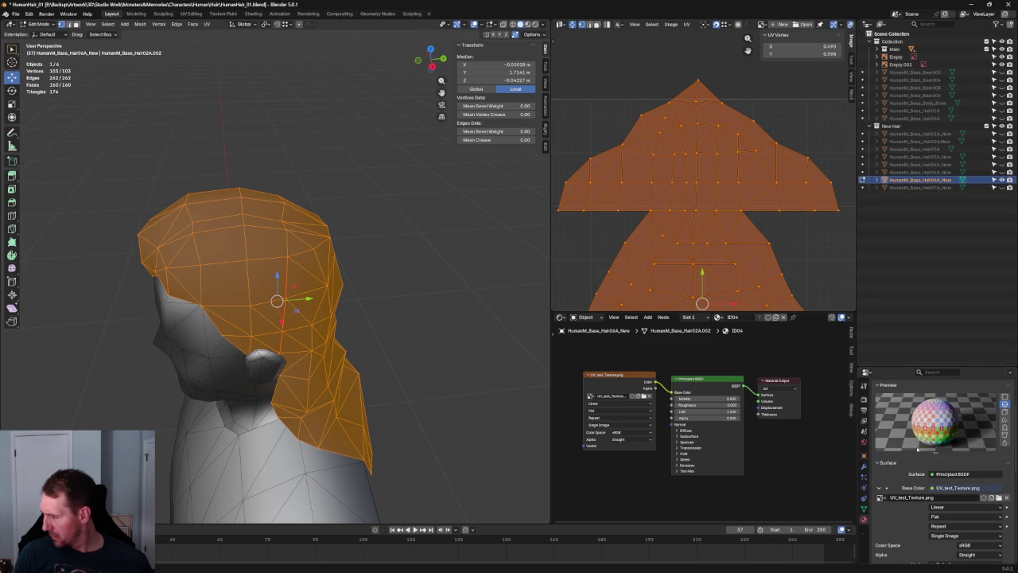
{"action": "scroll", "coordinate": [923, 445], "scroll_direction": "up", "scroll_amount": 1}
{"action": "key", "text": "h"}
{"action": "key", "text": "alt+h"}
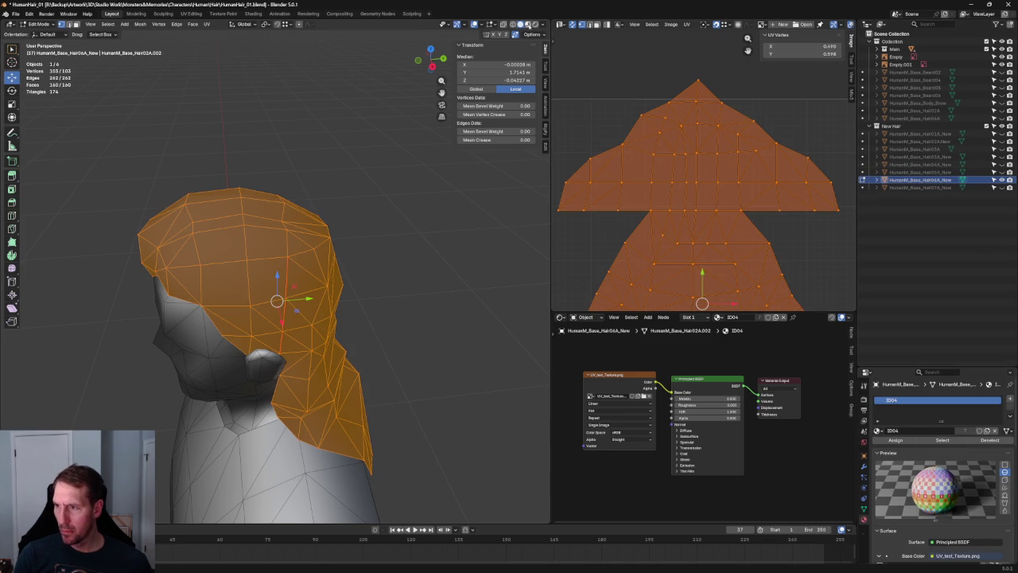
{"action": "key", "text": "alt+z"}
{"action": "key", "text": "alt+a"}
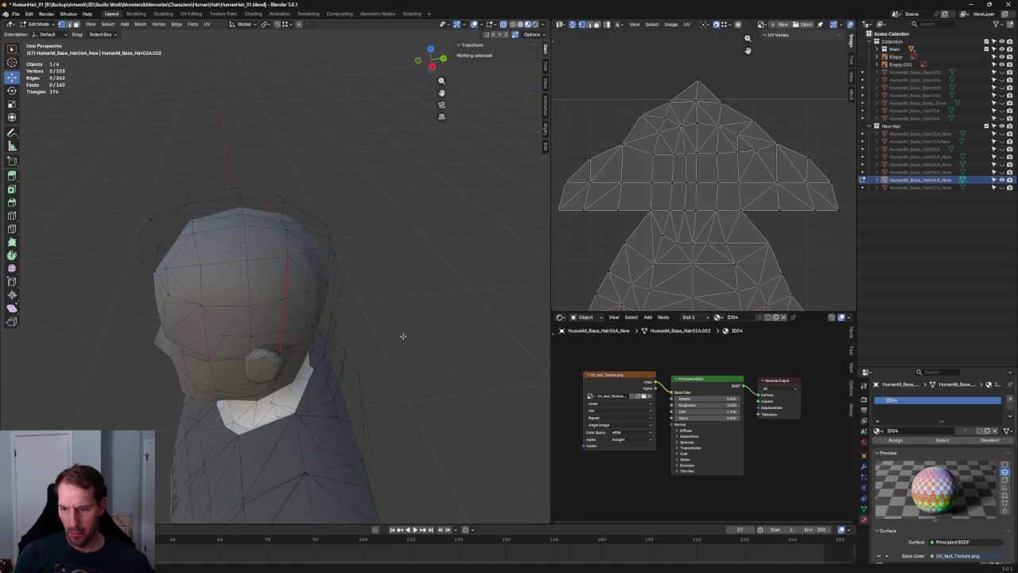
{"action": "scroll", "coordinate": [962, 466], "scroll_direction": "down", "scroll_amount": 5}
{"action": "scroll", "coordinate": [967, 471], "scroll_direction": "down", "scroll_amount": 3}
{"action": "scroll", "coordinate": [974, 478], "scroll_direction": "down", "scroll_amount": 2}
Step: Set the Principled BSDF Alpha to 1 so the checker texture shows
{"action": "left_click", "coordinate": [979, 480]}
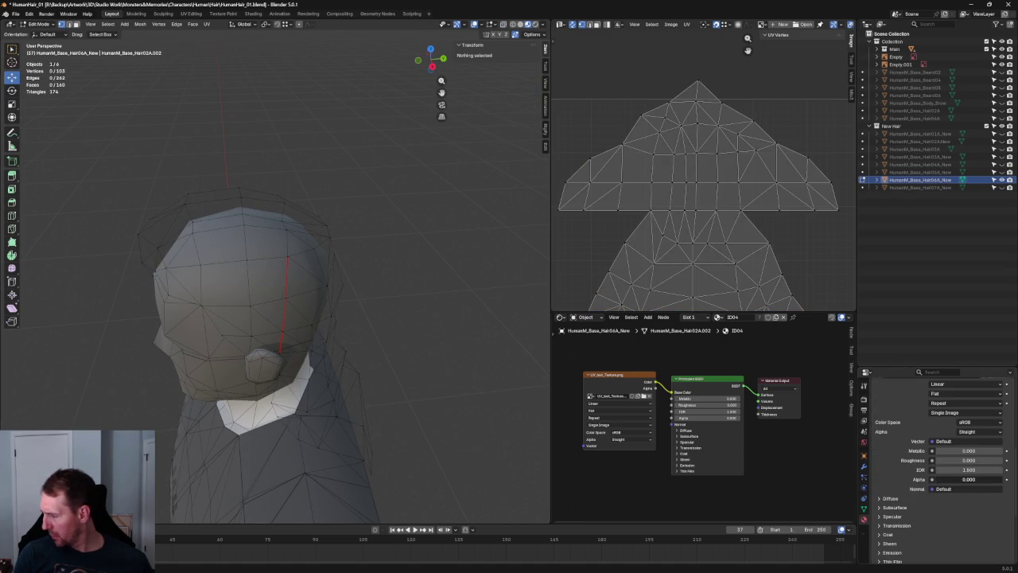
{"action": "type", "text": "1"}
{"action": "key", "text": "Return"}
{"action": "scroll", "coordinate": [417, 222], "scroll_direction": "up", "scroll_amount": 2}
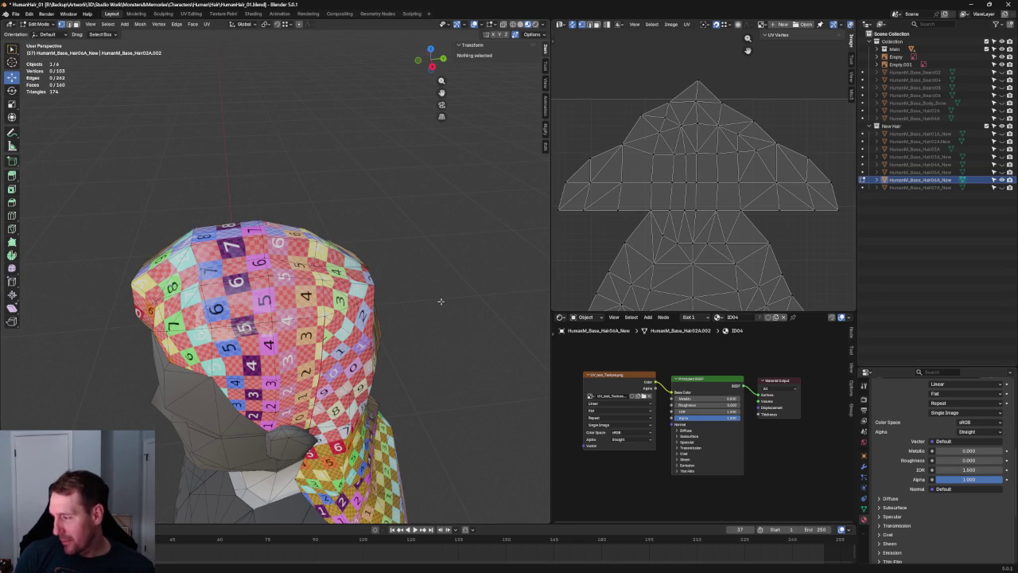
Step: Re-unwrap a lower-island patch and lift its corner vertex to about U 0.607, V 0.676
{"action": "scroll", "coordinate": [684, 199], "scroll_direction": "down", "scroll_amount": 2}
{"action": "scroll", "coordinate": [751, 194], "scroll_direction": "up", "scroll_amount": 3}
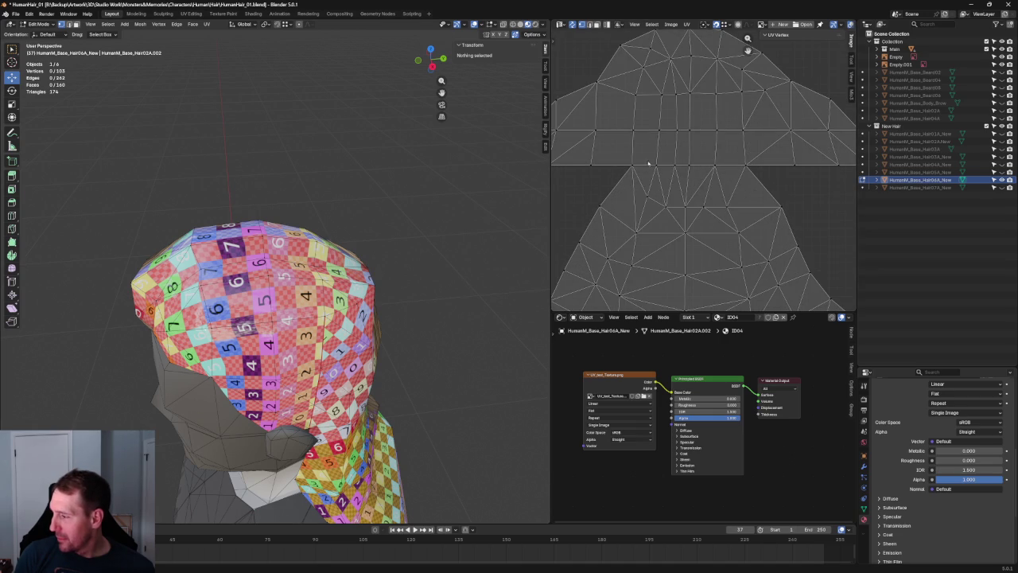
{"action": "left_click_drag", "start_coordinate": [667, 181], "coordinate": [647, 203]}
{"action": "left_click_drag", "start_coordinate": [810, 181], "coordinate": [627, 224]}
{"action": "key", "text": "u"}
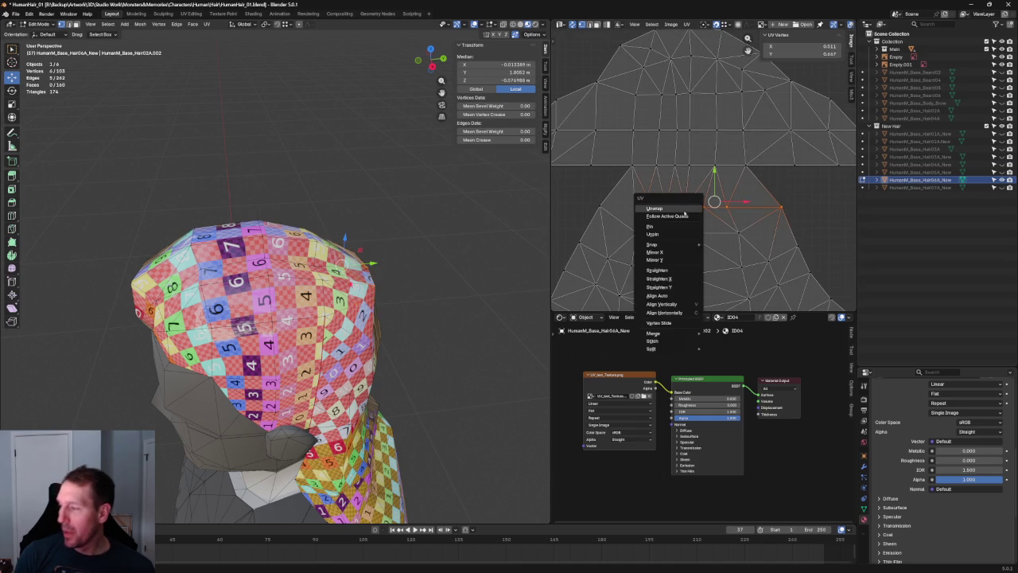
{"action": "left_click", "coordinate": [683, 208]}
{"action": "left_click_drag", "start_coordinate": [733, 192], "coordinate": [806, 222]}
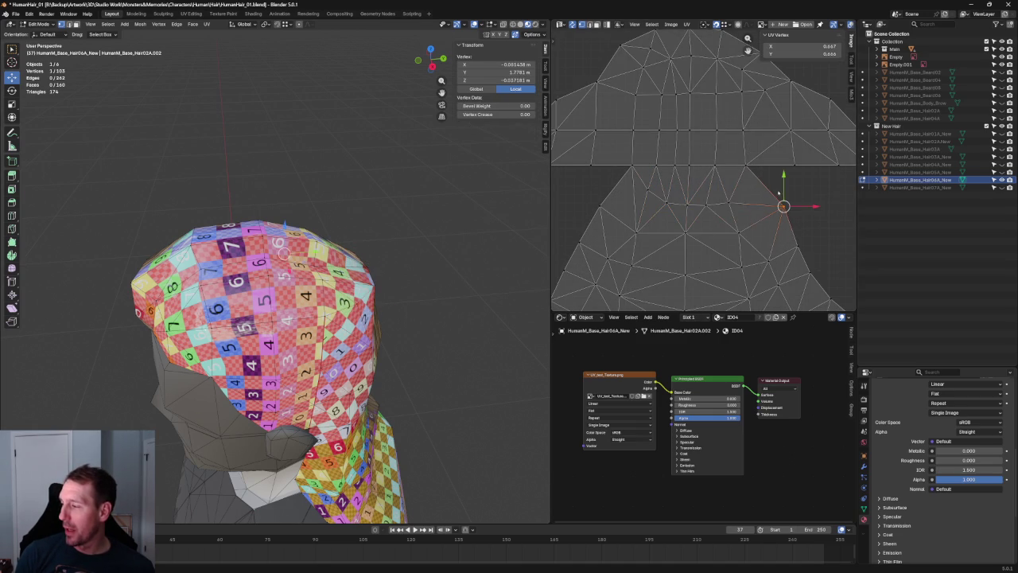
{"action": "left_click_drag", "start_coordinate": [784, 181], "coordinate": [783, 175]}
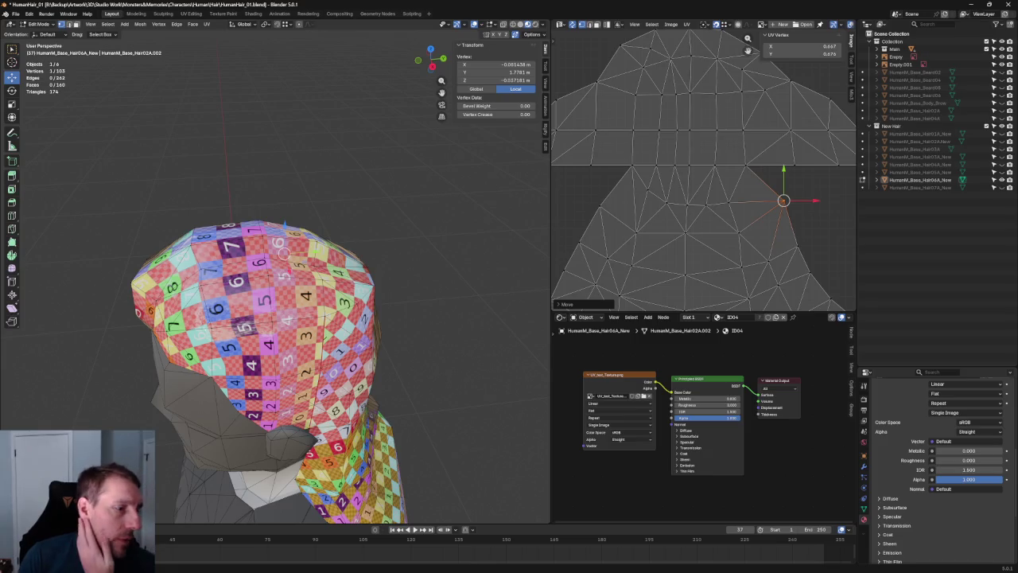
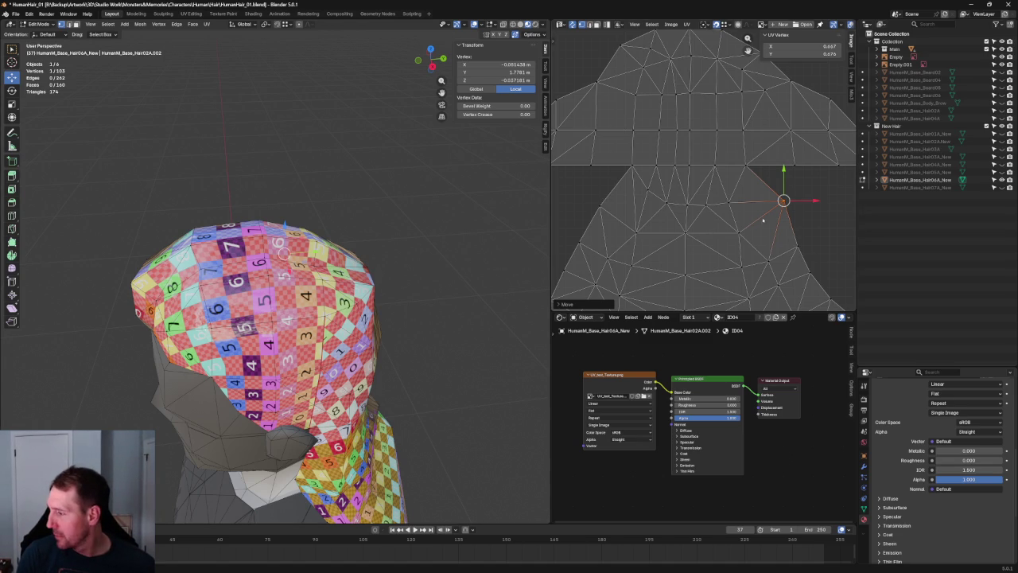
Step: Align the two upper UV vertex rows into straight horizontal lines, then deselect
{"action": "left_click_drag", "start_coordinate": [763, 219], "coordinate": [611, 255]}
{"action": "key", "text": "shift+w"}
{"action": "left_click", "coordinate": [720, 239]}
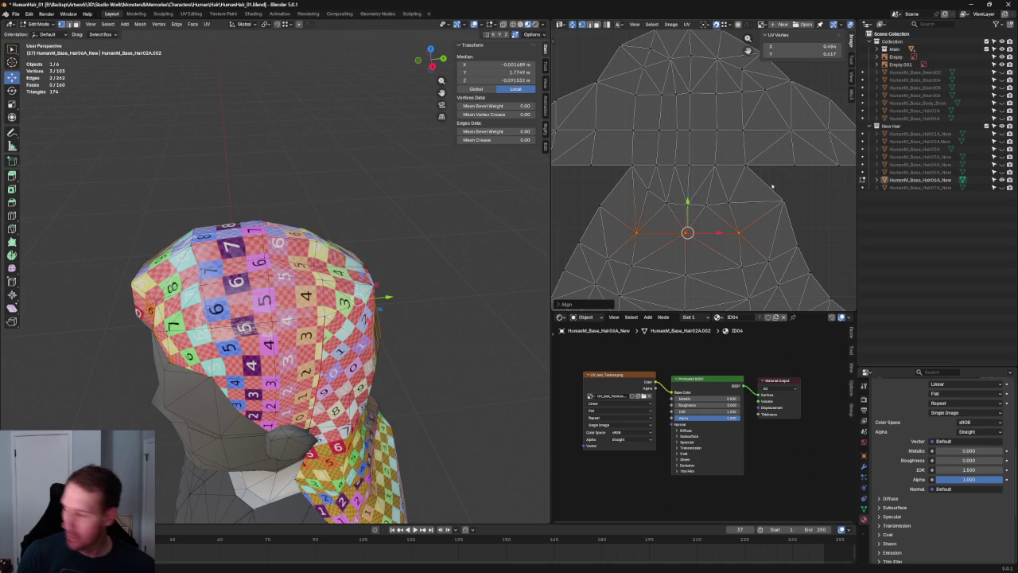
{"action": "left_click_drag", "start_coordinate": [816, 185], "coordinate": [653, 218]}
{"action": "key", "text": "shift+r"}
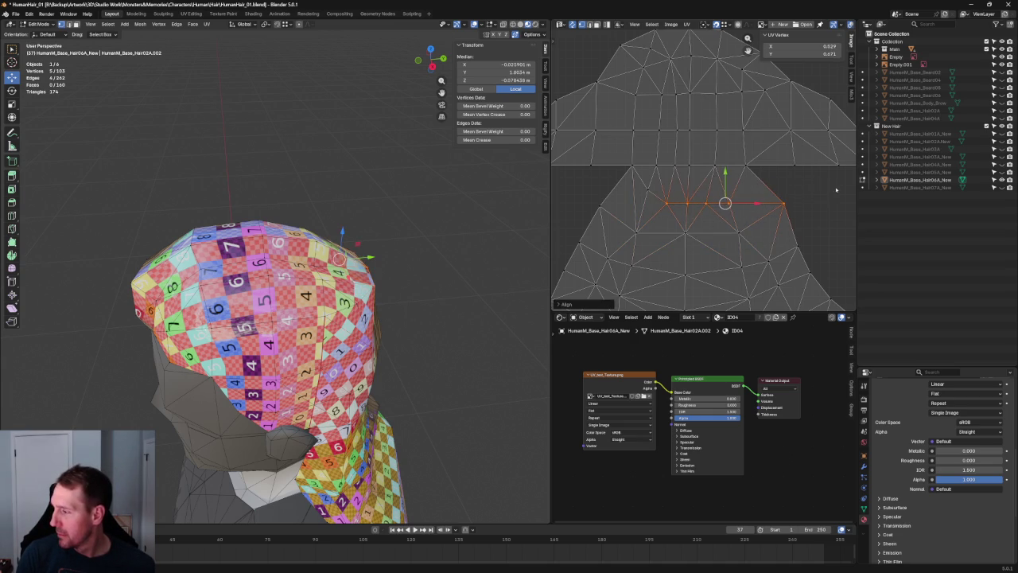
{"action": "key", "text": "alt+a"}
Step: Select the next curved UV row across the island and straighten it horizontally
{"action": "scroll", "coordinate": [699, 239], "scroll_direction": "down", "scroll_amount": 3}
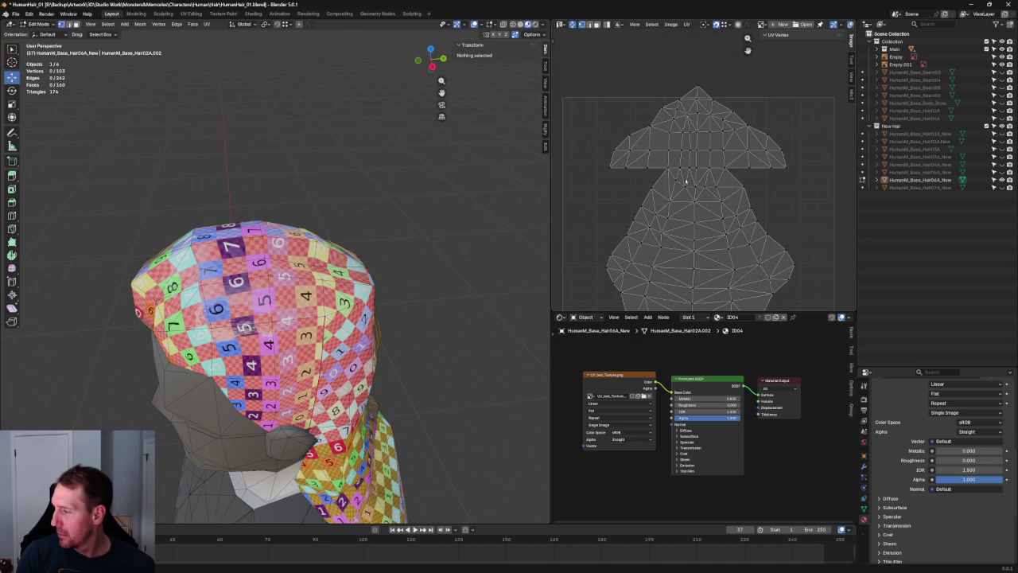
{"action": "scroll", "coordinate": [686, 183], "scroll_direction": "up", "scroll_amount": 3}
{"action": "scroll", "coordinate": [686, 180], "scroll_direction": "down", "scroll_amount": 3}
{"action": "scroll", "coordinate": [759, 184], "scroll_direction": "up", "scroll_amount": 1}
{"action": "scroll", "coordinate": [759, 184], "scroll_direction": "up", "scroll_amount": 2}
{"action": "left_click", "coordinate": [776, 191]}
{"action": "middle_click_drag", "start_coordinate": [239, 239], "coordinate": [312, 227]}
{"action": "left_click", "coordinate": [699, 208], "text": "ctrl"}
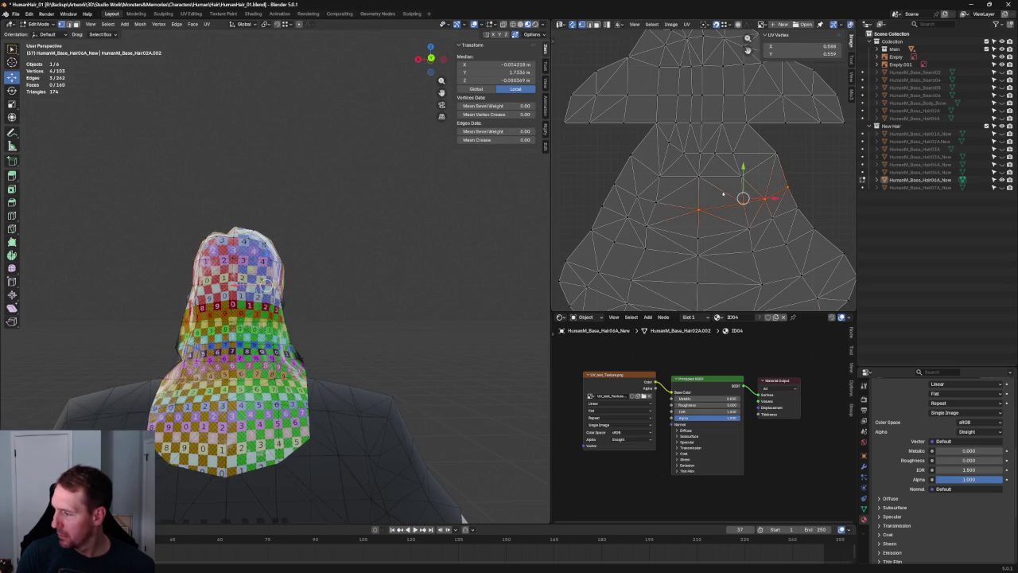
{"action": "left_click", "coordinate": [646, 185], "text": "ctrl"}
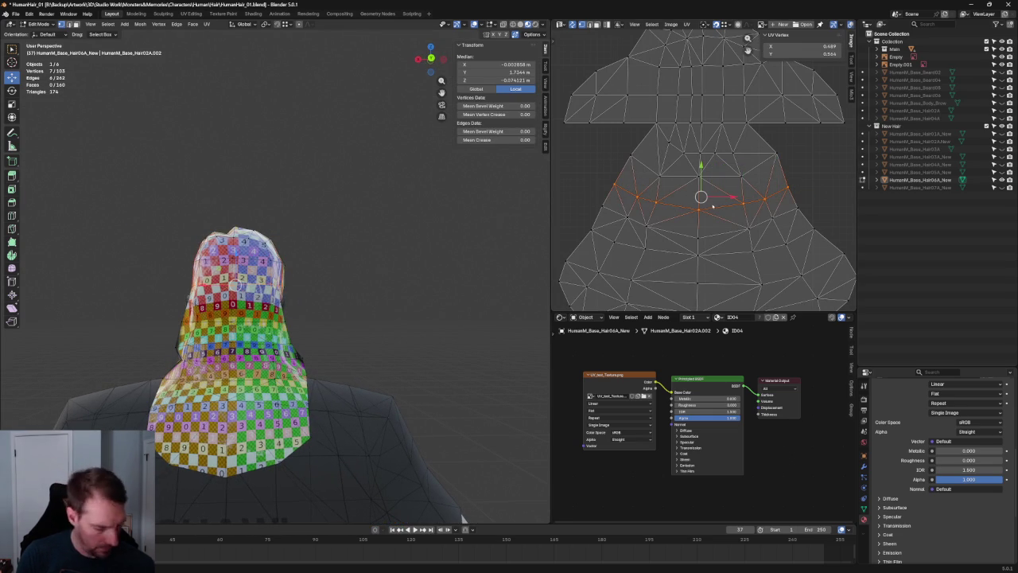
{"action": "key", "text": "shift+w"}
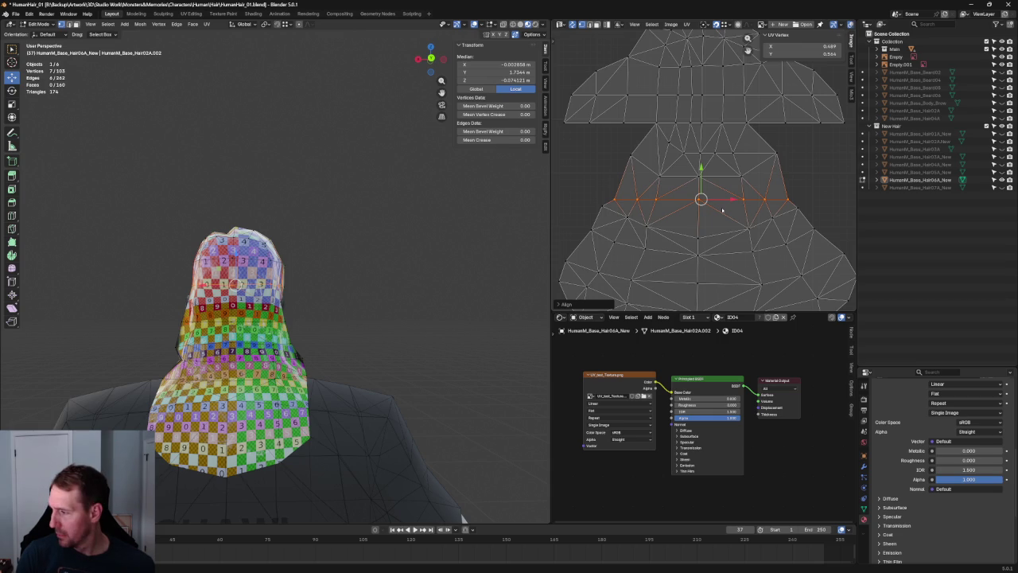
Step: Straighten the following curved row, redoing it with the selection extended further left
{"action": "left_click", "coordinate": [797, 210]}
{"action": "left_click_drag", "start_coordinate": [784, 211], "coordinate": [693, 239], "text": "shift"}
{"action": "left_click", "coordinate": [630, 217], "text": "ctrl"}
{"action": "key", "text": "shift+w"}
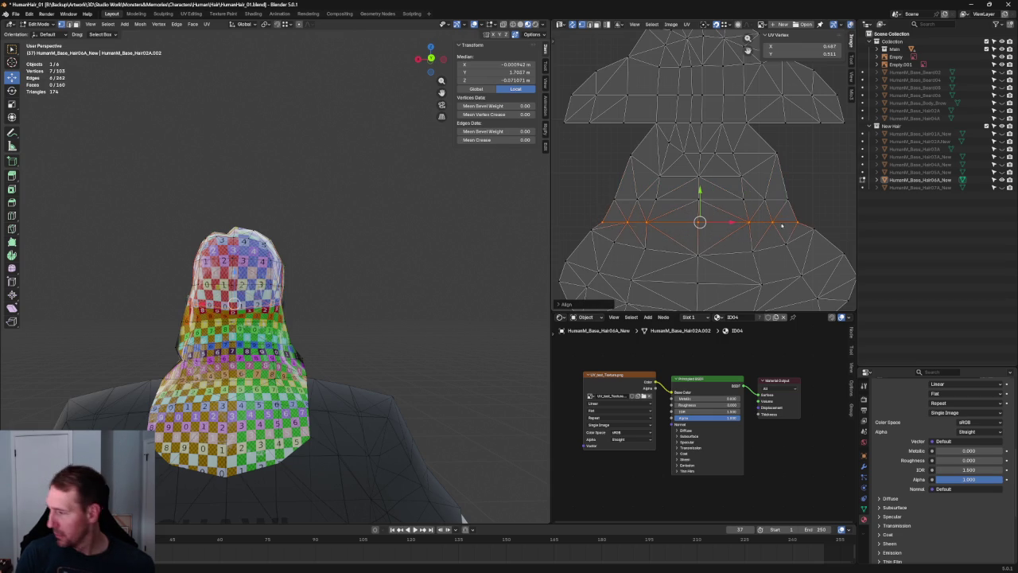
{"action": "key", "text": "ctrl+z"}
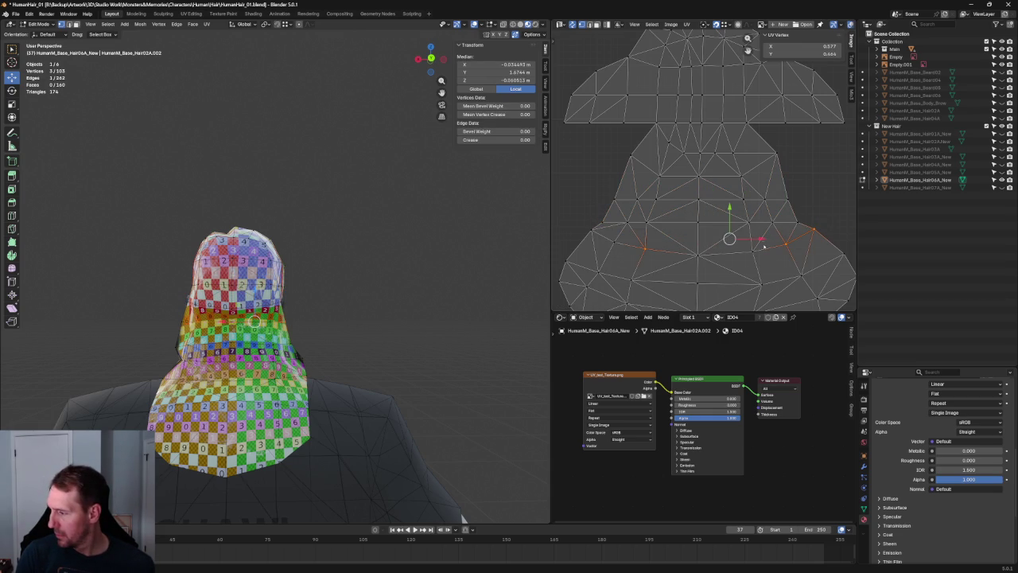
{"action": "left_click", "coordinate": [613, 233], "text": "ctrl"}
{"action": "key", "text": "shift+w"}
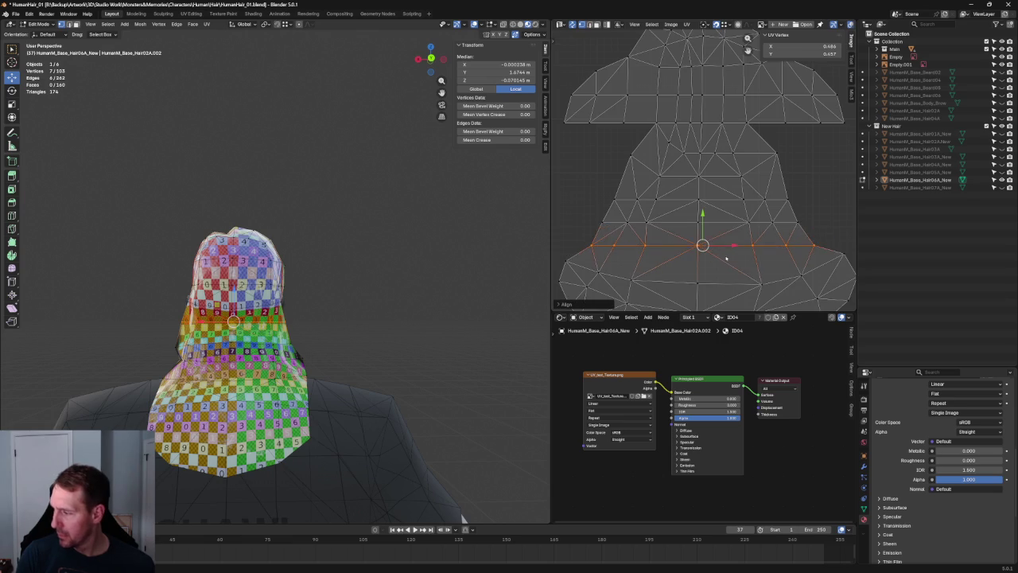
Step: Select the full lower curved UV row from its right end to its left end
{"action": "scroll", "coordinate": [726, 258], "scroll_direction": "down", "scroll_amount": 1}
{"action": "middle_click_drag", "start_coordinate": [727, 258], "coordinate": [727, 227]}
{"action": "left_click", "coordinate": [813, 206]}
{"action": "left_click_drag", "start_coordinate": [789, 213], "coordinate": [682, 239]}
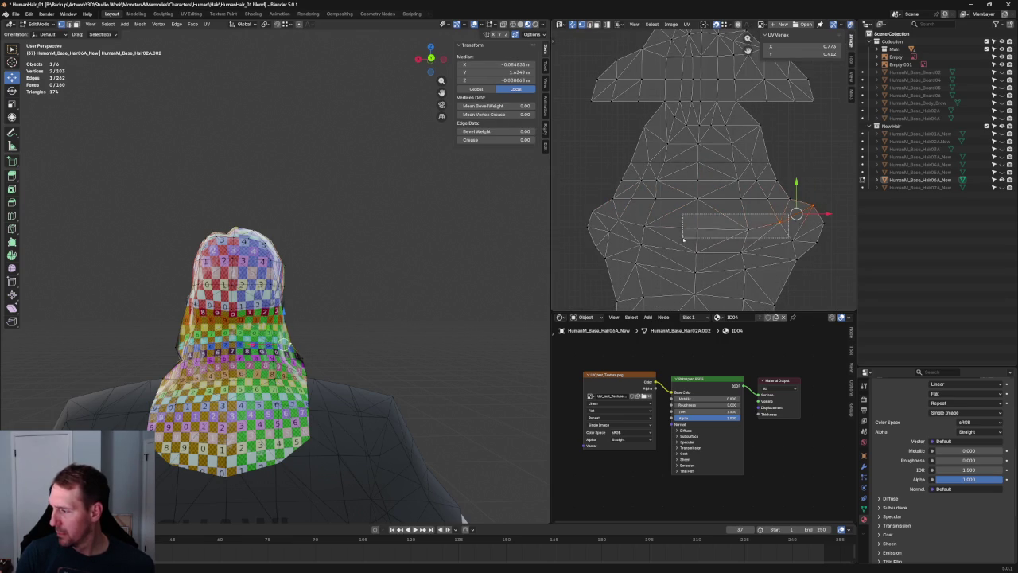
{"action": "left_click", "coordinate": [665, 228], "text": "alt"}
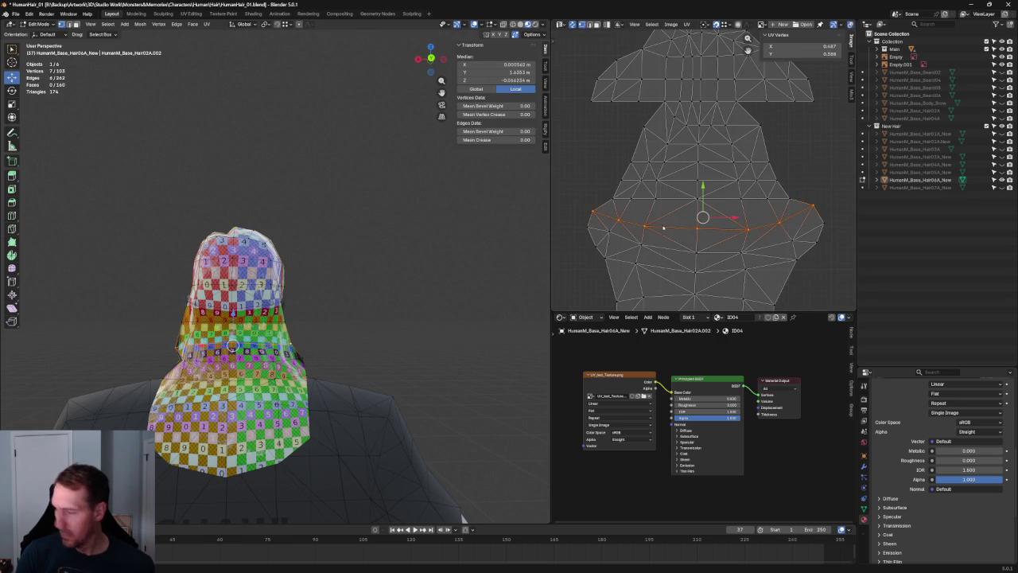
{"action": "left_click", "coordinate": [821, 228]}
{"action": "left_click_drag", "start_coordinate": [763, 246], "coordinate": [763, 246]}
{"action": "left_click", "coordinate": [741, 252], "text": "ctrl"}
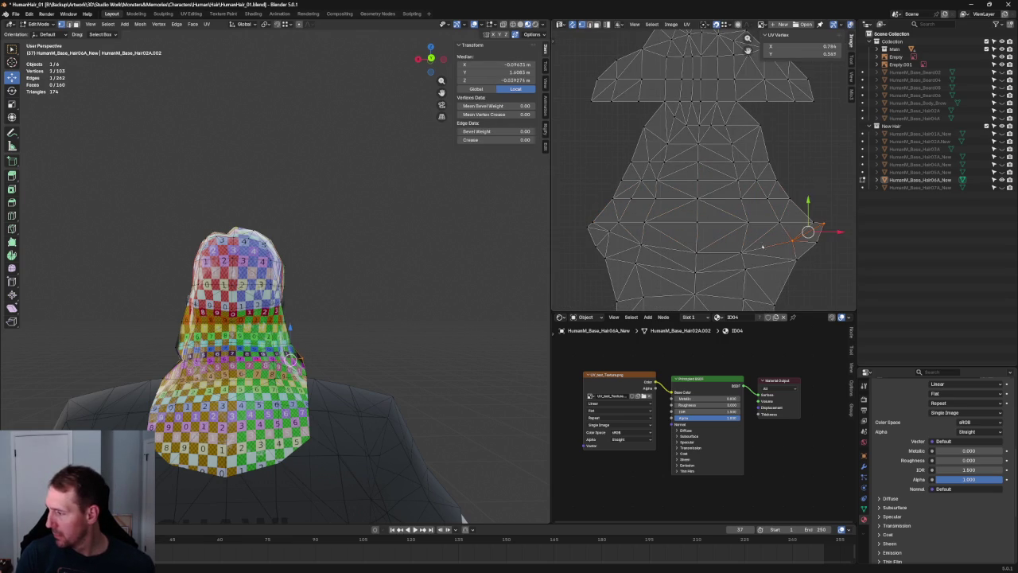
{"action": "left_click", "coordinate": [696, 252], "text": "ctrl"}
{"action": "left_click", "coordinate": [640, 244], "text": "ctrl"}
{"action": "left_click", "coordinate": [590, 227], "text": "ctrl"}
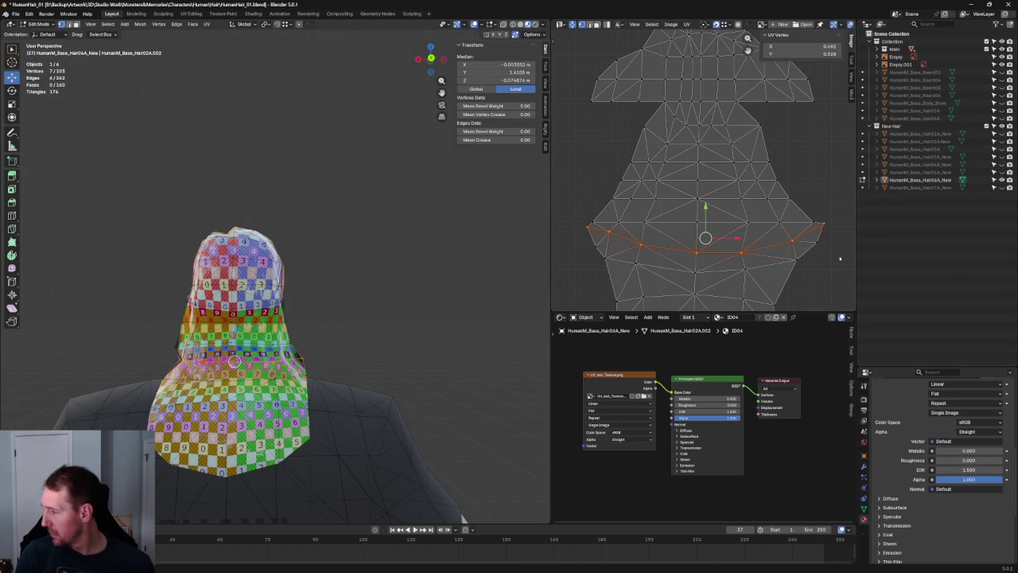
Step: Move the lower row down on the island and level it horizontally
{"action": "key", "text": "g"}
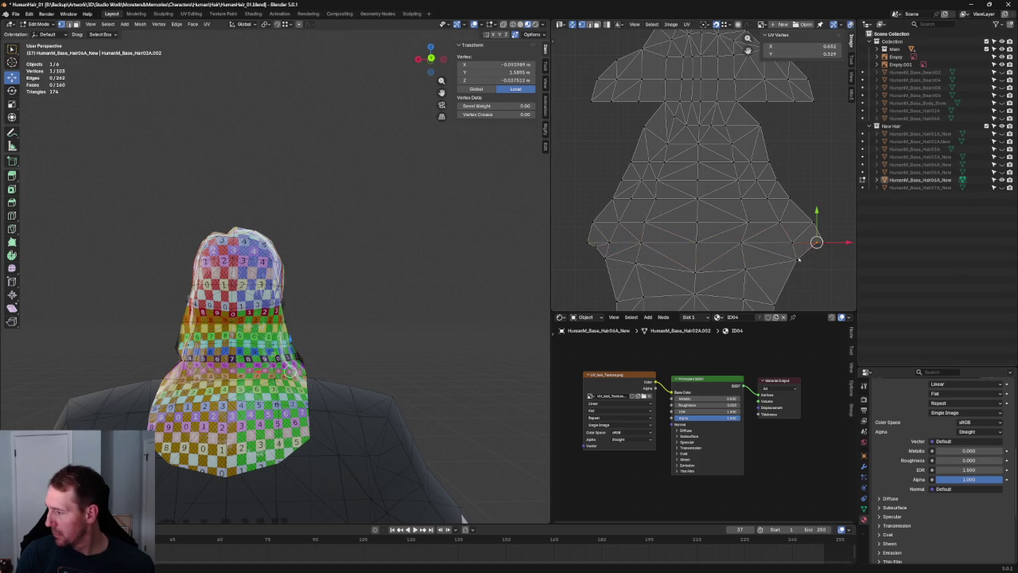
{"action": "left_click", "coordinate": [613, 259]}
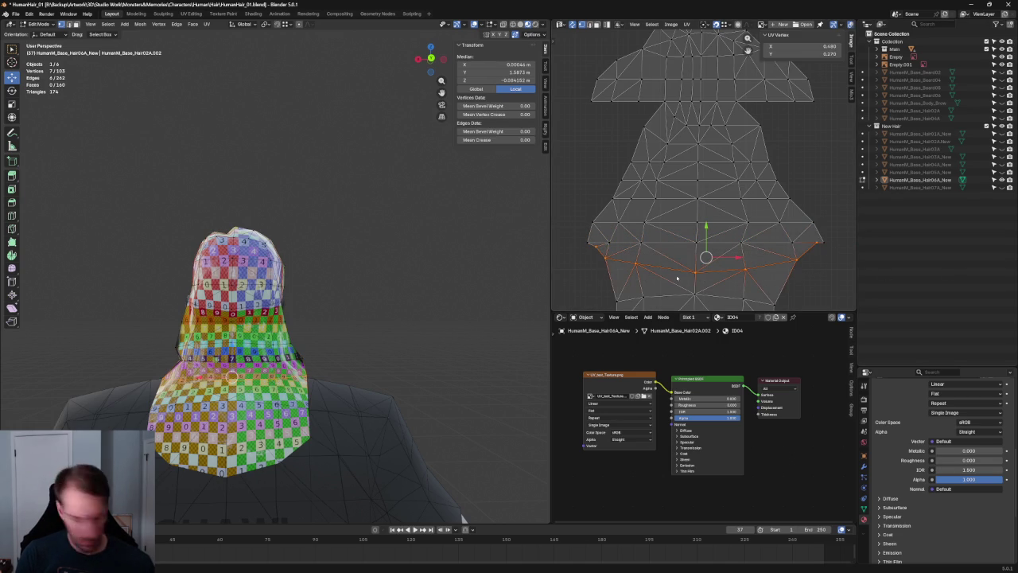
{"action": "key", "text": "shift+w"}
{"action": "left_click", "coordinate": [754, 280]}
Step: Straighten the lower curved edge loop at the bottom of the UV island
{"action": "middle_click_drag", "start_coordinate": [754, 280], "coordinate": [759, 196]}
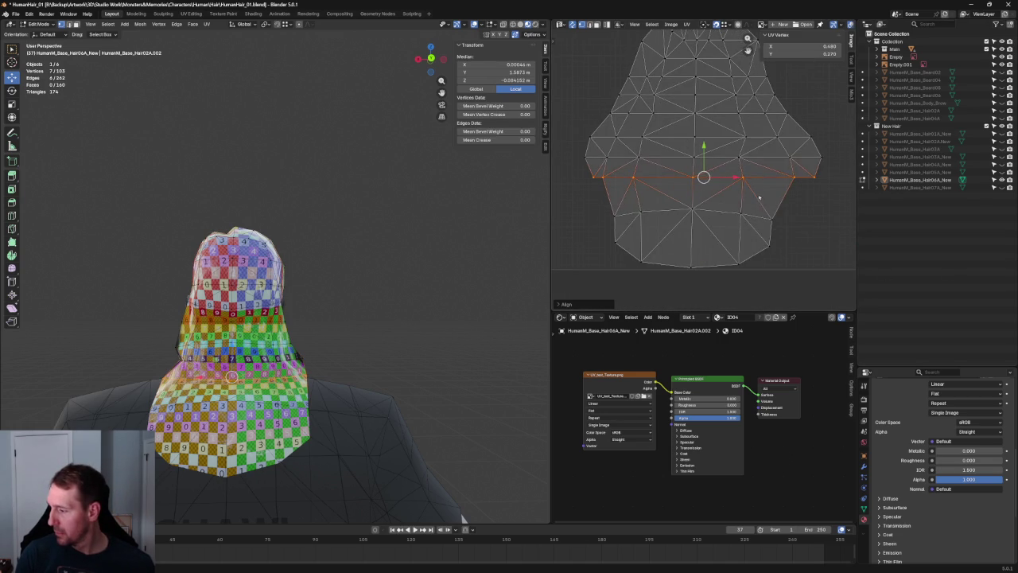
{"action": "left_click", "coordinate": [760, 216], "text": "alt"}
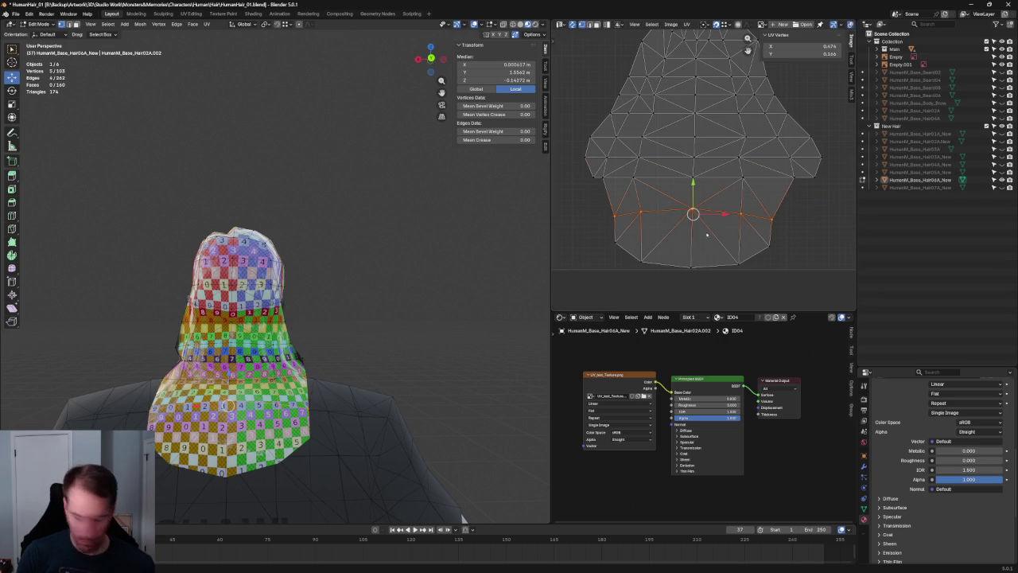
{"action": "key", "text": "shift+w"}
{"action": "left_click", "coordinate": [756, 228]}
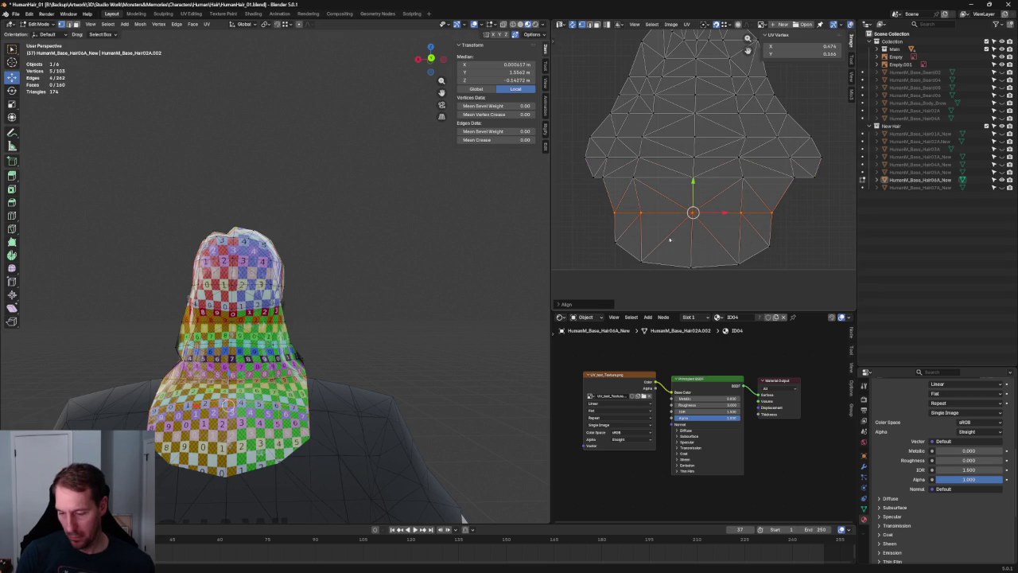
Step: Re-unwrap the bottom UV loop and nudge its bottom-centre vertex up slightly
{"action": "left_click", "coordinate": [637, 265], "text": "alt"}
{"action": "key", "text": "u"}
{"action": "left_click", "coordinate": [656, 257]}
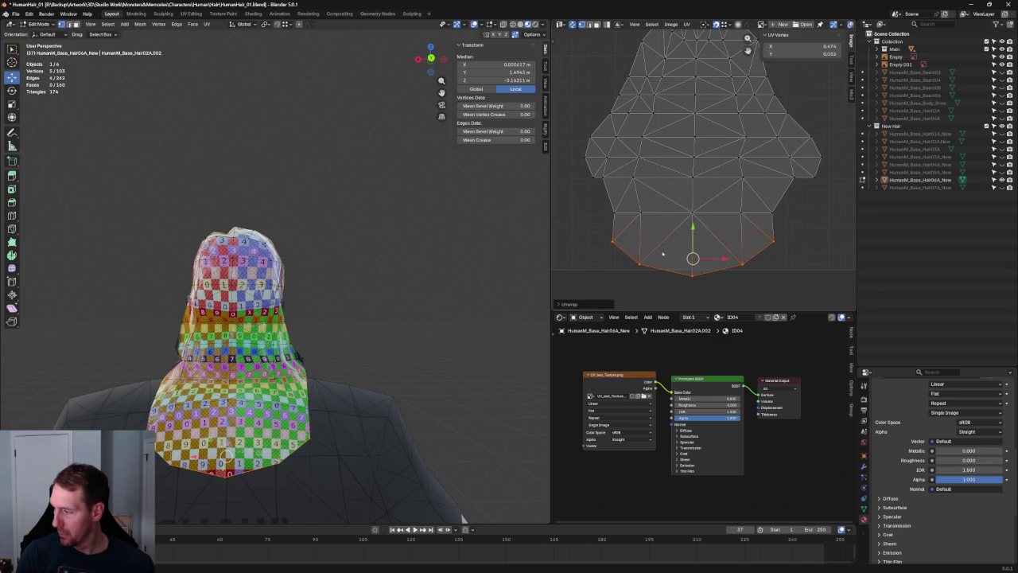
{"action": "left_click", "coordinate": [693, 274]}
{"action": "left_click_drag", "start_coordinate": [692, 274], "coordinate": [692, 268]}
Step: Re-unwrap the horizontal loop near the bottom and the loop above it
{"action": "left_click", "coordinate": [658, 211], "text": "alt"}
{"action": "key", "text": "u"}
{"action": "left_click", "coordinate": [658, 213]}
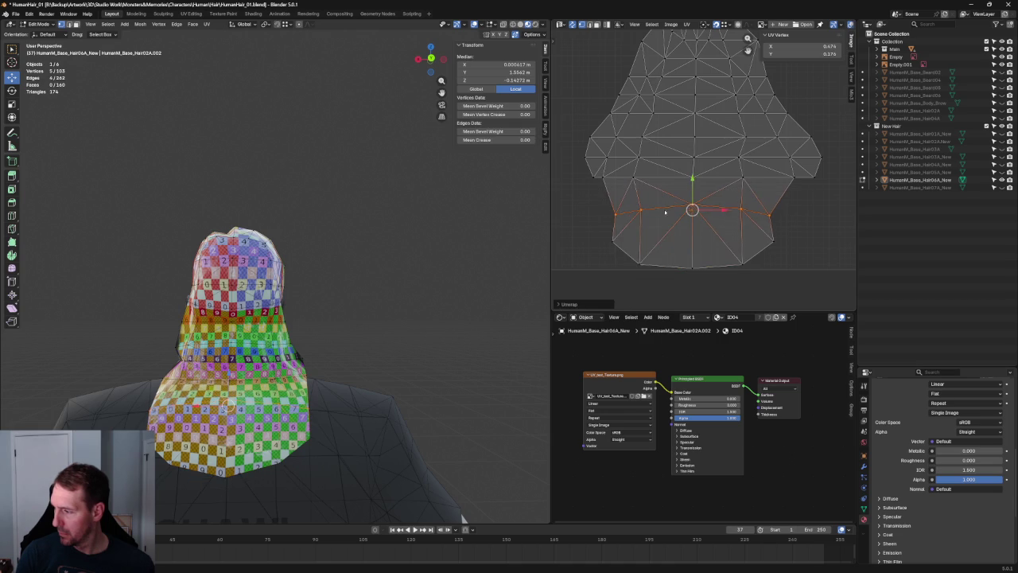
{"action": "left_click", "coordinate": [637, 175], "text": "alt"}
{"action": "key", "text": "u"}
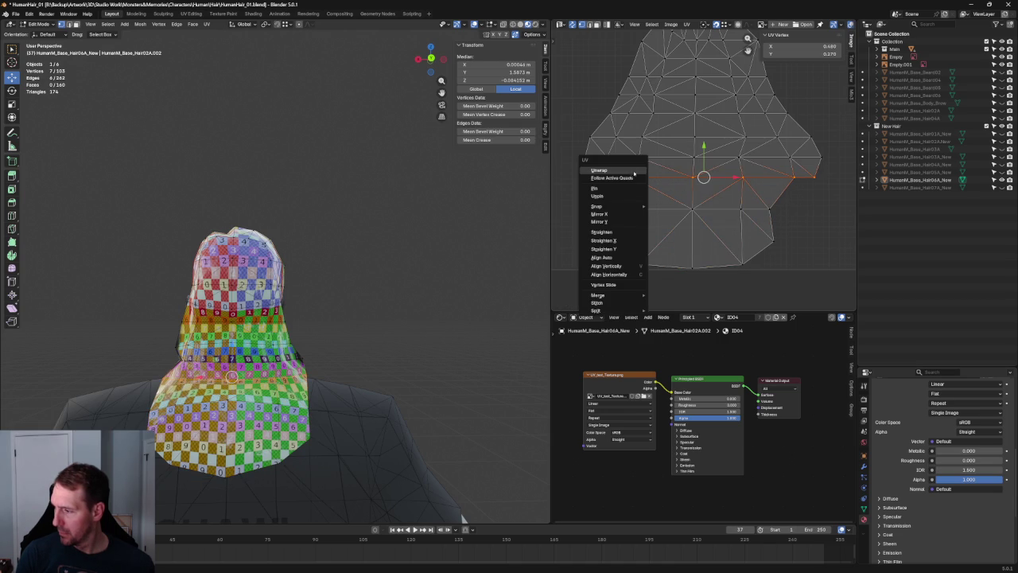
{"action": "left_click", "coordinate": [627, 171]}
Step: Re-unwrap the next two loops upward, then deselect and orbit to inspect the cap
{"action": "left_click", "coordinate": [636, 158], "text": "alt"}
{"action": "key", "text": "u"}
{"action": "left_click", "coordinate": [636, 163]}
{"action": "left_click", "coordinate": [598, 140], "text": "alt"}
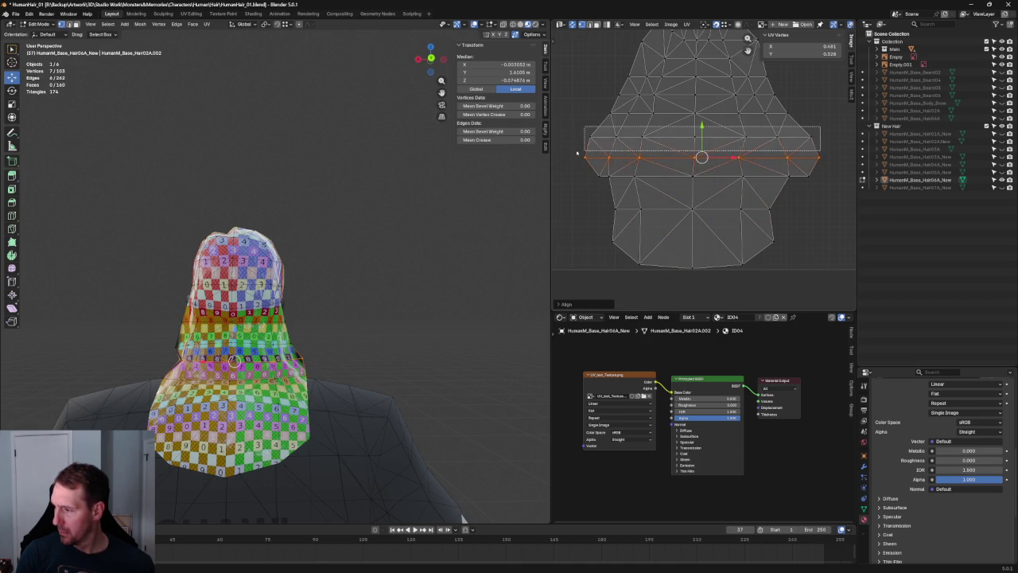
{"action": "key", "text": "u"}
{"action": "left_click", "coordinate": [593, 145]}
{"action": "key", "text": "alt+a"}
{"action": "mouse_move", "coordinate": [352, 246]}
{"action": "middle_mouse_down"}
{"action": "mouse_move", "coordinate": [318, 288]}
{"action": "mouse_move", "coordinate": [298, 274]}
{"action": "mouse_move", "coordinate": [304, 294]}
{"action": "mouse_move", "coordinate": [370, 286]}
{"action": "mouse_move", "coordinate": [343, 290]}
{"action": "middle_mouse_up"}
Step: Align a horizontal UV edge loop straight using the right-click UV operations list
{"action": "middle_click_drag", "start_coordinate": [723, 138], "coordinate": [708, 183]}
{"action": "left_click", "coordinate": [756, 200], "text": "alt"}
{"action": "right_click", "coordinate": [624, 196]}
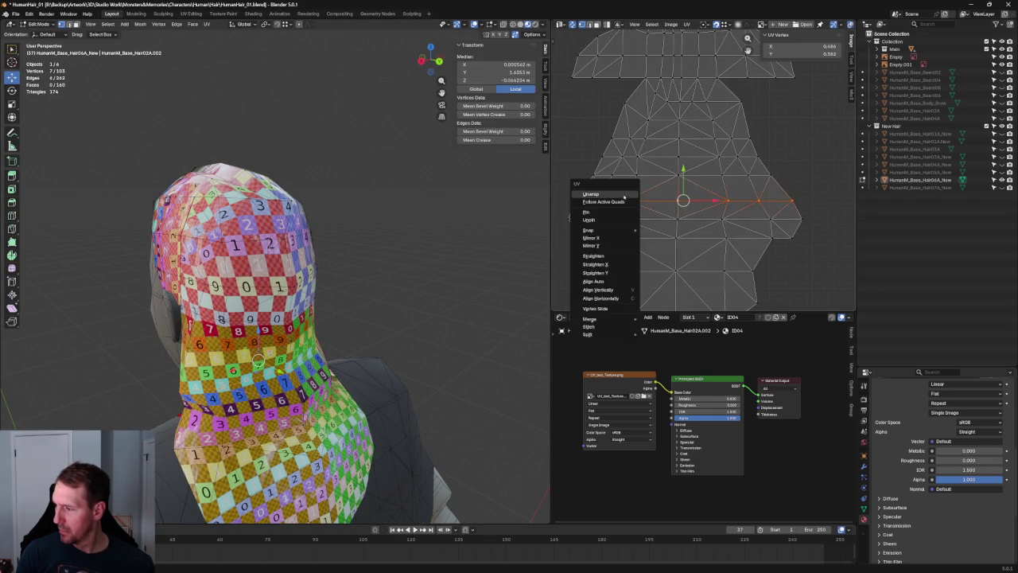
{"action": "left_click", "coordinate": [568, 181], "text": "alt"}
{"action": "right_click", "coordinate": [568, 182]}
{"action": "left_click", "coordinate": [593, 270]}
{"action": "key", "text": "g"}
Step: Align the next two UV loops up the island into straight rows
{"action": "left_click", "coordinate": [769, 134]}
{"action": "right_click", "coordinate": [631, 159]}
{"action": "left_click", "coordinate": [632, 163]}
{"action": "left_click_drag", "start_coordinate": [705, 124], "coordinate": [763, 145]}
{"action": "key", "text": "g"}
{"action": "left_click", "coordinate": [763, 127]}
{"action": "right_click", "coordinate": [625, 159]}
{"action": "left_click", "coordinate": [625, 215]}
Step: Align three vertices in the next row, then the edge row above it
{"action": "left_click", "coordinate": [717, 115], "text": "alt"}
{"action": "right_click", "coordinate": [625, 121]}
{"action": "left_click", "coordinate": [626, 176]}
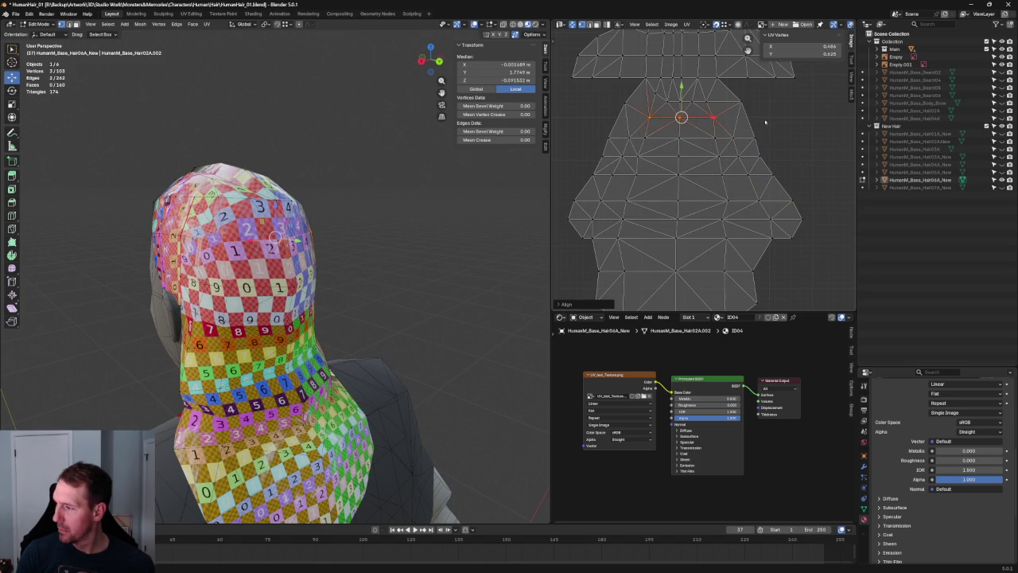
{"action": "left_click", "coordinate": [720, 99], "text": "alt"}
{"action": "right_click", "coordinate": [626, 95]}
{"action": "left_click", "coordinate": [625, 151]}
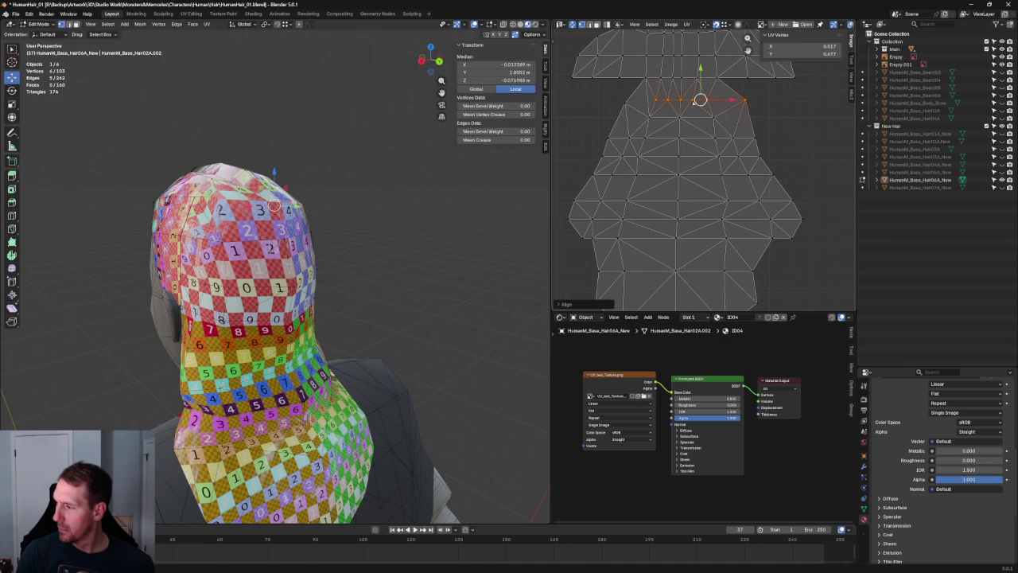
Step: Straighten the top row of UV edges near the crown
{"action": "left_click", "coordinate": [720, 101], "text": "alt"}
{"action": "right_click", "coordinate": [720, 107]}
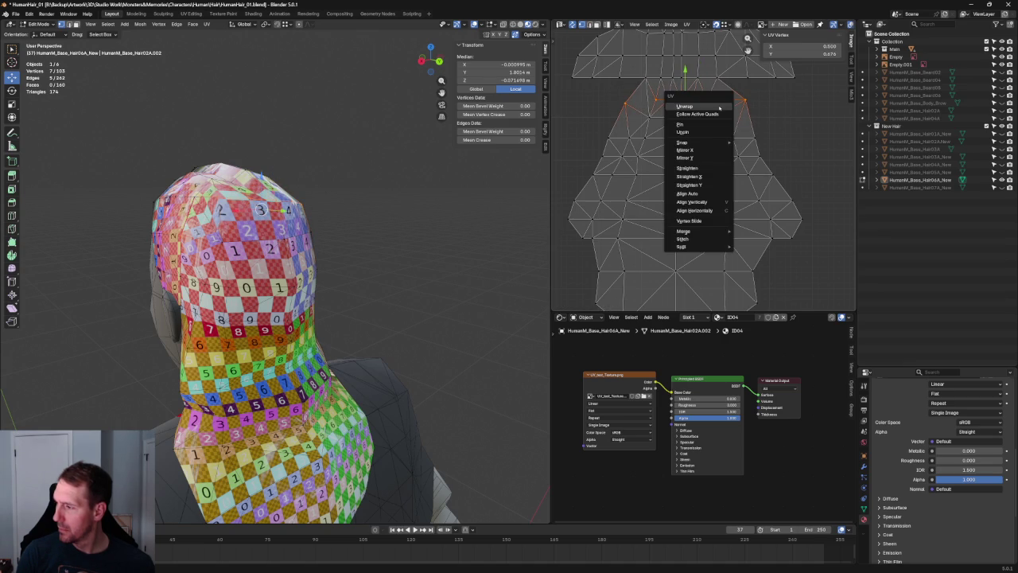
{"action": "left_click", "coordinate": [686, 168]}
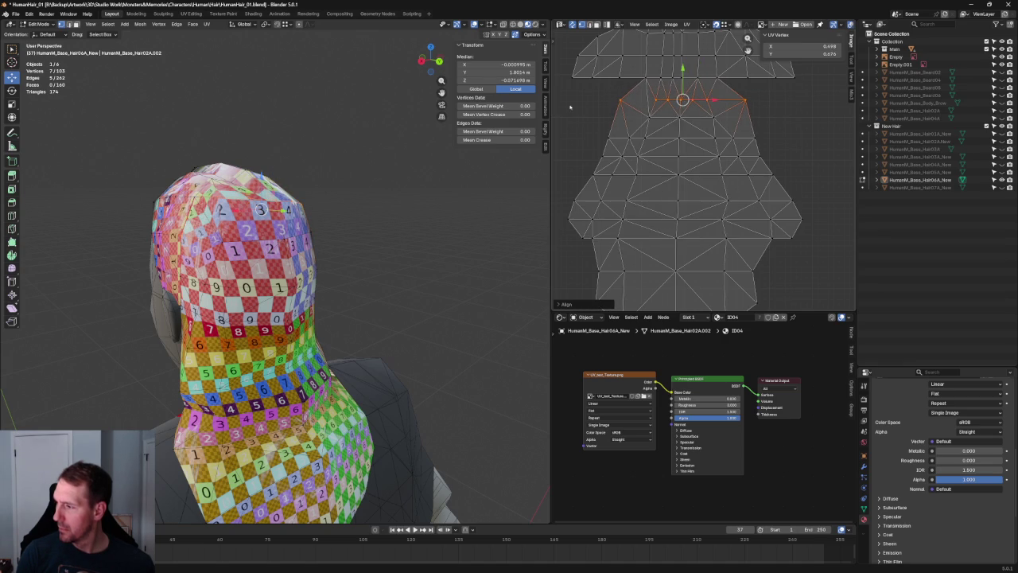
{"action": "left_click", "coordinate": [658, 96]}
Step: Try dissolving an edge on the cap's side with Ctrl+X, then undo it
{"action": "mouse_move", "coordinate": [266, 154]}
{"action": "middle_mouse_down"}
{"action": "mouse_move", "coordinate": [283, 158]}
{"action": "mouse_move", "coordinate": [238, 159]}
{"action": "middle_mouse_up"}
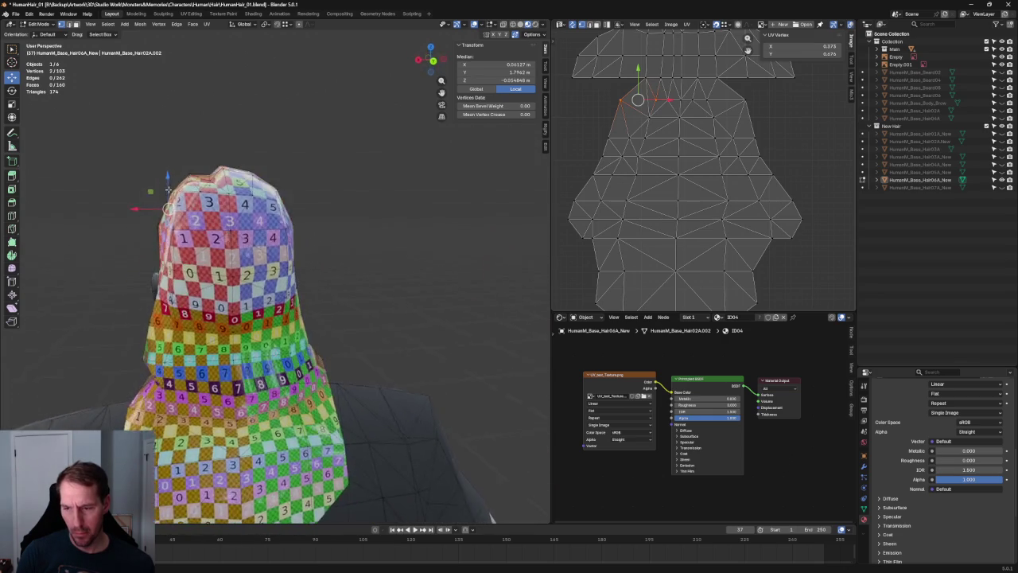
{"action": "middle_click_drag", "start_coordinate": [162, 190], "coordinate": [159, 194]}
{"action": "middle_click_drag", "start_coordinate": [244, 216], "coordinate": [285, 236]}
{"action": "left_click", "coordinate": [282, 232]}
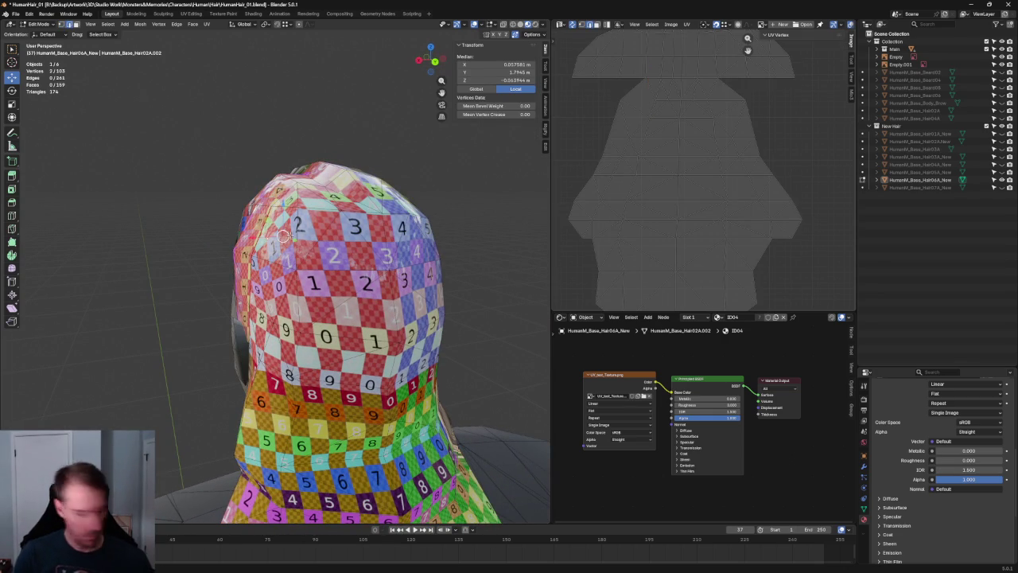
{"action": "key", "text": "ctrl+x"}
{"action": "left_click", "coordinate": [295, 237]}
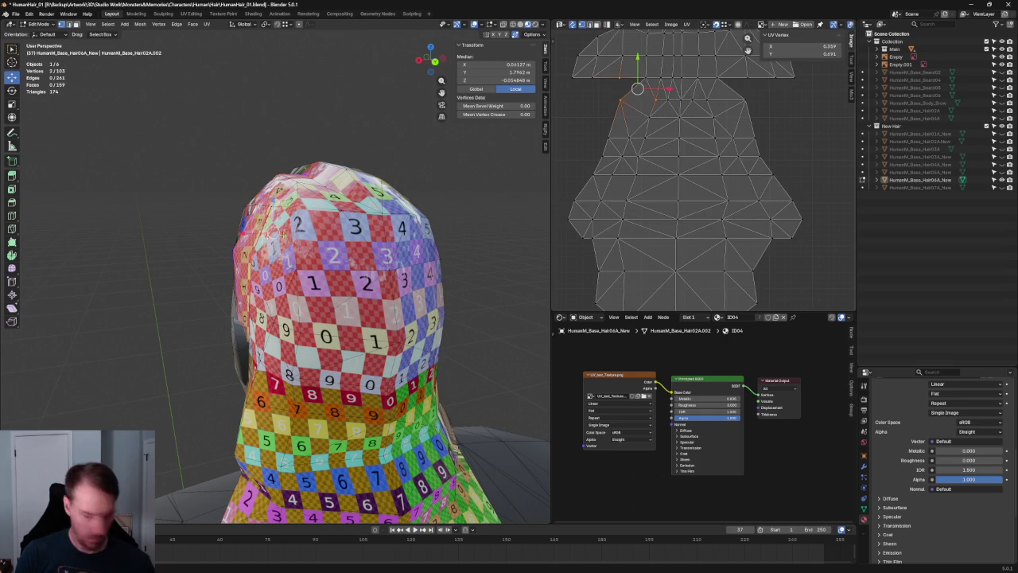
{"action": "key", "text": "ctrl+z"}
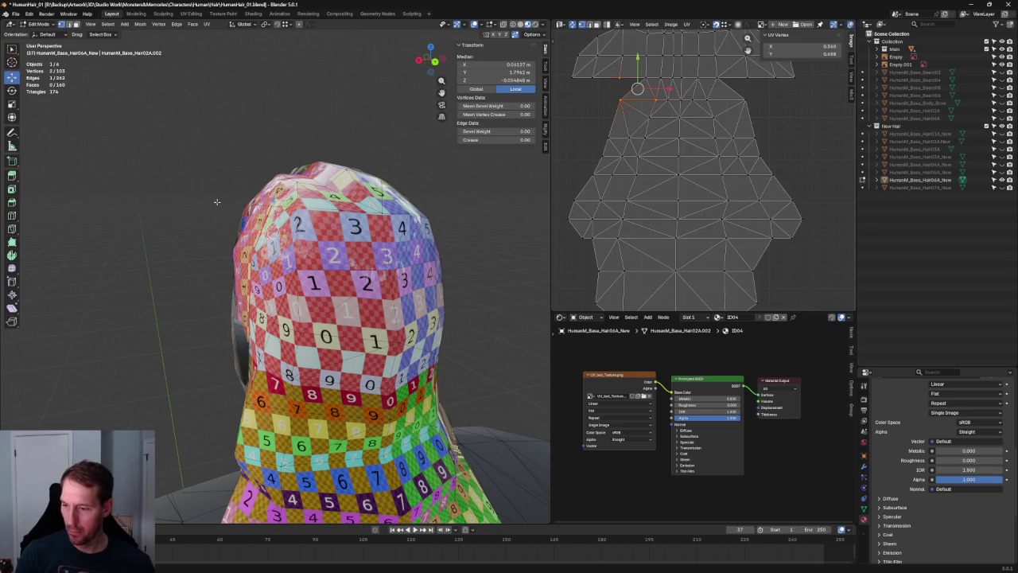
{"action": "left_click", "coordinate": [216, 203]}
{"action": "scroll", "coordinate": [216, 202], "scroll_direction": "down", "scroll_amount": 3}
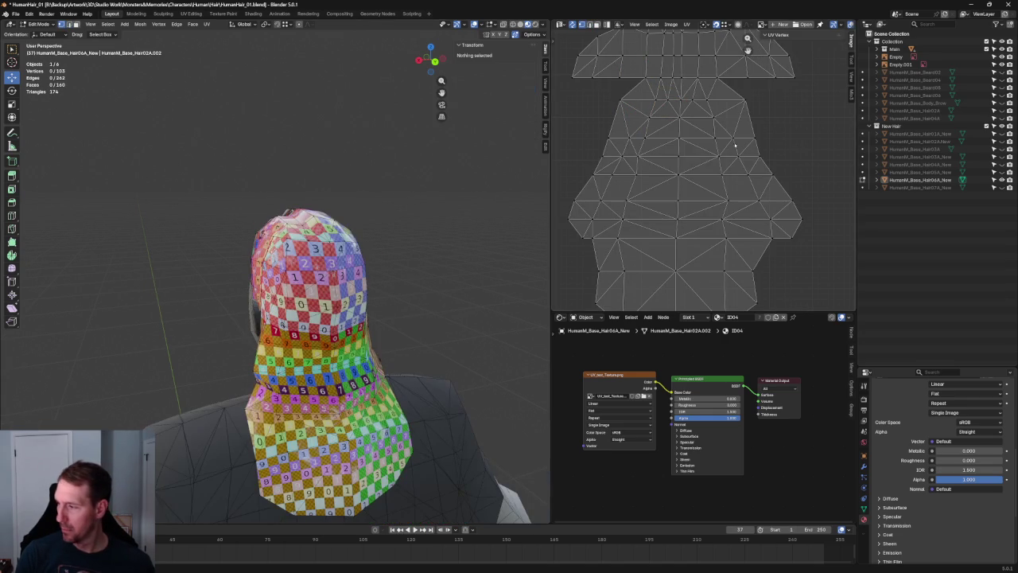
Step: Inspect the upper UV island and orbit around the back and side of the hair
{"action": "scroll", "coordinate": [743, 109], "scroll_direction": "up", "scroll_amount": 1}
{"action": "middle_click_drag", "start_coordinate": [742, 109], "coordinate": [728, 189]}
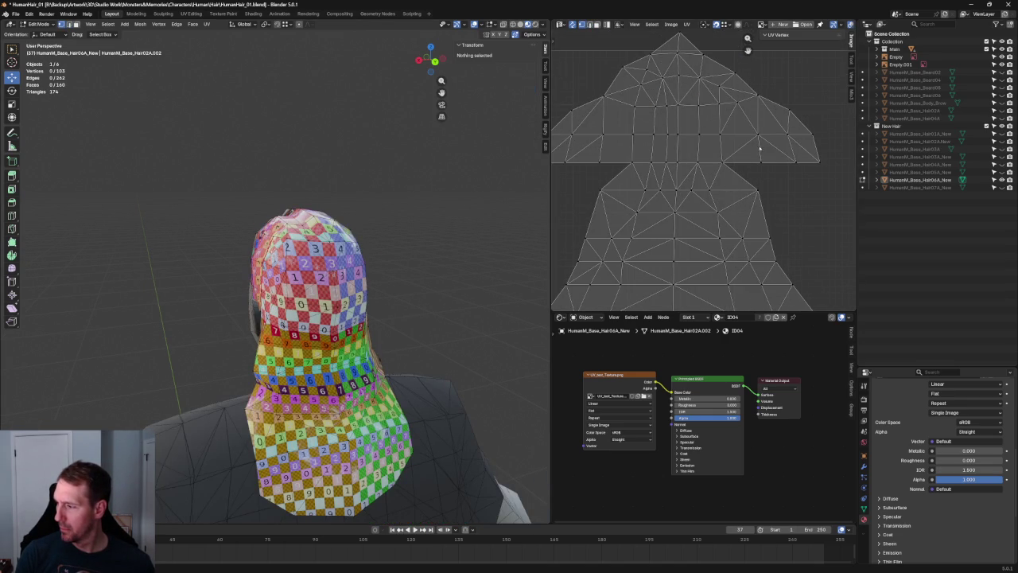
{"action": "scroll", "coordinate": [758, 148], "scroll_direction": "down", "scroll_amount": 1}
{"action": "left_click_drag", "start_coordinate": [742, 113], "coordinate": [646, 129]}
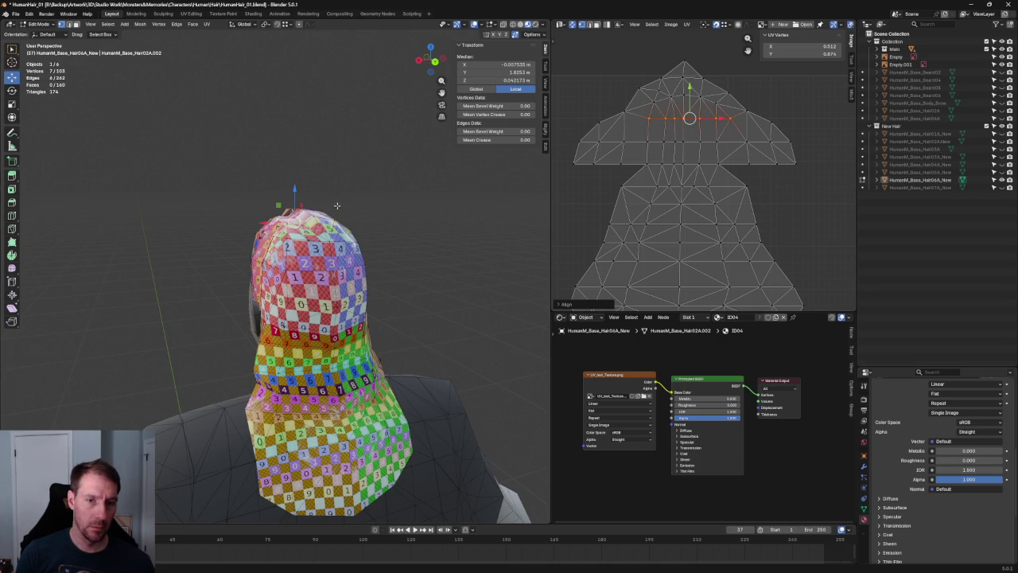
{"action": "key", "text": "alt+a"}
{"action": "scroll", "coordinate": [237, 191], "scroll_direction": "down", "scroll_amount": 2}
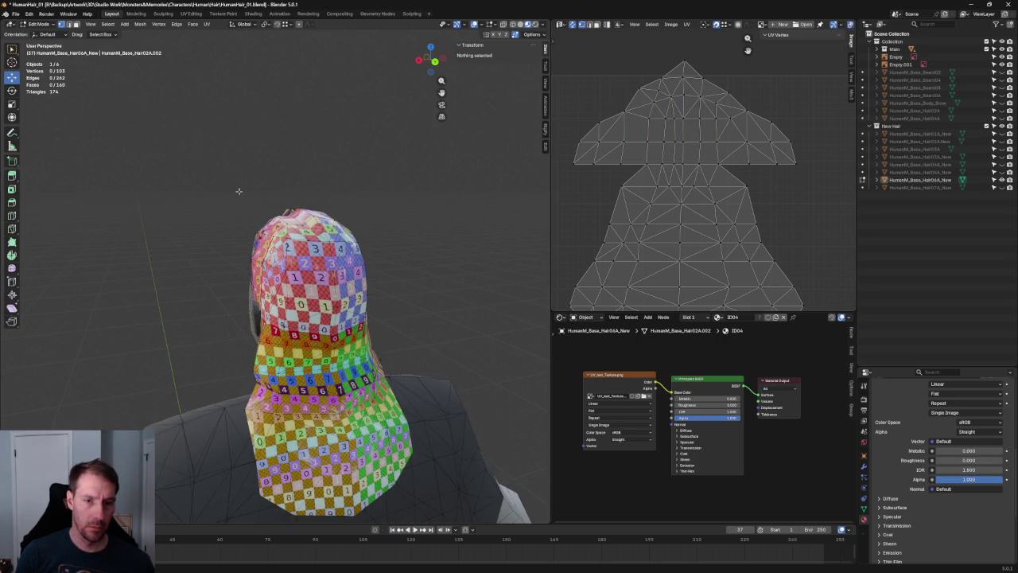
{"action": "middle_click_drag", "start_coordinate": [237, 191], "coordinate": [315, 190]}
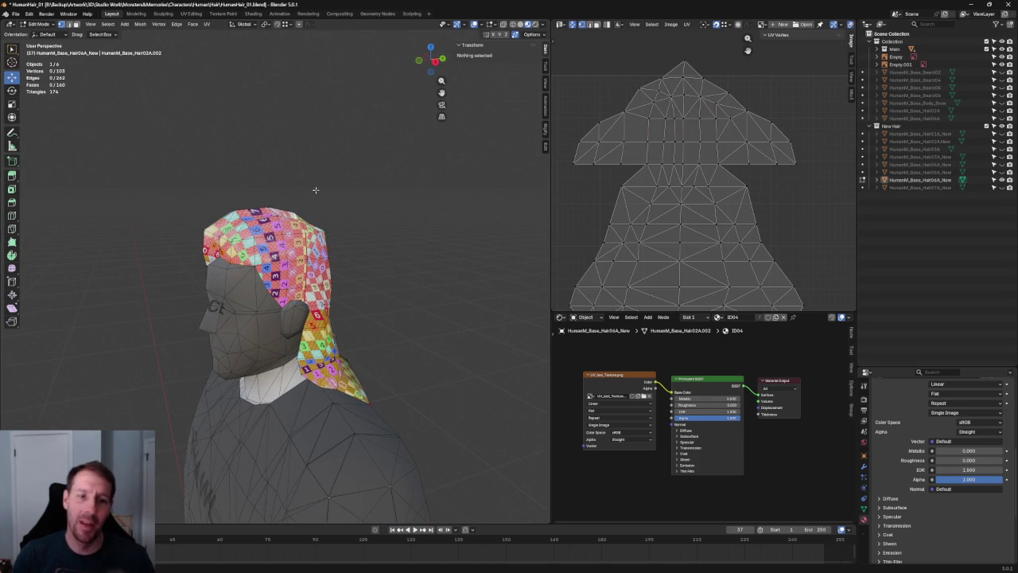
{"action": "mouse_move", "coordinate": [314, 189]}
{"action": "middle_mouse_down"}
{"action": "mouse_move", "coordinate": [363, 180]}
{"action": "mouse_move", "coordinate": [318, 175]}
{"action": "middle_mouse_up"}
{"action": "scroll", "coordinate": [281, 170], "scroll_direction": "up", "scroll_amount": 2}
{"action": "scroll", "coordinate": [397, 162], "scroll_direction": "up", "scroll_amount": 2}
{"action": "scroll", "coordinate": [313, 182], "scroll_direction": "down", "scroll_amount": 2}
{"action": "middle_click_drag", "start_coordinate": [397, 163], "coordinate": [313, 182]}
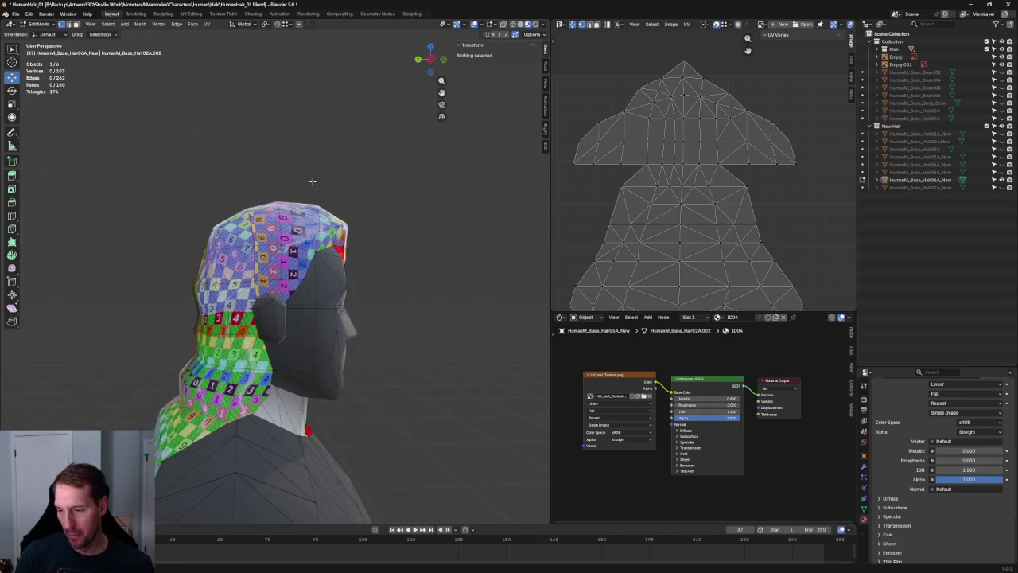
{"action": "middle_click_drag", "start_coordinate": [731, 155], "coordinate": [735, 166]}
Step: Re-unwrap the block of UV vertices in the middle of the island
{"action": "left_click_drag", "start_coordinate": [715, 168], "coordinate": [665, 207]}
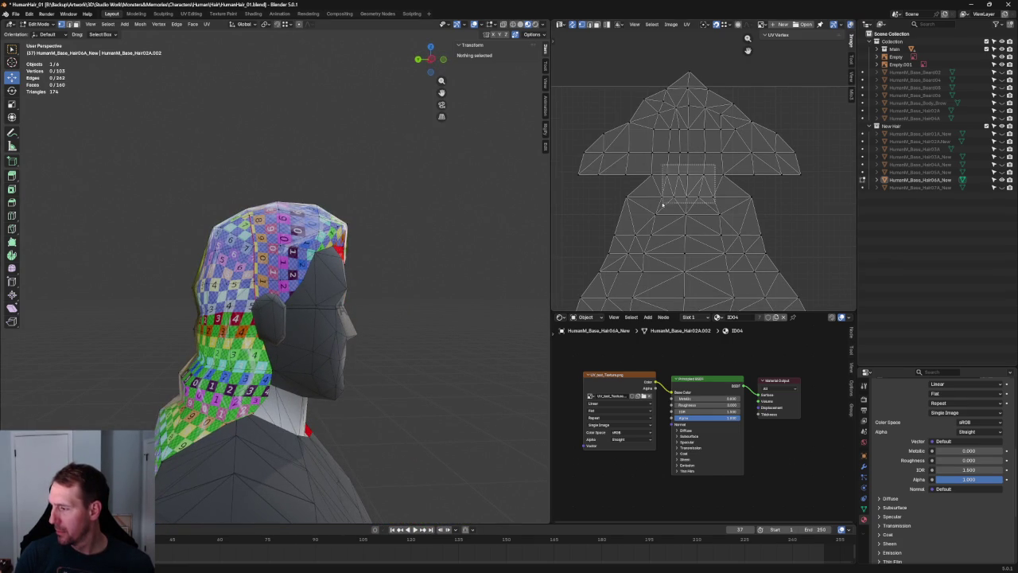
{"action": "key", "text": "u"}
{"action": "left_click", "coordinate": [678, 193]}
{"action": "scroll", "coordinate": [728, 187], "scroll_direction": "up", "scroll_amount": 3}
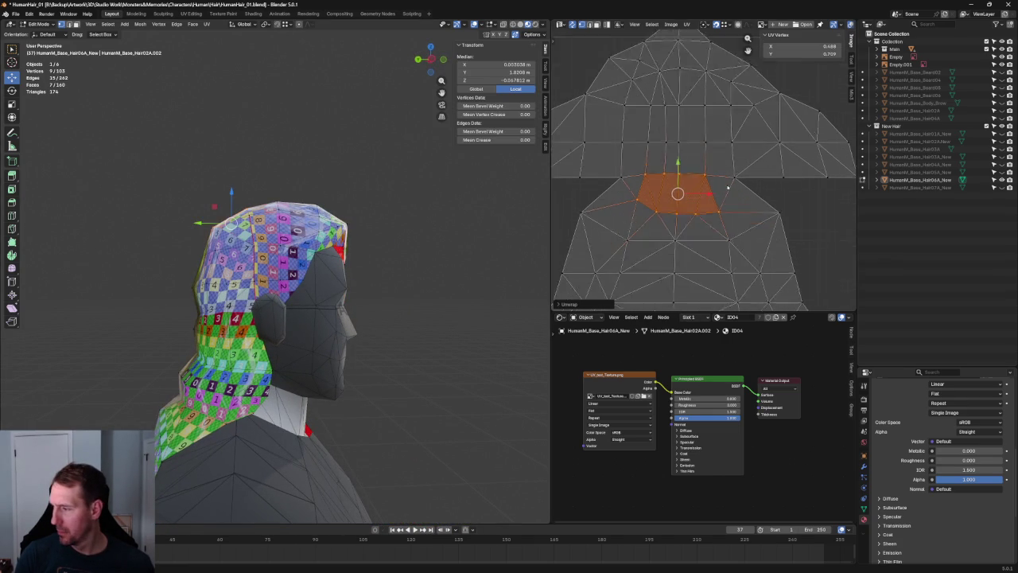
{"action": "scroll", "coordinate": [728, 187], "scroll_direction": "down", "scroll_amount": 1}
{"action": "scroll", "coordinate": [758, 163], "scroll_direction": "down", "scroll_amount": 3}
Step: Align the wide band's UV row horizontally, move it higher, and re-unwrap the island
{"action": "left_click_drag", "start_coordinate": [815, 154], "coordinate": [563, 182]}
{"action": "key", "text": "u"}
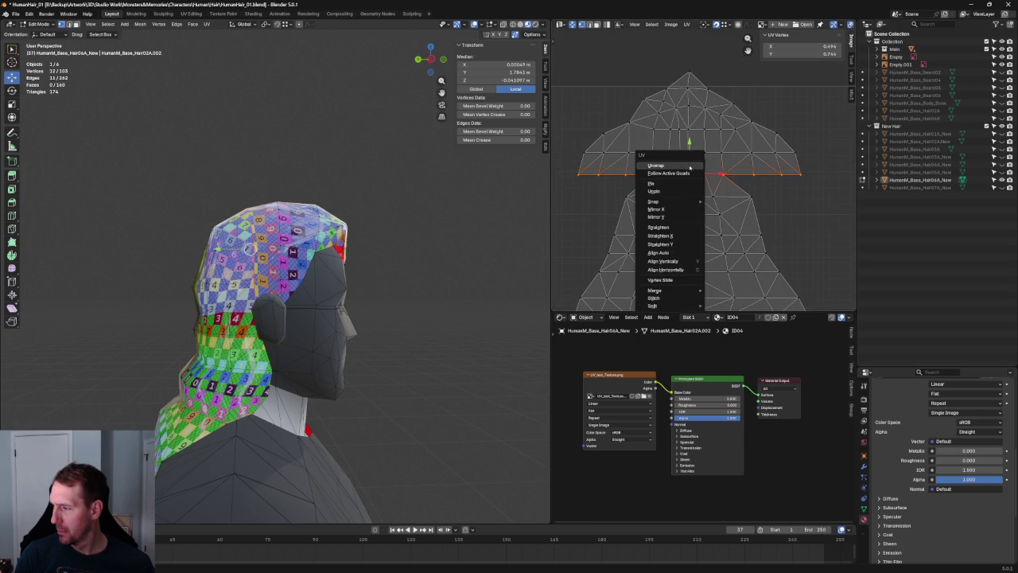
{"action": "left_click", "coordinate": [665, 270]}
{"action": "key", "text": "g"}
{"action": "left_click", "coordinate": [743, 129]}
{"action": "key", "text": "u"}
{"action": "left_click", "coordinate": [634, 157]}
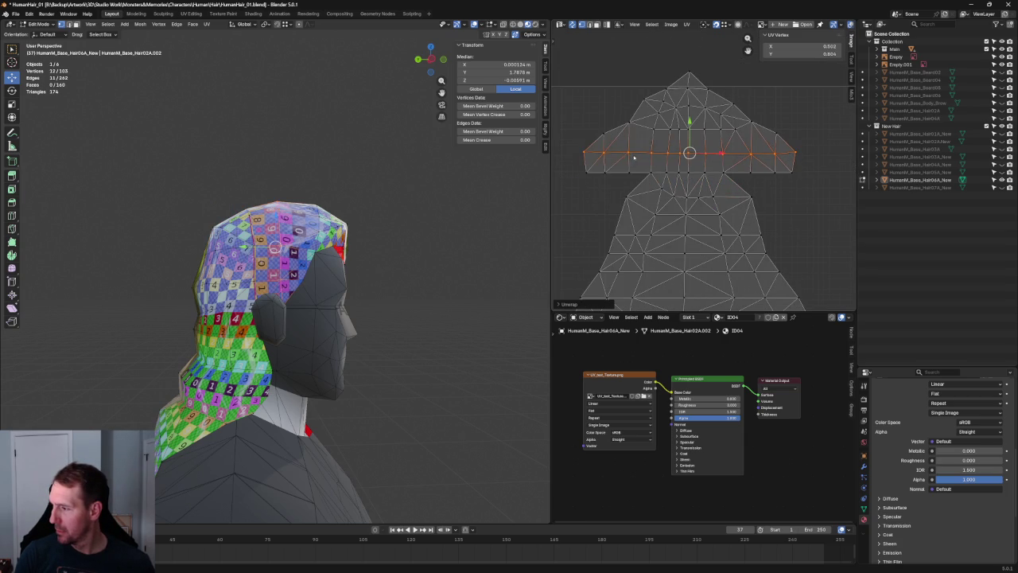
{"action": "mouse_move", "coordinate": [273, 164]}
{"action": "middle_mouse_down"}
{"action": "mouse_move", "coordinate": [309, 198]}
{"action": "mouse_move", "coordinate": [314, 238]}
{"action": "middle_mouse_up"}
Step: Widen the upper band of hair-cap UV faces by scaling it
{"action": "left_click", "coordinate": [777, 133]}
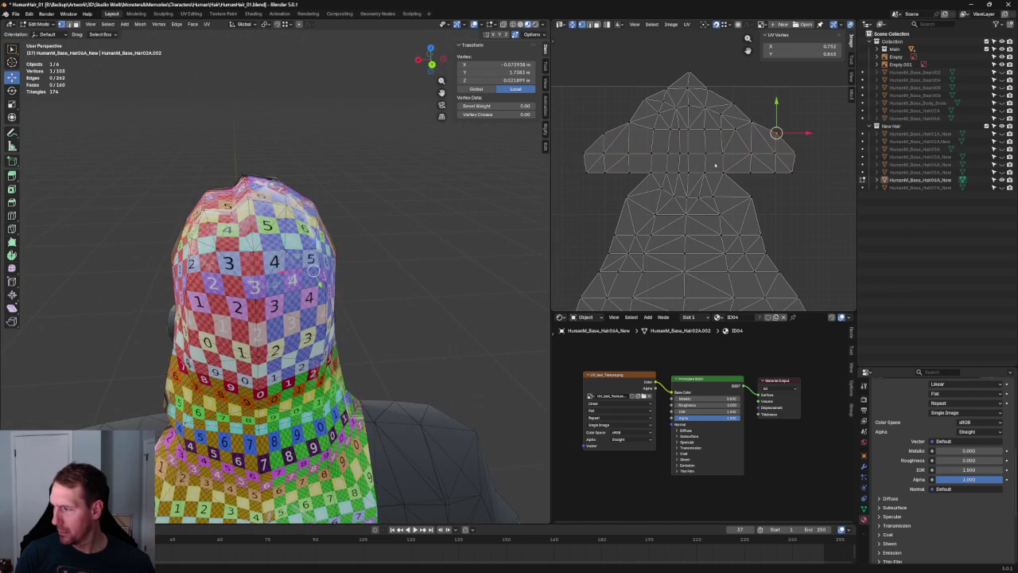
{"action": "left_click_drag", "start_coordinate": [827, 136], "coordinate": [562, 217]}
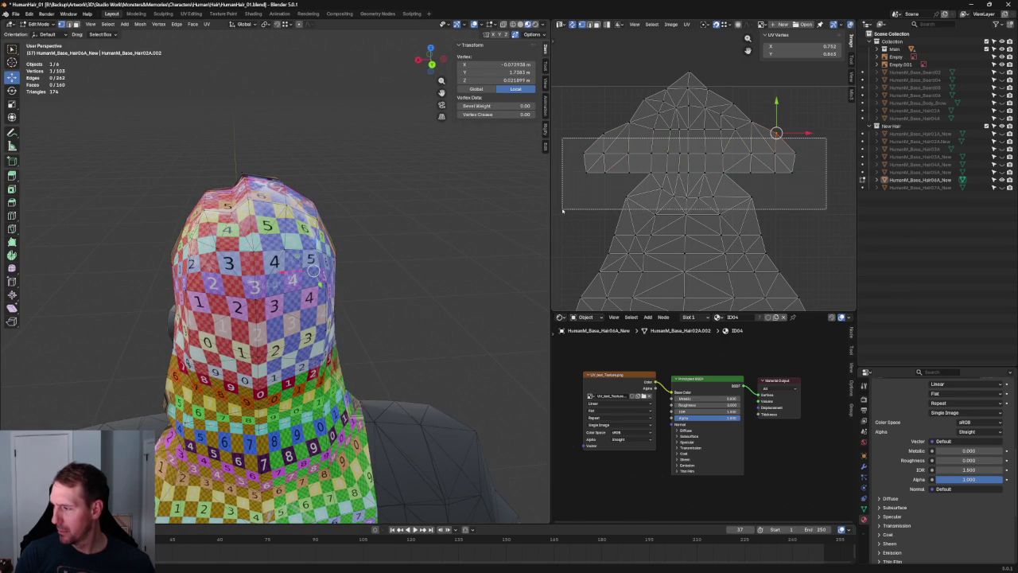
{"action": "key", "text": "s"}
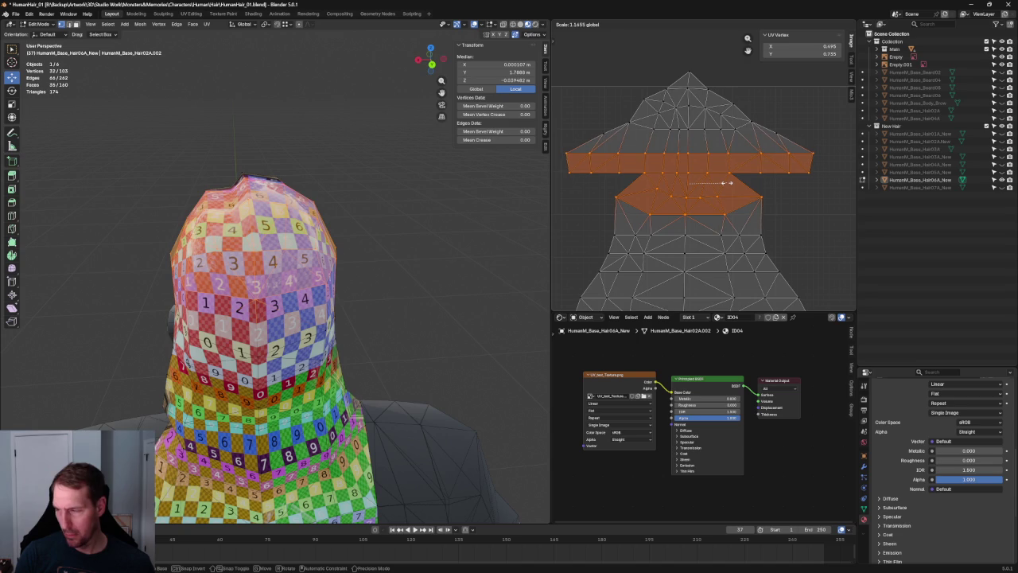
{"action": "left_click", "coordinate": [725, 182]}
Step: Slightly enlarge the block of UV faces in the island's middle
{"action": "left_click", "coordinate": [761, 152]}
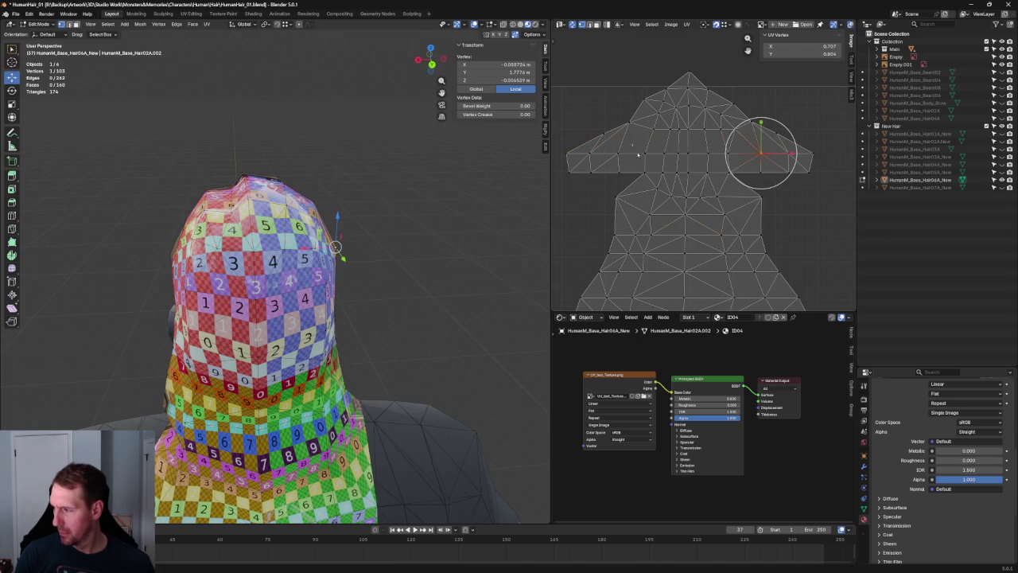
{"action": "left_click_drag", "start_coordinate": [633, 147], "coordinate": [738, 187]}
{"action": "key", "text": "s"}
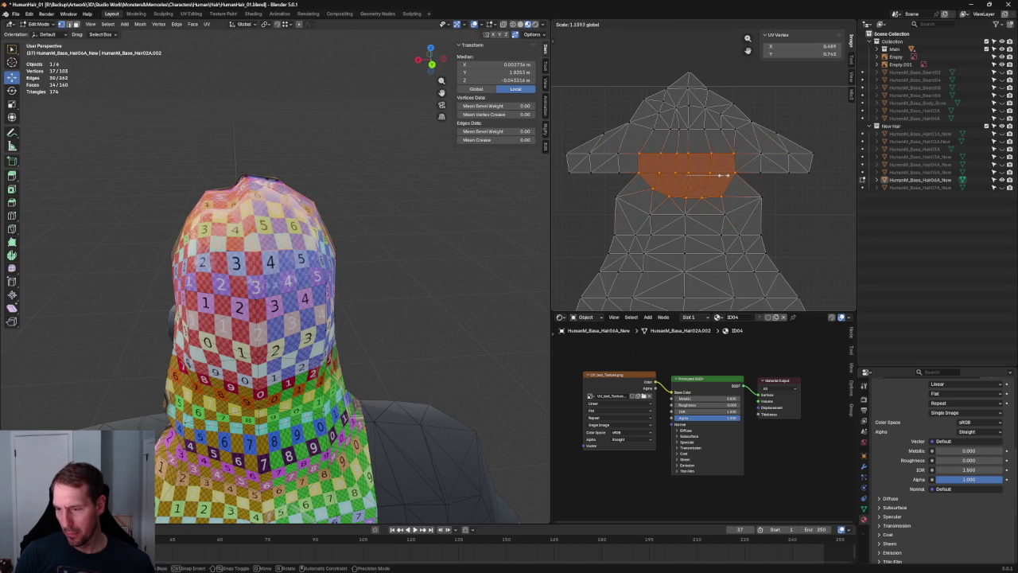
{"action": "left_click", "coordinate": [724, 174]}
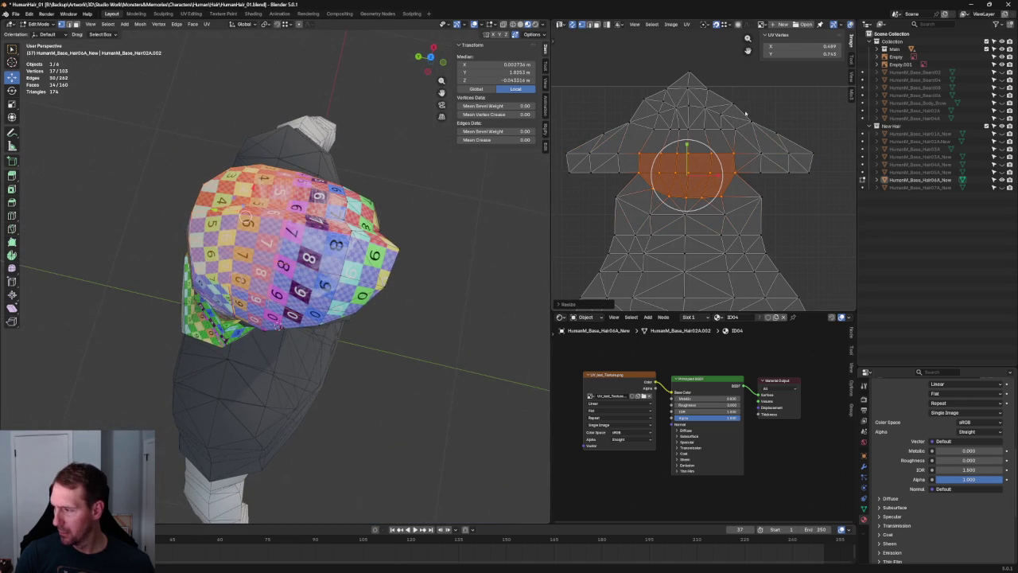
Step: Align the two UV vertices just below the island's top section
{"action": "left_click", "coordinate": [746, 114]}
{"action": "middle_click_drag", "start_coordinate": [700, 199], "coordinate": [708, 131]}
{"action": "left_click_drag", "start_coordinate": [753, 134], "coordinate": [638, 157]}
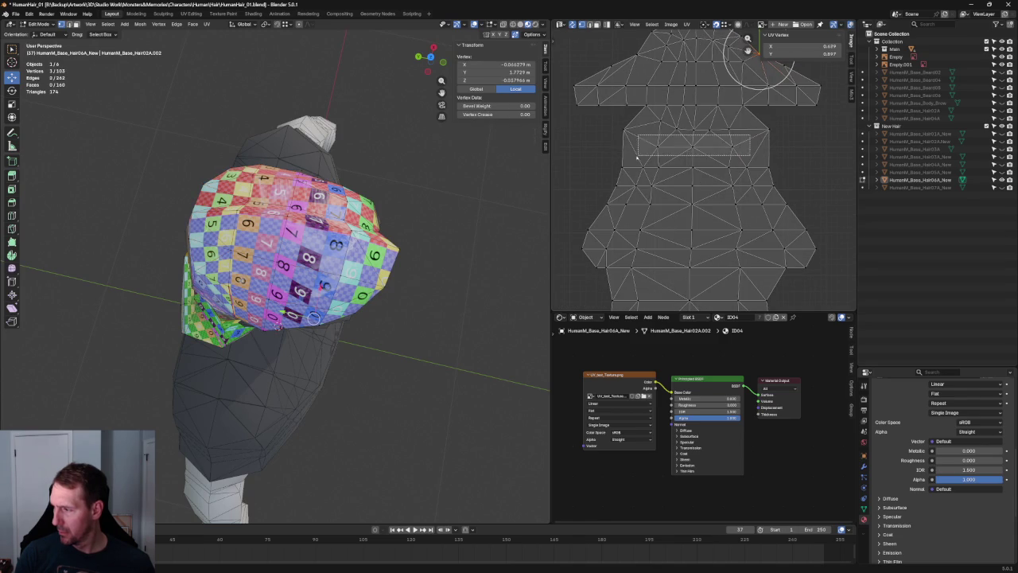
{"action": "key", "text": "shift+w"}
{"action": "left_click", "coordinate": [684, 193]}
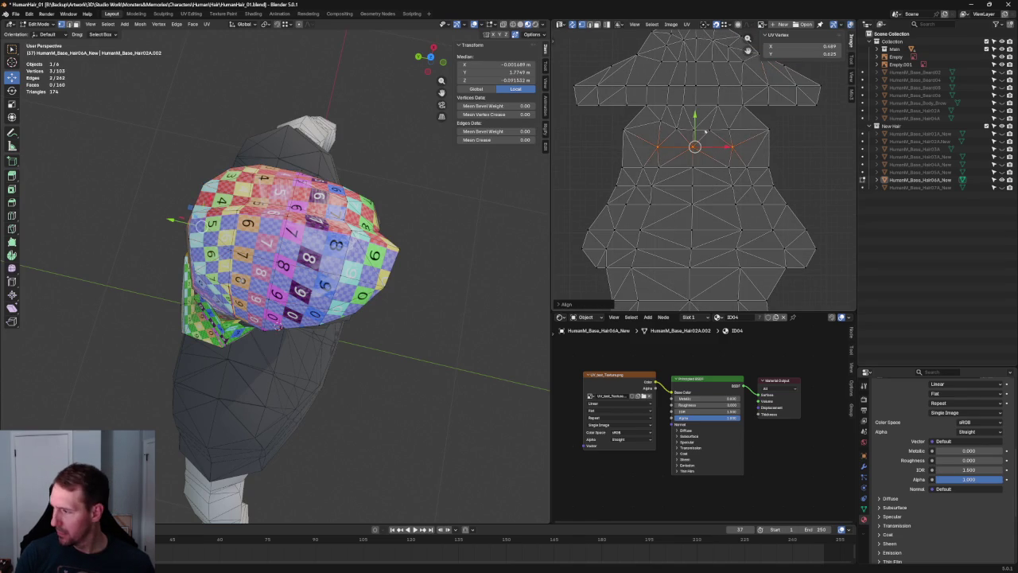
Step: Cancel a stray UV nudge and undo back to the earlier layout
{"action": "middle_click_drag", "start_coordinate": [446, 239], "coordinate": [471, 147]}
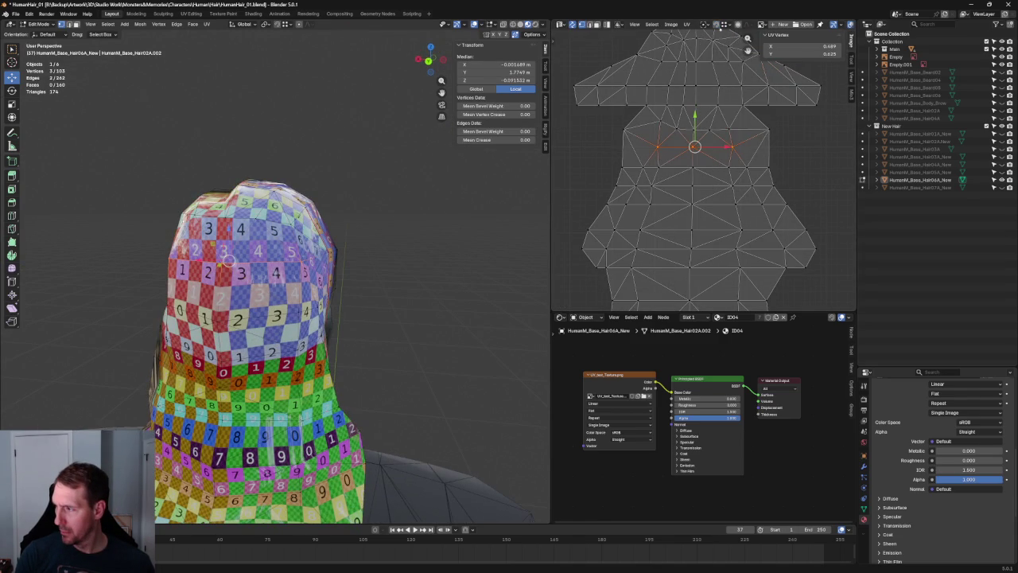
{"action": "left_click_drag", "start_coordinate": [694, 120], "coordinate": [694, 121]}
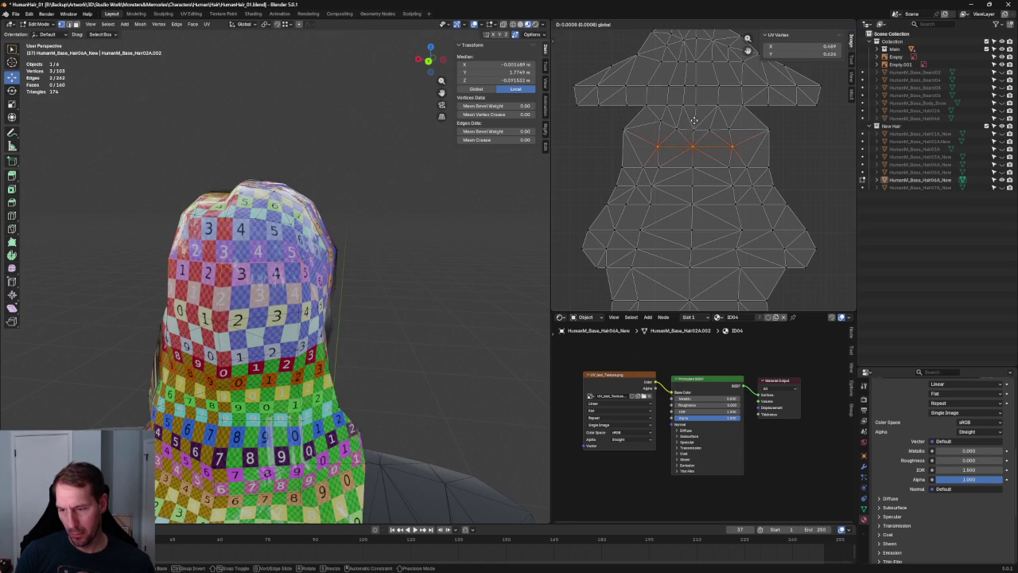
{"action": "key", "text": "Escape"}
{"action": "key", "text": "ctrl+z"}
{"action": "scroll", "coordinate": [764, 144], "scroll_direction": "up", "scroll_amount": 2}
{"action": "scroll", "coordinate": [759, 119], "scroll_direction": "down", "scroll_amount": 2}
{"action": "middle_click_drag", "start_coordinate": [311, 223], "coordinate": [354, 215]}
Step: Squash the middle UV faces vertically to 0.95 using the transform cage
{"action": "left_click_drag", "start_coordinate": [792, 124], "coordinate": [577, 267]}
{"action": "key", "text": "shift+space"}
{"action": "key", "text": "t"}
{"action": "left_click_drag", "start_coordinate": [691, 129], "coordinate": [689, 141]}
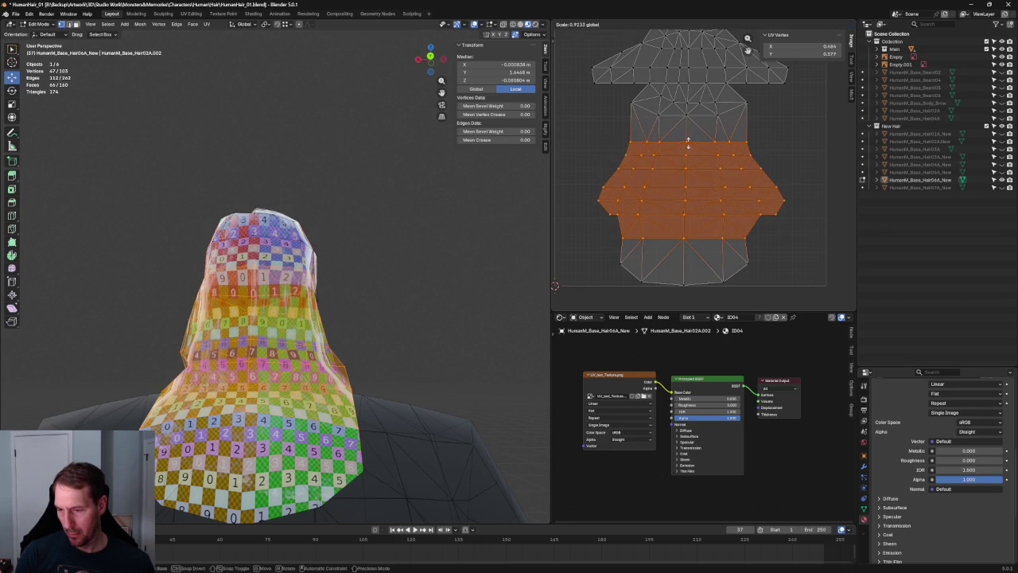
{"action": "left_click_drag", "start_coordinate": [689, 141], "coordinate": [691, 137]}
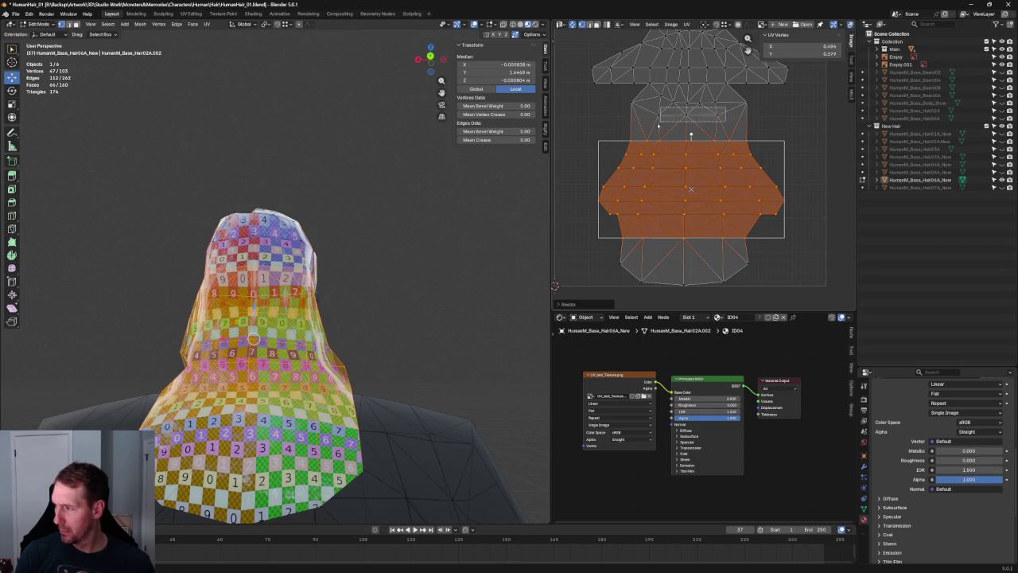
Step: Move the short UV edge above the middle block slightly lower
{"action": "left_click", "coordinate": [688, 109]}
{"action": "key", "text": "g"}
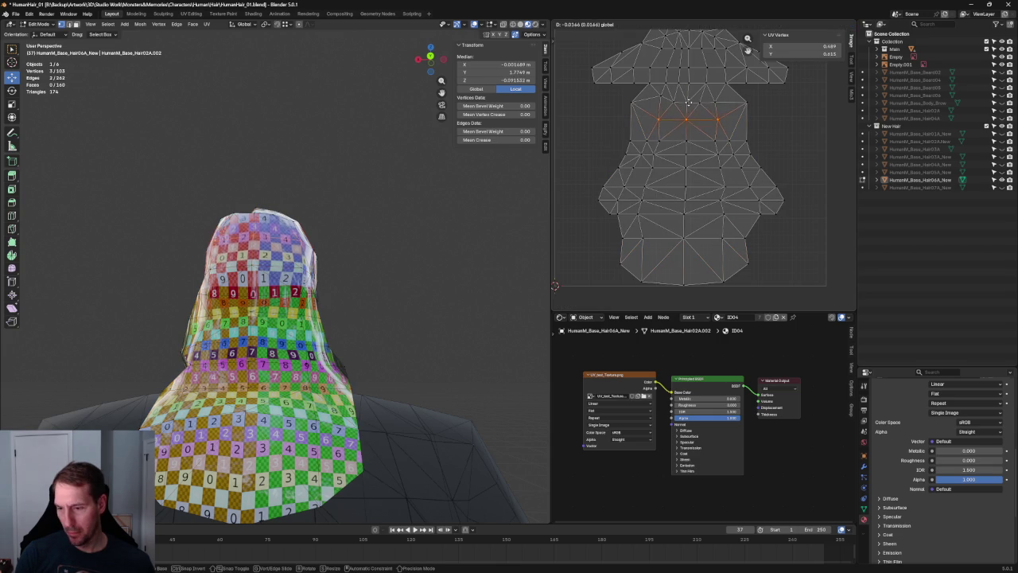
{"action": "left_click", "coordinate": [686, 106]}
{"action": "middle_click_drag", "start_coordinate": [396, 155], "coordinate": [343, 208]}
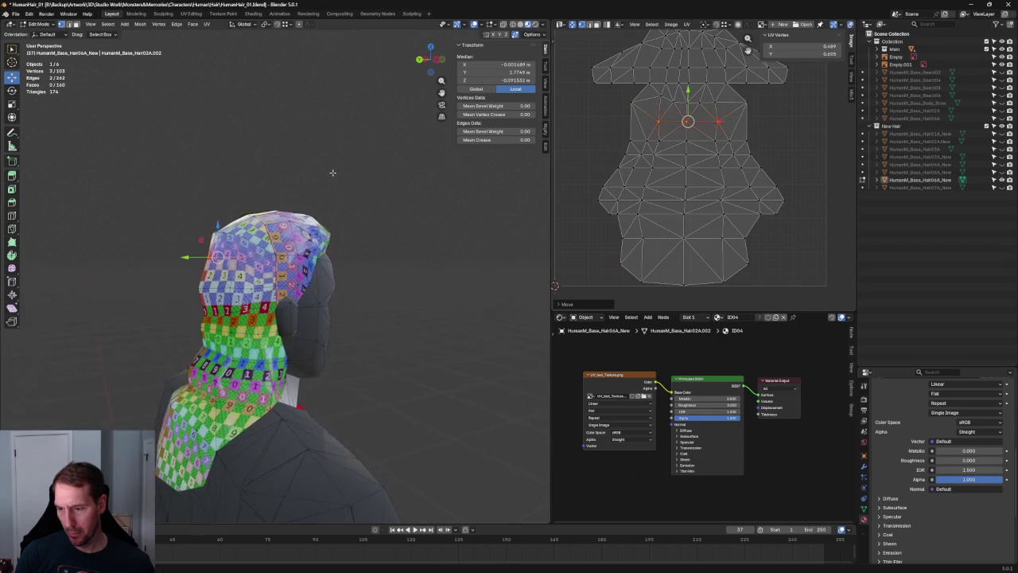
Step: Re-unwrap the island around a vertical edge and the left-side UV edges
{"action": "scroll", "coordinate": [343, 208], "scroll_direction": "up", "scroll_amount": 2}
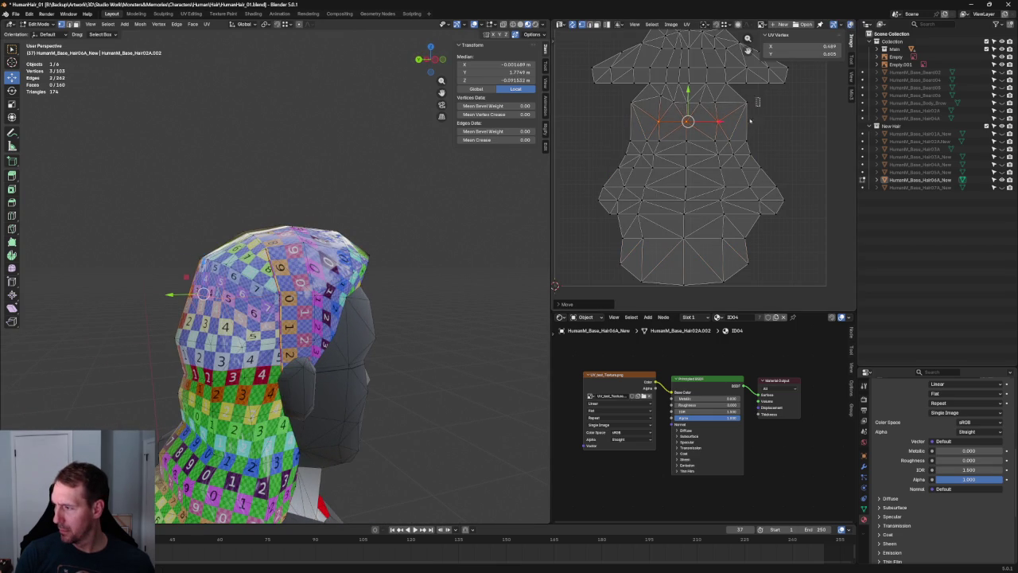
{"action": "left_click", "coordinate": [741, 145]}
{"action": "left_click_drag", "start_coordinate": [603, 98], "coordinate": [635, 145], "text": "shift"}
{"action": "key", "text": "u"}
{"action": "left_click", "coordinate": [612, 136]}
Step: Align the two selected UV vertices on the island's right side
{"action": "left_click_drag", "start_coordinate": [766, 95], "coordinate": [726, 125]}
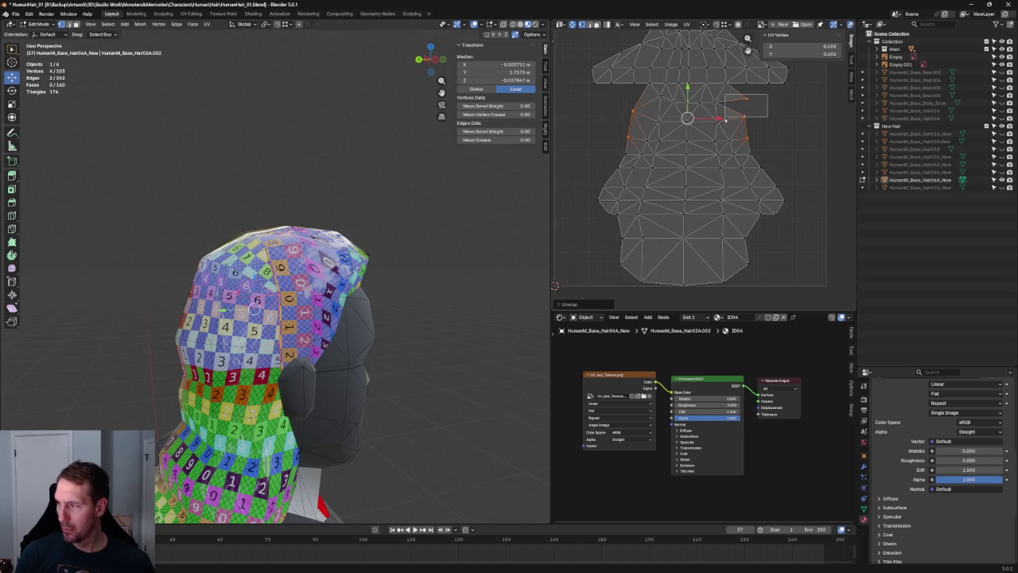
{"action": "right_click", "coordinate": [728, 107]}
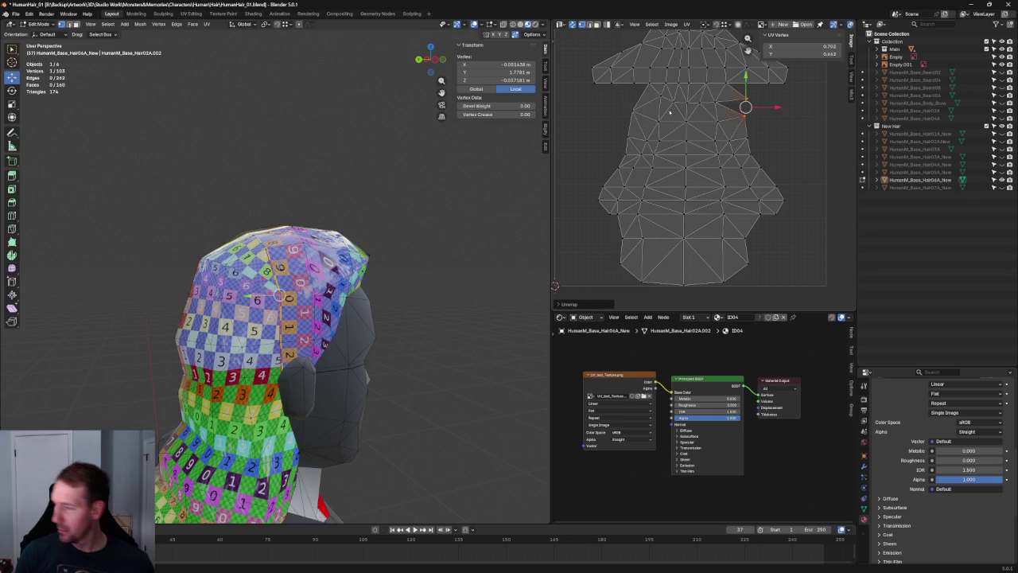
{"action": "key", "text": "shift+w"}
{"action": "left_click", "coordinate": [668, 114]}
{"action": "left_click", "coordinate": [634, 108], "text": "shift"}
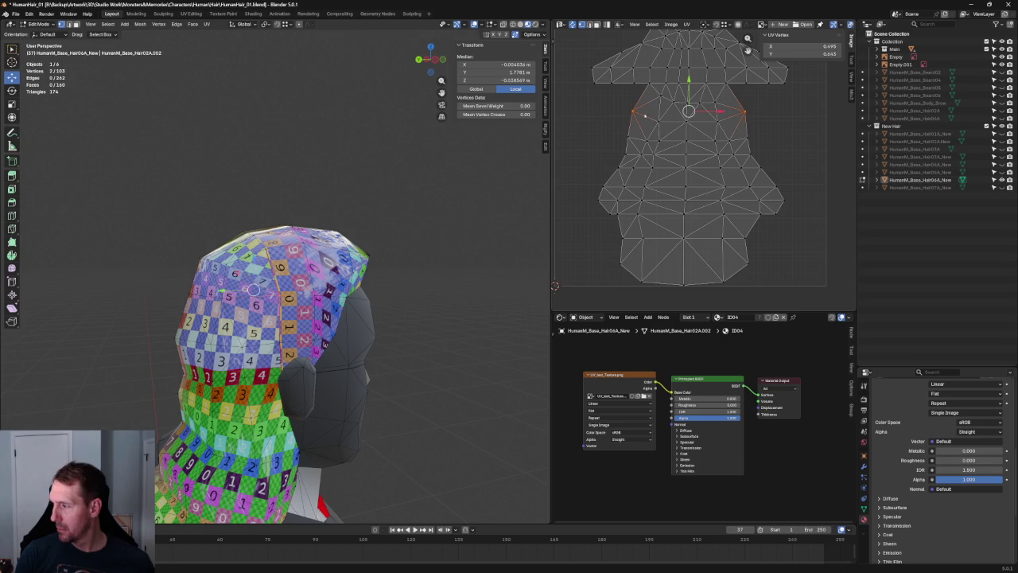
{"action": "left_click", "coordinate": [757, 118]}
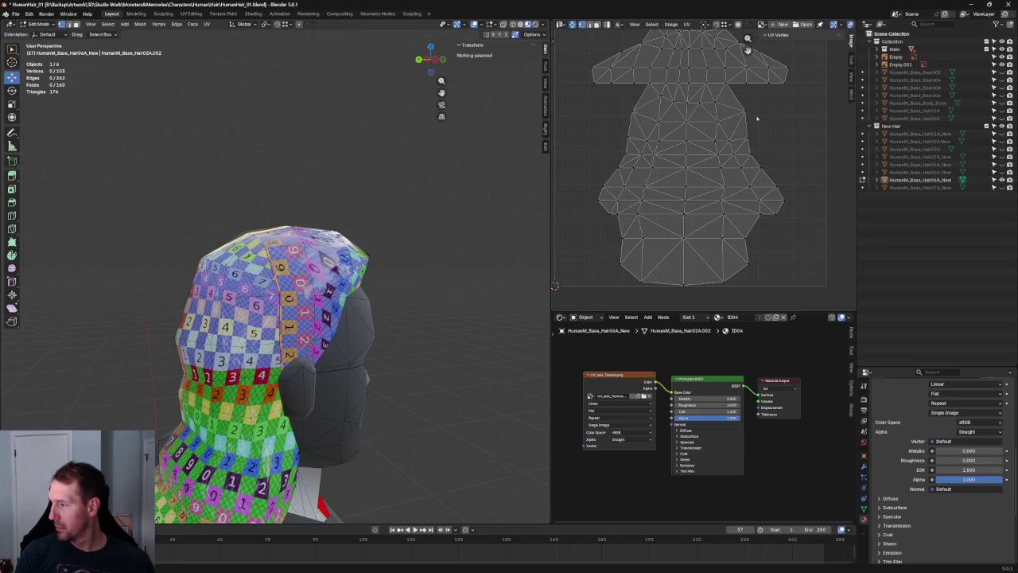
Step: Re-unwrap the UV island from a vertex near the top
{"action": "scroll", "coordinate": [752, 123], "scroll_direction": "up", "scroll_amount": 2}
{"action": "left_click", "coordinate": [730, 97]}
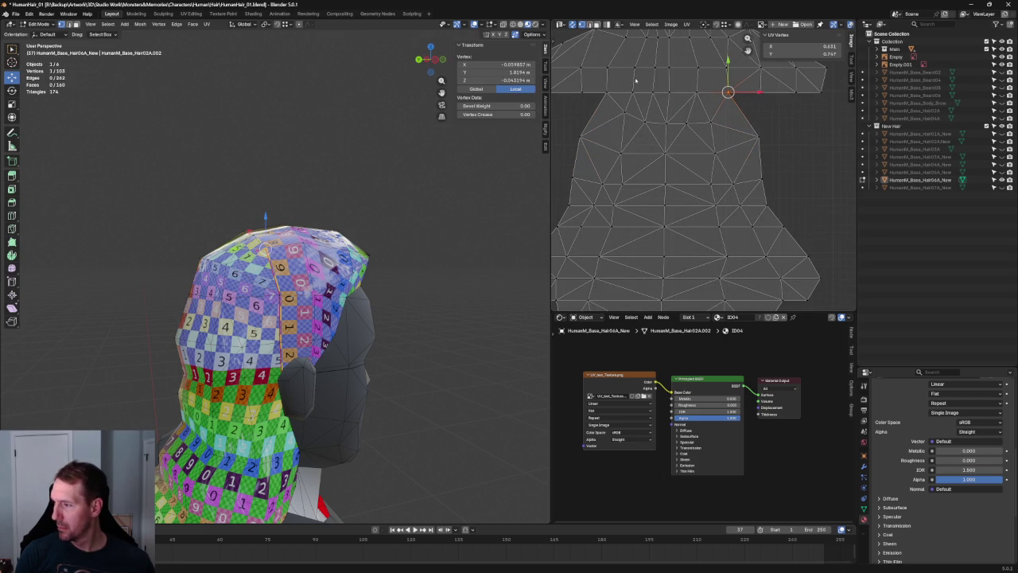
{"action": "key", "text": "u"}
{"action": "left_click", "coordinate": [592, 104]}
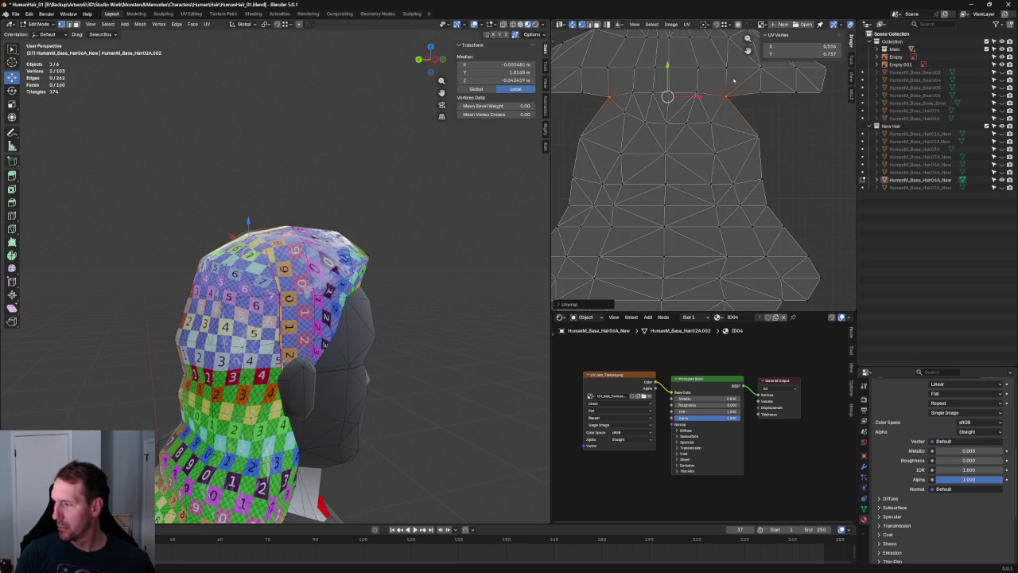
{"action": "left_click_drag", "start_coordinate": [734, 80], "coordinate": [629, 134]}
{"action": "key", "text": "u"}
{"action": "left_click", "coordinate": [651, 123]}
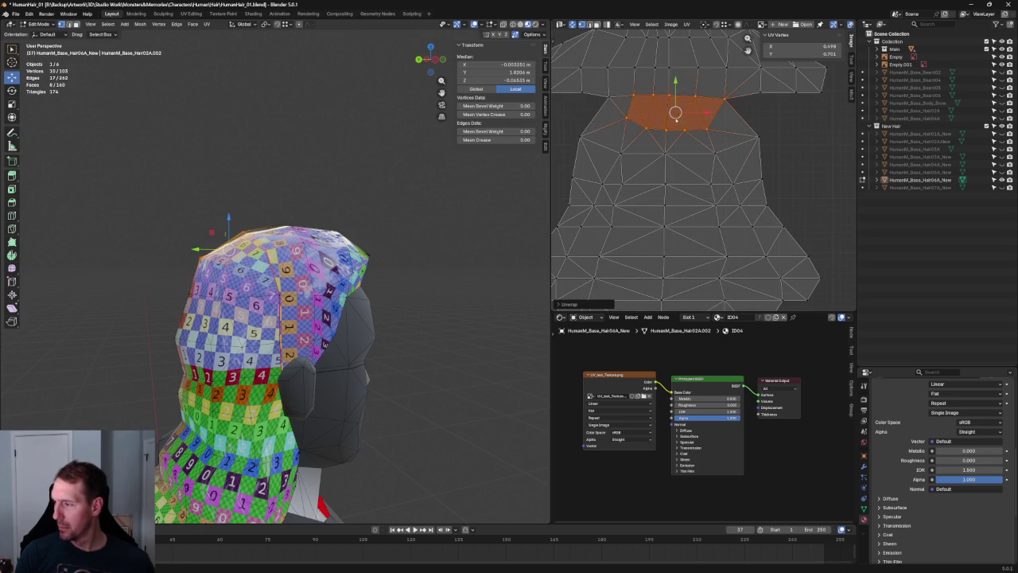
{"action": "scroll", "coordinate": [786, 111], "scroll_direction": "down", "scroll_amount": 2}
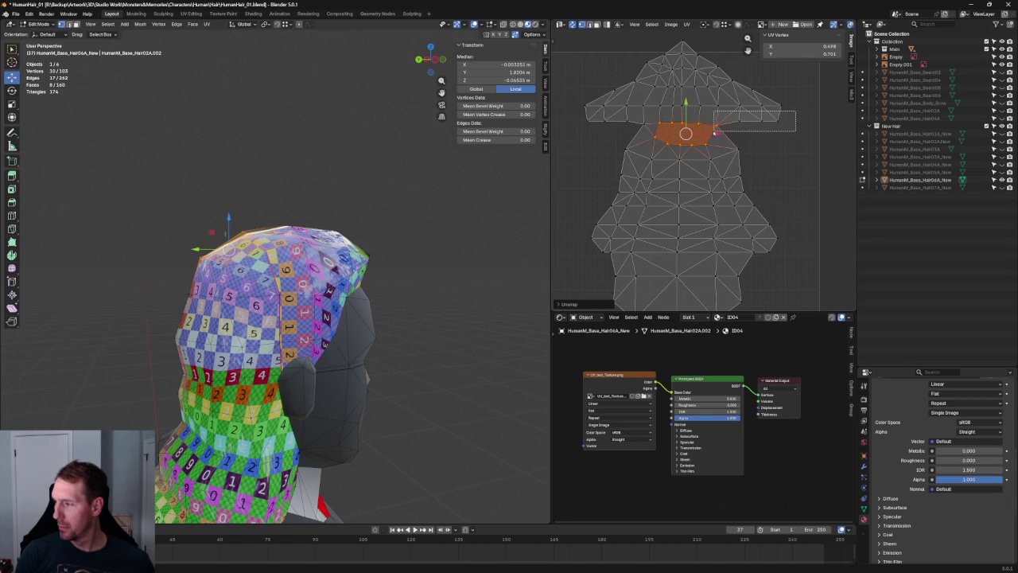
Step: Select the whole brim row of UV points and unwrap around it
{"action": "left_click_drag", "start_coordinate": [715, 133], "coordinate": [716, 132]}
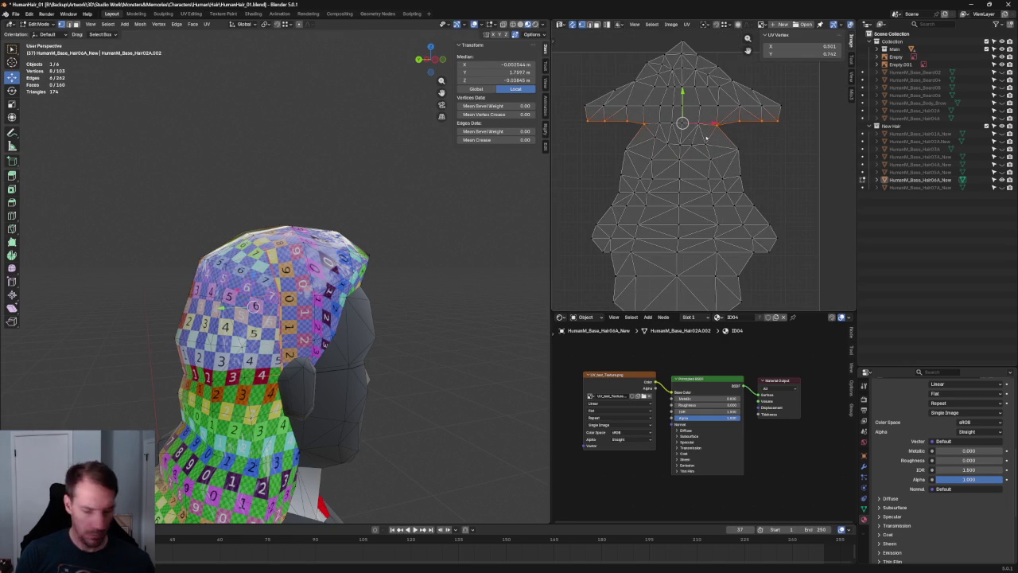
{"action": "left_click_drag", "start_coordinate": [576, 97], "coordinate": [805, 116]}
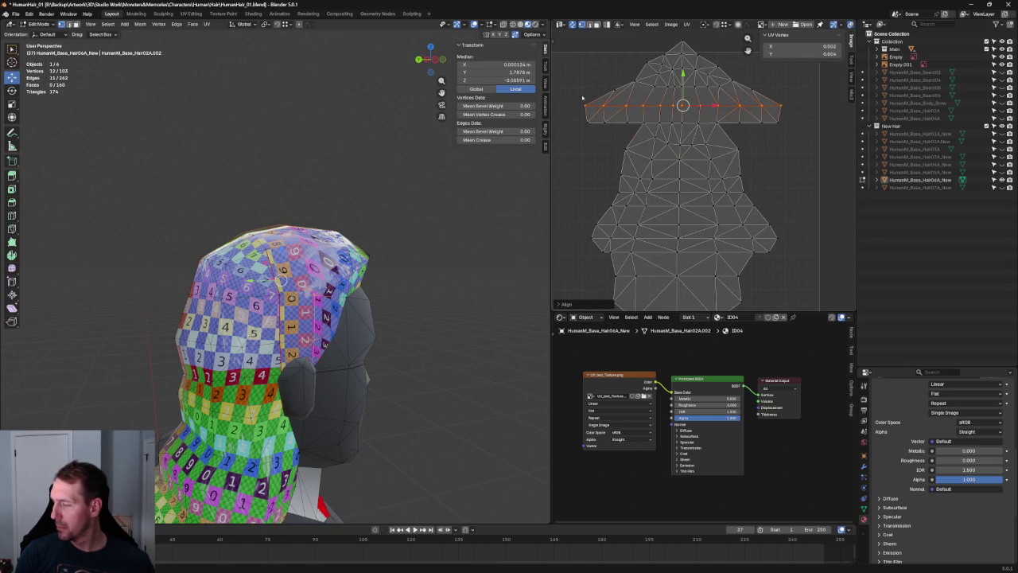
{"action": "left_click_drag", "start_coordinate": [573, 93], "coordinate": [594, 133]}
{"action": "mouse_move", "coordinate": [380, 209]}
{"action": "middle_mouse_down"}
{"action": "mouse_move", "coordinate": [334, 190]}
{"action": "mouse_move", "coordinate": [344, 200]}
{"action": "middle_mouse_up"}
{"action": "scroll", "coordinate": [707, 138], "scroll_direction": "up", "scroll_amount": 2}
{"action": "scroll", "coordinate": [708, 138], "scroll_direction": "down", "scroll_amount": 2}
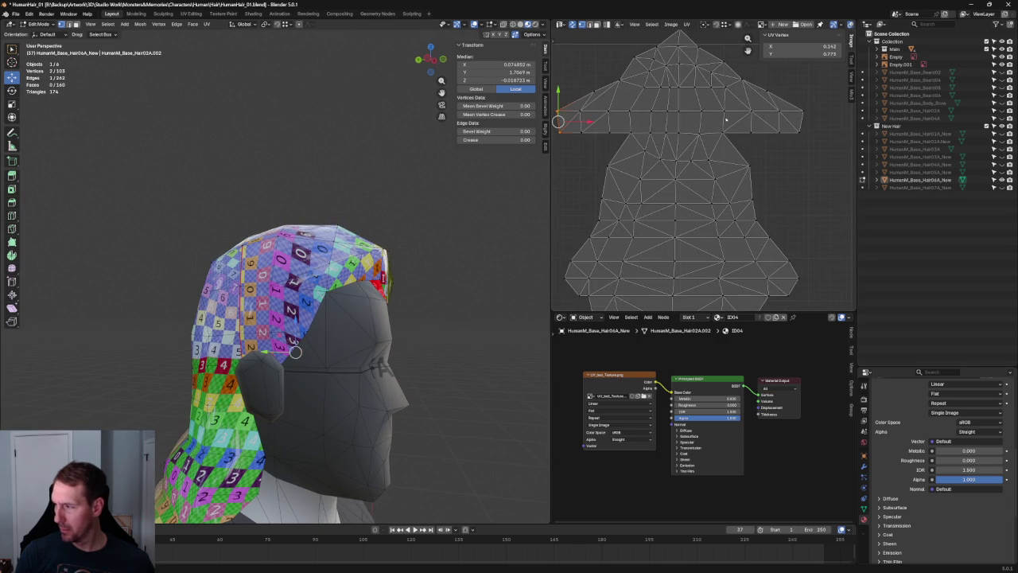
{"action": "left_click", "coordinate": [790, 120], "text": "ctrl"}
{"action": "key", "text": "u"}
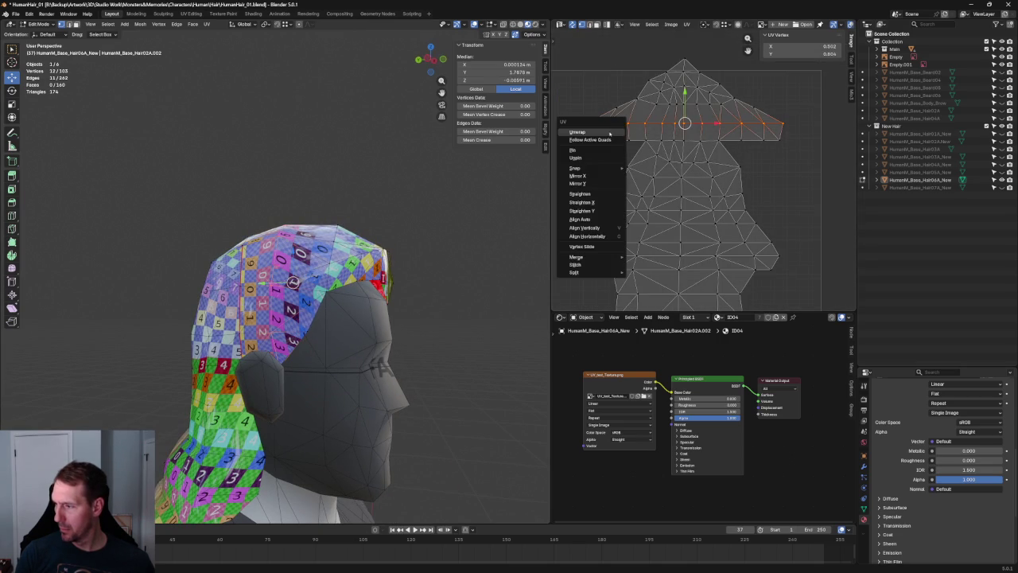
{"action": "left_click", "coordinate": [589, 133]}
Step: Straighten the brim row horizontally, then undo and re-unwrap the hair cap UVs
{"action": "key", "text": "shift+w"}
{"action": "left_click", "coordinate": [684, 125]}
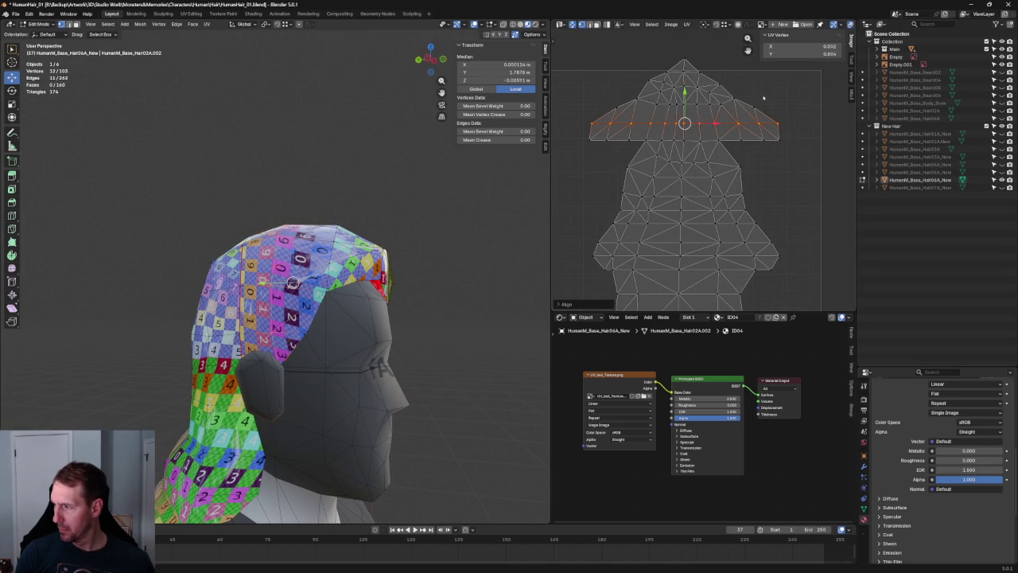
{"action": "key", "text": "ctrl+z"}
{"action": "key", "text": "u"}
{"action": "left_click", "coordinate": [689, 106]}
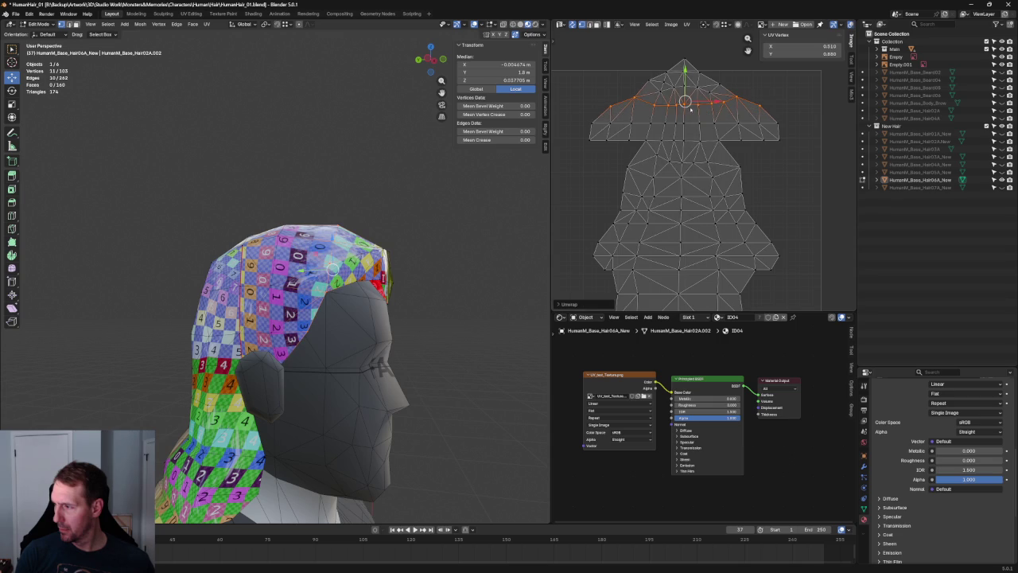
Step: Select the upper UV row and start moving it, viewing the head from above
{"action": "left_click", "coordinate": [734, 99]}
{"action": "left_click", "coordinate": [651, 102], "text": "ctrl"}
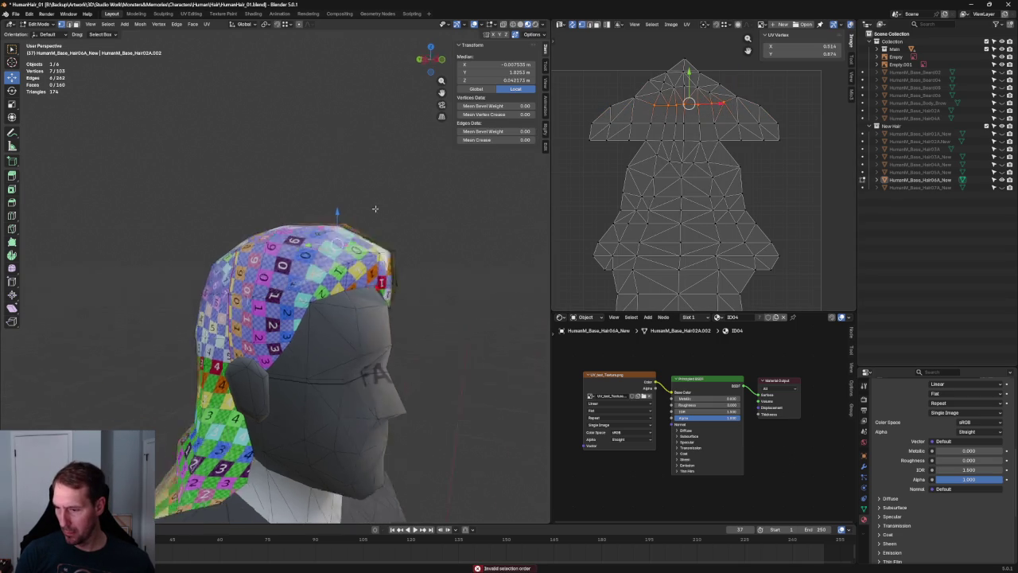
{"action": "middle_click_drag", "start_coordinate": [368, 145], "coordinate": [374, 302]}
{"action": "key", "text": "g"}
{"action": "left_click", "coordinate": [733, 103]}
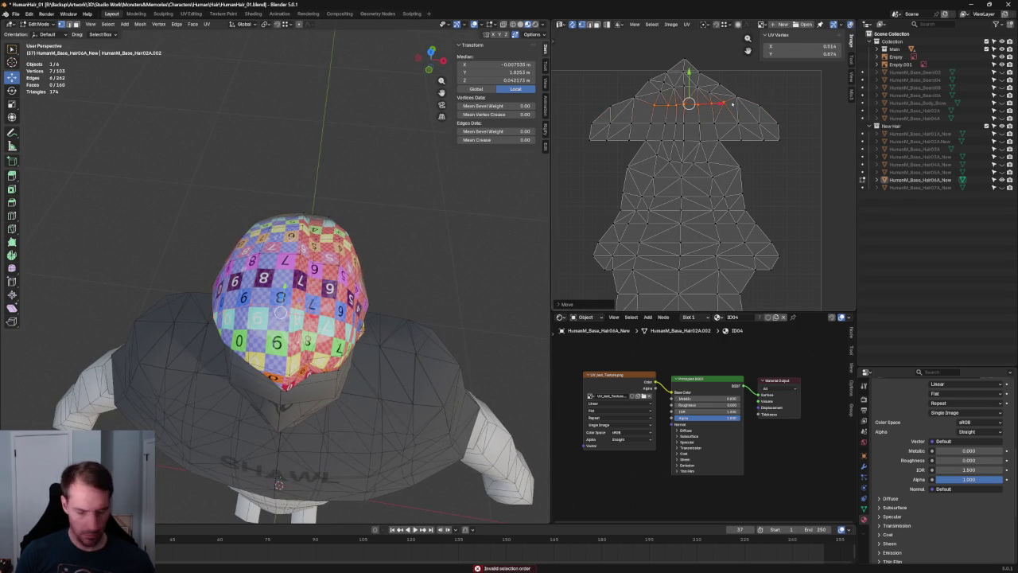
Step: Straighten the upper UV row horizontally and re-unwrap the top faces
{"action": "key", "text": "shift+w"}
{"action": "left_click", "coordinate": [741, 115]}
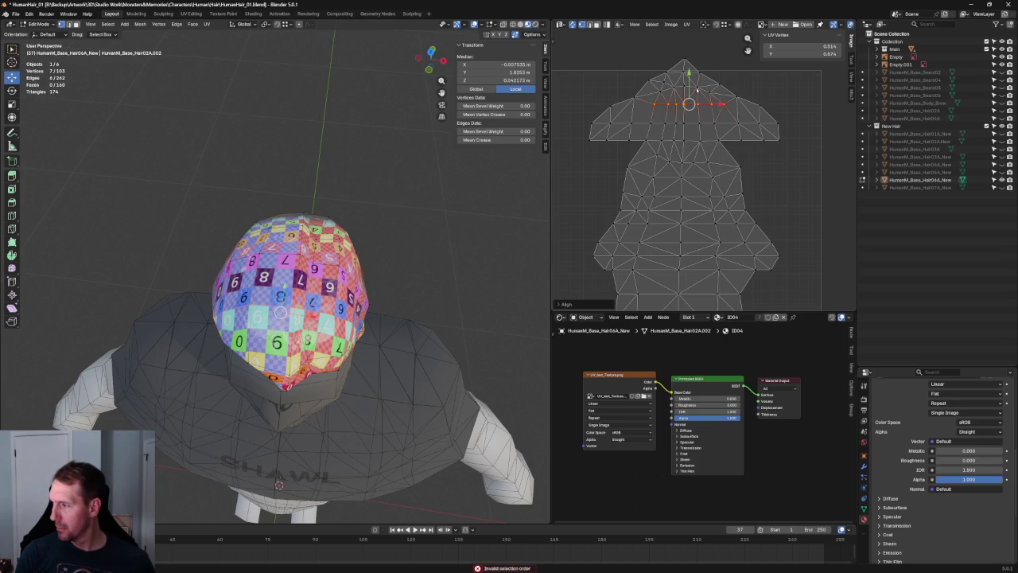
{"action": "scroll", "coordinate": [727, 169], "scroll_direction": "up", "scroll_amount": 3}
{"action": "left_click_drag", "start_coordinate": [822, 93], "coordinate": [611, 175]}
{"action": "key", "text": "u"}
{"action": "left_click", "coordinate": [720, 169]}
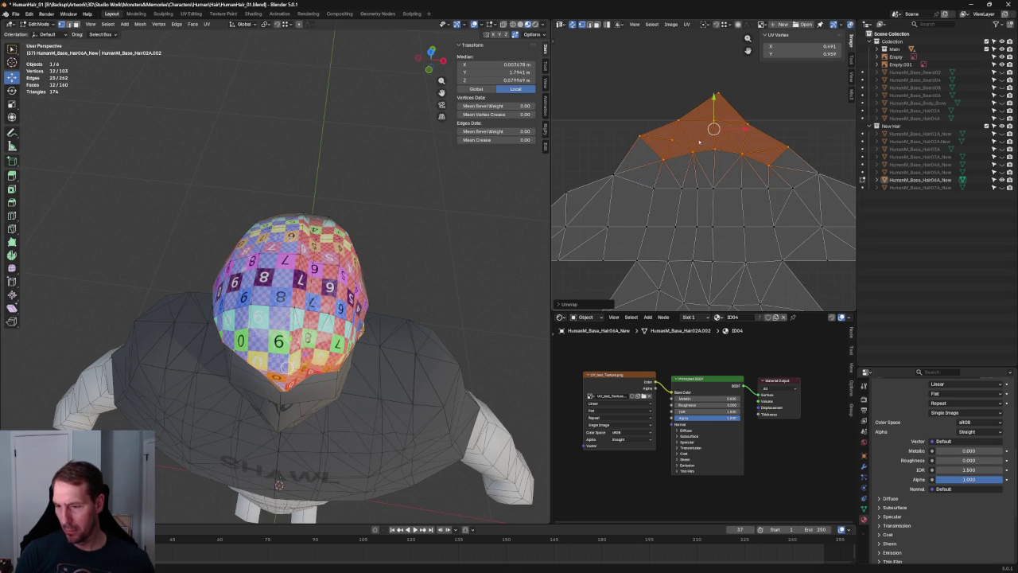
Step: Unwrap the UV face groups on both sides of the island
{"action": "middle_click_drag", "start_coordinate": [398, 243], "coordinate": [406, 175]}
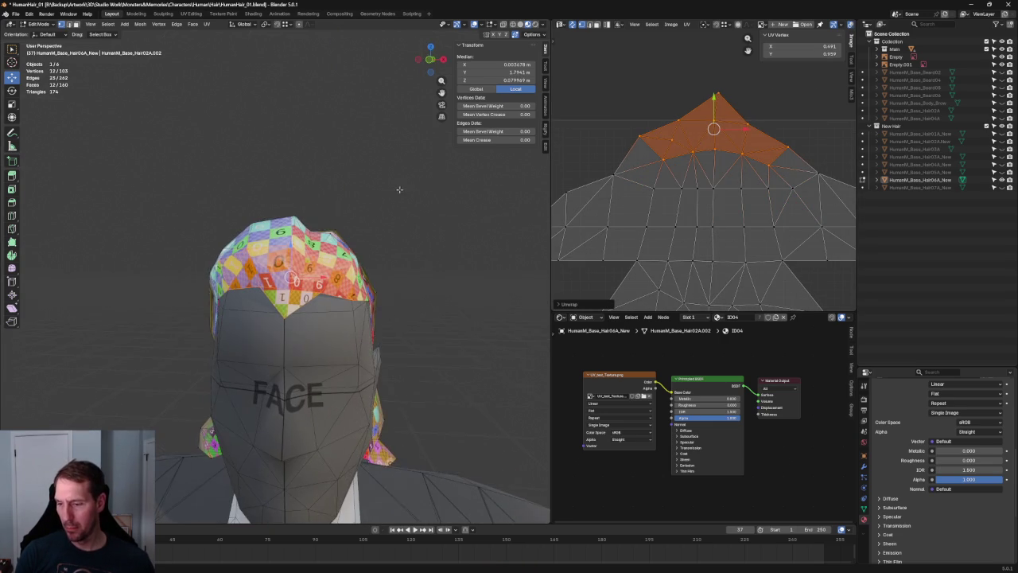
{"action": "left_click", "coordinate": [767, 113]}
{"action": "left_click_drag", "start_coordinate": [766, 114], "coordinate": [673, 136]}
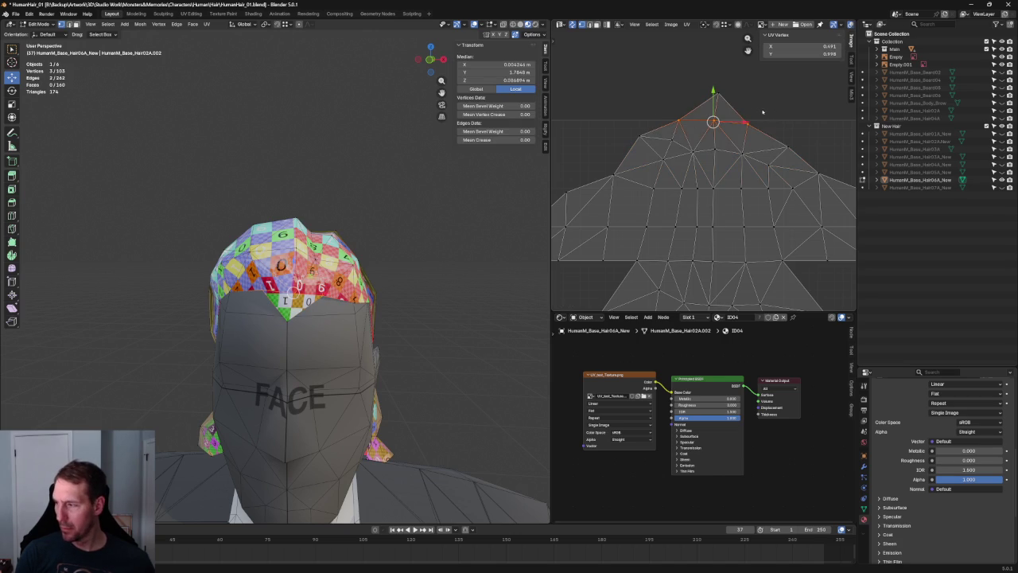
{"action": "left_click", "coordinate": [653, 137]}
{"action": "left_click_drag", "start_coordinate": [626, 134], "coordinate": [802, 177]}
{"action": "key", "text": "u"}
{"action": "left_click", "coordinate": [712, 164]}
Step: Unwrap around a row of seven UV points
{"action": "left_click", "coordinate": [727, 159]}
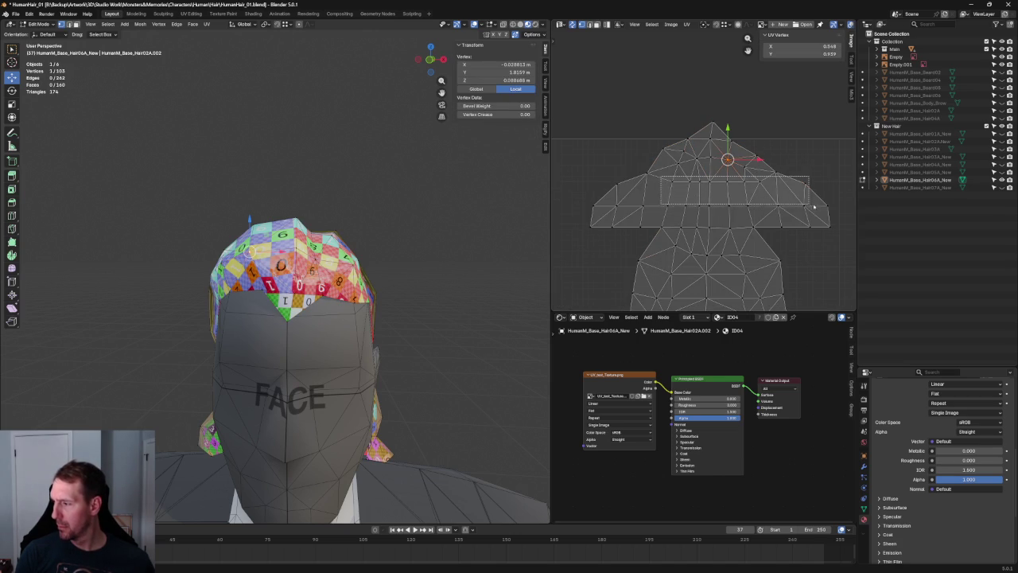
{"action": "left_click_drag", "start_coordinate": [764, 195], "coordinate": [756, 187]}
{"action": "key", "text": "u"}
{"action": "left_click", "coordinate": [749, 182]}
{"action": "middle_click_drag", "start_coordinate": [828, 130], "coordinate": [811, 115]}
{"action": "left_click", "coordinate": [747, 182], "text": "alt"}
{"action": "key", "text": "u"}
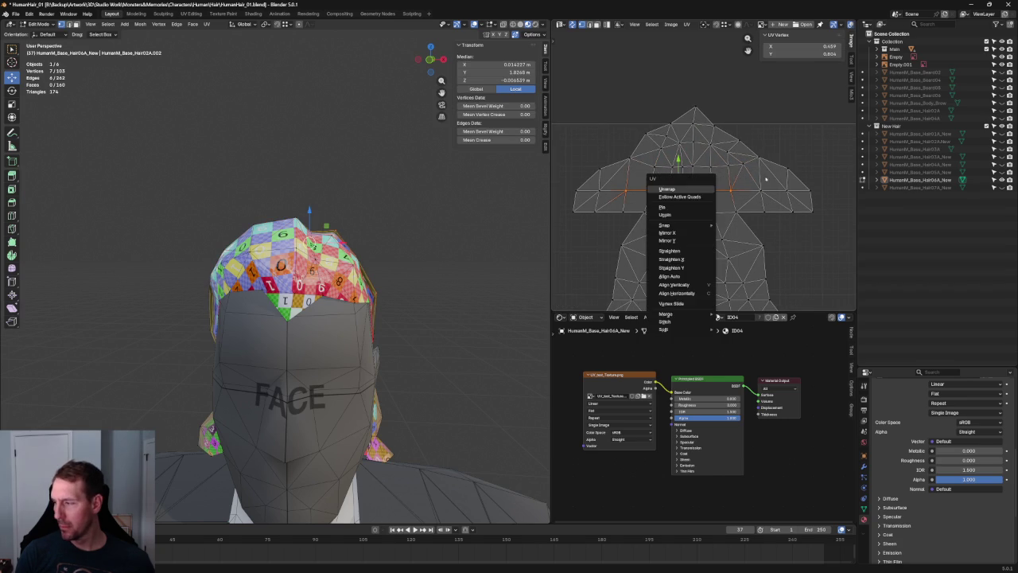
Step: Reselect the full horizontal row of eight UV points and unwrap with it selected
{"action": "left_click_drag", "start_coordinate": [772, 180], "coordinate": [621, 203]}
{"action": "key", "text": "u"}
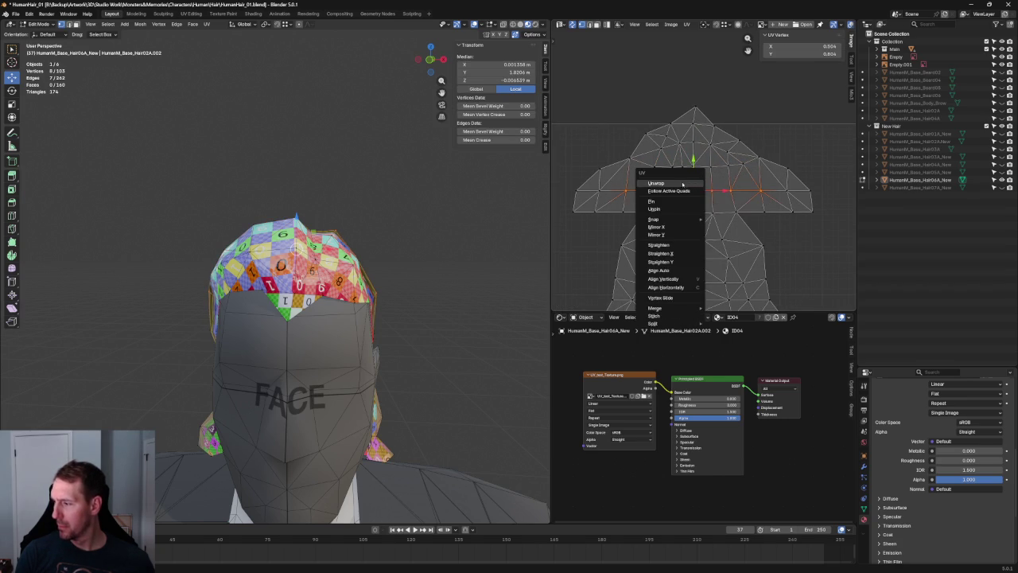
{"action": "left_click", "coordinate": [786, 117]}
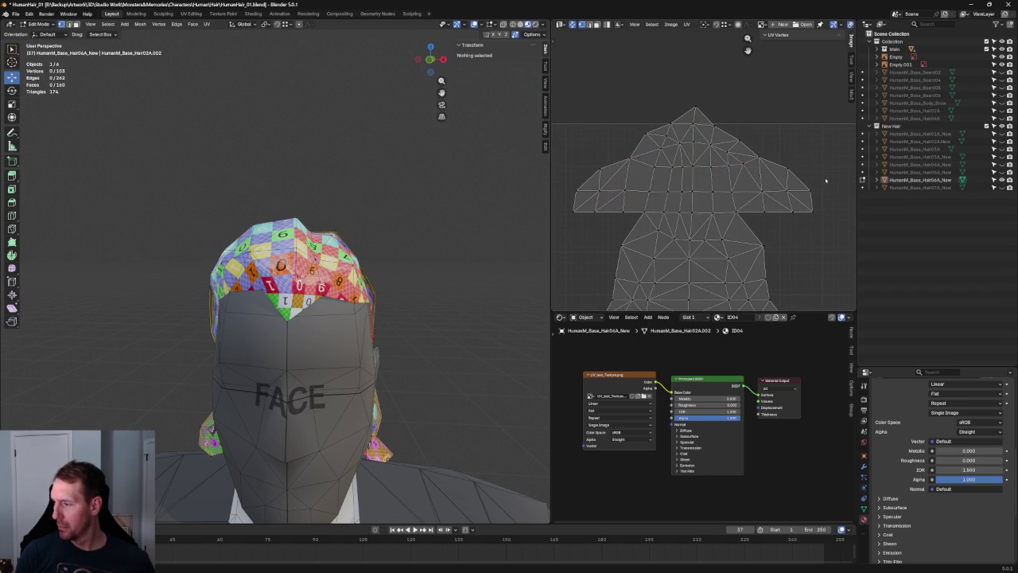
{"action": "left_click_drag", "start_coordinate": [580, 188], "coordinate": [794, 202]}
{"action": "key", "text": "u"}
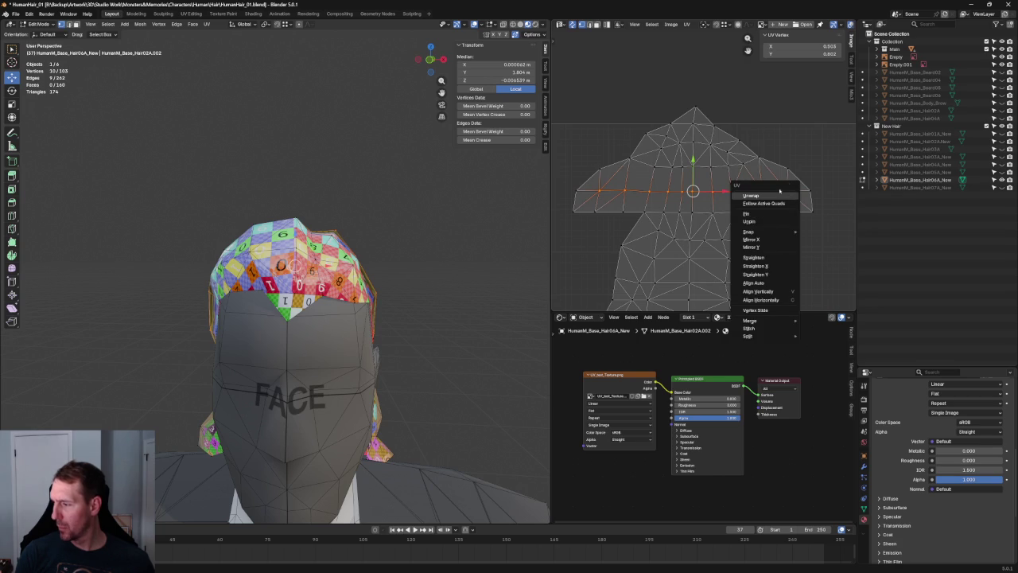
{"action": "key", "text": "Escape"}
{"action": "left_click", "coordinate": [793, 167]}
{"action": "left_click_drag", "start_coordinate": [797, 179], "coordinate": [577, 203]}
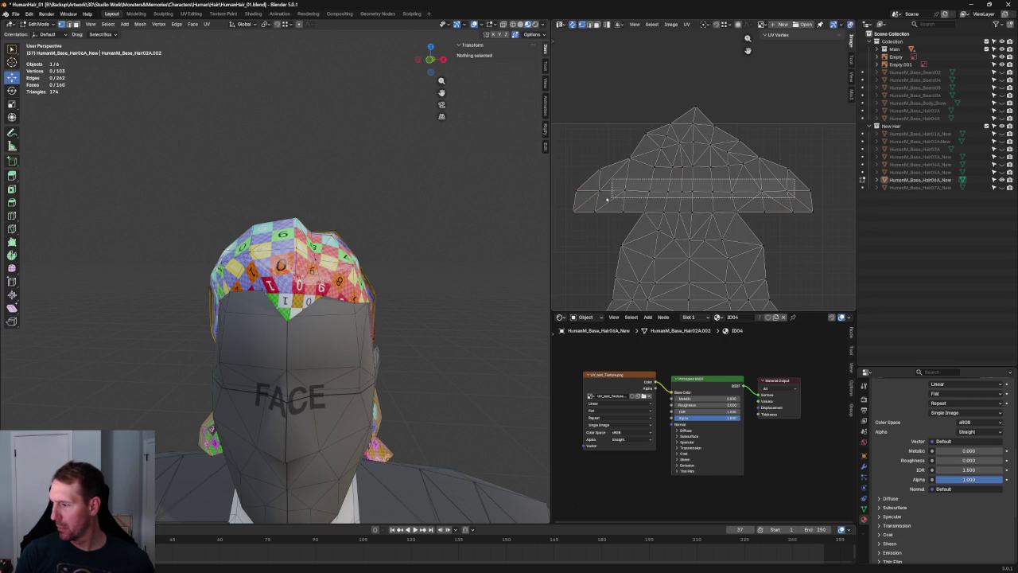
{"action": "key", "text": "u"}
{"action": "left_click", "coordinate": [630, 200]}
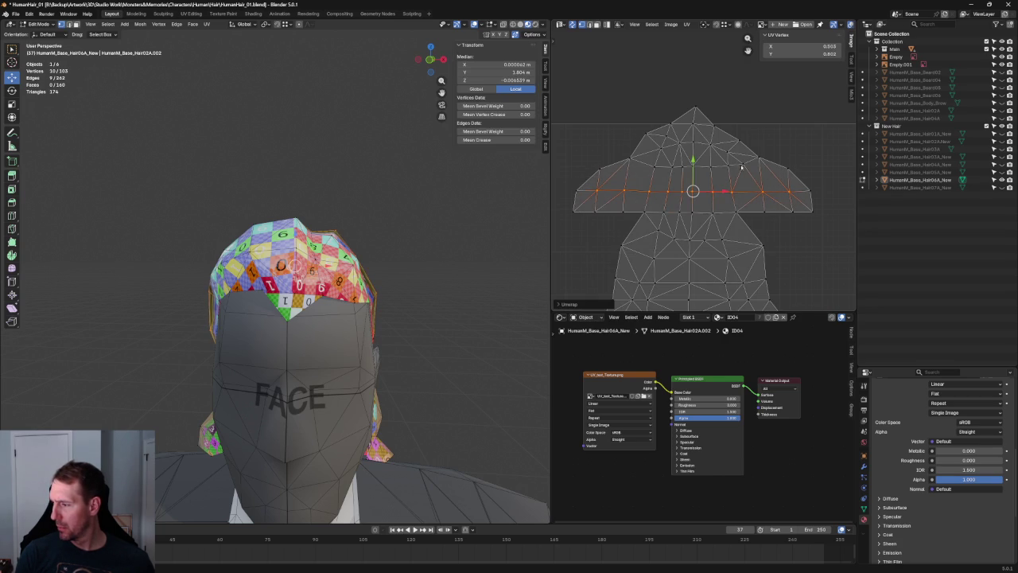
Step: Lay out the middle faces with Follow Active Quads, then deselect all
{"action": "left_click_drag", "start_coordinate": [743, 162], "coordinate": [641, 226]}
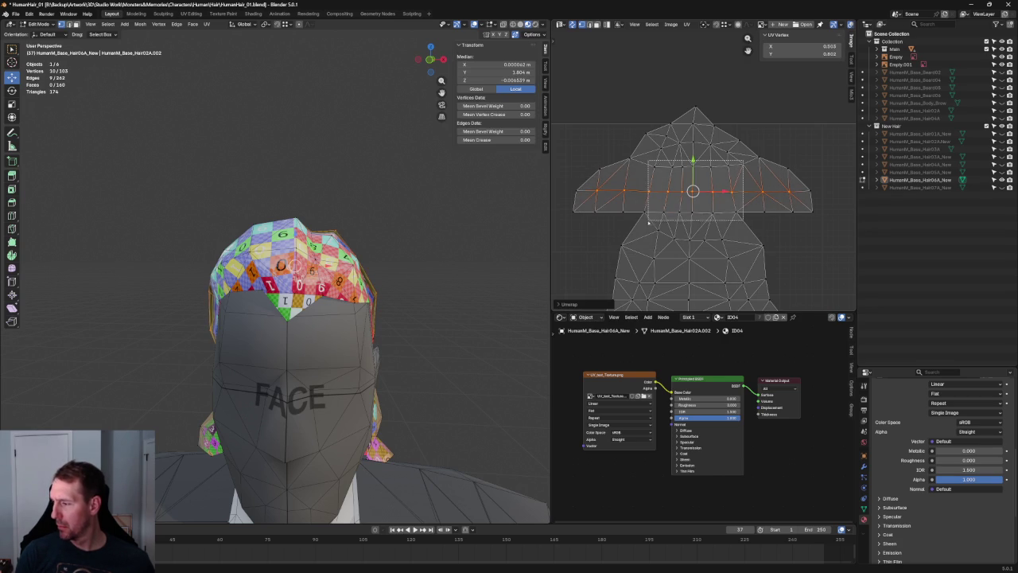
{"action": "key", "text": "u"}
{"action": "left_click", "coordinate": [680, 204]}
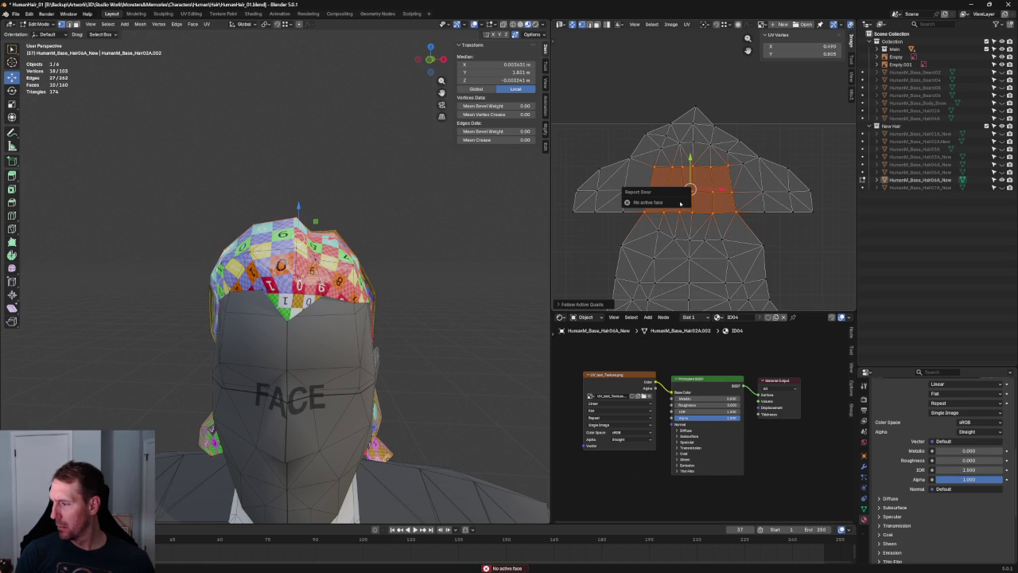
{"action": "key", "text": "alt+a"}
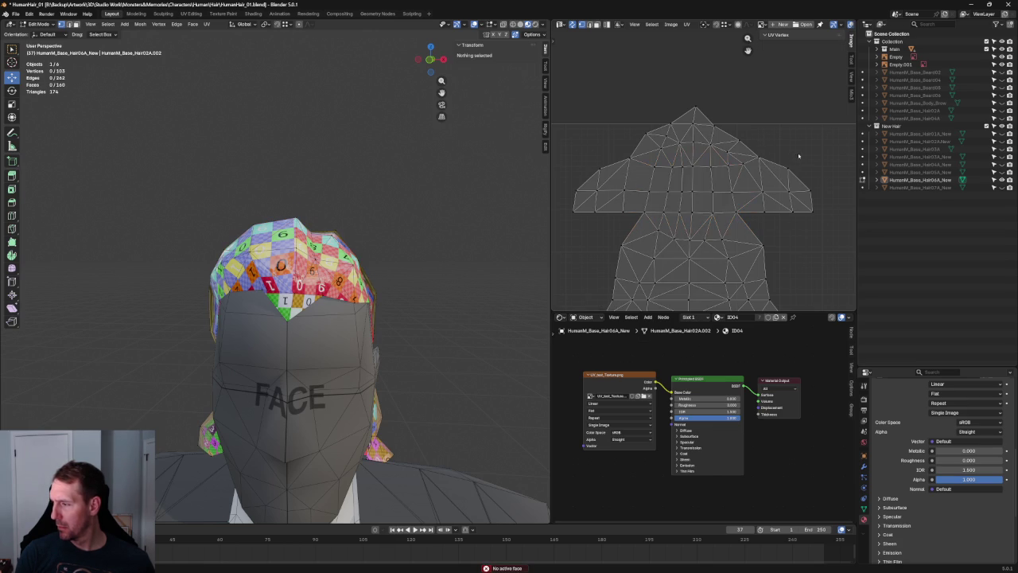
{"action": "scroll", "coordinate": [769, 170], "scroll_direction": "down", "scroll_amount": 2}
Step: Select all hair cap UVs and scale the island down to fit the texture square
{"action": "mouse_move", "coordinate": [408, 218]}
{"action": "middle_mouse_down"}
{"action": "mouse_move", "coordinate": [403, 206]}
{"action": "mouse_move", "coordinate": [409, 214]}
{"action": "middle_mouse_up"}
{"action": "scroll", "coordinate": [729, 160], "scroll_direction": "down", "scroll_amount": 3}
{"action": "scroll", "coordinate": [729, 160], "scroll_direction": "up", "scroll_amount": 2}
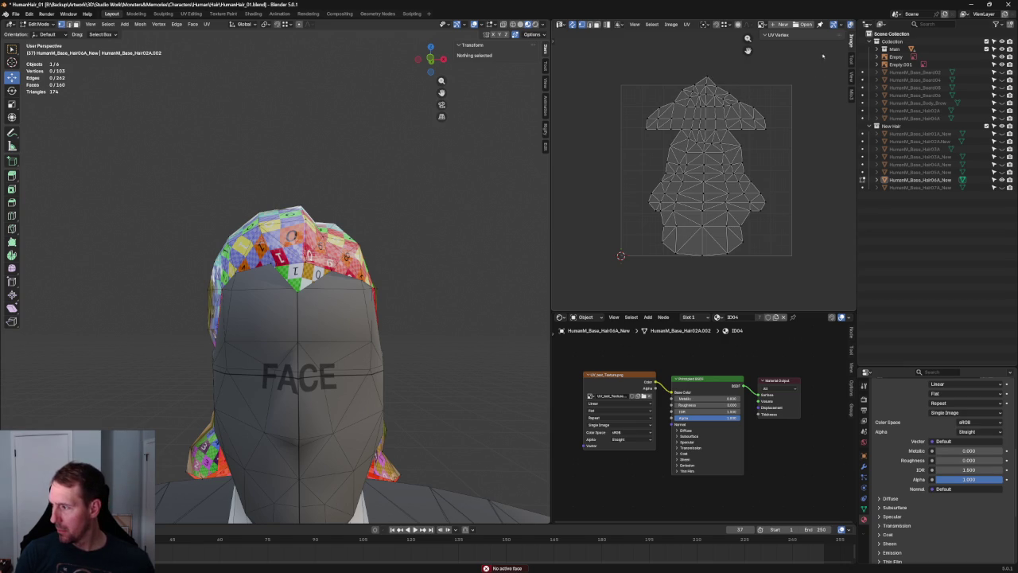
{"action": "key", "text": "a"}
{"action": "left_click_drag", "start_coordinate": [764, 77], "coordinate": [758, 88]}
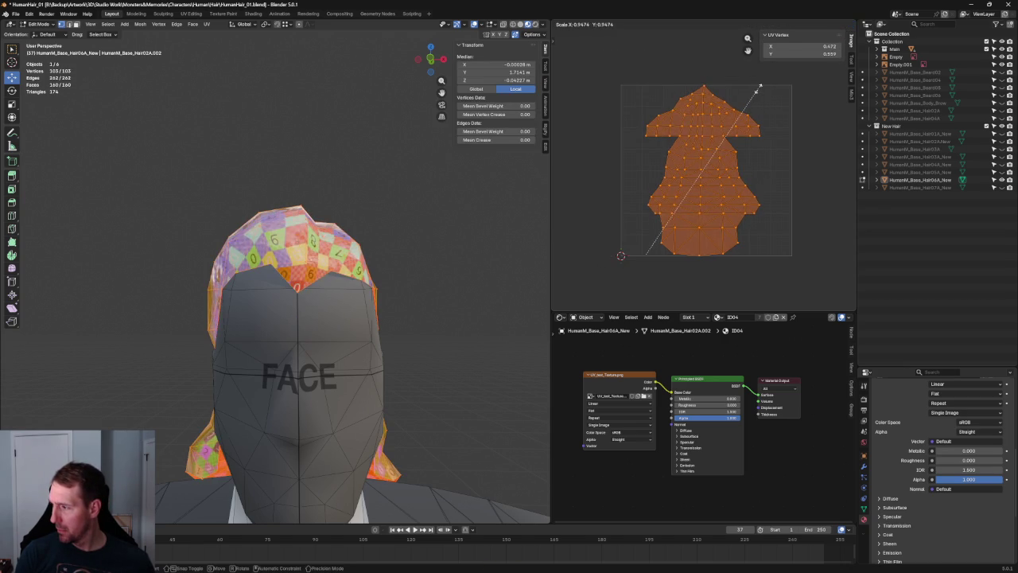
{"action": "scroll", "coordinate": [724, 119], "scroll_direction": "up", "scroll_amount": 1}
{"action": "scroll", "coordinate": [668, 160], "scroll_direction": "up", "scroll_amount": 4}
{"action": "scroll", "coordinate": [651, 177], "scroll_direction": "up", "scroll_amount": 2}
{"action": "scroll", "coordinate": [627, 188], "scroll_direction": "down", "scroll_amount": 3}
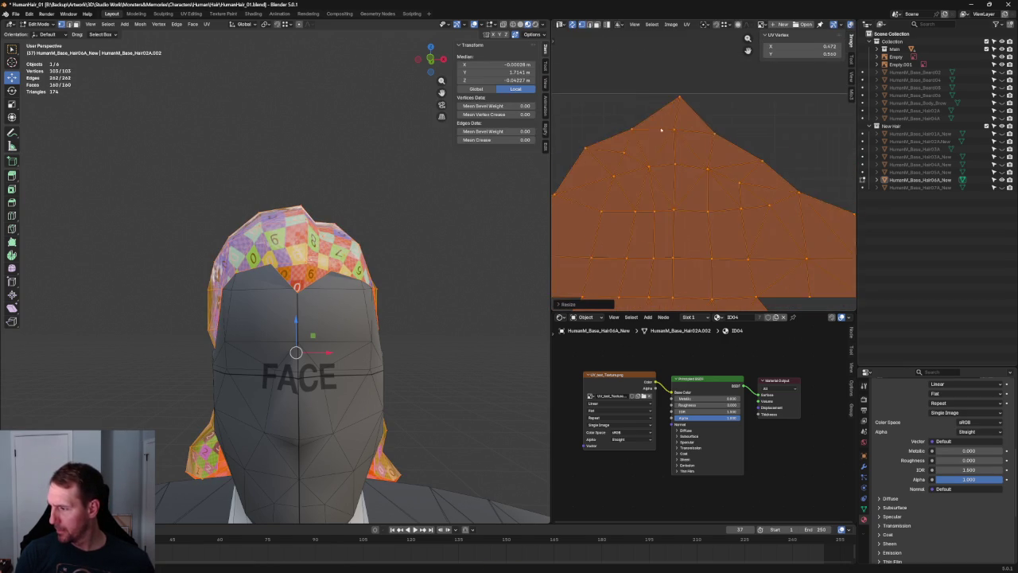
{"action": "scroll", "coordinate": [673, 151], "scroll_direction": "down", "scroll_amount": 3}
{"action": "key", "text": "ctrl+z"}
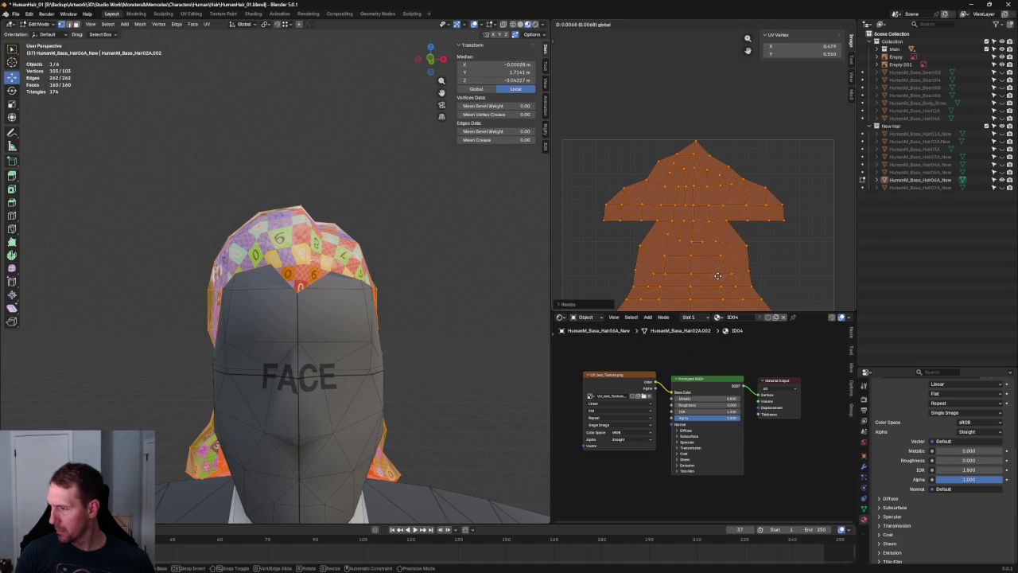
{"action": "left_click", "coordinate": [468, 205]}
{"action": "mouse_move", "coordinate": [468, 206]}
{"action": "middle_mouse_down"}
{"action": "mouse_move", "coordinate": [425, 215]}
{"action": "mouse_move", "coordinate": [416, 257]}
{"action": "mouse_move", "coordinate": [336, 238]}
{"action": "mouse_move", "coordinate": [374, 247]}
{"action": "mouse_move", "coordinate": [382, 211]}
{"action": "mouse_move", "coordinate": [409, 221]}
{"action": "mouse_move", "coordinate": [401, 237]}
{"action": "mouse_move", "coordinate": [278, 235]}
{"action": "mouse_move", "coordinate": [439, 231]}
{"action": "middle_mouse_up"}
Step: Show the full character in solid shading and frame the hair in front orthographic view
{"action": "key", "text": "KP_Divide"}
{"action": "key", "text": "z"}
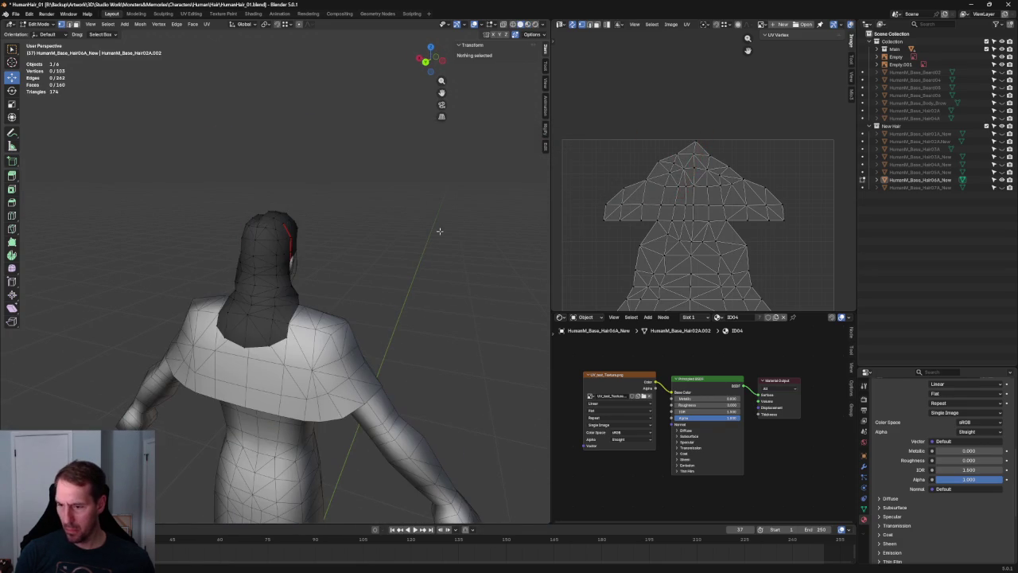
{"action": "mouse_move", "coordinate": [377, 241]}
{"action": "middle_mouse_down"}
{"action": "mouse_move", "coordinate": [409, 225]}
{"action": "mouse_move", "coordinate": [530, 236]}
{"action": "mouse_move", "coordinate": [21, 228]}
{"action": "mouse_move", "coordinate": [14, 218]}
{"action": "middle_mouse_up"}
{"action": "mouse_move", "coordinate": [345, 249]}
{"action": "middle_mouse_down"}
{"action": "mouse_move", "coordinate": [412, 238]}
{"action": "mouse_move", "coordinate": [432, 273]}
{"action": "mouse_move", "coordinate": [405, 249]}
{"action": "middle_mouse_up"}
{"action": "key", "text": "KP_1"}
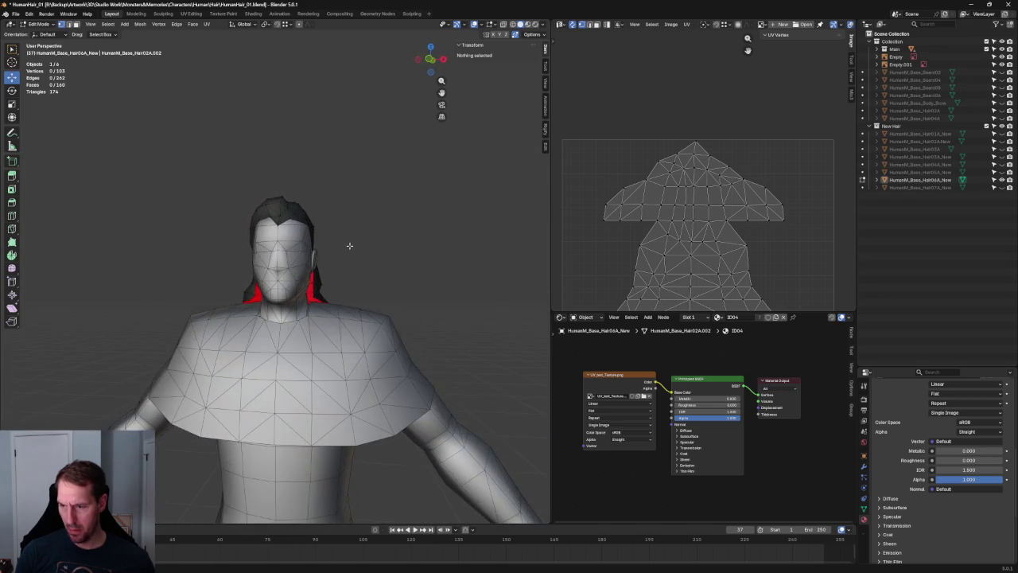
{"action": "scroll", "coordinate": [359, 255], "scroll_direction": "up", "scroll_amount": 1}
{"action": "scroll", "coordinate": [356, 269], "scroll_direction": "up", "scroll_amount": 2}
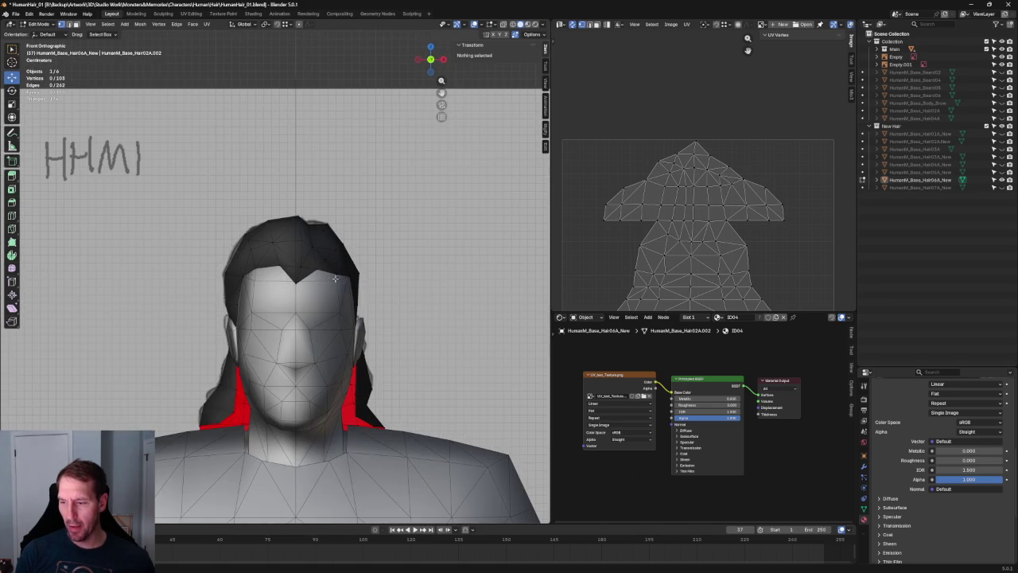
{"action": "scroll", "coordinate": [325, 220], "scroll_direction": "up", "scroll_amount": 4}
{"action": "scroll", "coordinate": [289, 262], "scroll_direction": "up", "scroll_amount": 2}
{"action": "scroll", "coordinate": [288, 261], "scroll_direction": "down", "scroll_amount": 2}
Step: In X-ray view, raise the top hair vertex vertically along Z
{"action": "left_click", "coordinate": [291, 262]}
{"action": "key", "text": "g"}
{"action": "key", "text": "Escape"}
{"action": "left_click", "coordinate": [293, 315]}
{"action": "key", "text": "alt+z"}
{"action": "key", "text": "g"}
{"action": "key", "text": "z"}
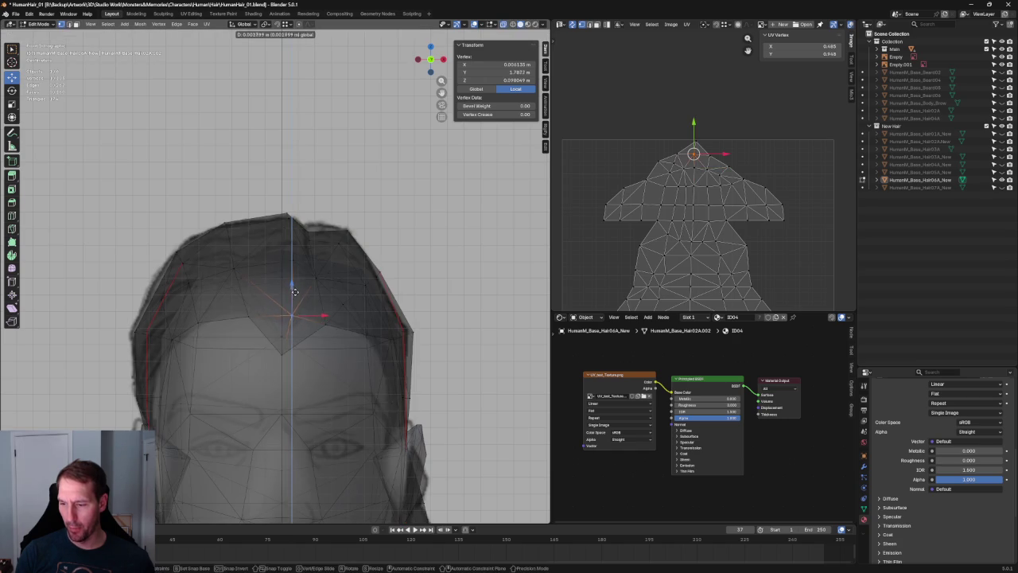
{"action": "left_click", "coordinate": [294, 292]}
{"action": "key", "text": "alt+z"}
{"action": "scroll", "coordinate": [292, 286], "scroll_direction": "down", "scroll_amount": 1}
{"action": "scroll", "coordinate": [290, 255], "scroll_direction": "down", "scroll_amount": 1}
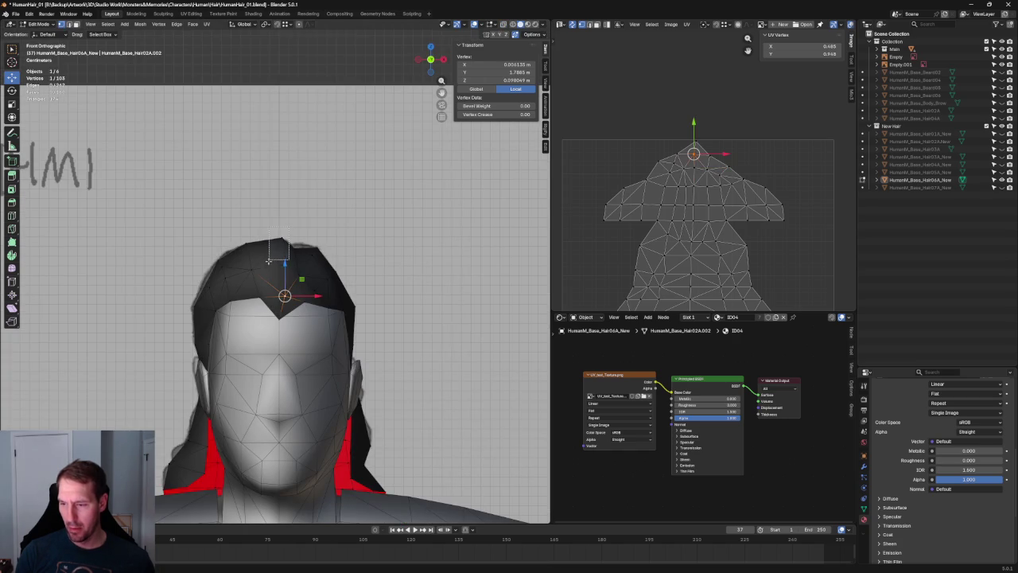
Step: Lift the hair's peak vertex further along Z
{"action": "left_click_drag", "start_coordinate": [268, 259], "coordinate": [266, 261]}
{"action": "key", "text": "g"}
{"action": "key", "text": "z"}
{"action": "left_click", "coordinate": [283, 238]}
{"action": "left_click", "coordinate": [331, 231]}
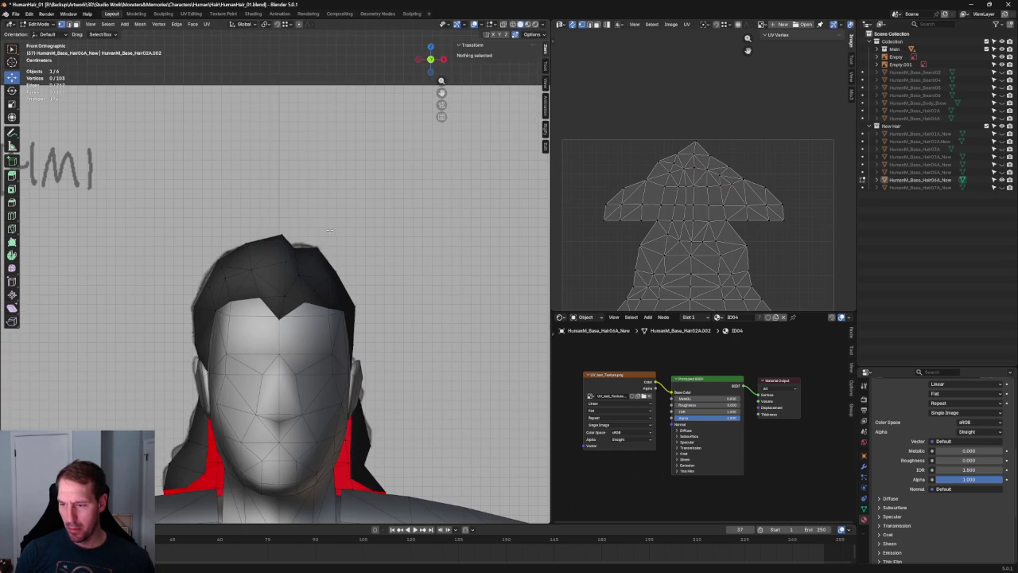
Step: Slide the top hair vertex sideways along the X axis
{"action": "left_click", "coordinate": [283, 237]}
{"action": "key", "text": "g"}
{"action": "key", "text": "x"}
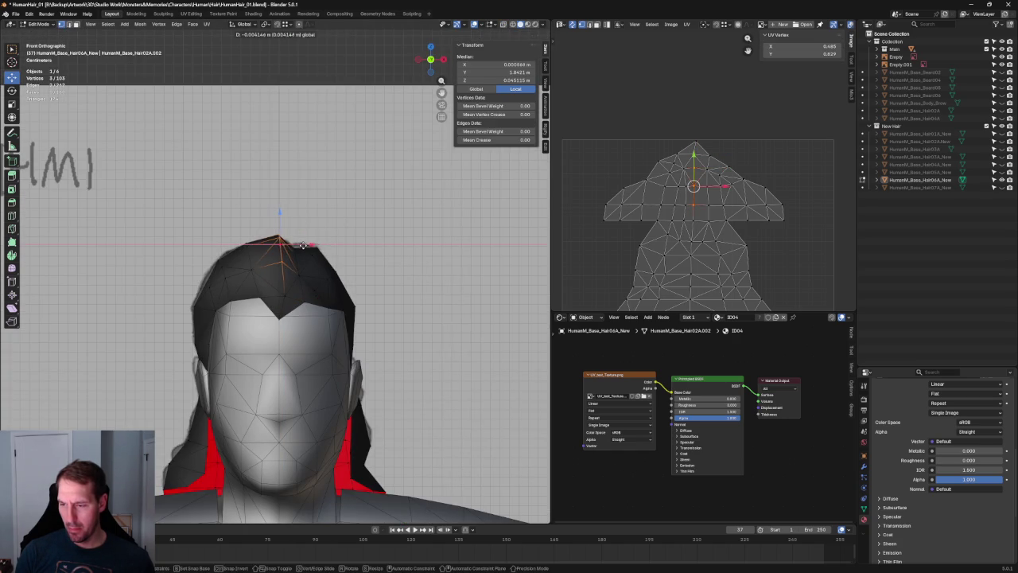
{"action": "left_click", "coordinate": [304, 246]}
{"action": "left_click", "coordinate": [340, 241]}
{"action": "scroll", "coordinate": [340, 241], "scroll_direction": "down", "scroll_amount": 6}
{"action": "left_click", "coordinate": [273, 262]}
{"action": "left_click", "coordinate": [369, 182]}
{"action": "scroll", "coordinate": [342, 239], "scroll_direction": "up", "scroll_amount": 3}
{"action": "scroll", "coordinate": [338, 253], "scroll_direction": "up", "scroll_amount": 3}
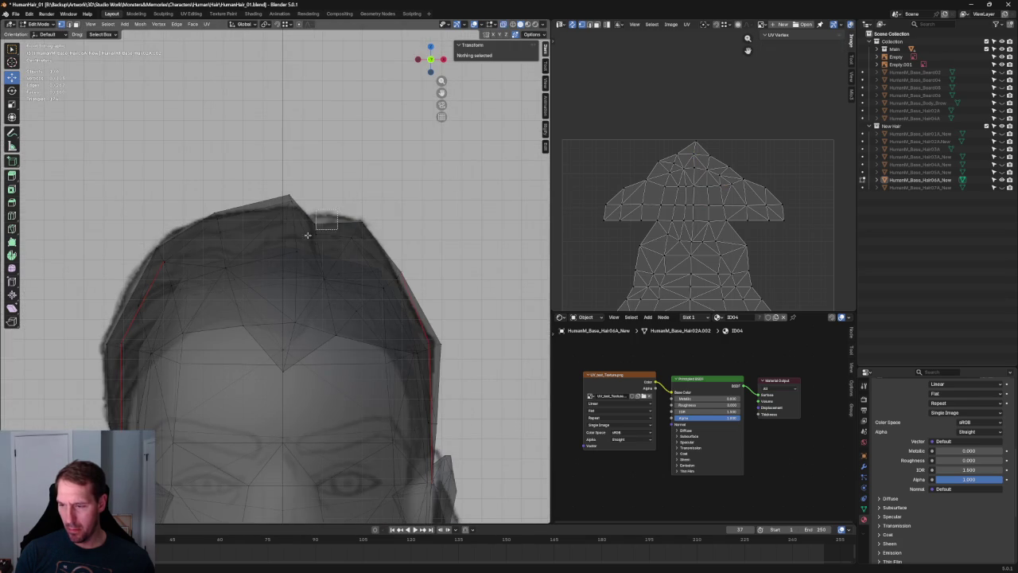
Step: Shift the peak vertex and a lower hair vertex slightly sideways along X
{"action": "left_click_drag", "start_coordinate": [337, 214], "coordinate": [307, 245]}
{"action": "key", "text": "alt+z"}
{"action": "key", "text": "g"}
{"action": "key", "text": "x"}
{"action": "left_click", "coordinate": [350, 237]}
{"action": "left_click", "coordinate": [348, 275]}
{"action": "key", "text": "g"}
{"action": "key", "text": "x"}
{"action": "left_click", "coordinate": [350, 279]}
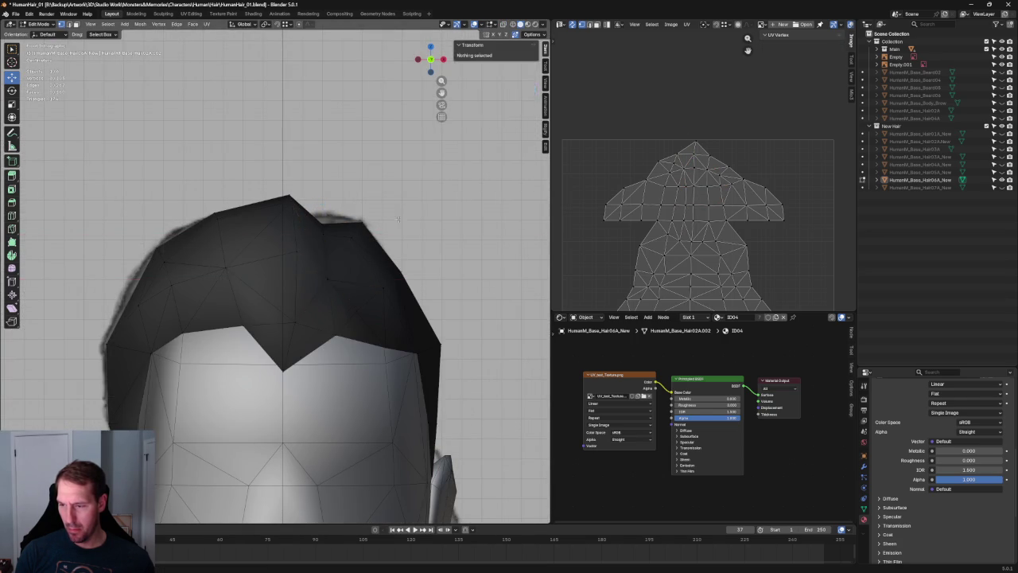
{"action": "left_click", "coordinate": [407, 217]}
{"action": "scroll", "coordinate": [378, 241], "scroll_direction": "down", "scroll_amount": 4}
Step: Check the reshaped hair top from the Right Ortho side view in X-ray
{"action": "key", "text": "KP_3"}
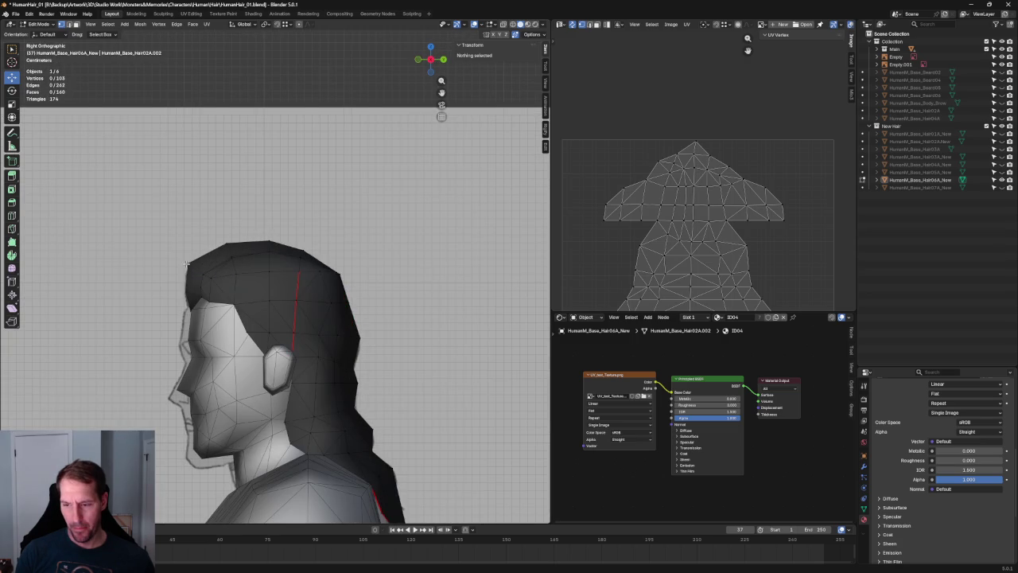
{"action": "left_click", "coordinate": [187, 263]}
{"action": "key", "text": "alt+z"}
{"action": "scroll", "coordinate": [187, 264], "scroll_direction": "down", "scroll_amount": 3}
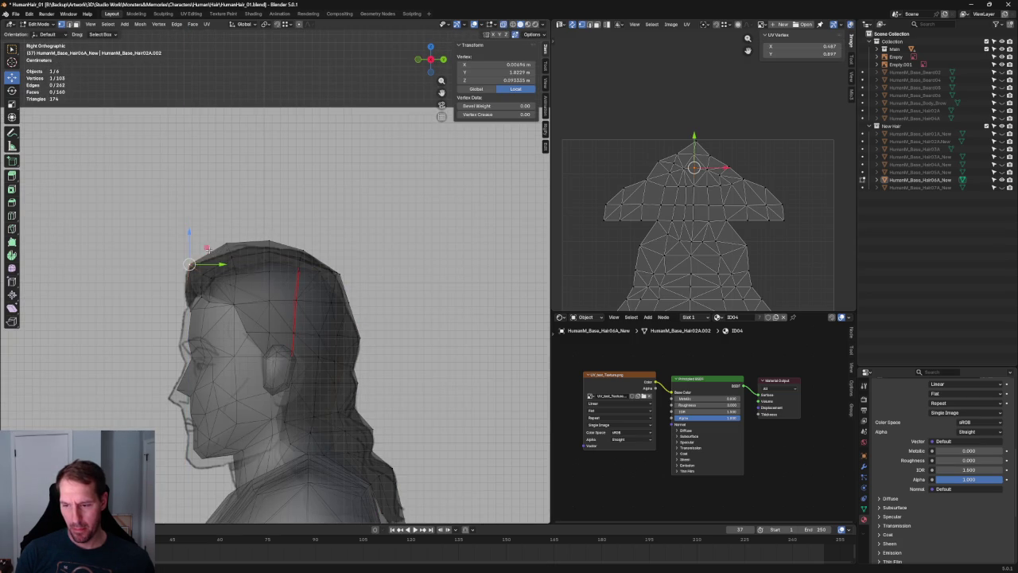
{"action": "left_click", "coordinate": [371, 169]}
{"action": "scroll", "coordinate": [371, 169], "scroll_direction": "down", "scroll_amount": 1}
{"action": "scroll", "coordinate": [371, 169], "scroll_direction": "down", "scroll_amount": 3}
{"action": "scroll", "coordinate": [370, 169], "scroll_direction": "down", "scroll_amount": 2}
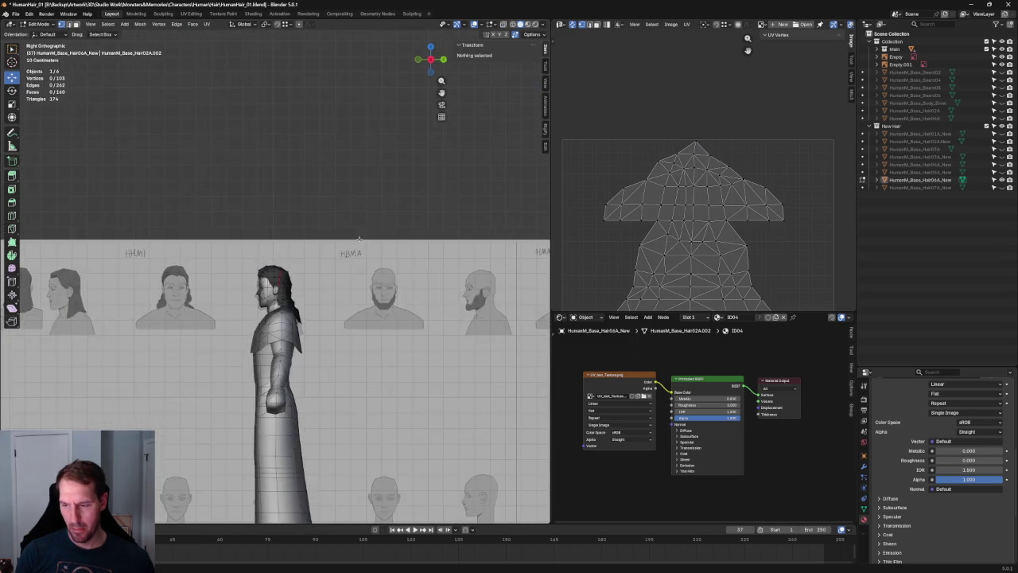
{"action": "middle_click_drag", "start_coordinate": [371, 168], "coordinate": [354, 297]}
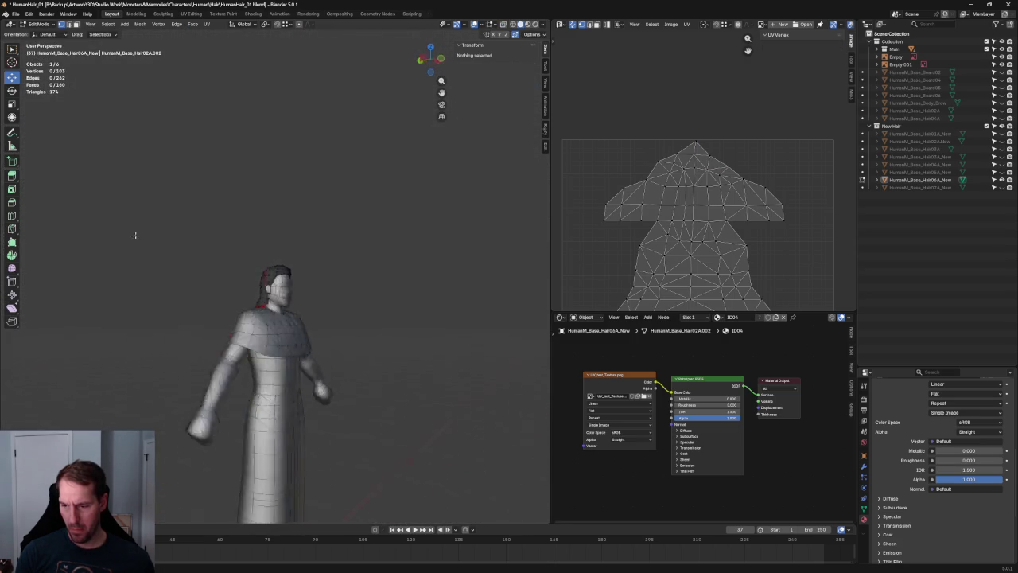
Step: Orbit around the head and compare side and front views of the hair crown
{"action": "scroll", "coordinate": [291, 271], "scroll_direction": "up", "scroll_amount": 3}
{"action": "mouse_move", "coordinate": [291, 271]}
{"action": "middle_mouse_down"}
{"action": "mouse_move", "coordinate": [464, 264]}
{"action": "mouse_move", "coordinate": [501, 295]}
{"action": "mouse_move", "coordinate": [334, 287]}
{"action": "mouse_move", "coordinate": [329, 269]}
{"action": "mouse_move", "coordinate": [384, 261]}
{"action": "middle_mouse_up"}
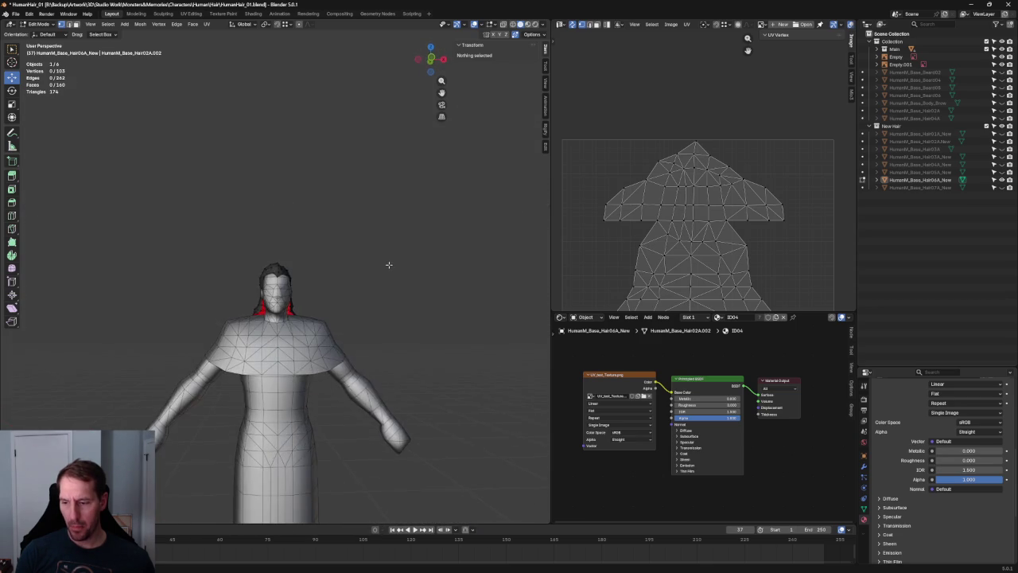
{"action": "scroll", "coordinate": [295, 277], "scroll_direction": "up", "scroll_amount": 4}
{"action": "middle_click_drag", "start_coordinate": [295, 277], "coordinate": [333, 272]}
{"action": "mouse_move", "coordinate": [428, 229]}
{"action": "middle_mouse_down"}
{"action": "mouse_move", "coordinate": [504, 253]}
{"action": "mouse_move", "coordinate": [363, 318]}
{"action": "mouse_move", "coordinate": [472, 325]}
{"action": "mouse_move", "coordinate": [316, 319]}
{"action": "mouse_move", "coordinate": [323, 303]}
{"action": "middle_mouse_up"}
{"action": "scroll", "coordinate": [504, 253], "scroll_direction": "down", "scroll_amount": 3}
{"action": "key", "text": "KP_3"}
{"action": "key", "text": "KP_1"}
{"action": "key", "text": "KP_3"}
{"action": "scroll", "coordinate": [348, 293], "scroll_direction": "up", "scroll_amount": 4}
{"action": "scroll", "coordinate": [355, 280], "scroll_direction": "up", "scroll_amount": 3}
{"action": "mouse_move", "coordinate": [355, 281]}
{"action": "middle_mouse_down"}
{"action": "mouse_move", "coordinate": [350, 265]}
{"action": "mouse_move", "coordinate": [286, 261]}
{"action": "middle_mouse_up"}
Step: Slide one crown vertex sideways along X in two small moves
{"action": "left_click", "coordinate": [249, 259]}
{"action": "key", "text": "g"}
{"action": "key", "text": "x"}
{"action": "left_click", "coordinate": [224, 259]}
{"action": "key", "text": "g"}
{"action": "key", "text": "x"}
{"action": "left_click", "coordinate": [239, 245]}
{"action": "left_click", "coordinate": [348, 230]}
{"action": "middle_click_drag", "start_coordinate": [342, 232], "coordinate": [334, 279]}
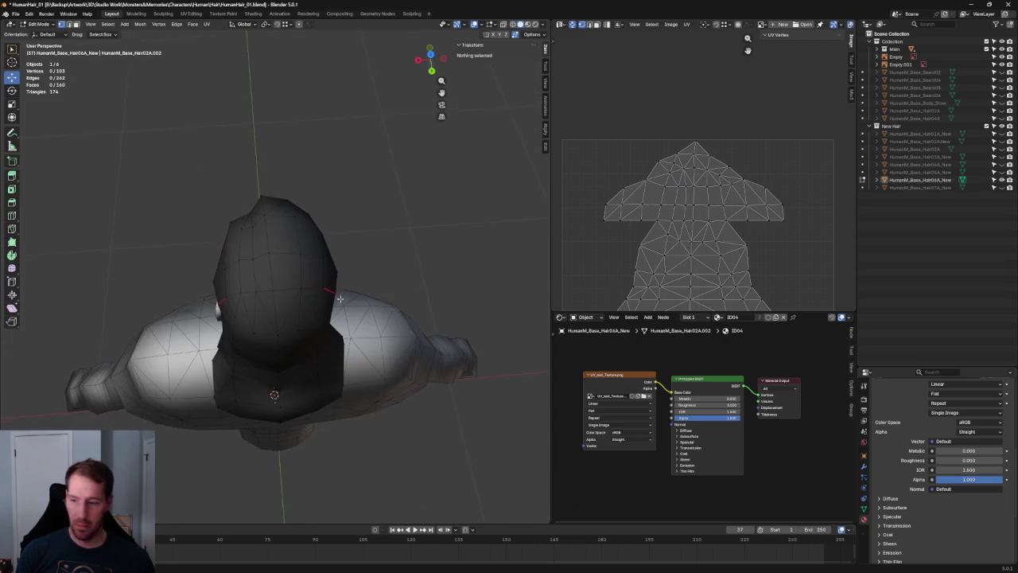
Step: Nudge a second crown vertex slightly sideways along X
{"action": "left_click", "coordinate": [252, 256]}
{"action": "key", "text": "g"}
{"action": "key", "text": "x"}
{"action": "left_click", "coordinate": [237, 256]}
{"action": "left_click", "coordinate": [283, 242]}
{"action": "mouse_move", "coordinate": [275, 243]}
{"action": "middle_mouse_down"}
{"action": "mouse_move", "coordinate": [277, 182]}
{"action": "mouse_move", "coordinate": [278, 196]}
{"action": "middle_mouse_up"}
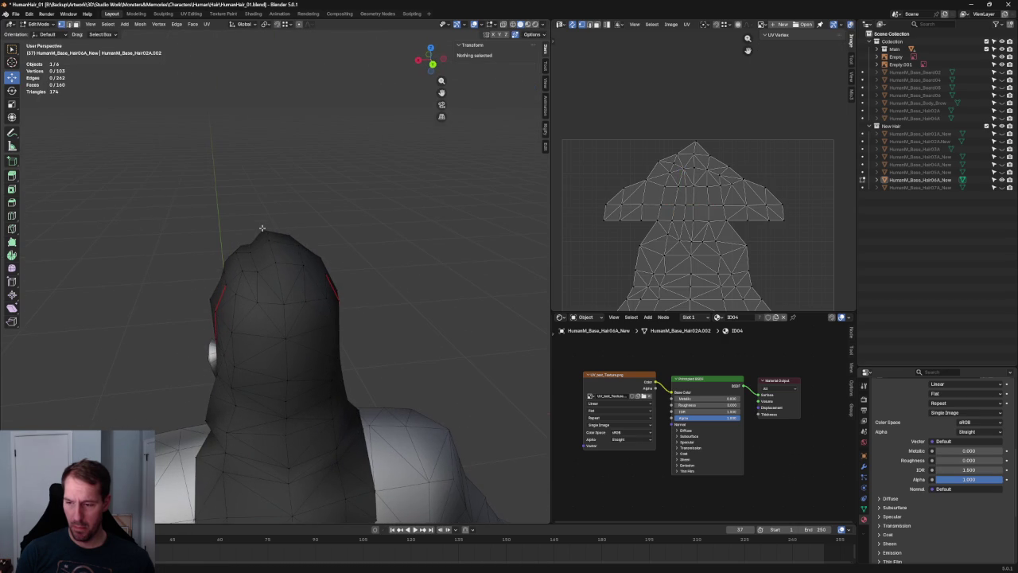
Step: Return to Front Ortho view with all vertices deselected
{"action": "left_click", "coordinate": [262, 229]}
{"action": "mouse_move", "coordinate": [393, 236]}
{"action": "middle_mouse_down"}
{"action": "mouse_move", "coordinate": [382, 268]}
{"action": "mouse_move", "coordinate": [414, 255]}
{"action": "mouse_move", "coordinate": [405, 302]}
{"action": "mouse_move", "coordinate": [415, 291]}
{"action": "mouse_move", "coordinate": [382, 266]}
{"action": "middle_mouse_up"}
{"action": "key", "text": "KP_1"}
{"action": "key", "text": "alt+a"}
{"action": "scroll", "coordinate": [425, 249], "scroll_direction": "up", "scroll_amount": 4}
{"action": "key", "text": "KP_1"}
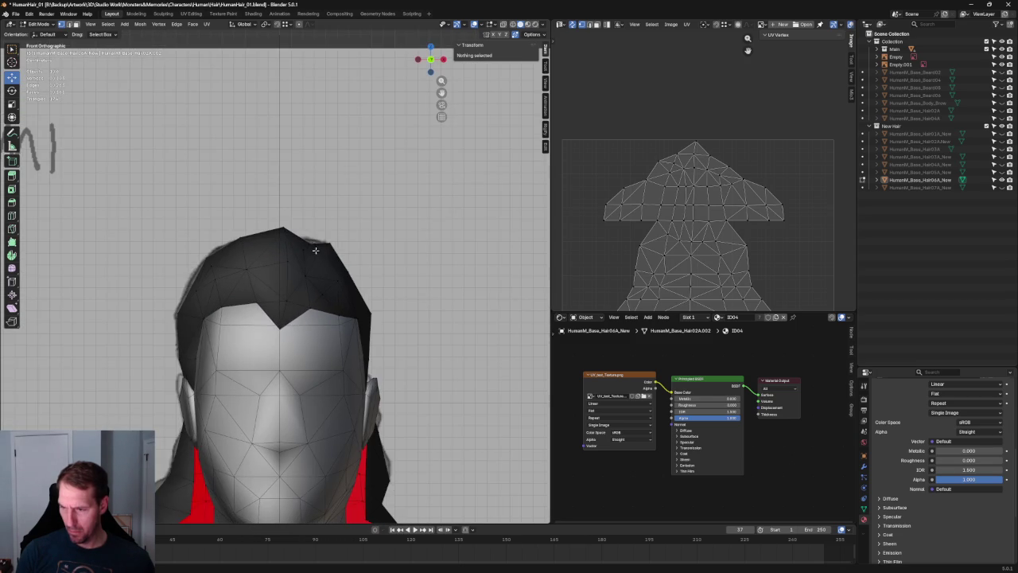
Step: Slide a vertex at the top of the hair cap sideways along X, then deselect
{"action": "left_click", "coordinate": [306, 245]}
{"action": "key", "text": "g"}
{"action": "key", "text": "x"}
{"action": "left_click", "coordinate": [327, 250]}
{"action": "key", "text": "Tab"}
{"action": "key", "text": "Tab"}
{"action": "key", "text": "alt+a"}
{"action": "scroll", "coordinate": [390, 156], "scroll_direction": "down", "scroll_amount": 5}
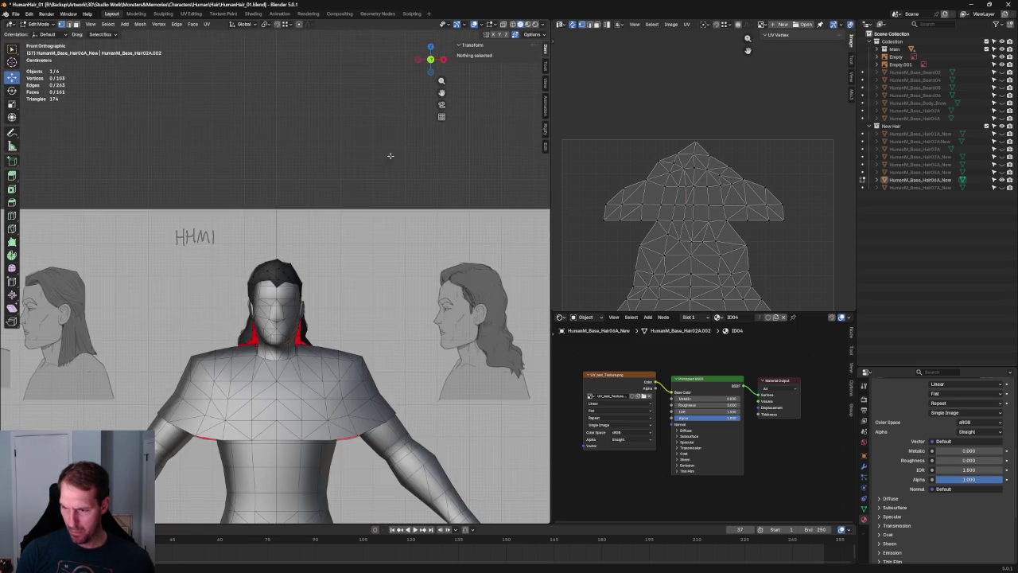
{"action": "scroll", "coordinate": [300, 323], "scroll_direction": "up", "scroll_amount": 4}
{"action": "scroll", "coordinate": [304, 316], "scroll_direction": "up", "scroll_amount": 2}
Step: Nudge another top hair vertex slightly to the right
{"action": "left_click", "coordinate": [289, 261]}
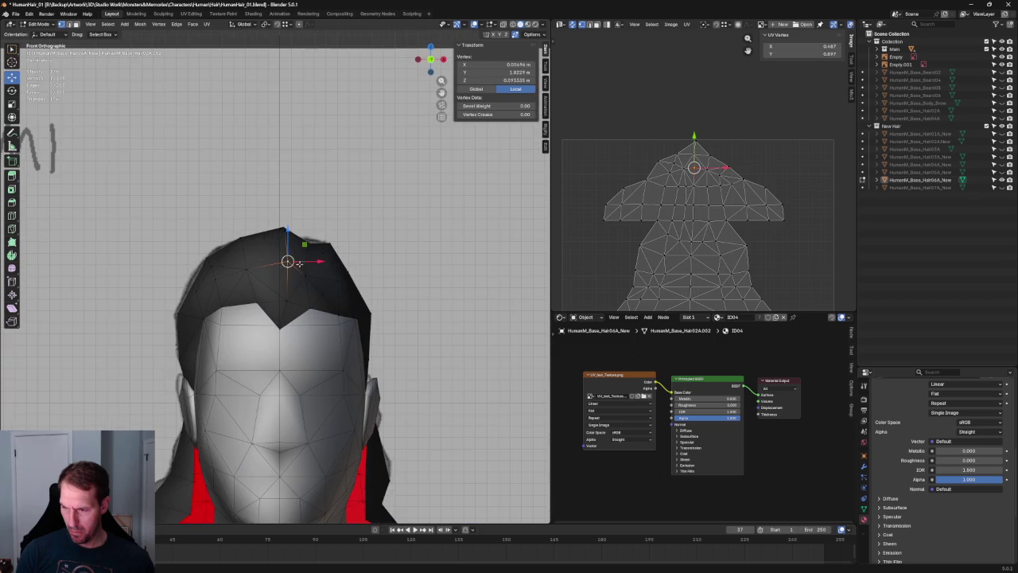
{"action": "left_click_drag", "start_coordinate": [328, 279], "coordinate": [322, 247]}
{"action": "left_click", "coordinate": [304, 248]}
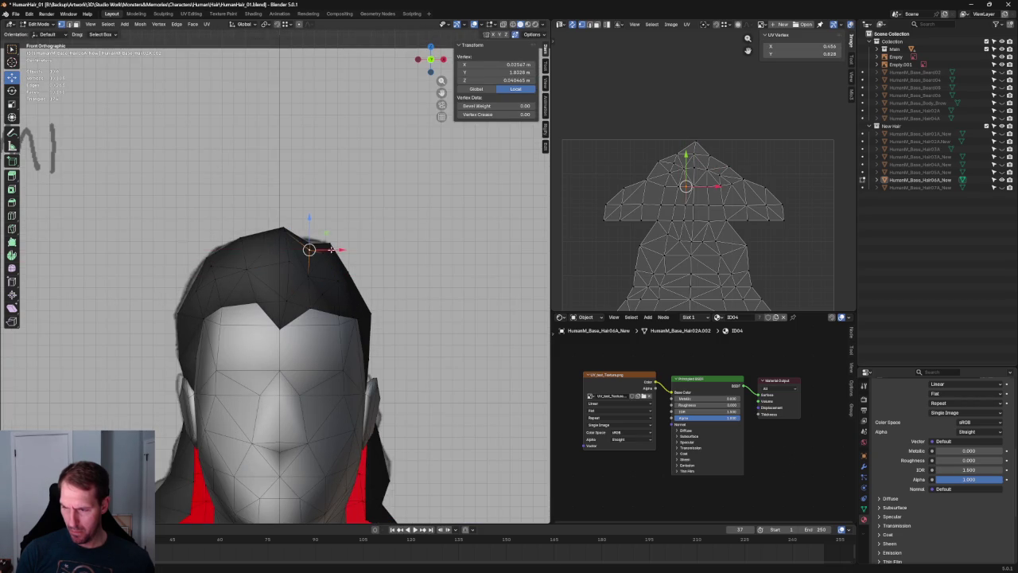
{"action": "left_click", "coordinate": [356, 252]}
{"action": "scroll", "coordinate": [356, 252], "scroll_direction": "down", "scroll_amount": 4}
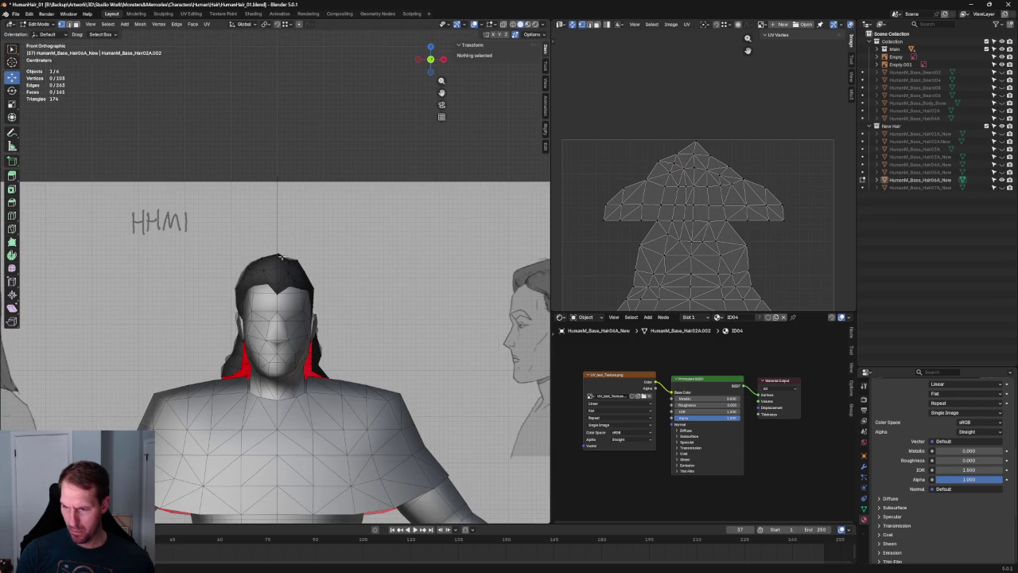
{"action": "scroll", "coordinate": [282, 318], "scroll_direction": "up", "scroll_amount": 5}
Step: Reposition the hair tip vertex and check a right-side vertex in X-ray
{"action": "left_click", "coordinate": [281, 339]}
{"action": "key", "text": "g"}
{"action": "key", "text": "z"}
{"action": "left_click", "coordinate": [287, 330]}
{"action": "left_click", "coordinate": [367, 278]}
{"action": "scroll", "coordinate": [280, 317], "scroll_direction": "up", "scroll_amount": 1}
{"action": "scroll", "coordinate": [270, 322], "scroll_direction": "up", "scroll_amount": 2}
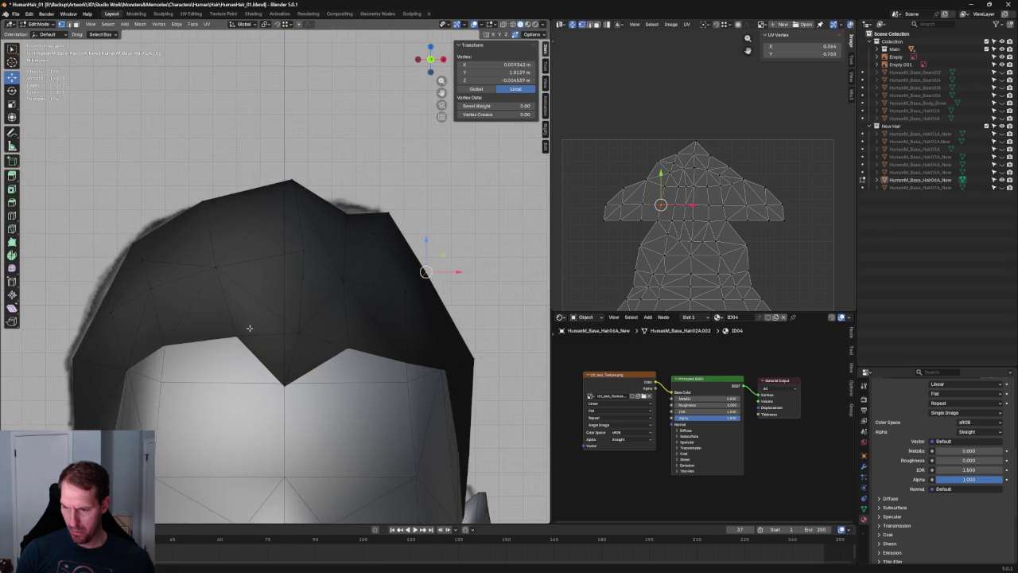
{"action": "key", "text": "alt+z"}
{"action": "key", "text": "alt+z"}
{"action": "key", "text": "g"}
{"action": "key", "text": "x"}
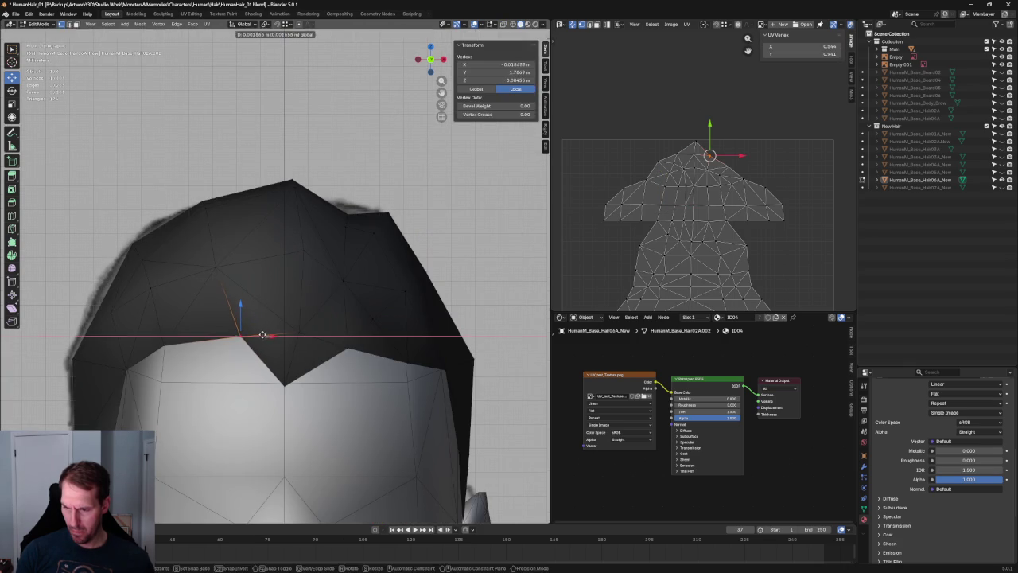
{"action": "key", "text": "Escape"}
{"action": "left_click", "coordinate": [366, 155]}
Step: Try an X-axis move on the vertex above the forehead, cancelling it
{"action": "left_click", "coordinate": [213, 264]}
{"action": "key", "text": "g"}
{"action": "key", "text": "x"}
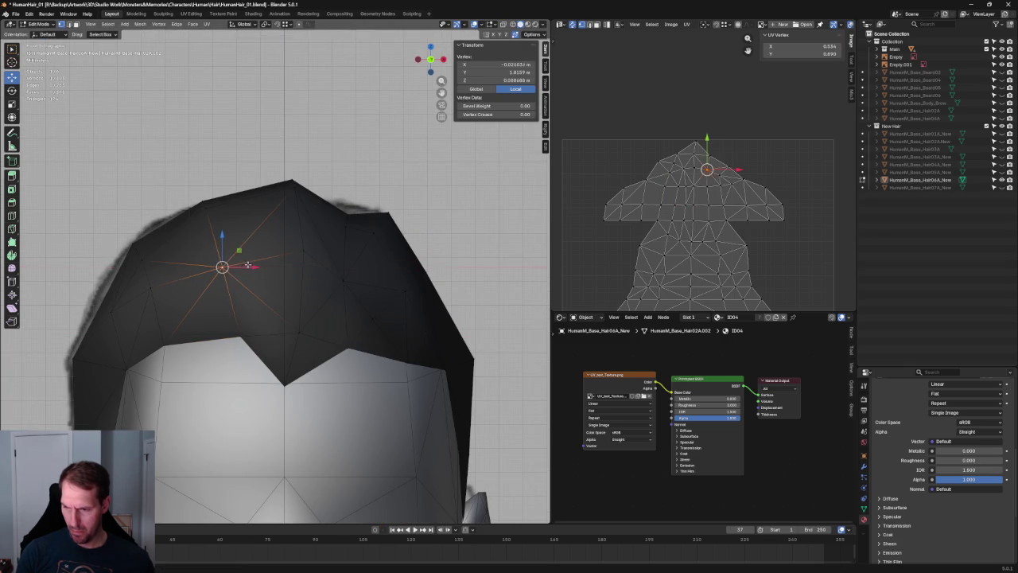
{"action": "key", "text": "Escape"}
{"action": "scroll", "coordinate": [280, 203], "scroll_direction": "down", "scroll_amount": 5}
{"action": "left_click", "coordinate": [334, 188]}
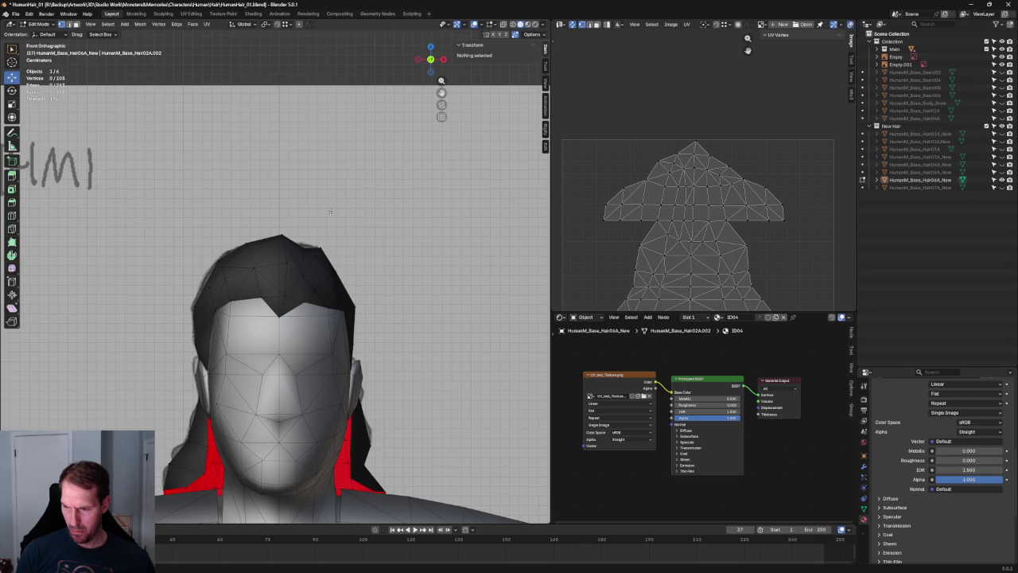
{"action": "scroll", "coordinate": [330, 209], "scroll_direction": "up", "scroll_amount": 2}
Step: Shift a left-side hair vertex slightly right along X
{"action": "left_click", "coordinate": [204, 281]}
{"action": "key", "text": "g"}
{"action": "key", "text": "x"}
{"action": "key", "text": "Escape"}
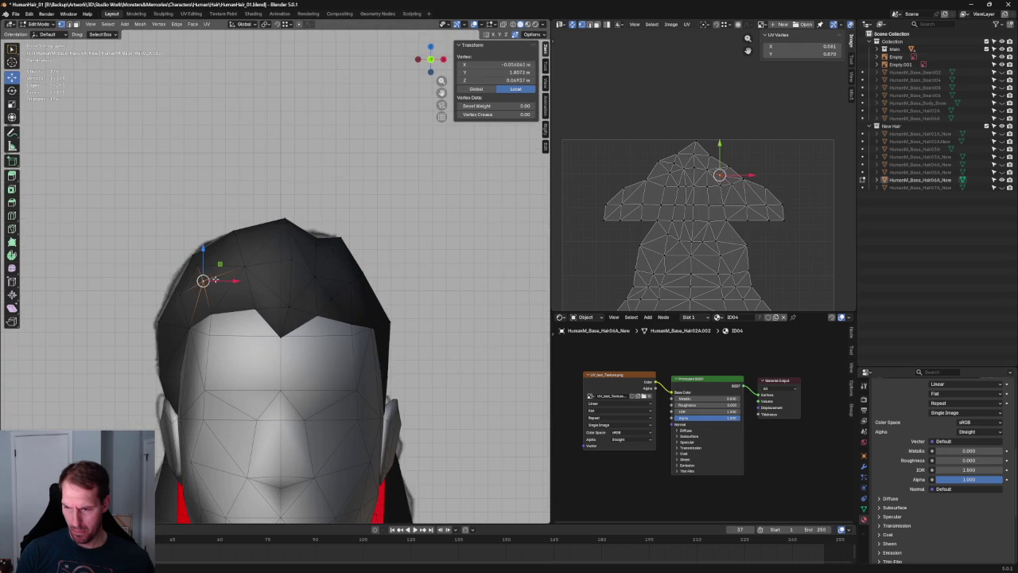
{"action": "key", "text": "g"}
{"action": "key", "text": "x"}
{"action": "left_click", "coordinate": [226, 280]}
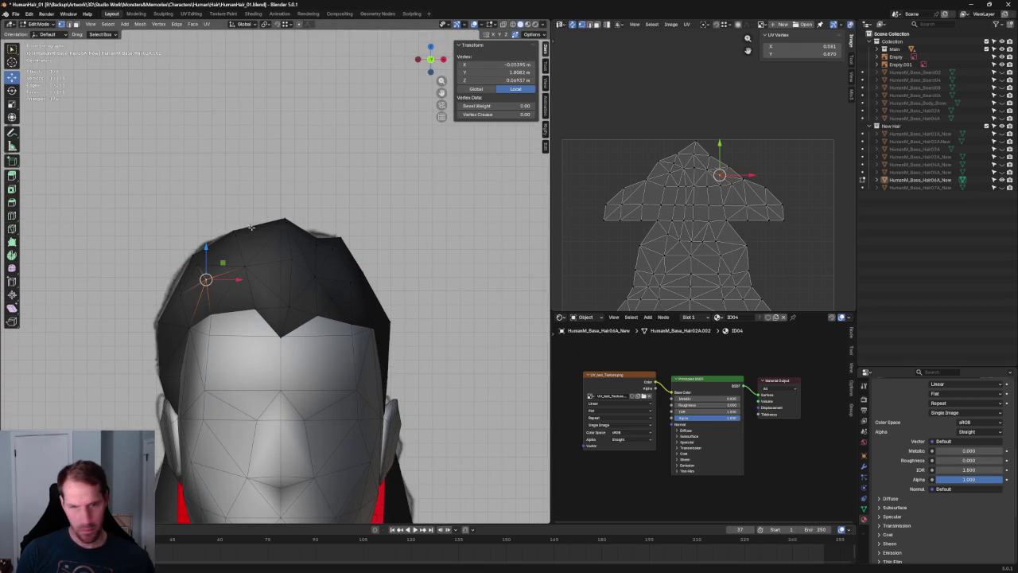
{"action": "left_click", "coordinate": [280, 209]}
{"action": "scroll", "coordinate": [280, 209], "scroll_direction": "down", "scroll_amount": 5}
{"action": "scroll", "coordinate": [334, 218], "scroll_direction": "up", "scroll_amount": 3}
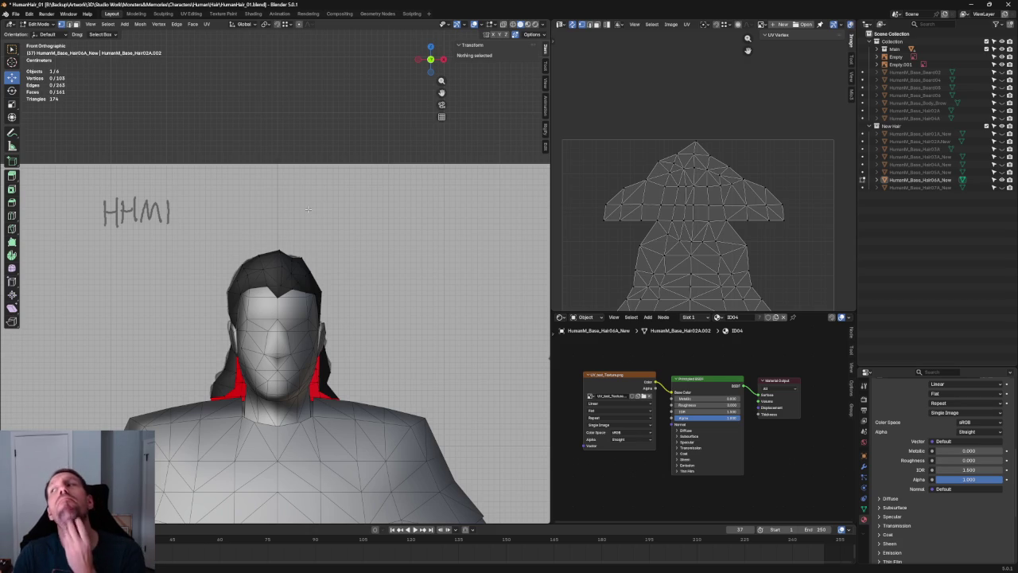
{"action": "scroll", "coordinate": [302, 208], "scroll_direction": "up", "scroll_amount": 2}
{"action": "scroll", "coordinate": [334, 223], "scroll_direction": "up", "scroll_amount": 2}
{"action": "scroll", "coordinate": [373, 238], "scroll_direction": "up", "scroll_amount": 2}
{"action": "scroll", "coordinate": [408, 260], "scroll_direction": "up", "scroll_amount": 2}
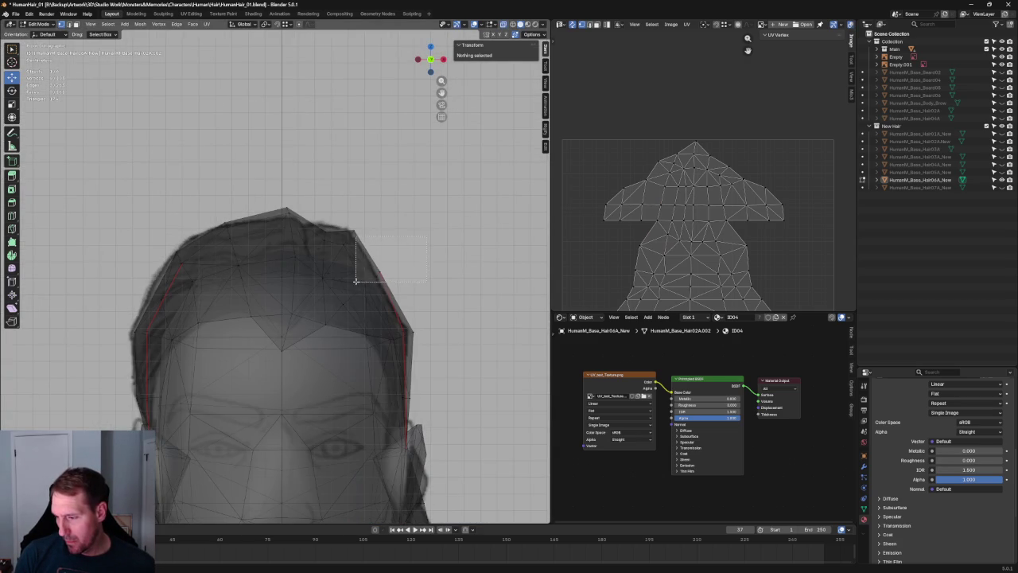
Step: Check right-side hair vertices with X-ray, then orbit to a perspective view
{"action": "left_click_drag", "start_coordinate": [356, 281], "coordinate": [356, 281]}
{"action": "key", "text": "g"}
{"action": "key", "text": "x"}
{"action": "key", "text": "Escape"}
{"action": "key", "text": "alt+z"}
{"action": "key", "text": "alt+z"}
{"action": "left_click", "coordinate": [347, 242]}
{"action": "key", "text": "alt+z"}
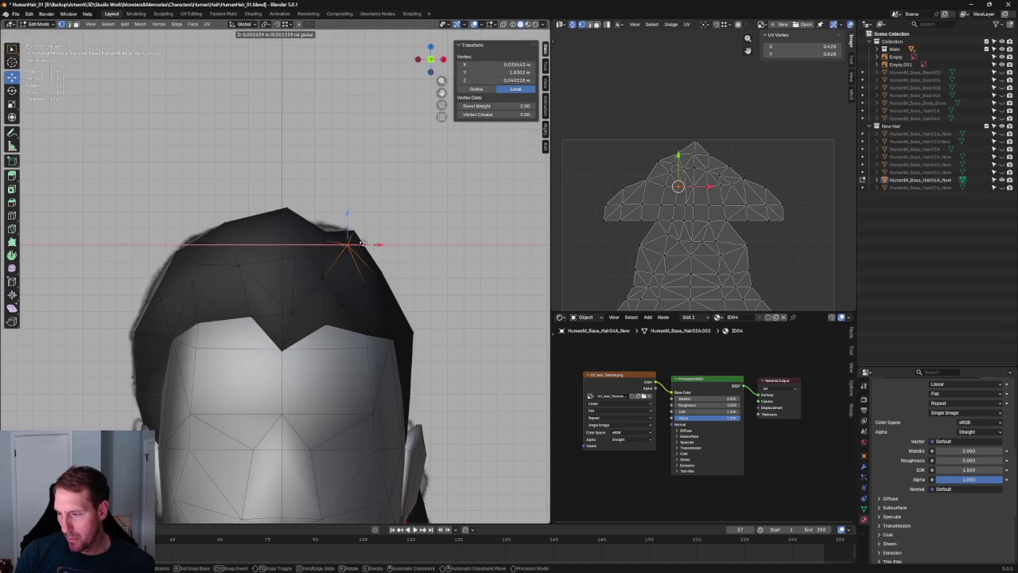
{"action": "scroll", "coordinate": [397, 212], "scroll_direction": "down", "scroll_amount": 6}
{"action": "left_click", "coordinate": [357, 162]}
{"action": "mouse_move", "coordinate": [357, 162]}
{"action": "middle_mouse_down"}
{"action": "mouse_move", "coordinate": [305, 249]}
{"action": "mouse_move", "coordinate": [295, 225]}
{"action": "middle_mouse_up"}
{"action": "scroll", "coordinate": [305, 249], "scroll_direction": "up", "scroll_amount": 5}
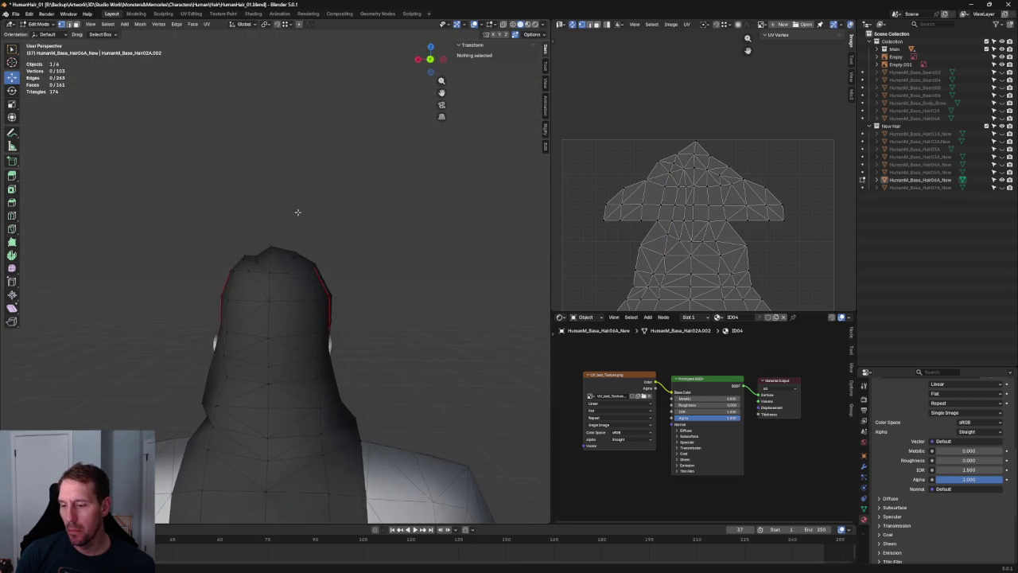
{"action": "scroll", "coordinate": [236, 263], "scroll_direction": "up", "scroll_amount": 3}
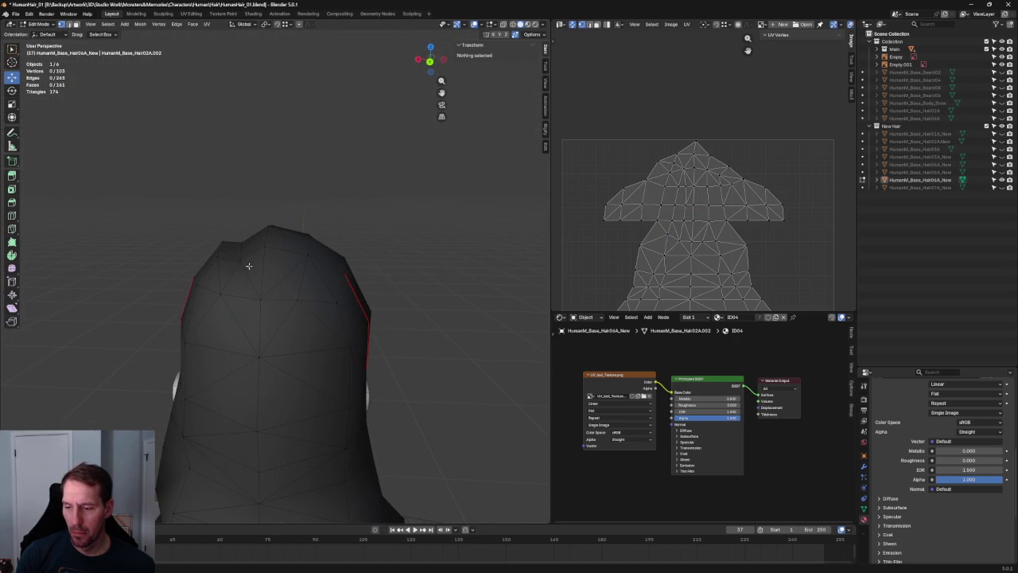
Step: Test an X-axis move on a forehead hair vertex, cancelling it
{"action": "left_click", "coordinate": [217, 257]}
{"action": "mouse_move", "coordinate": [193, 259]}
{"action": "middle_mouse_down"}
{"action": "mouse_move", "coordinate": [295, 191]}
{"action": "mouse_move", "coordinate": [277, 278]}
{"action": "mouse_move", "coordinate": [297, 191]}
{"action": "mouse_move", "coordinate": [327, 191]}
{"action": "mouse_move", "coordinate": [302, 193]}
{"action": "mouse_move", "coordinate": [249, 270]}
{"action": "mouse_move", "coordinate": [289, 196]}
{"action": "mouse_move", "coordinate": [221, 253]}
{"action": "middle_mouse_up"}
{"action": "left_click", "coordinate": [295, 191]}
{"action": "left_click", "coordinate": [215, 273]}
{"action": "key", "text": "g"}
{"action": "key", "text": "x"}
{"action": "key", "text": "Escape"}
{"action": "key", "text": "alt+a"}
Step: Test another hair vertex move, then orbit to view the head from above and behind
{"action": "left_click", "coordinate": [220, 245]}
{"action": "key", "text": "g"}
{"action": "key", "text": "x"}
{"action": "key", "text": "Escape"}
{"action": "key", "text": "alt+a"}
{"action": "mouse_move", "coordinate": [245, 151]}
{"action": "middle_mouse_down"}
{"action": "mouse_move", "coordinate": [363, 182]}
{"action": "mouse_move", "coordinate": [363, 120]}
{"action": "middle_mouse_up"}
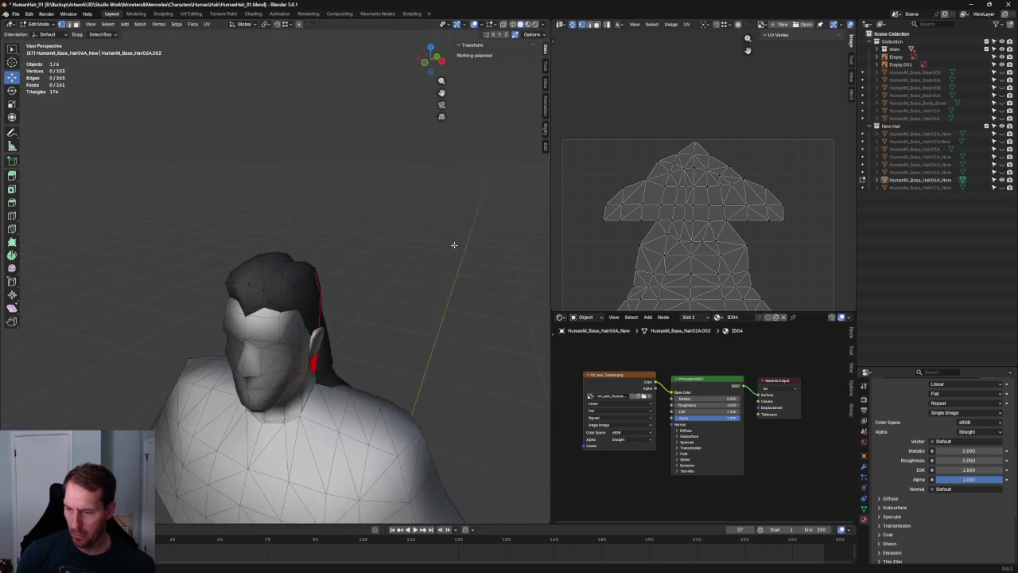
{"action": "mouse_move", "coordinate": [438, 232]}
{"action": "middle_mouse_down"}
{"action": "mouse_move", "coordinate": [387, 204]}
{"action": "mouse_move", "coordinate": [392, 189]}
{"action": "mouse_move", "coordinate": [443, 191]}
{"action": "mouse_move", "coordinate": [448, 212]}
{"action": "mouse_move", "coordinate": [461, 212]}
{"action": "mouse_move", "coordinate": [456, 249]}
{"action": "mouse_move", "coordinate": [477, 252]}
{"action": "mouse_move", "coordinate": [330, 255]}
{"action": "mouse_move", "coordinate": [322, 228]}
{"action": "mouse_move", "coordinate": [339, 230]}
{"action": "mouse_move", "coordinate": [302, 230]}
{"action": "mouse_move", "coordinate": [317, 216]}
{"action": "mouse_move", "coordinate": [348, 220]}
{"action": "mouse_move", "coordinate": [336, 218]}
{"action": "middle_mouse_up"}
Step: Box-select two head vertices in X-ray, move them along Y, then orbit to the front
{"action": "key", "text": "alt+z"}
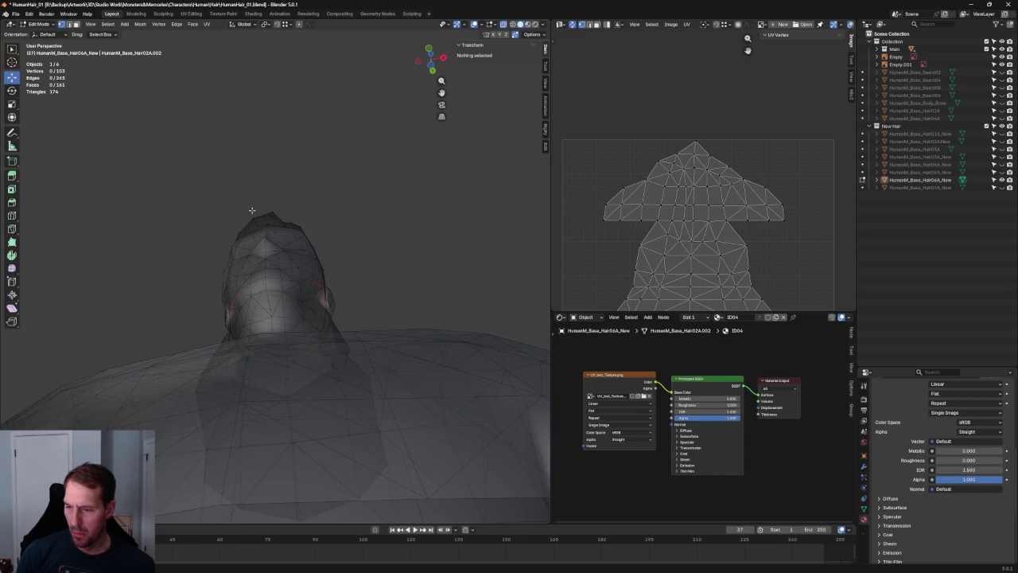
{"action": "left_click_drag", "start_coordinate": [259, 228], "coordinate": [258, 242]}
{"action": "key", "text": "alt+z"}
{"action": "left_click", "coordinate": [341, 218]}
{"action": "mouse_move", "coordinate": [344, 224]}
{"action": "middle_mouse_down"}
{"action": "mouse_move", "coordinate": [411, 235]}
{"action": "mouse_move", "coordinate": [427, 260]}
{"action": "middle_mouse_up"}
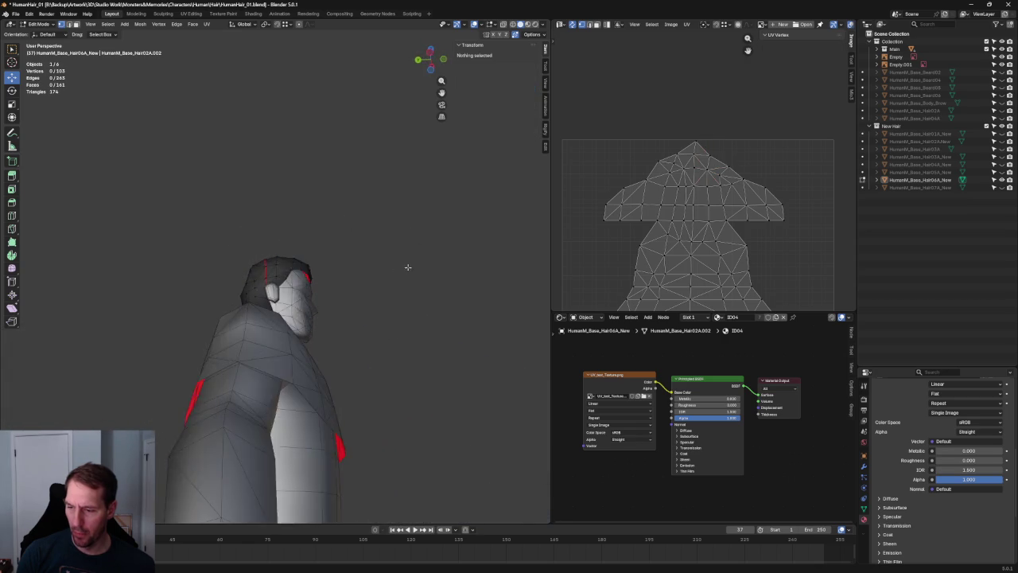
{"action": "mouse_move", "coordinate": [357, 284]}
{"action": "middle_mouse_down"}
{"action": "mouse_move", "coordinate": [315, 287]}
{"action": "mouse_move", "coordinate": [253, 271]}
{"action": "mouse_move", "coordinate": [373, 315]}
{"action": "mouse_move", "coordinate": [245, 296]}
{"action": "middle_mouse_up"}
{"action": "scroll", "coordinate": [286, 303], "scroll_direction": "up", "scroll_amount": 2}
{"action": "scroll", "coordinate": [240, 305], "scroll_direction": "up", "scroll_amount": 3}
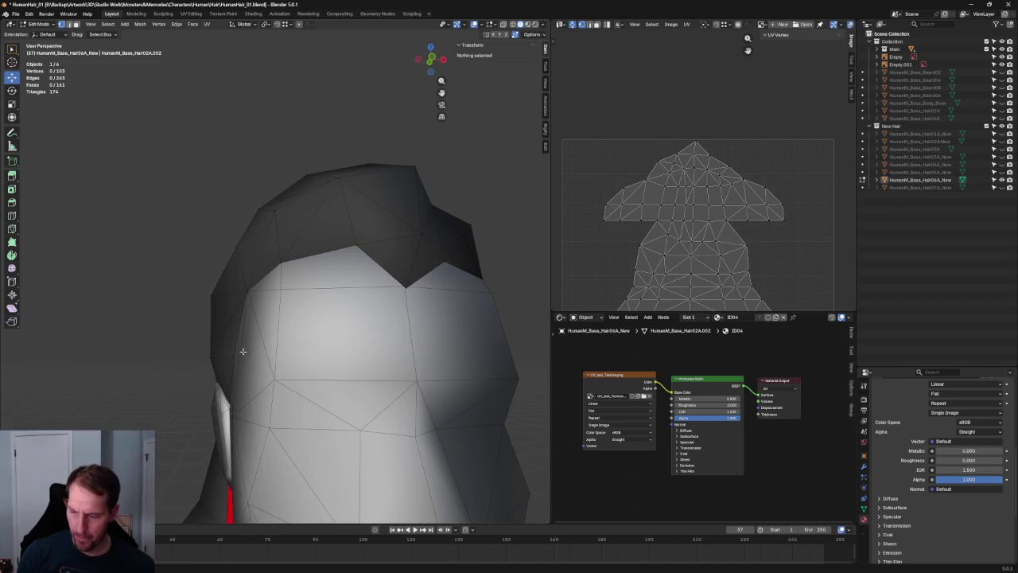
Step: Reposition a vertex at the side of the hair cap
{"action": "left_click", "coordinate": [233, 356]}
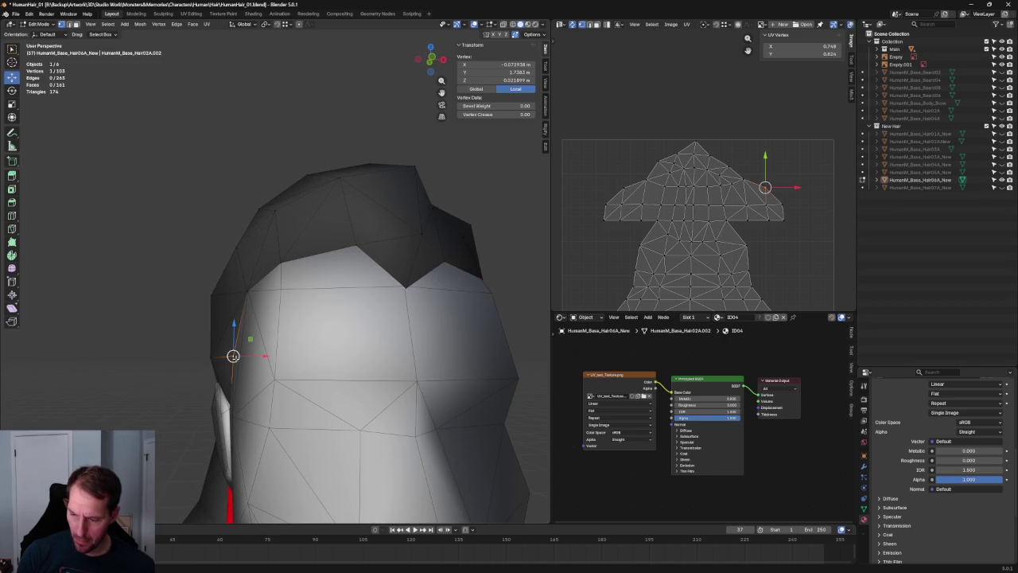
{"action": "left_click", "coordinate": [250, 359]}
{"action": "middle_click_drag", "start_coordinate": [249, 358], "coordinate": [247, 346]}
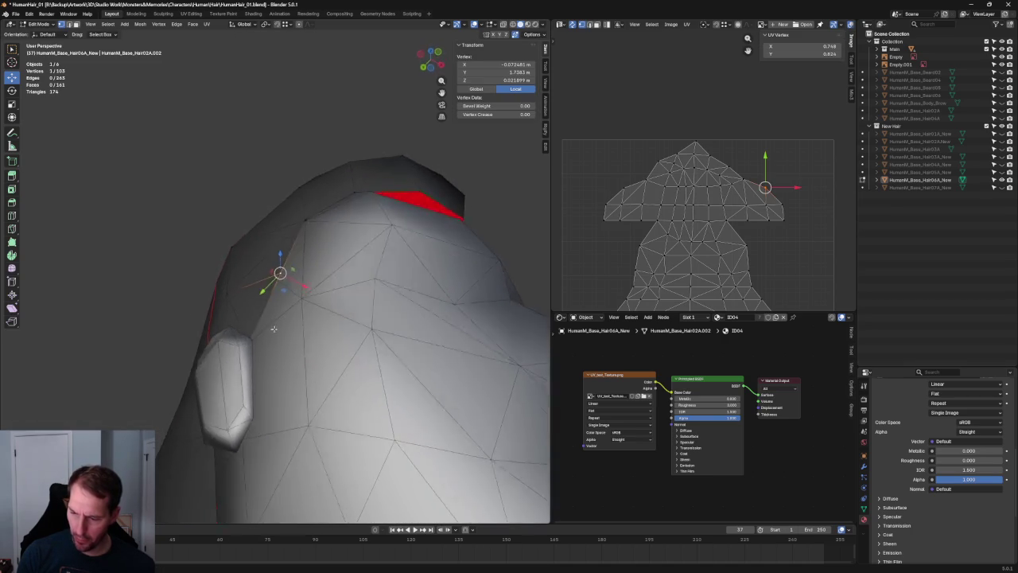
{"action": "scroll", "coordinate": [239, 350], "scroll_direction": "down", "scroll_amount": 3}
{"action": "left_click", "coordinate": [152, 318]}
{"action": "mouse_move", "coordinate": [152, 318]}
{"action": "middle_mouse_down"}
{"action": "mouse_move", "coordinate": [257, 292]}
{"action": "mouse_move", "coordinate": [170, 286]}
{"action": "mouse_move", "coordinate": [183, 285]}
{"action": "mouse_move", "coordinate": [313, 332]}
{"action": "mouse_move", "coordinate": [160, 297]}
{"action": "mouse_move", "coordinate": [164, 307]}
{"action": "middle_mouse_up"}
Step: Try a planar move, excluding Z, on a hair cap edge vertex, then cancel it
{"action": "left_click", "coordinate": [239, 285]}
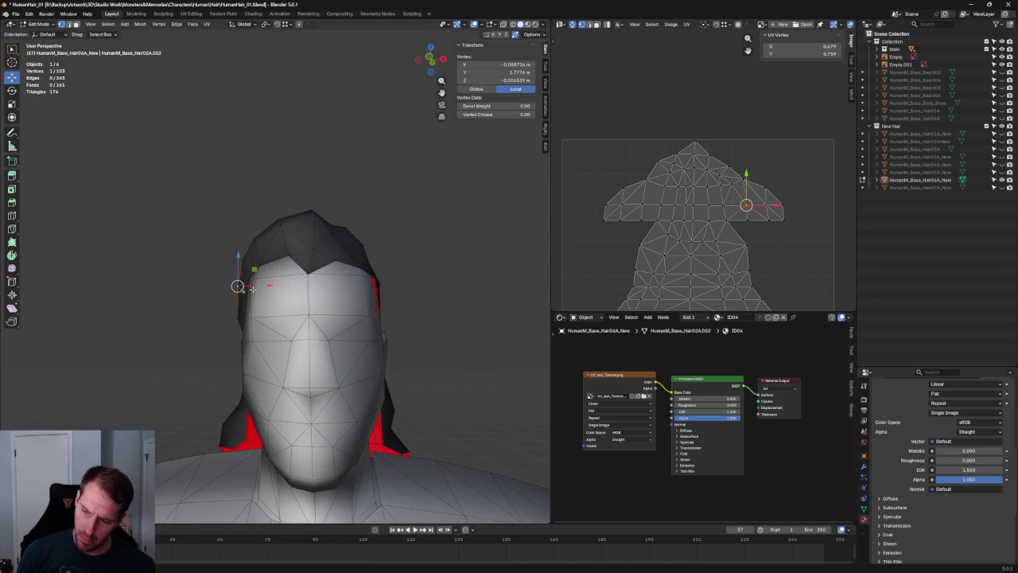
{"action": "key", "text": "g"}
{"action": "key", "text": "shift+z"}
{"action": "right_click", "coordinate": [253, 287]}
{"action": "left_click", "coordinate": [199, 305]}
{"action": "mouse_move", "coordinate": [200, 305]}
{"action": "middle_mouse_down"}
{"action": "mouse_move", "coordinate": [193, 334]}
{"action": "mouse_move", "coordinate": [214, 318]}
{"action": "middle_mouse_up"}
Step: In Front Ortho with X-ray, test an X-axis move on a temple vertex, then cancel it
{"action": "key", "text": "KP_1"}
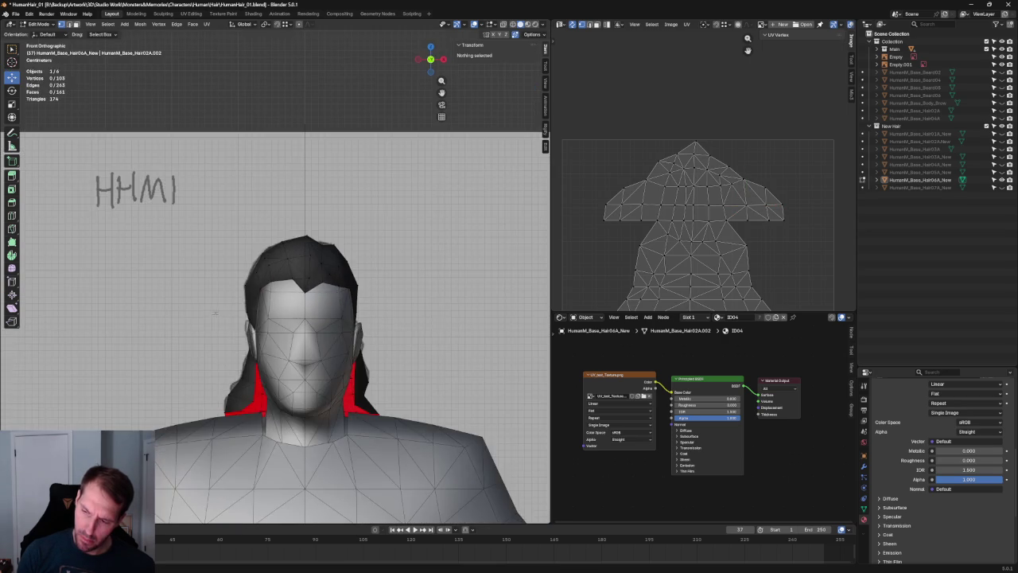
{"action": "scroll", "coordinate": [226, 308], "scroll_direction": "up", "scroll_amount": 3}
{"action": "key", "text": "alt+z"}
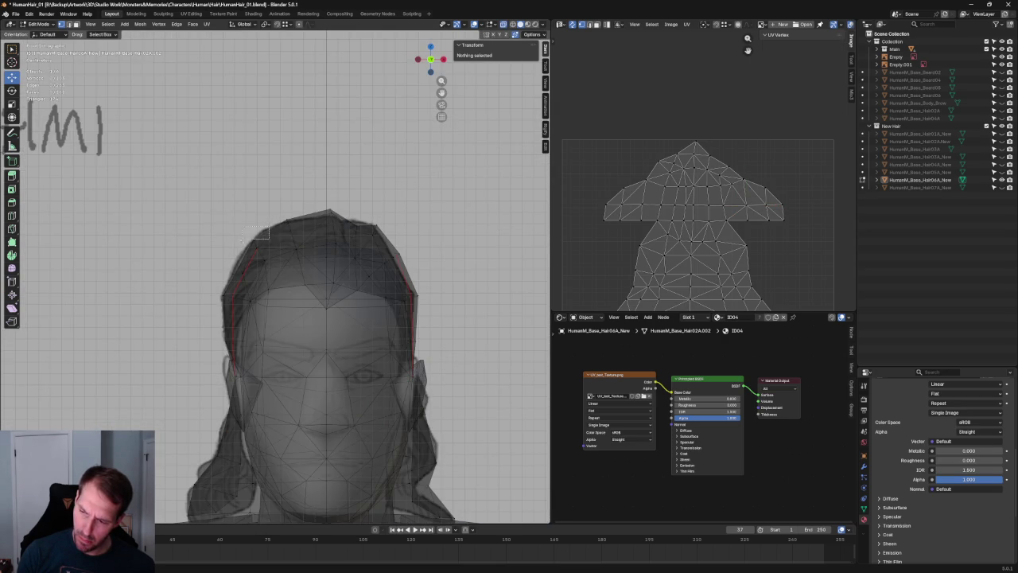
{"action": "left_click", "coordinate": [269, 229]}
{"action": "key", "text": "alt+z"}
{"action": "key", "text": "g"}
{"action": "key", "text": "x"}
{"action": "right_click", "coordinate": [270, 243]}
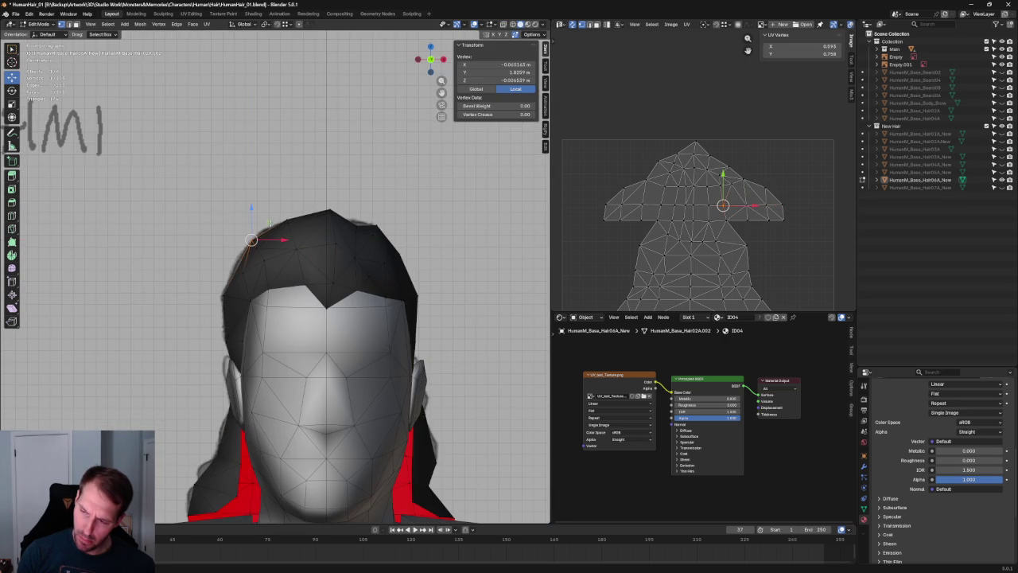
{"action": "left_click", "coordinate": [268, 229]}
Step: Pick the temple vertex, then switch to the back orthographic view
{"action": "left_click", "coordinate": [257, 246]}
{"action": "left_click", "coordinate": [257, 246], "text": "shift"}
{"action": "left_click", "coordinate": [257, 245]}
{"action": "key", "text": "alt+a"}
{"action": "scroll", "coordinate": [330, 179], "scroll_direction": "down", "scroll_amount": 6}
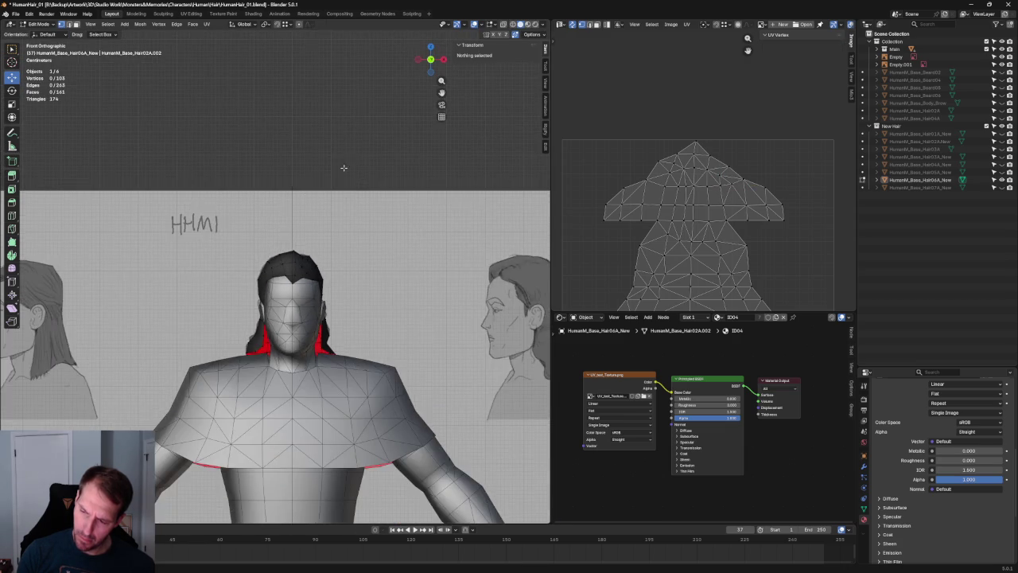
{"action": "scroll", "coordinate": [330, 178], "scroll_direction": "down", "scroll_amount": 3}
{"action": "mouse_move", "coordinate": [332, 205]}
{"action": "middle_mouse_down"}
{"action": "mouse_move", "coordinate": [400, 292]}
{"action": "mouse_move", "coordinate": [444, 277]}
{"action": "middle_mouse_up"}
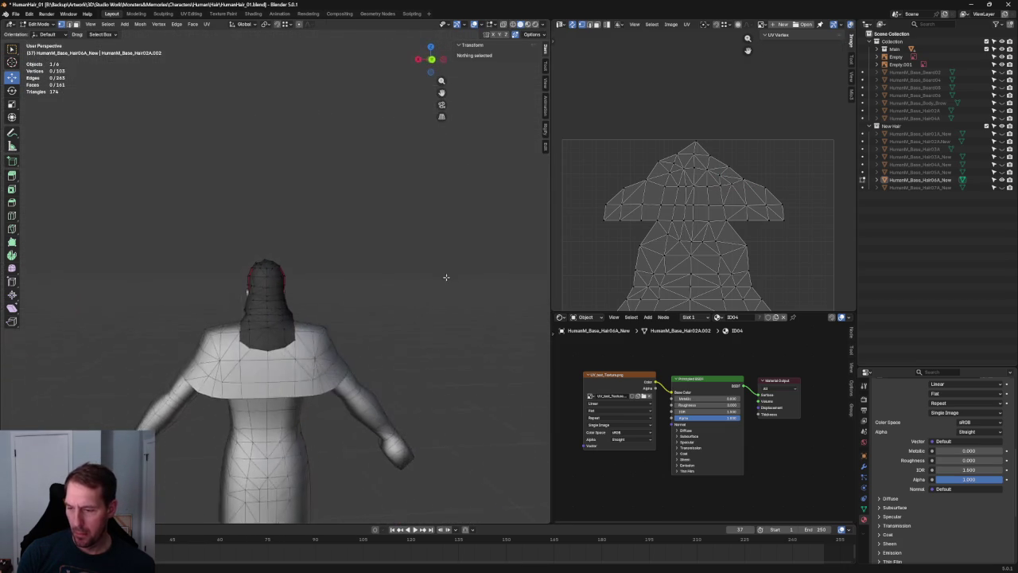
{"action": "scroll", "coordinate": [368, 265], "scroll_direction": "up", "scroll_amount": 4}
{"action": "key", "text": "grave"}
{"action": "left_click", "coordinate": [355, 263]}
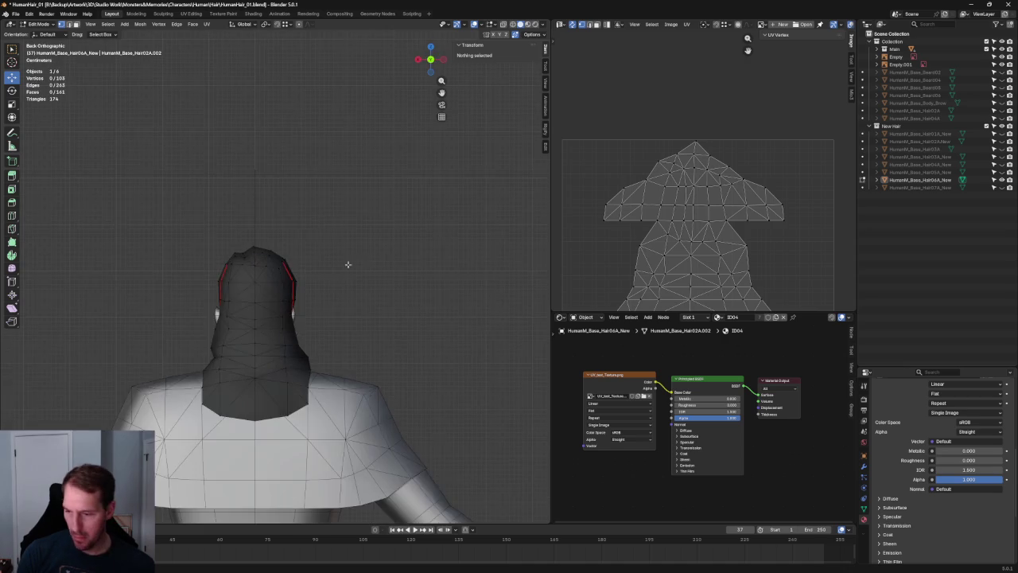
{"action": "scroll", "coordinate": [355, 264], "scroll_direction": "up", "scroll_amount": 3}
Step: In right side view, pull a side hair vertex down and back to X 0 m
{"action": "left_click", "coordinate": [288, 294]}
{"action": "key", "text": "grave"}
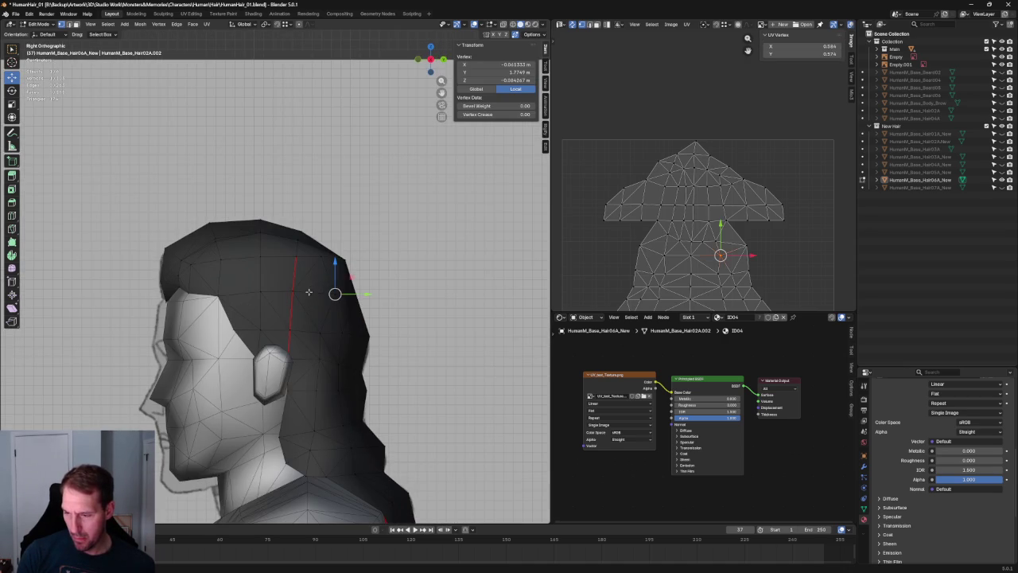
{"action": "key", "text": "alt+z"}
{"action": "key", "text": "alt+z"}
{"action": "mouse_move", "coordinate": [335, 293]}
{"action": "left_mouse_down"}
{"action": "mouse_move", "coordinate": [352, 304]}
{"action": "mouse_move", "coordinate": [335, 298]}
{"action": "mouse_move", "coordinate": [371, 291]}
{"action": "left_mouse_up"}
{"action": "key", "text": "alt+z"}
{"action": "key", "text": "alt+z"}
{"action": "key", "text": "alt+z"}
{"action": "key", "text": "alt+z"}
{"action": "key", "text": "alt+a"}
{"action": "scroll", "coordinate": [385, 183], "scroll_direction": "down", "scroll_amount": 8}
{"action": "scroll", "coordinate": [371, 199], "scroll_direction": "down", "scroll_amount": 2}
{"action": "mouse_move", "coordinate": [304, 231]}
{"action": "middle_mouse_down"}
{"action": "mouse_move", "coordinate": [239, 200]}
{"action": "mouse_move", "coordinate": [191, 207]}
{"action": "mouse_move", "coordinate": [269, 178]}
{"action": "mouse_move", "coordinate": [313, 194]}
{"action": "mouse_move", "coordinate": [282, 220]}
{"action": "mouse_move", "coordinate": [186, 230]}
{"action": "mouse_move", "coordinate": [129, 221]}
{"action": "mouse_move", "coordinate": [148, 234]}
{"action": "mouse_move", "coordinate": [331, 247]}
{"action": "mouse_move", "coordinate": [393, 239]}
{"action": "mouse_move", "coordinate": [409, 225]}
{"action": "middle_mouse_up"}
{"action": "scroll", "coordinate": [396, 255], "scroll_direction": "up", "scroll_amount": 3}
{"action": "scroll", "coordinate": [396, 255], "scroll_direction": "up", "scroll_amount": 2}
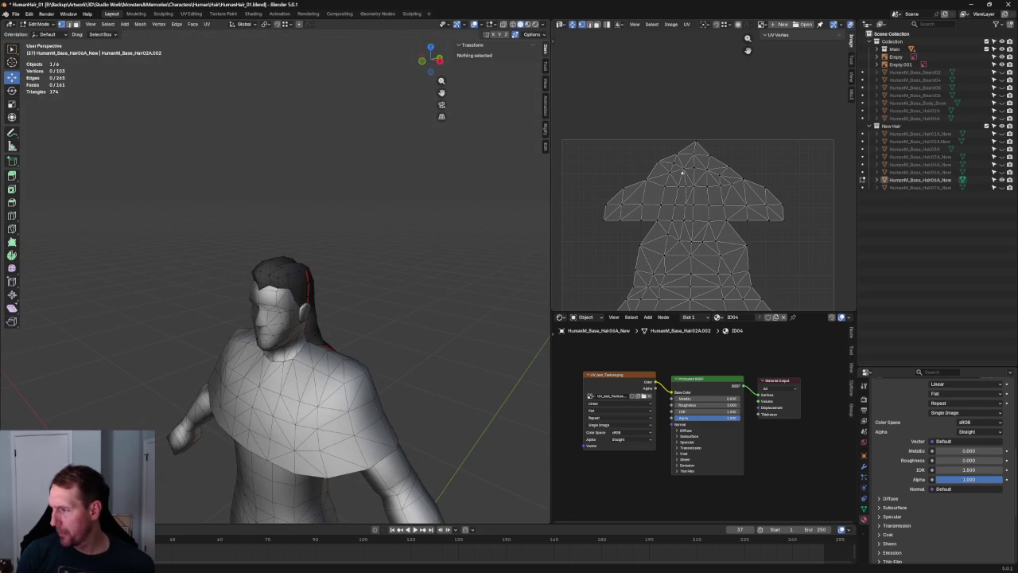
{"action": "scroll", "coordinate": [744, 177], "scroll_direction": "down", "scroll_amount": 1}
{"action": "scroll", "coordinate": [716, 191], "scroll_direction": "down", "scroll_amount": 2}
{"action": "mouse_move", "coordinate": [772, 133]}
{"action": "left_mouse_down"}
{"action": "mouse_move", "coordinate": [625, 215]}
{"action": "mouse_move", "coordinate": [635, 202]}
{"action": "left_mouse_up"}
{"action": "key", "text": "u"}
{"action": "left_click", "coordinate": [656, 191]}
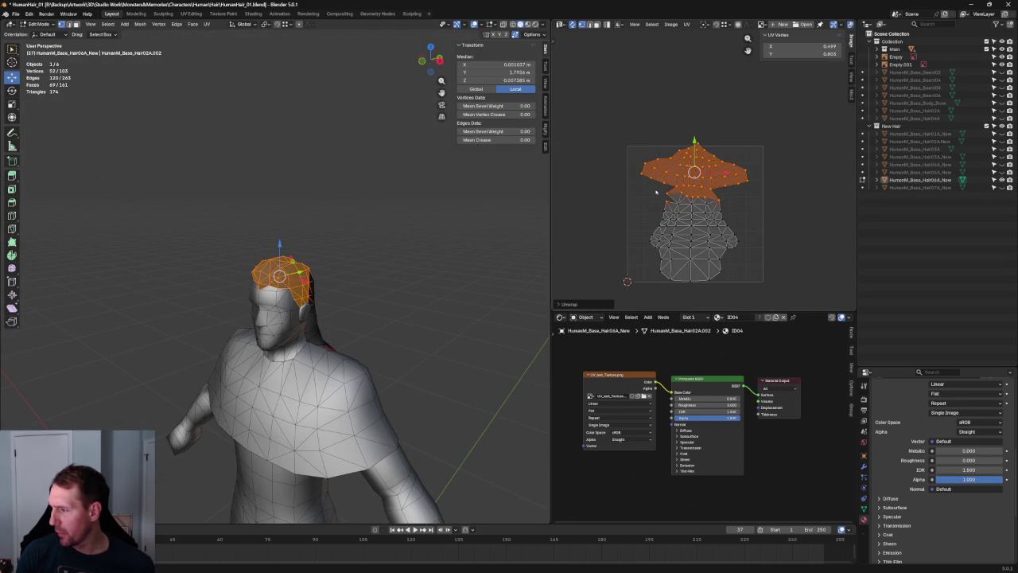
{"action": "key", "text": "ctrl+z"}
{"action": "left_click_drag", "start_coordinate": [769, 129], "coordinate": [623, 195]}
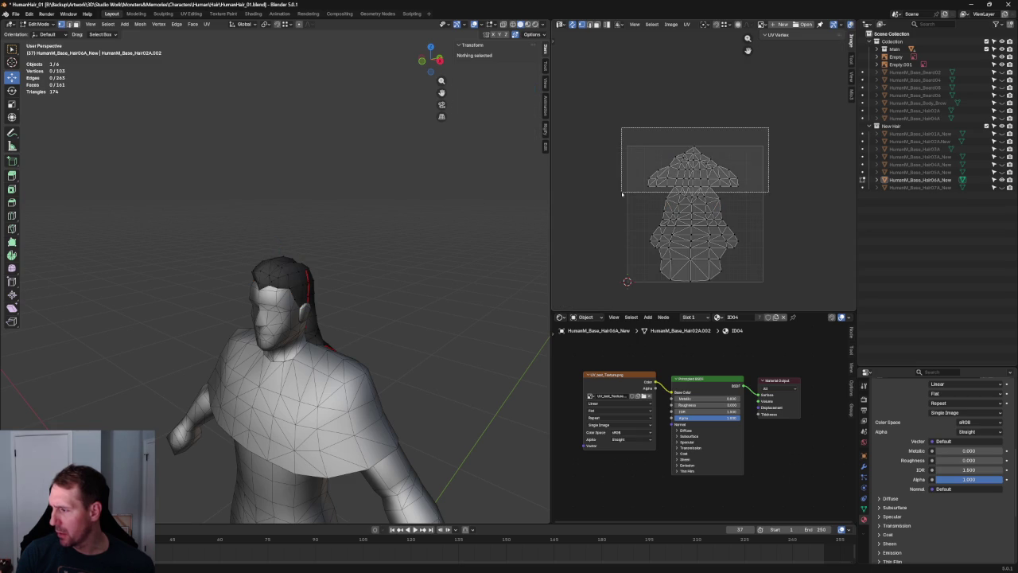
{"action": "key", "text": "u"}
{"action": "left_click", "coordinate": [649, 187]}
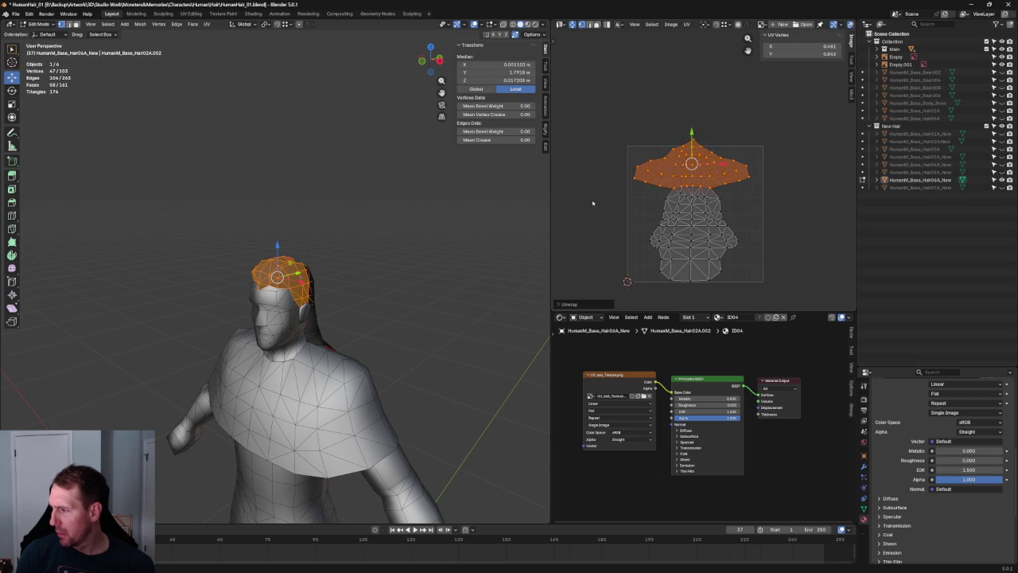
{"action": "key", "text": "ctrl+z"}
{"action": "key", "text": "ctrl+z"}
{"action": "middle_click_drag", "start_coordinate": [347, 224], "coordinate": [250, 234]}
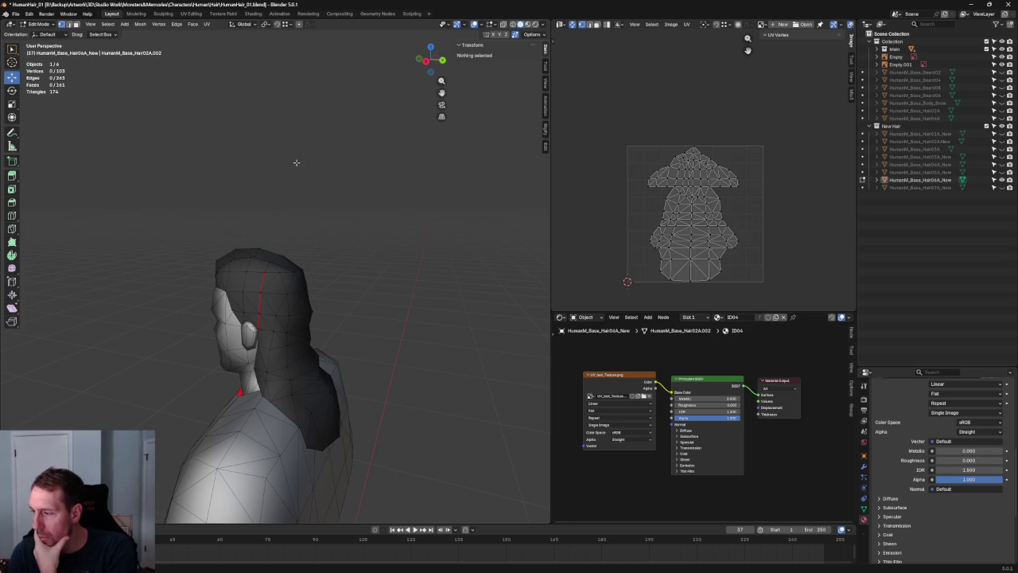
Step: Select the UV island's centre edge column and a strip of faces, then unwrap that strip
{"action": "middle_click_drag", "start_coordinate": [374, 244], "coordinate": [302, 236]}
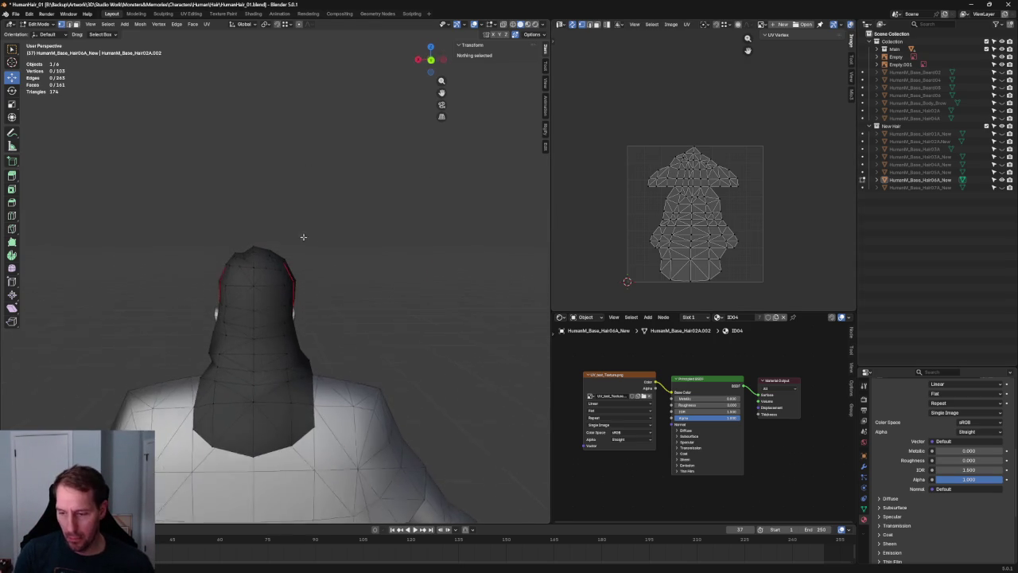
{"action": "scroll", "coordinate": [735, 174], "scroll_direction": "up", "scroll_amount": 3}
{"action": "scroll", "coordinate": [676, 120], "scroll_direction": "up", "scroll_amount": 1}
{"action": "scroll", "coordinate": [653, 99], "scroll_direction": "down", "scroll_amount": 1}
{"action": "scroll", "coordinate": [642, 90], "scroll_direction": "down", "scroll_amount": 1}
{"action": "left_click", "coordinate": [628, 285], "text": "alt"}
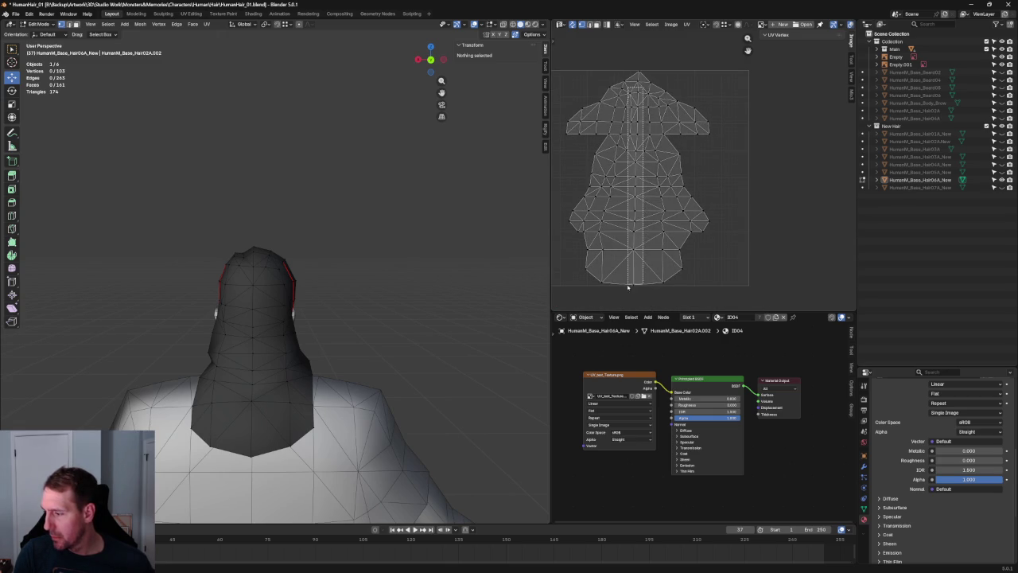
{"action": "left_click", "coordinate": [635, 289], "text": "alt"}
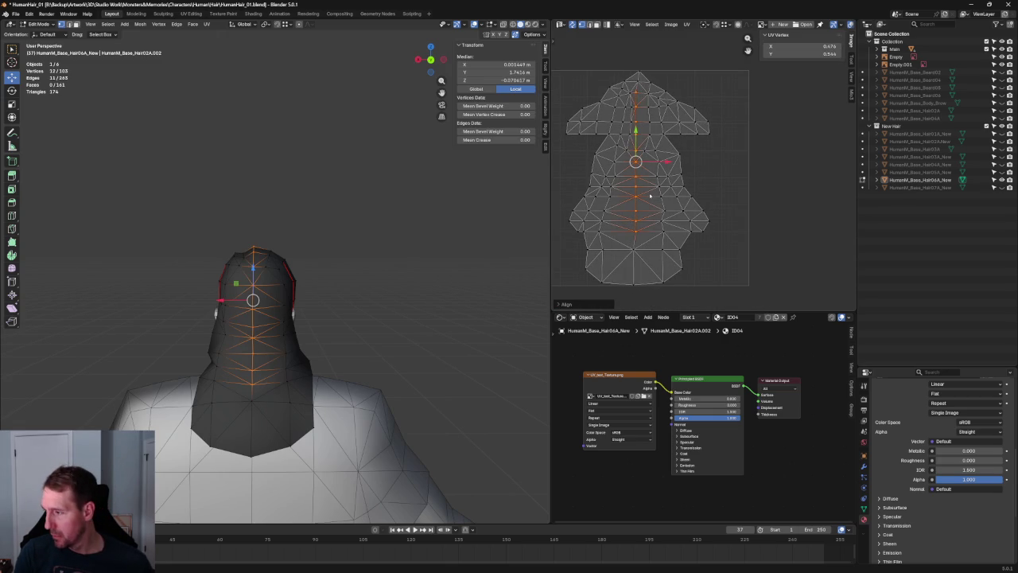
{"action": "scroll", "coordinate": [648, 179], "scroll_direction": "up", "scroll_amount": 4}
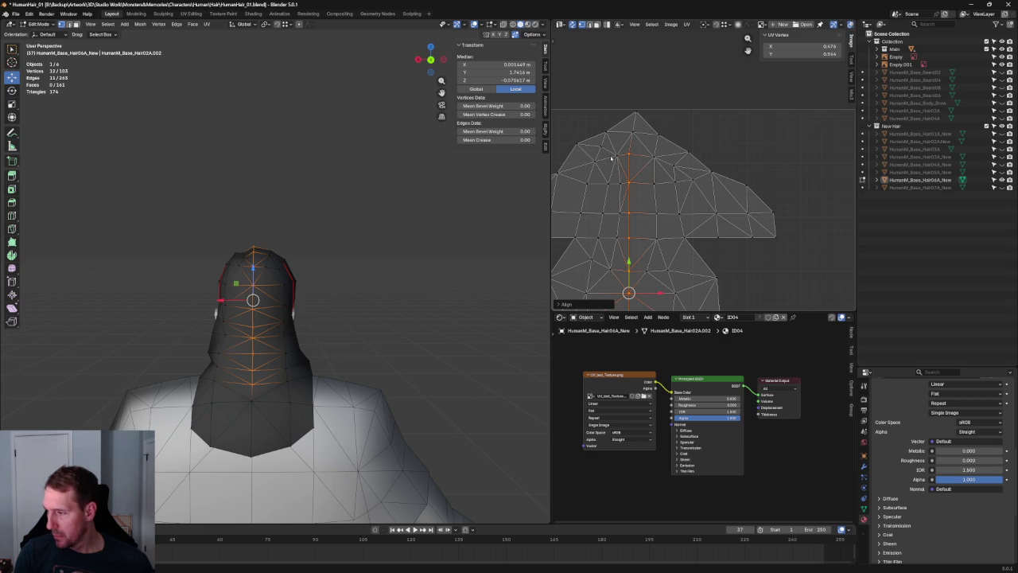
{"action": "left_click_drag", "start_coordinate": [581, 145], "coordinate": [629, 284]}
{"action": "key", "text": "u"}
{"action": "left_click", "coordinate": [612, 204]}
Step: Straighten the UV island's brim edge loop into a level horizontal row with Align
{"action": "left_click", "coordinate": [629, 194]}
{"action": "scroll", "coordinate": [641, 200], "scroll_direction": "down", "scroll_amount": 4}
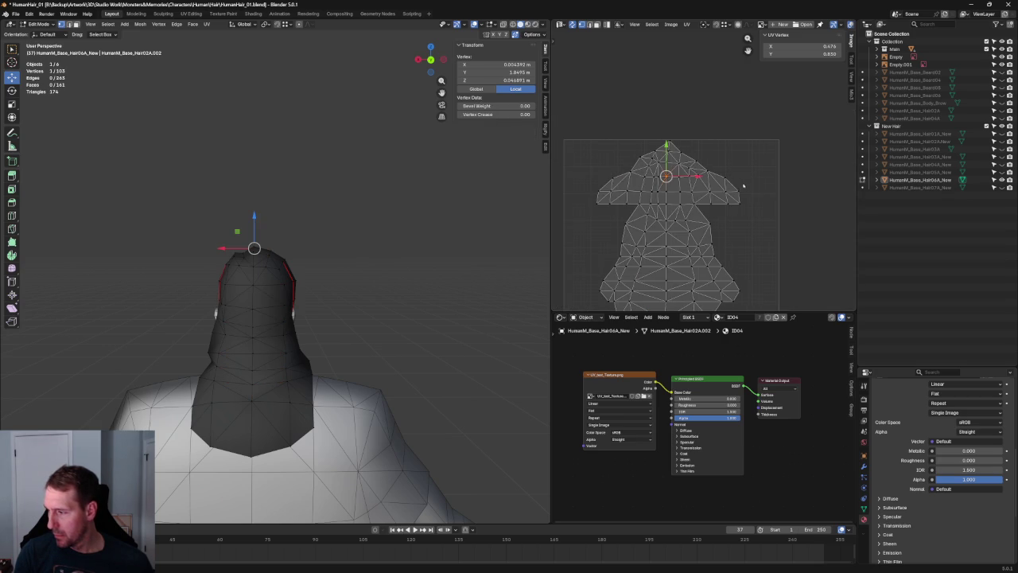
{"action": "left_click", "coordinate": [681, 199], "text": "alt"}
{"action": "key", "text": "shift+w"}
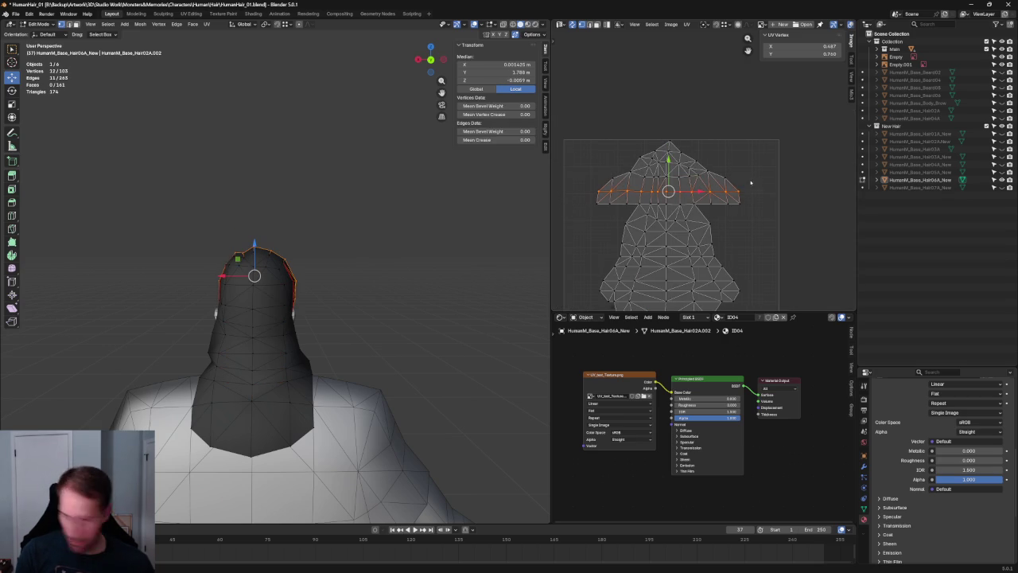
{"action": "left_click", "coordinate": [685, 173], "text": "alt"}
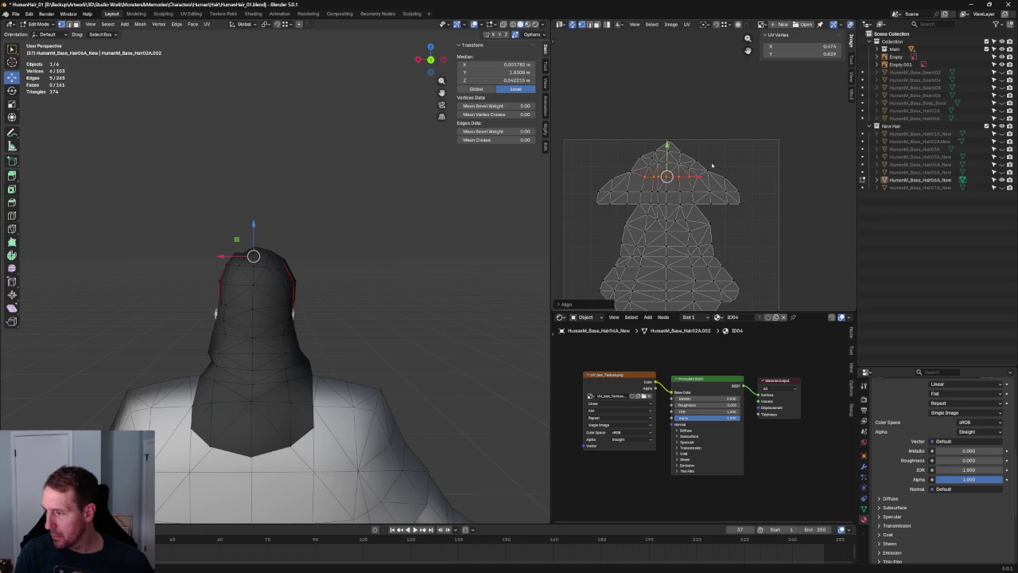
{"action": "left_click", "coordinate": [745, 150]}
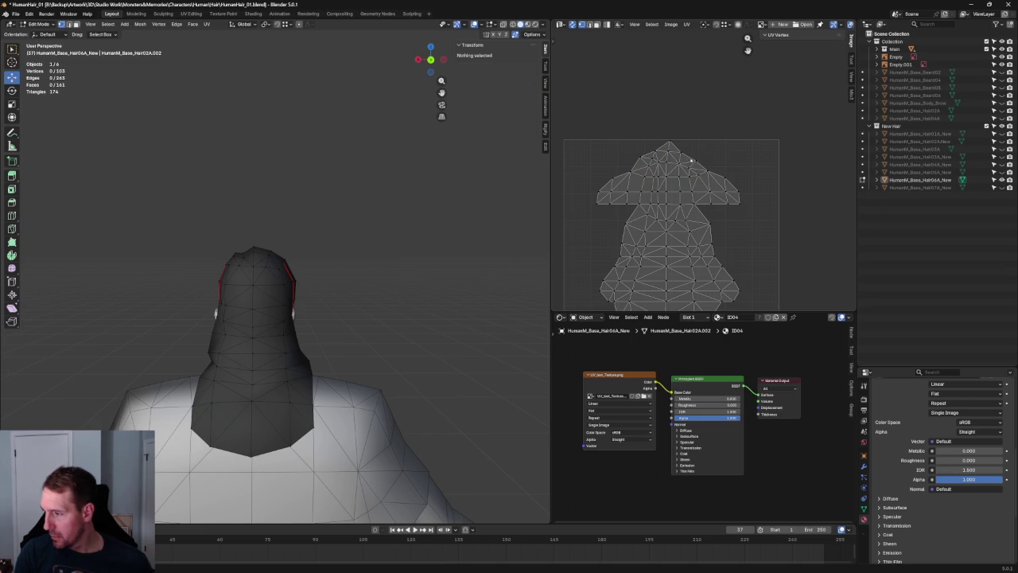
{"action": "left_click_drag", "start_coordinate": [660, 159], "coordinate": [644, 170]}
{"action": "right_click", "coordinate": [645, 169]}
{"action": "left_click", "coordinate": [727, 156]}
{"action": "scroll", "coordinate": [342, 199], "scroll_direction": "down", "scroll_amount": 4}
{"action": "middle_click_drag", "start_coordinate": [348, 223], "coordinate": [498, 218]}
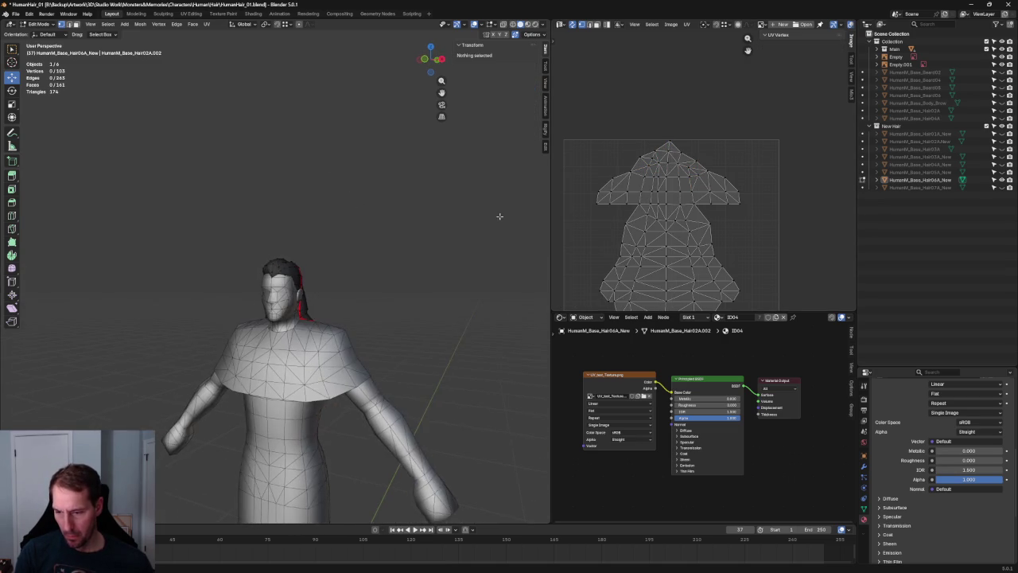
Step: Select a crown triangle and grow the selection to the surrounding crown faces
{"action": "key", "text": "KP_1"}
{"action": "scroll", "coordinate": [417, 223], "scroll_direction": "up", "scroll_amount": 5}
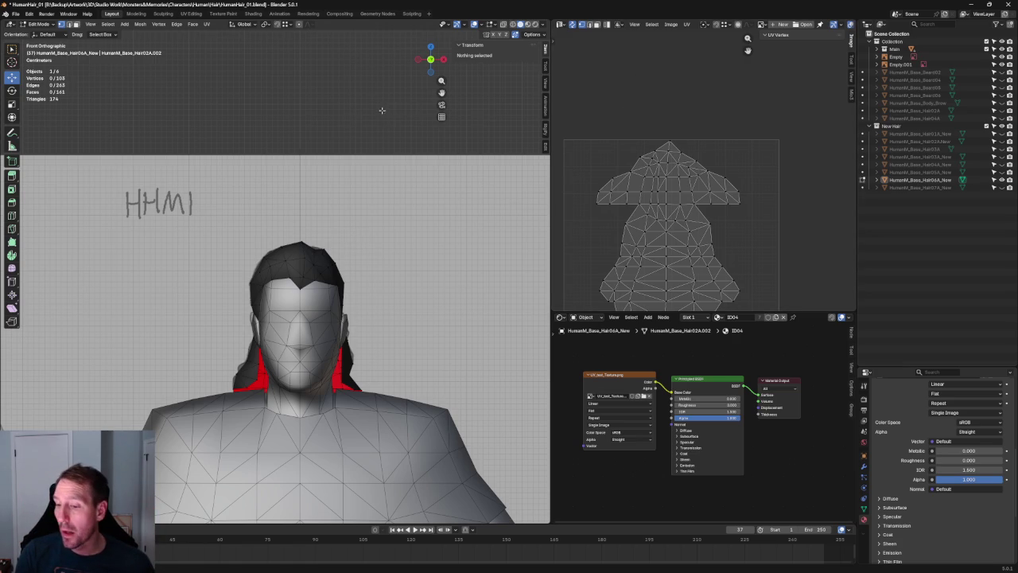
{"action": "mouse_move", "coordinate": [367, 139]}
{"action": "middle_mouse_down"}
{"action": "mouse_move", "coordinate": [281, 230]}
{"action": "mouse_move", "coordinate": [281, 256]}
{"action": "mouse_move", "coordinate": [300, 253]}
{"action": "mouse_move", "coordinate": [260, 288]}
{"action": "middle_mouse_up"}
{"action": "scroll", "coordinate": [282, 257], "scroll_direction": "up", "scroll_amount": 3}
{"action": "left_click", "coordinate": [267, 246]}
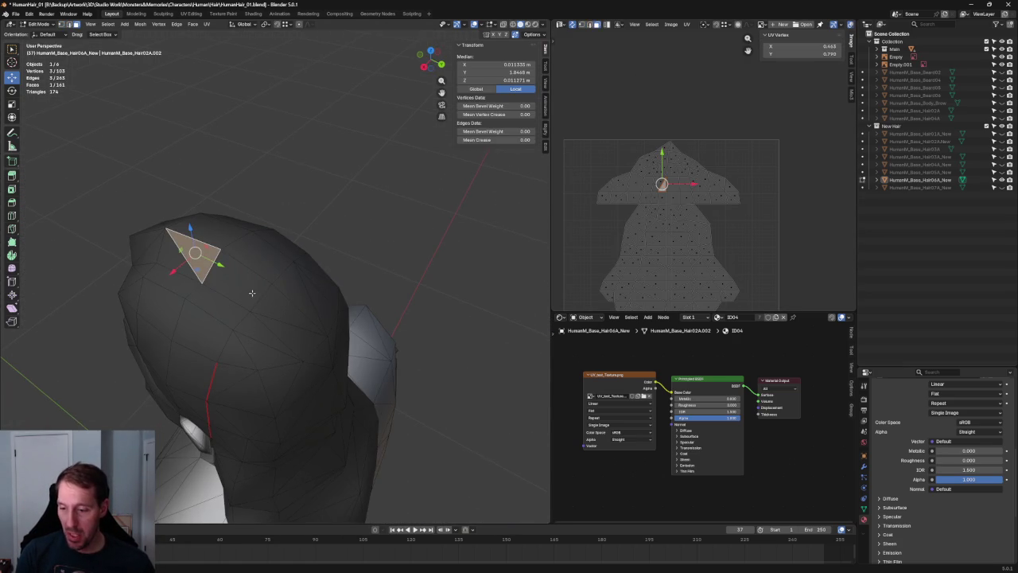
{"action": "key", "text": "ctrl+KP_Add"}
{"action": "mouse_move", "coordinate": [203, 269]}
{"action": "middle_mouse_down"}
{"action": "mouse_move", "coordinate": [233, 245]}
{"action": "mouse_move", "coordinate": [372, 225]}
{"action": "middle_mouse_up"}
{"action": "key", "text": "KP_1"}
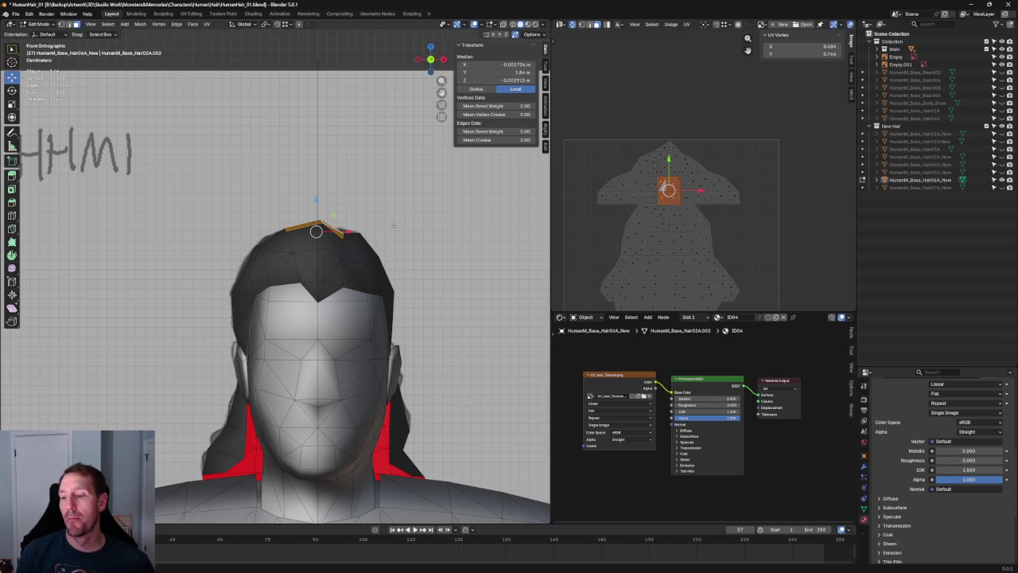
{"action": "key", "text": "alt+a"}
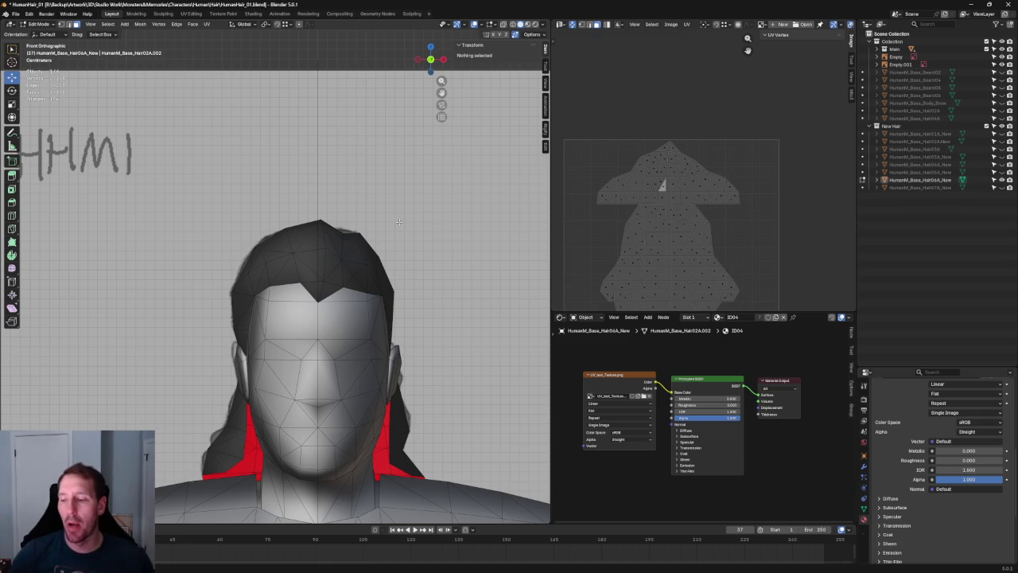
{"action": "key", "text": "ctrl+z"}
Step: Lower a copy of the five crown faces straight down along Z toward the forehead
{"action": "middle_click_drag", "start_coordinate": [398, 221], "coordinate": [415, 221]}
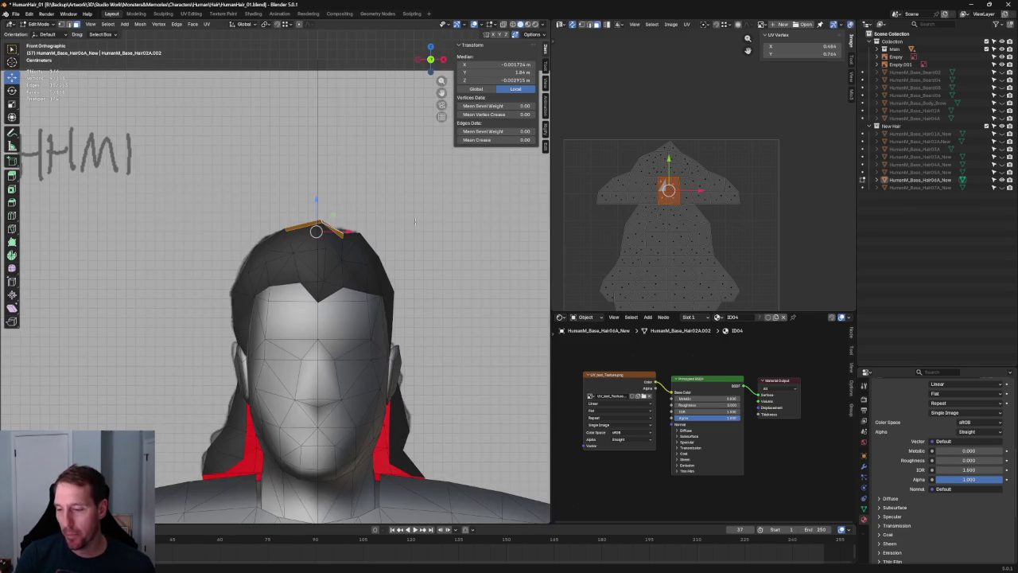
{"action": "key", "text": "g"}
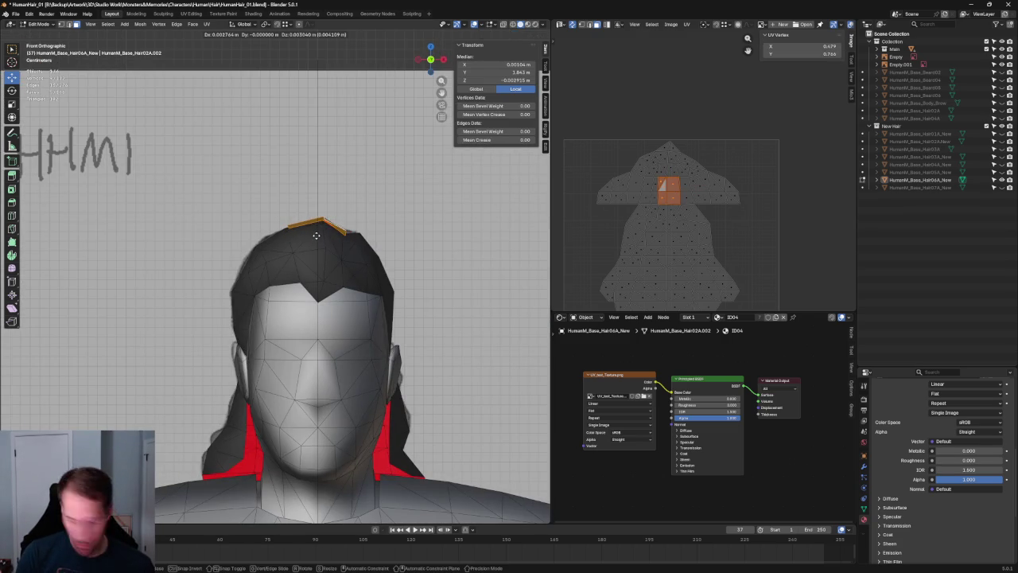
{"action": "key", "text": "z"}
{"action": "left_click", "coordinate": [304, 300]}
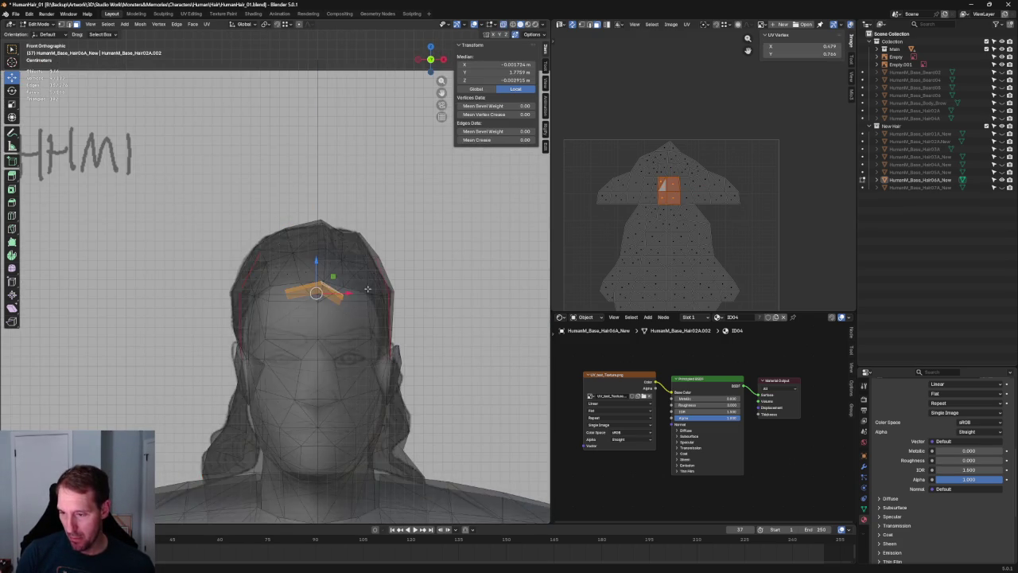
{"action": "middle_click_drag", "start_coordinate": [304, 300], "coordinate": [350, 251]}
{"action": "scroll", "coordinate": [350, 250], "scroll_direction": "down", "scroll_amount": 4}
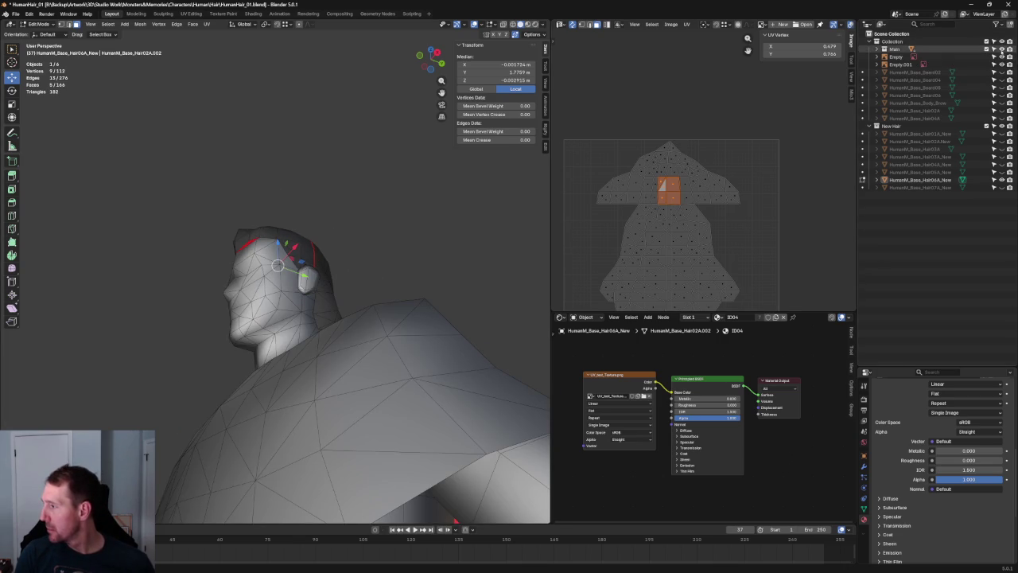
Step: Isolate the hair object and delete the selected duplicated faces, leaving a hole
{"action": "key", "text": "KP_Divide"}
{"action": "scroll", "coordinate": [354, 257], "scroll_direction": "up", "scroll_amount": 4}
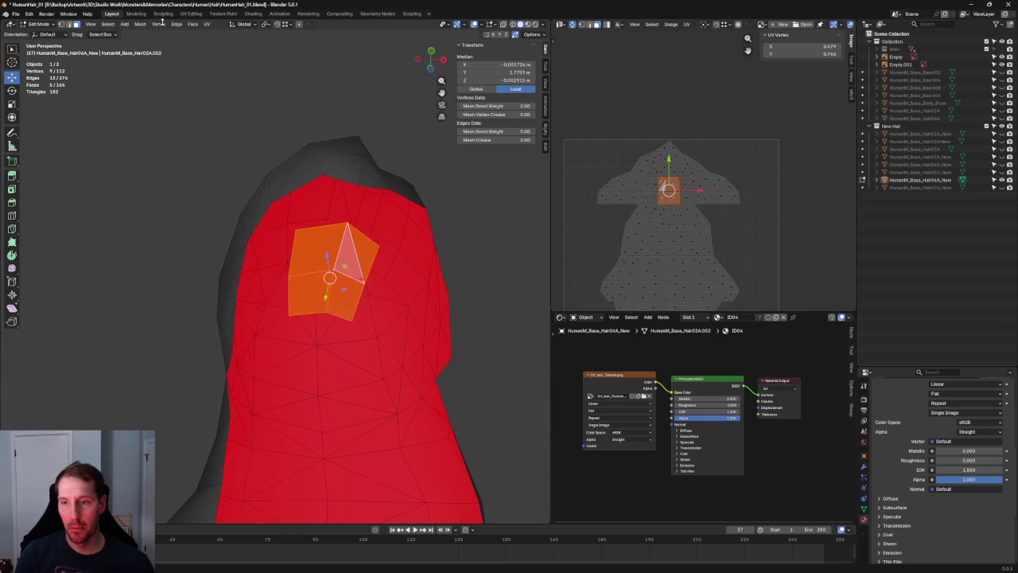
{"action": "left_click", "coordinate": [147, 26]}
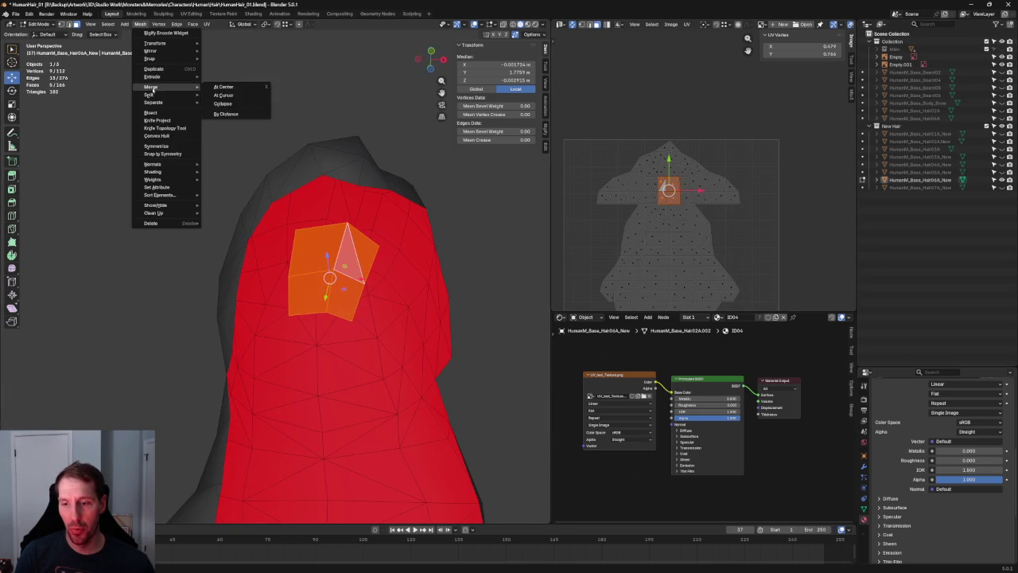
{"action": "mouse_move", "coordinate": [152, 164]}
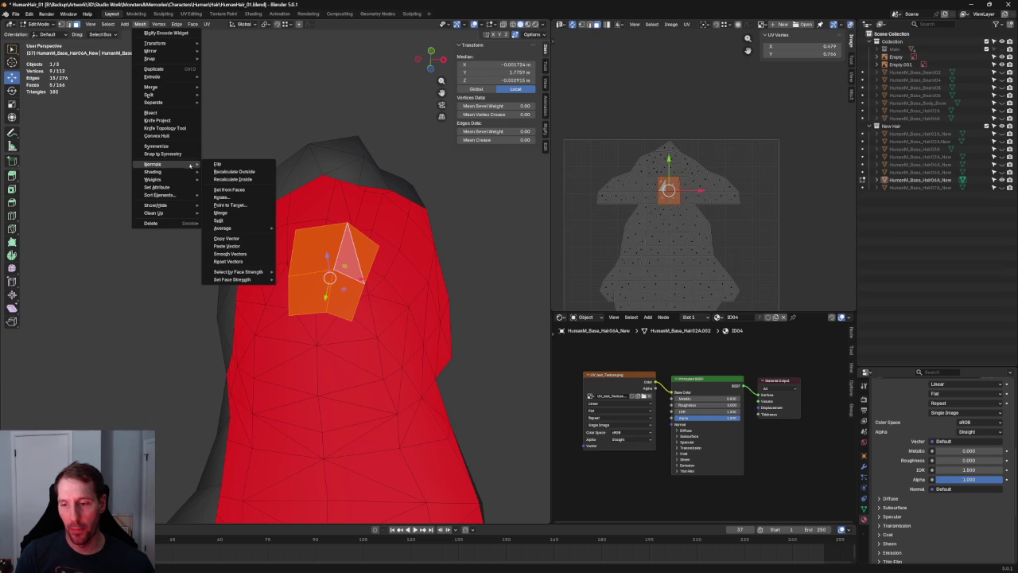
{"action": "left_click", "coordinate": [219, 172]}
{"action": "scroll", "coordinate": [461, 262], "scroll_direction": "down", "scroll_amount": 3}
{"action": "key", "text": "x"}
{"action": "left_click", "coordinate": [371, 262]}
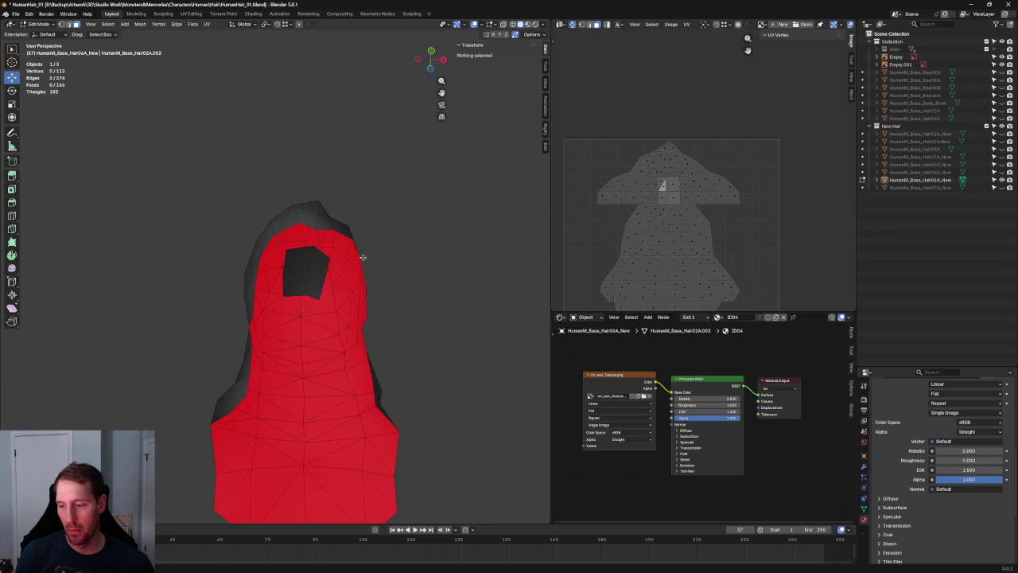
{"action": "middle_click_drag", "start_coordinate": [347, 203], "coordinate": [350, 204]}
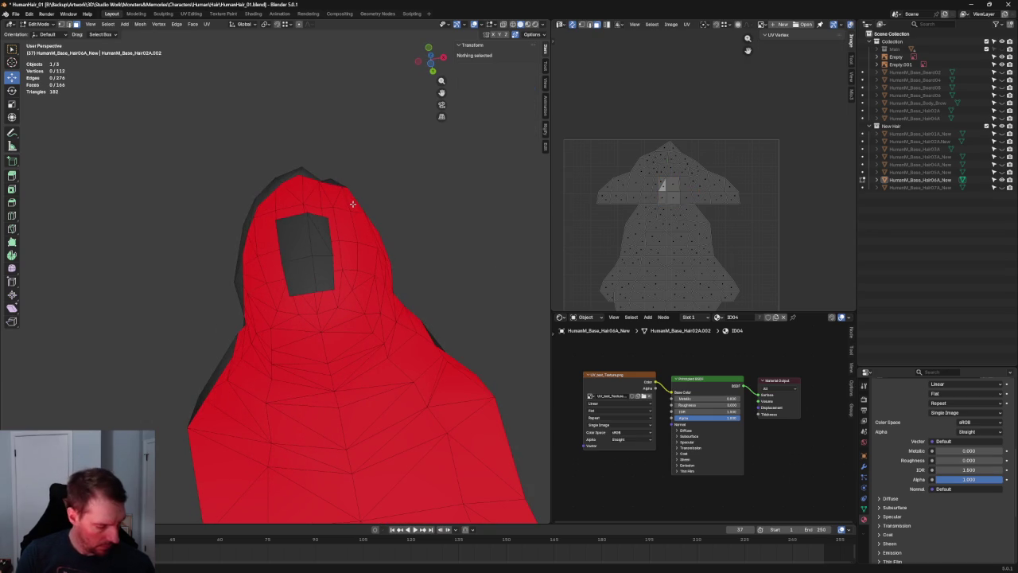
Step: In bottom ortho view, slide the hole's right and left side edges outward along X
{"action": "key", "text": "ctrl+KP_7"}
{"action": "scroll", "coordinate": [342, 210], "scroll_direction": "up", "scroll_amount": 3}
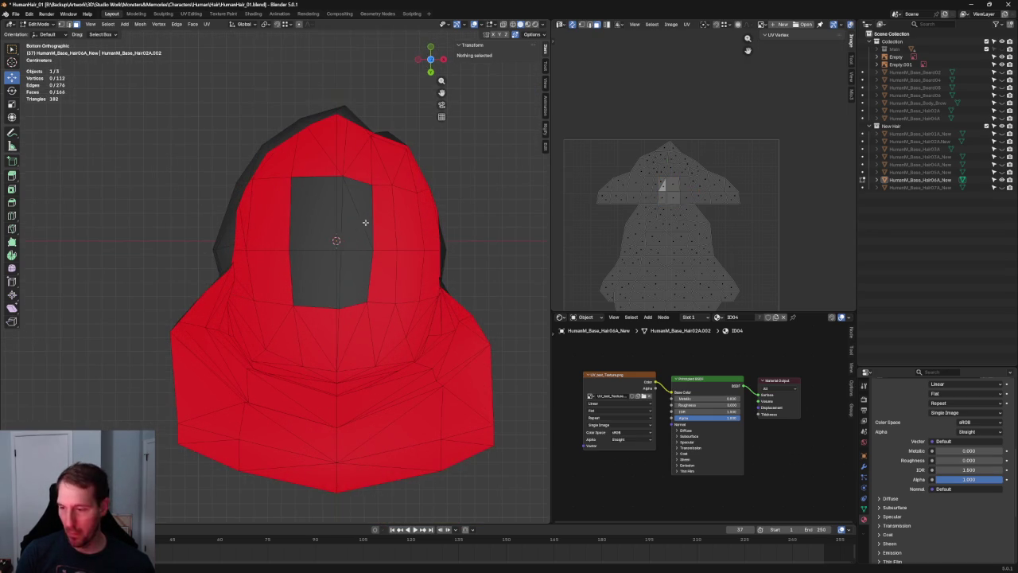
{"action": "key", "text": "a"}
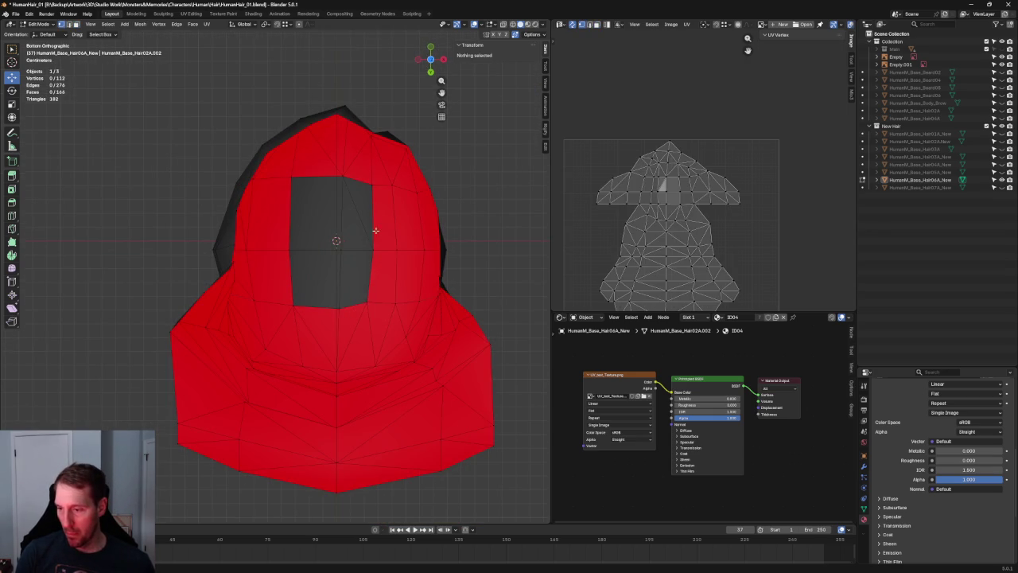
{"action": "left_click", "coordinate": [372, 208]}
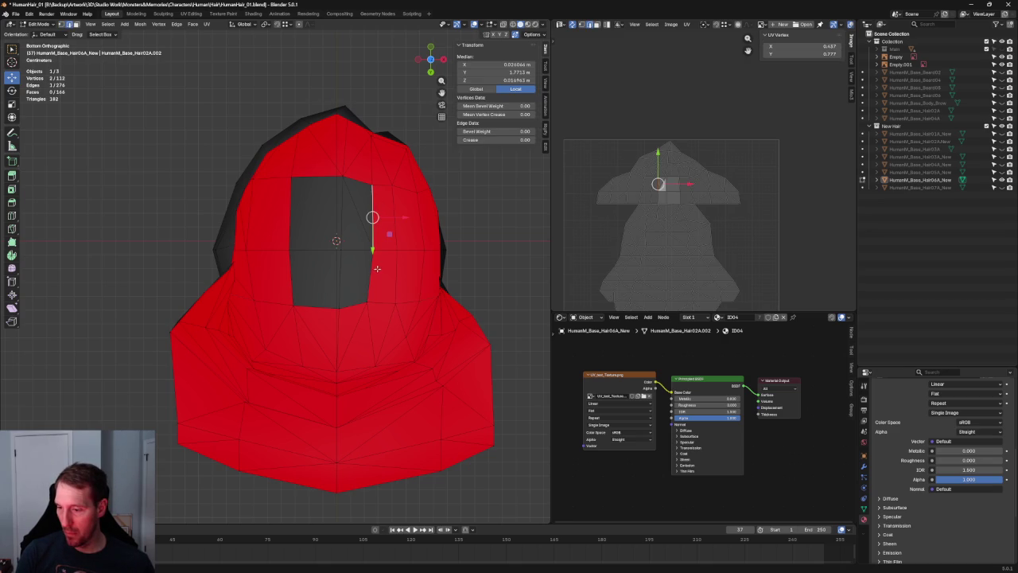
{"action": "left_click_drag", "start_coordinate": [392, 246], "coordinate": [394, 232]}
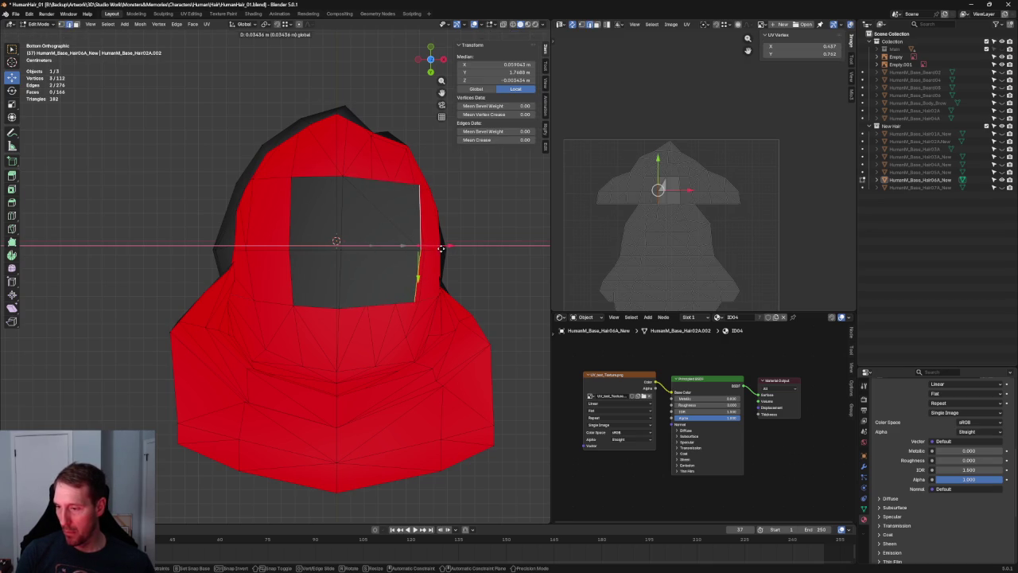
{"action": "left_click", "coordinate": [290, 207]}
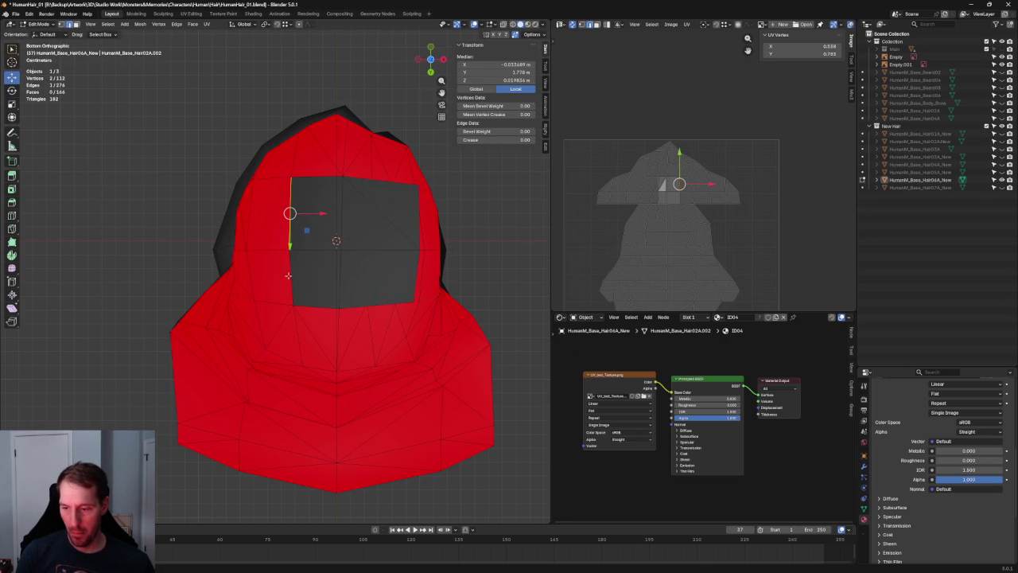
{"action": "key", "text": "g"}
{"action": "key", "text": "x"}
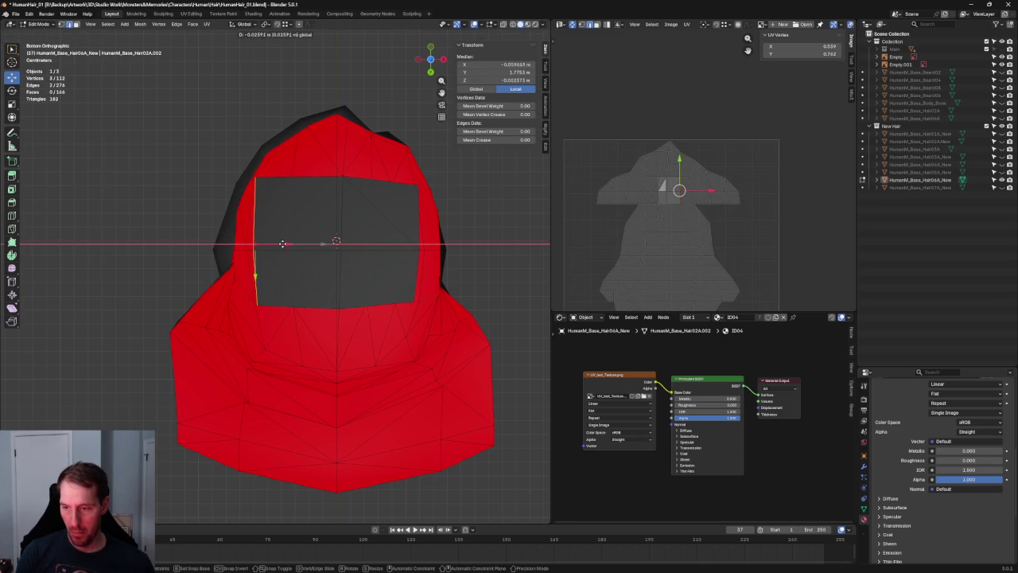
{"action": "left_click", "coordinate": [282, 244]}
{"action": "middle_click_drag", "start_coordinate": [282, 244], "coordinate": [396, 233]}
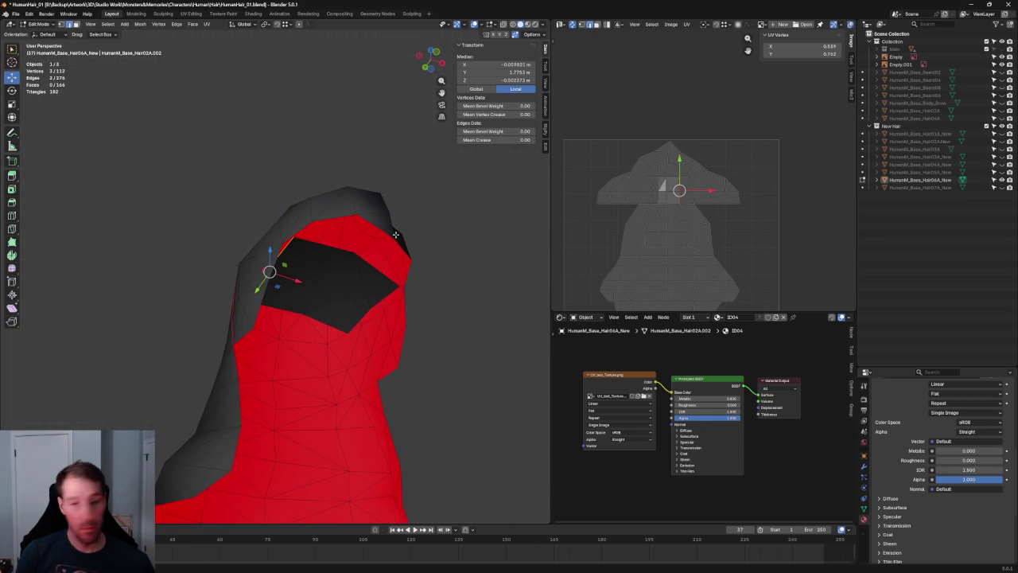
{"action": "key", "text": "KP_3"}
{"action": "left_click", "coordinate": [289, 105]}
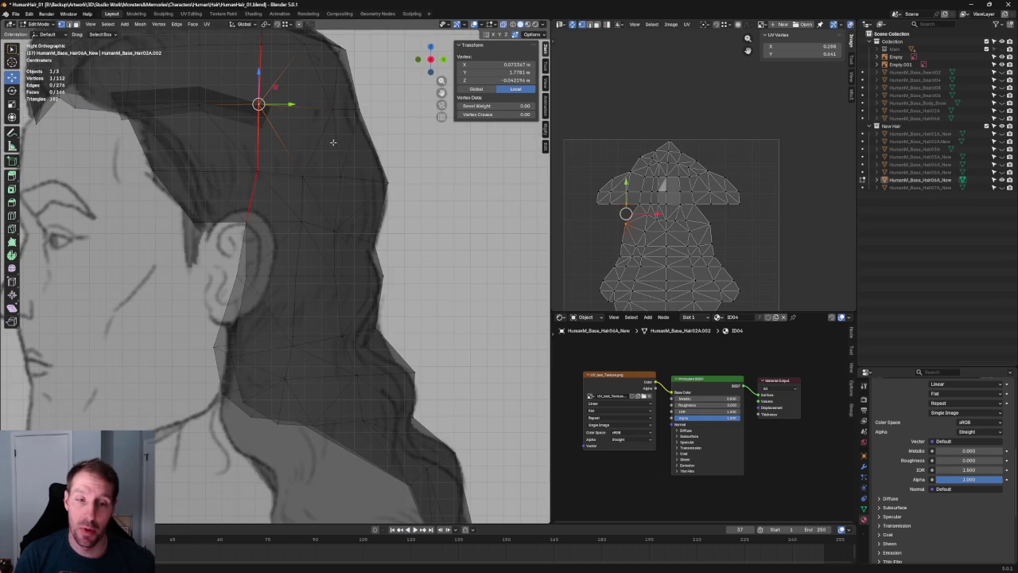
Step: Select a vertex at the top of the hair and test a vertical move, then cancel it
{"action": "key", "text": "alt+a"}
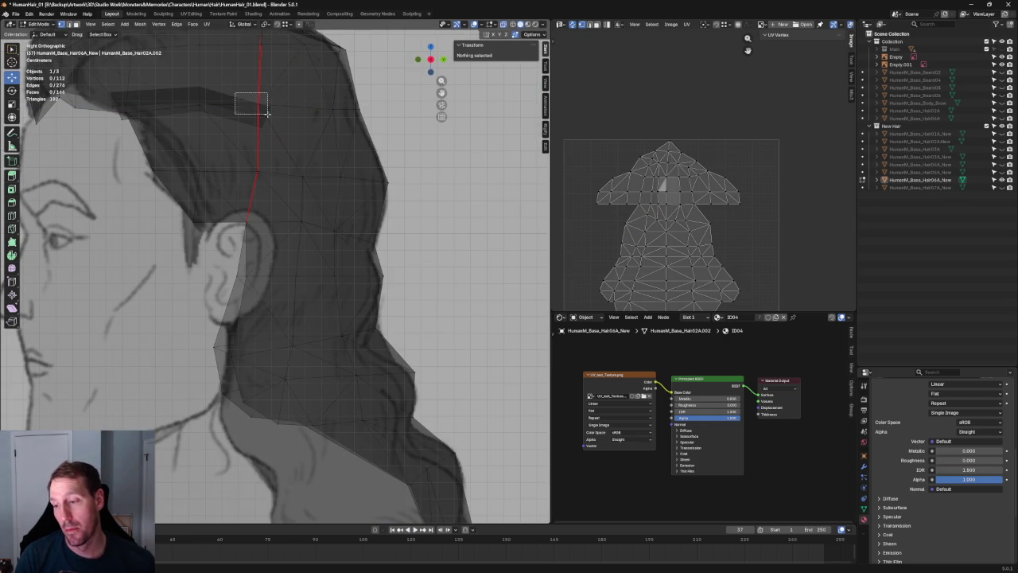
{"action": "left_click_drag", "start_coordinate": [266, 114], "coordinate": [267, 115]}
{"action": "key", "text": "g"}
{"action": "key", "text": "y"}
{"action": "key", "text": "Escape"}
{"action": "scroll", "coordinate": [334, 172], "scroll_direction": "down", "scroll_amount": 5}
{"action": "mouse_move", "coordinate": [334, 172]}
{"action": "middle_mouse_down"}
{"action": "mouse_move", "coordinate": [347, 130]}
{"action": "mouse_move", "coordinate": [357, 180]}
{"action": "mouse_move", "coordinate": [291, 168]}
{"action": "middle_mouse_up"}
{"action": "scroll", "coordinate": [357, 180], "scroll_direction": "up", "scroll_amount": 3}
{"action": "scroll", "coordinate": [291, 168], "scroll_direction": "up", "scroll_amount": 2}
Step: Move the hole's top corner vertices onto their neighbours, merging them
{"action": "left_click", "coordinate": [312, 126]}
{"action": "mouse_move", "coordinate": [288, 49]}
{"action": "middle_mouse_down"}
{"action": "mouse_move", "coordinate": [320, 141]}
{"action": "mouse_move", "coordinate": [167, 156]}
{"action": "mouse_move", "coordinate": [108, 65]}
{"action": "mouse_move", "coordinate": [95, 63]}
{"action": "mouse_move", "coordinate": [338, 168]}
{"action": "middle_mouse_up"}
{"action": "key", "text": "g"}
{"action": "left_click", "coordinate": [357, 154]}
{"action": "key", "text": "g"}
{"action": "left_click", "coordinate": [87, 85]}
Step: Pull the right corner vertex down and scale it apart from the left-edge vertex
{"action": "left_click", "coordinate": [390, 164]}
{"action": "mouse_move", "coordinate": [364, 173]}
{"action": "middle_mouse_down"}
{"action": "mouse_move", "coordinate": [409, 159]}
{"action": "mouse_move", "coordinate": [416, 141]}
{"action": "mouse_move", "coordinate": [358, 127]}
{"action": "mouse_move", "coordinate": [341, 139]}
{"action": "mouse_move", "coordinate": [358, 167]}
{"action": "mouse_move", "coordinate": [334, 207]}
{"action": "mouse_move", "coordinate": [334, 251]}
{"action": "middle_mouse_up"}
{"action": "left_click_drag", "start_coordinate": [330, 184], "coordinate": [319, 248]}
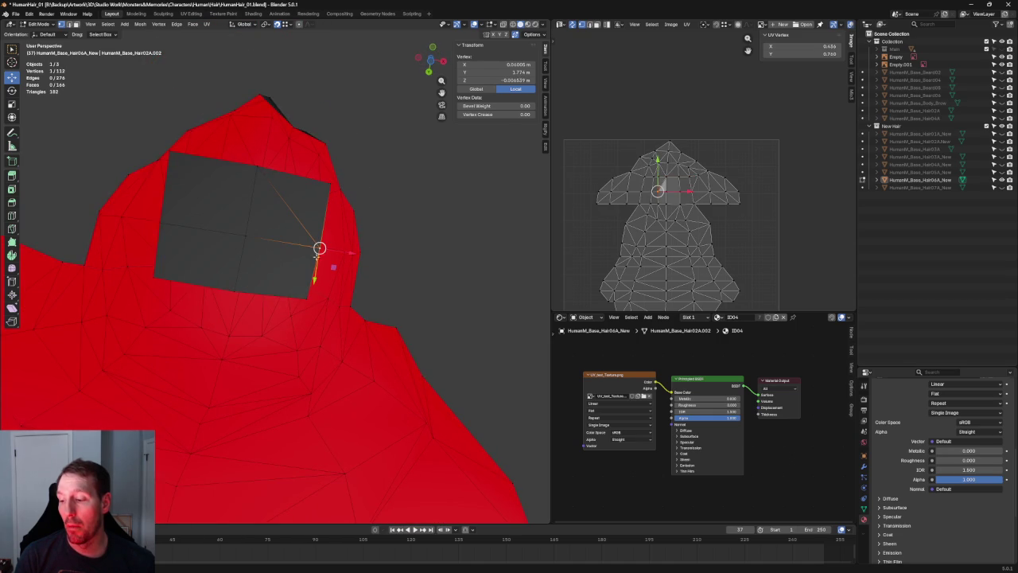
{"action": "left_click", "coordinate": [164, 226], "text": "shift"}
{"action": "key", "text": "s"}
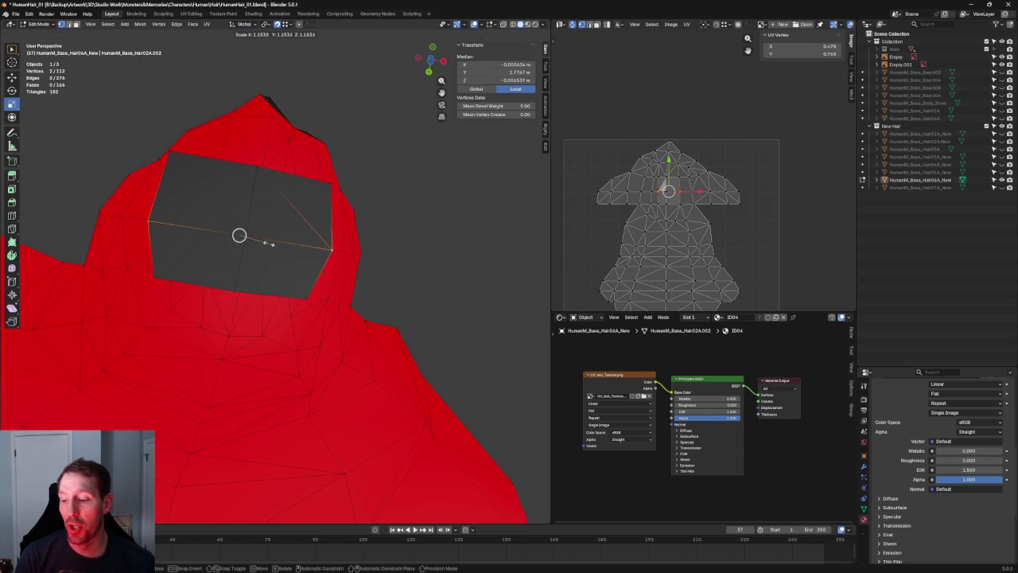
{"action": "left_click", "coordinate": [268, 243]}
{"action": "key", "text": "alt+a"}
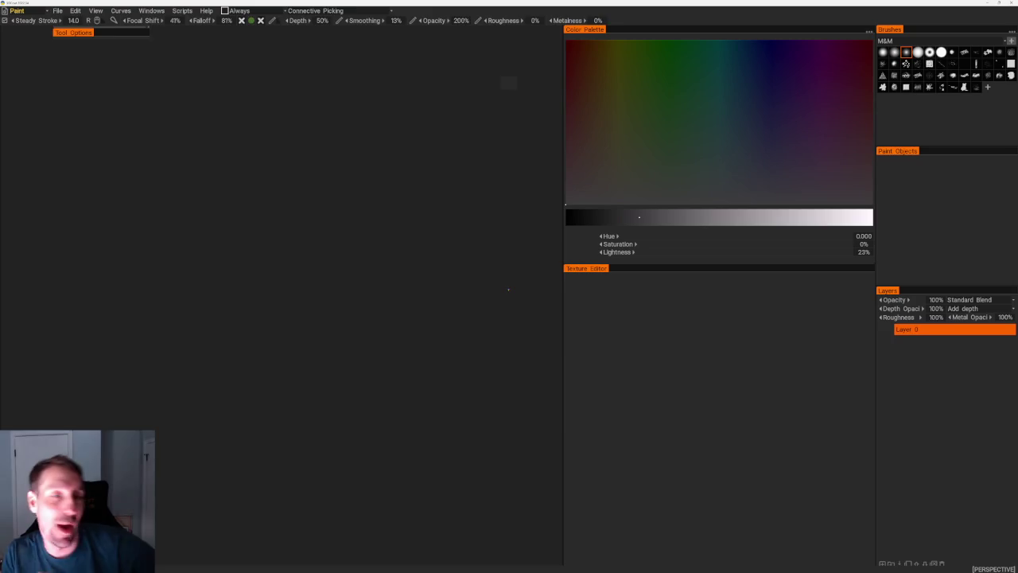
Step: Load the character scene from the recent files list and orbit to inspect the hair
{"action": "left_click", "coordinate": [58, 11]}
{"action": "mouse_move", "coordinate": [81, 38]}
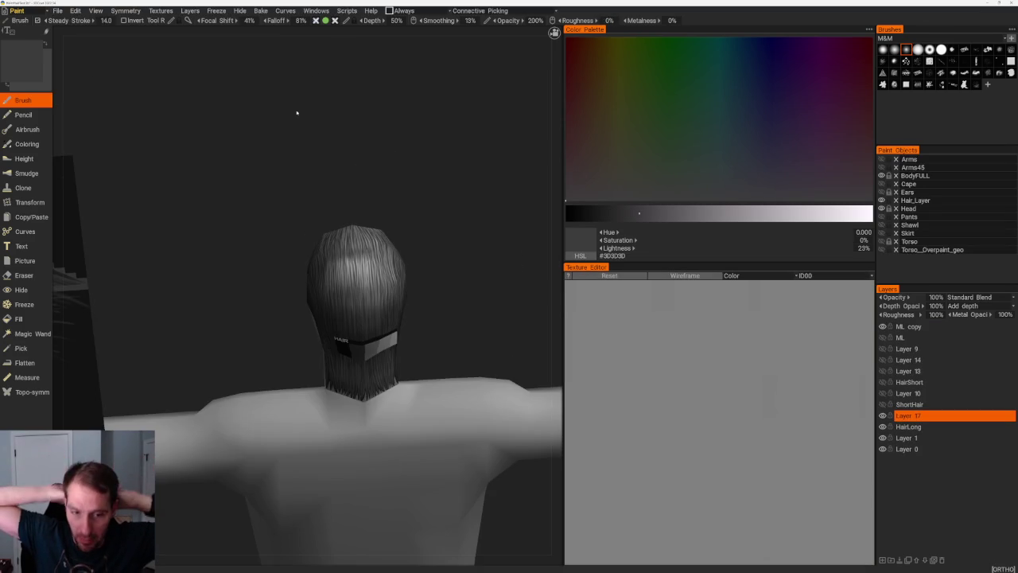
{"action": "mouse_move", "coordinate": [271, 173]}
{"action": "right_mouse_down"}
{"action": "mouse_move", "coordinate": [375, 159]}
{"action": "mouse_move", "coordinate": [355, 159]}
{"action": "mouse_move", "coordinate": [390, 186]}
{"action": "mouse_move", "coordinate": [363, 205]}
{"action": "mouse_move", "coordinate": [402, 250]}
{"action": "right_mouse_up"}
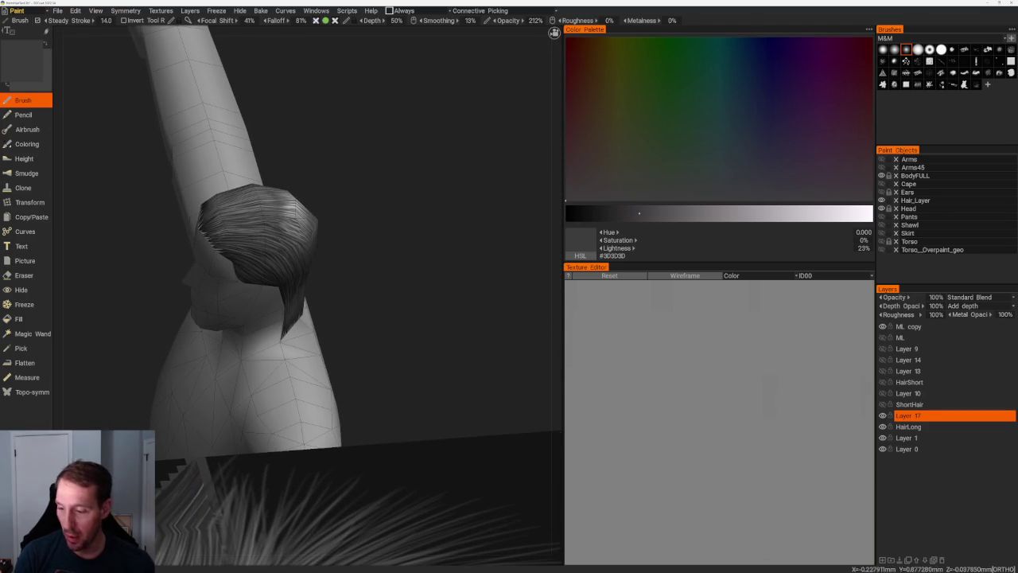
{"action": "mouse_move", "coordinate": [400, 267]}
{"action": "right_mouse_down"}
{"action": "mouse_move", "coordinate": [371, 230]}
{"action": "mouse_move", "coordinate": [318, 231]}
{"action": "mouse_move", "coordinate": [459, 279]}
{"action": "mouse_move", "coordinate": [156, 261]}
{"action": "mouse_move", "coordinate": [364, 320]}
{"action": "right_mouse_up"}
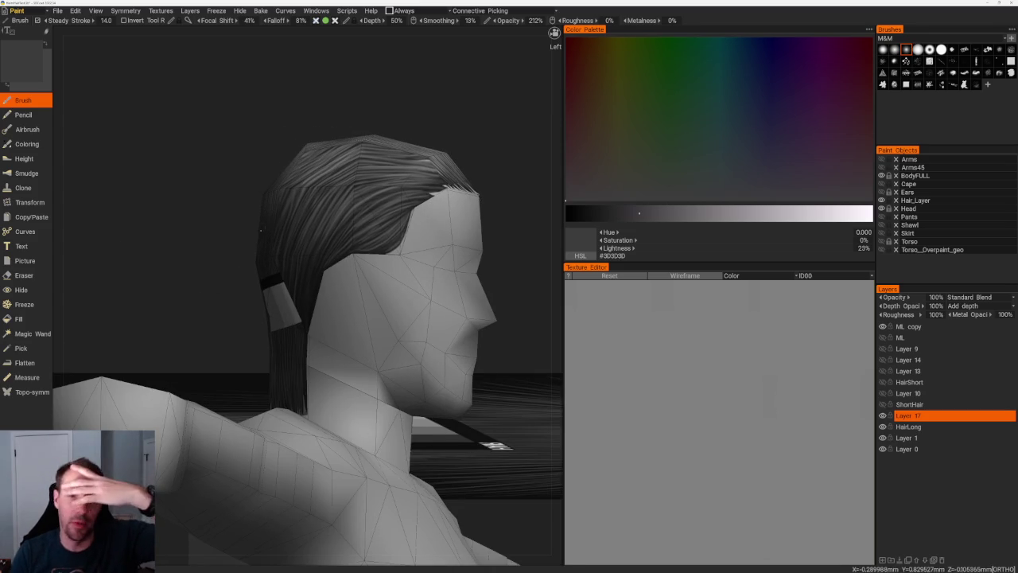
{"action": "right_click_drag", "start_coordinate": [190, 222], "coordinate": [273, 225], "text": "shift"}
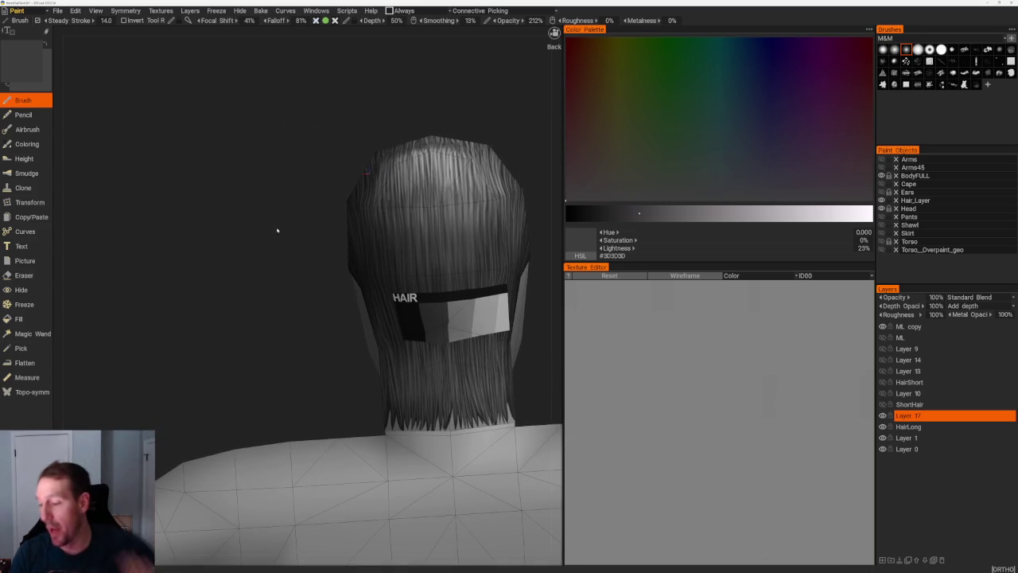
{"action": "scroll", "coordinate": [311, 256], "scroll_direction": "down", "scroll_amount": 3}
{"action": "scroll", "coordinate": [327, 182], "scroll_direction": "down", "scroll_amount": 3}
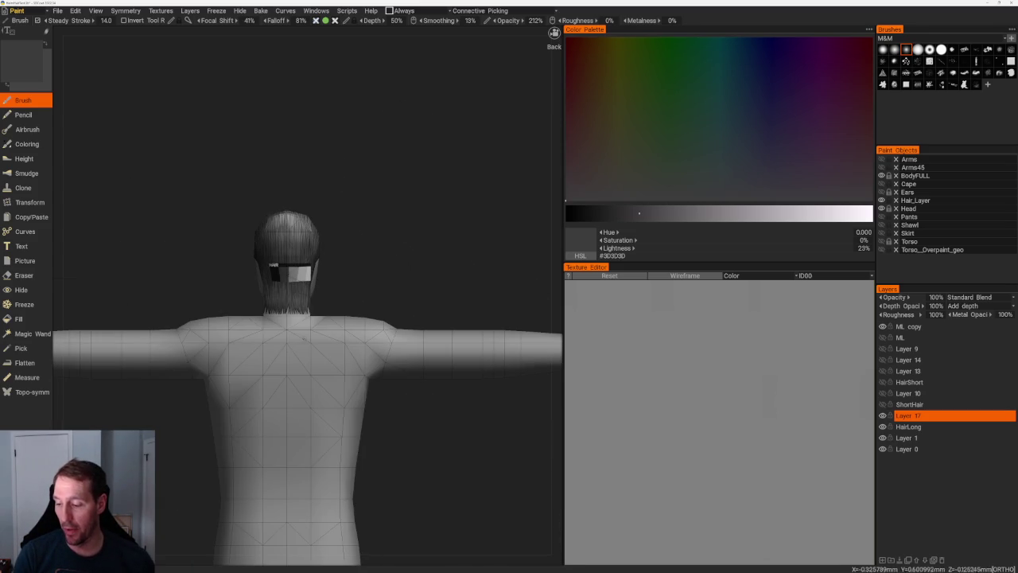
{"action": "mouse_move", "coordinate": [365, 250]}
{"action": "right_mouse_down", "text": "shift"}
{"action": "mouse_move", "coordinate": [379, 265]}
{"action": "mouse_move", "coordinate": [395, 262]}
{"action": "mouse_move", "coordinate": [417, 226]}
{"action": "right_mouse_up", "text": "shift"}
{"action": "scroll", "coordinate": [416, 226], "scroll_direction": "up", "scroll_amount": 2}
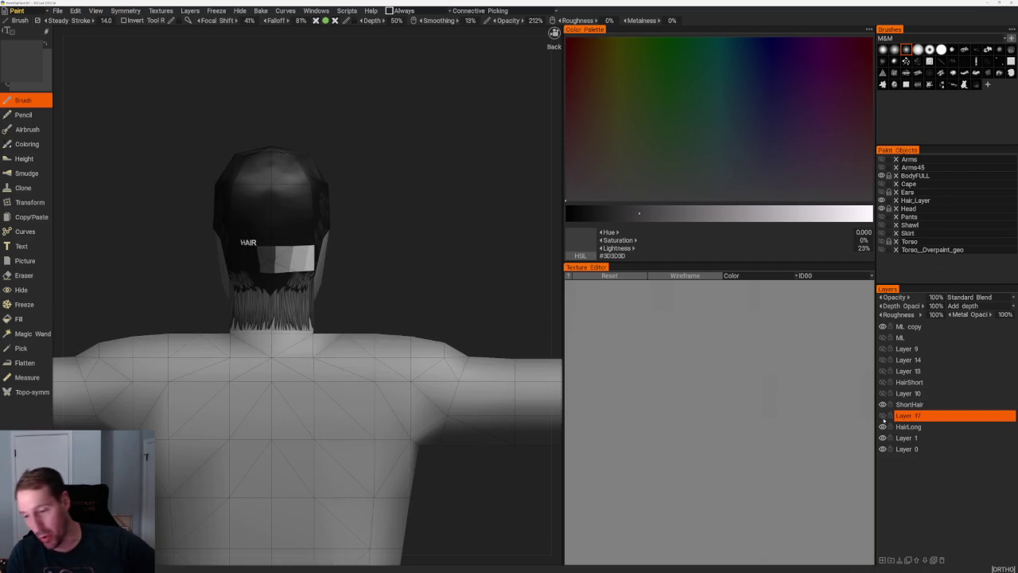
Step: Hide the HairLong and ShortHair layers, show HairShort, and orbit around the character
{"action": "left_click", "coordinate": [883, 428]}
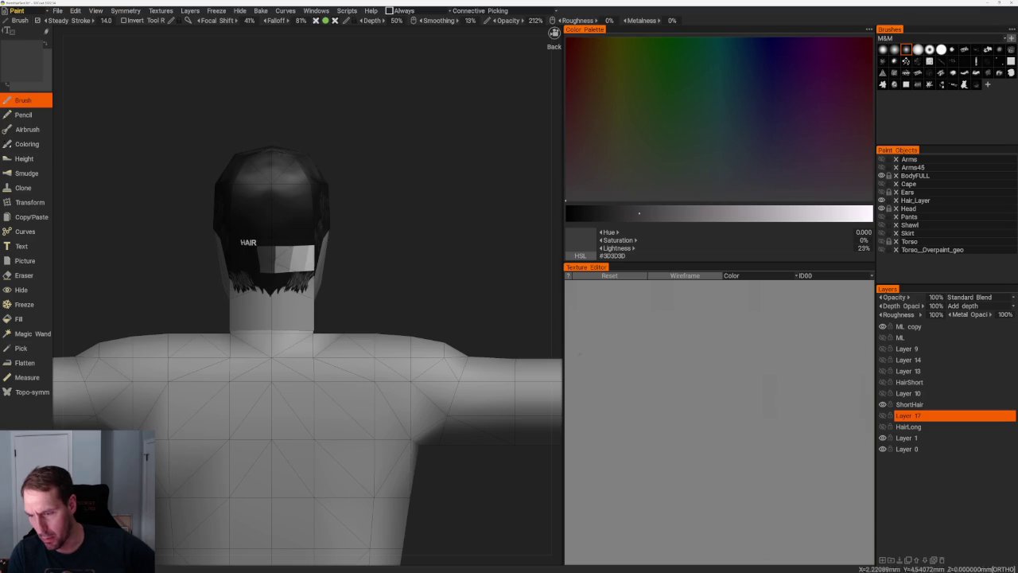
{"action": "left_click_drag", "start_coordinate": [262, 294], "coordinate": [343, 296]}
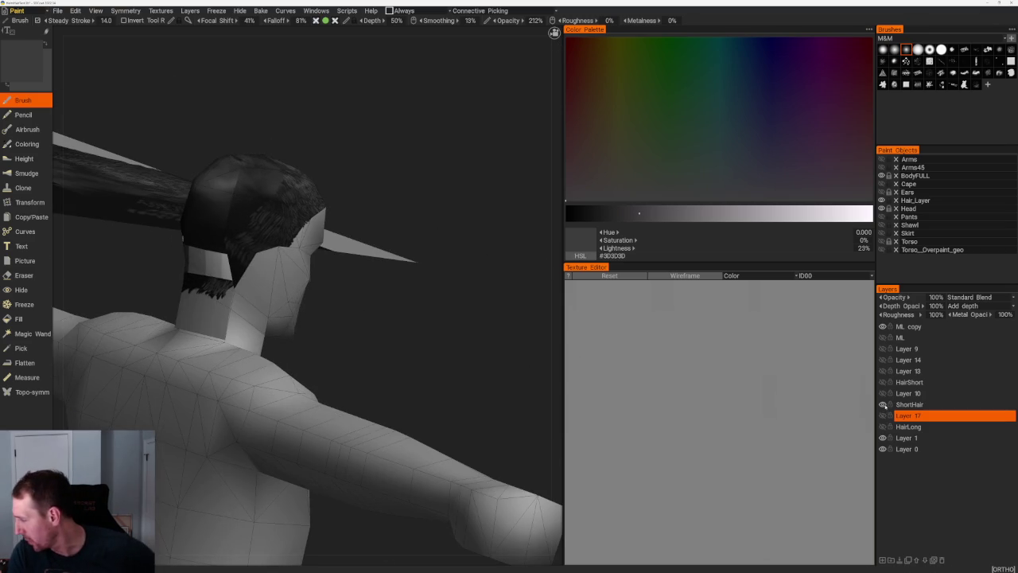
{"action": "left_click", "coordinate": [882, 404]}
{"action": "left_click", "coordinate": [882, 382]}
{"action": "mouse_move", "coordinate": [499, 313]}
{"action": "left_mouse_down"}
{"action": "mouse_move", "coordinate": [533, 344]}
{"action": "mouse_move", "coordinate": [488, 300]}
{"action": "mouse_move", "coordinate": [411, 270]}
{"action": "mouse_move", "coordinate": [372, 319]}
{"action": "mouse_move", "coordinate": [371, 268]}
{"action": "left_mouse_up"}
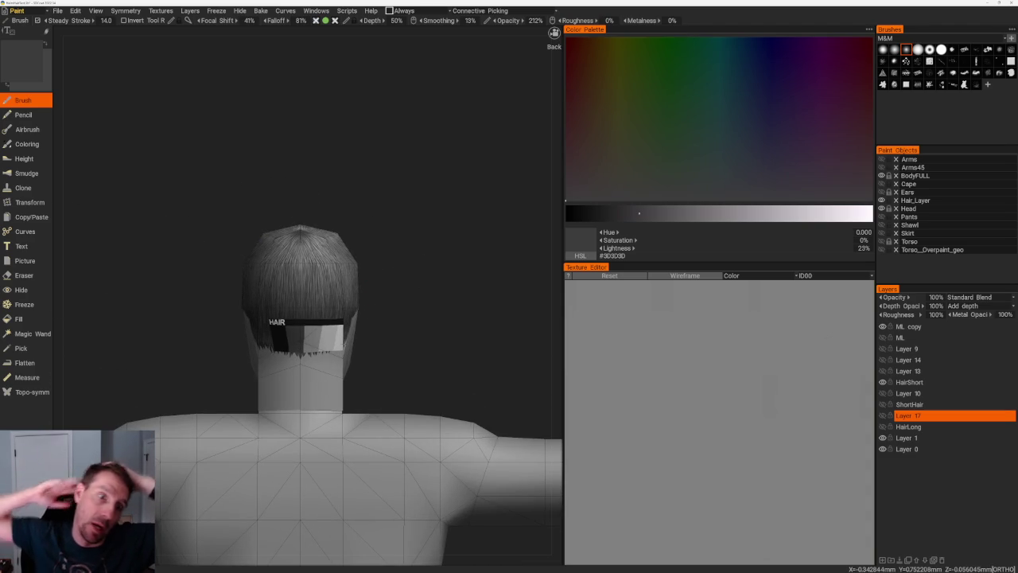
{"action": "mouse_move", "coordinate": [499, 289]}
{"action": "left_mouse_down"}
{"action": "mouse_move", "coordinate": [374, 282]}
{"action": "mouse_move", "coordinate": [441, 288]}
{"action": "mouse_move", "coordinate": [420, 279]}
{"action": "left_mouse_up"}
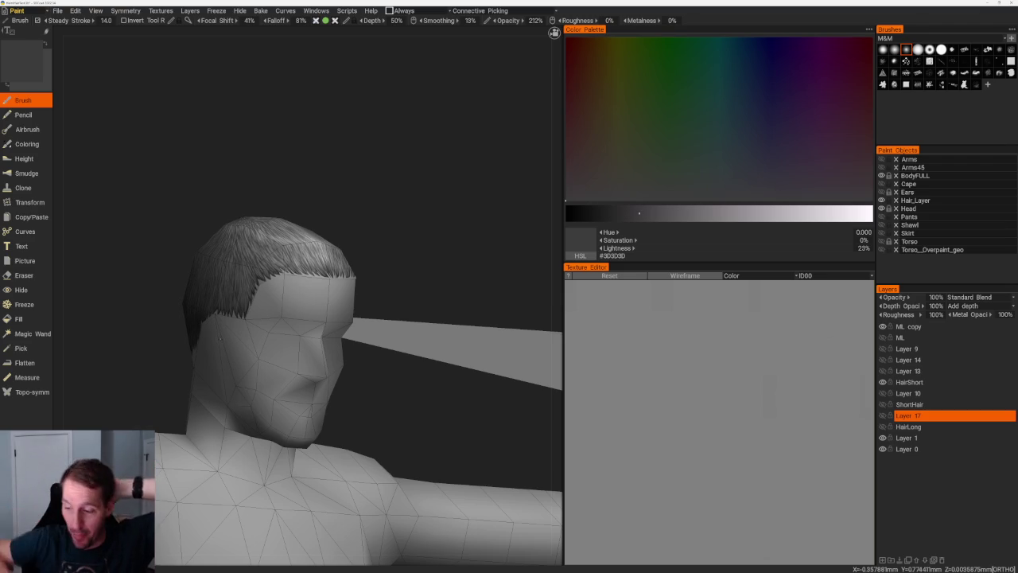
{"action": "mouse_move", "coordinate": [446, 175]}
{"action": "left_mouse_down"}
{"action": "mouse_move", "coordinate": [411, 157]}
{"action": "mouse_move", "coordinate": [277, 209]}
{"action": "mouse_move", "coordinate": [370, 150]}
{"action": "mouse_move", "coordinate": [260, 154]}
{"action": "mouse_move", "coordinate": [293, 145]}
{"action": "left_mouse_up"}
{"action": "left_click_drag", "start_coordinate": [402, 157], "coordinate": [280, 155]}
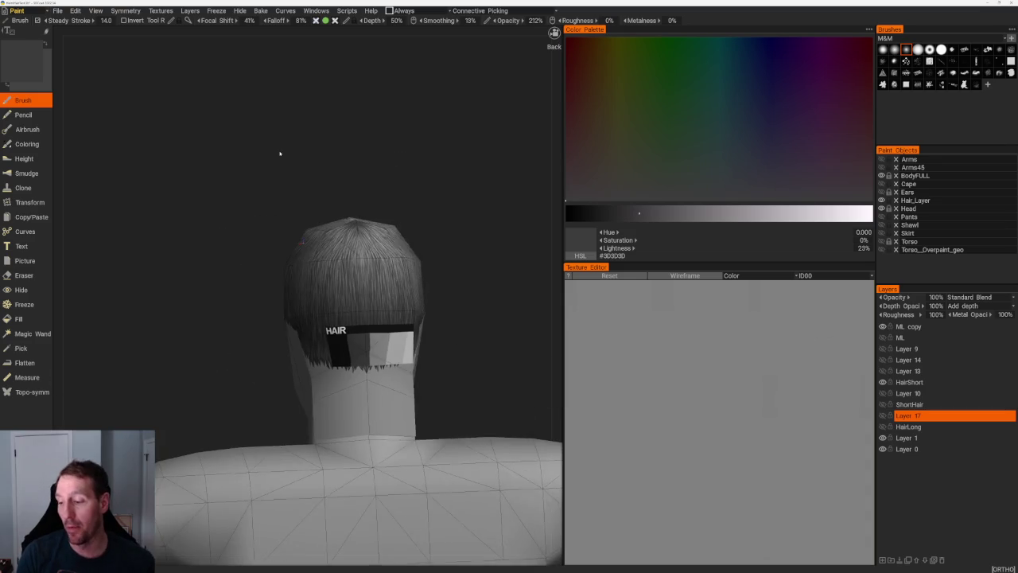
{"action": "right_click_drag", "start_coordinate": [280, 154], "coordinate": [432, 200]}
{"action": "right_click_drag", "start_coordinate": [443, 263], "coordinate": [523, 269]}
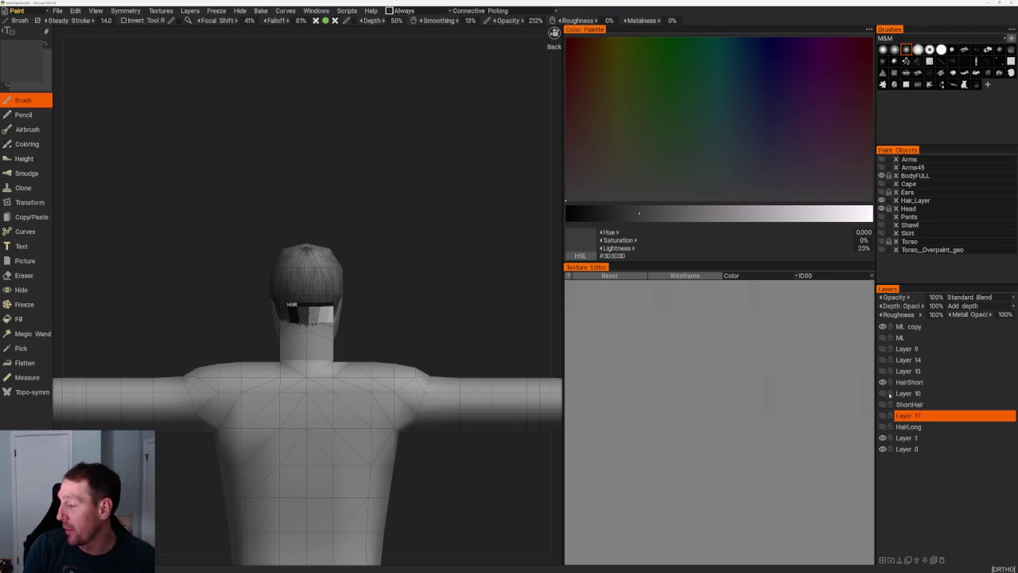
Step: Turn HairLong back on, hide HairShort, and inspect the long hair from behind and the side
{"action": "left_click_drag", "start_coordinate": [353, 281], "coordinate": [432, 282]}
{"action": "right_click_drag", "start_coordinate": [431, 283], "coordinate": [435, 343]}
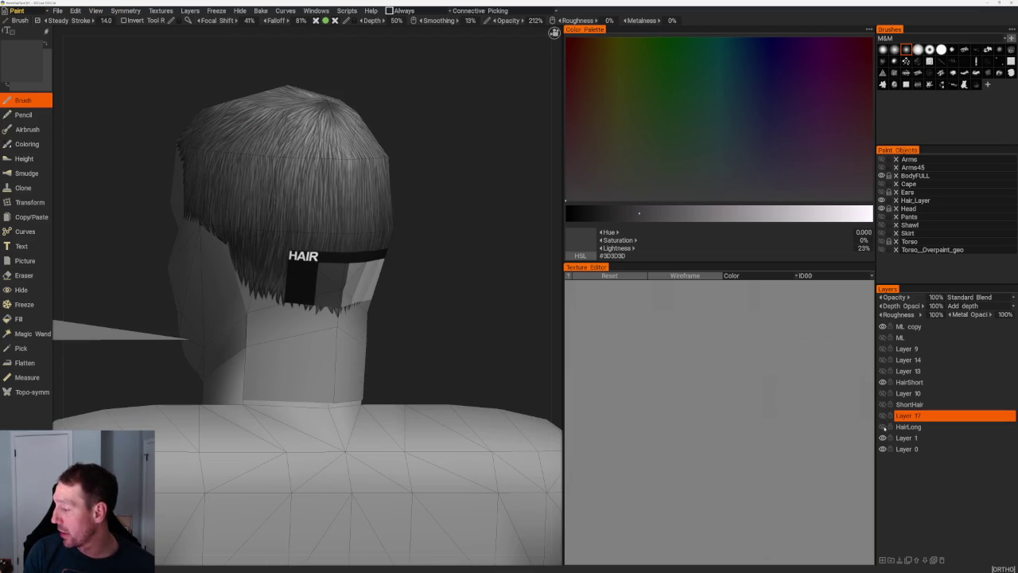
{"action": "left_click", "coordinate": [883, 427]}
{"action": "left_click", "coordinate": [882, 381]}
{"action": "left_click_drag", "start_coordinate": [488, 329], "coordinate": [467, 295]}
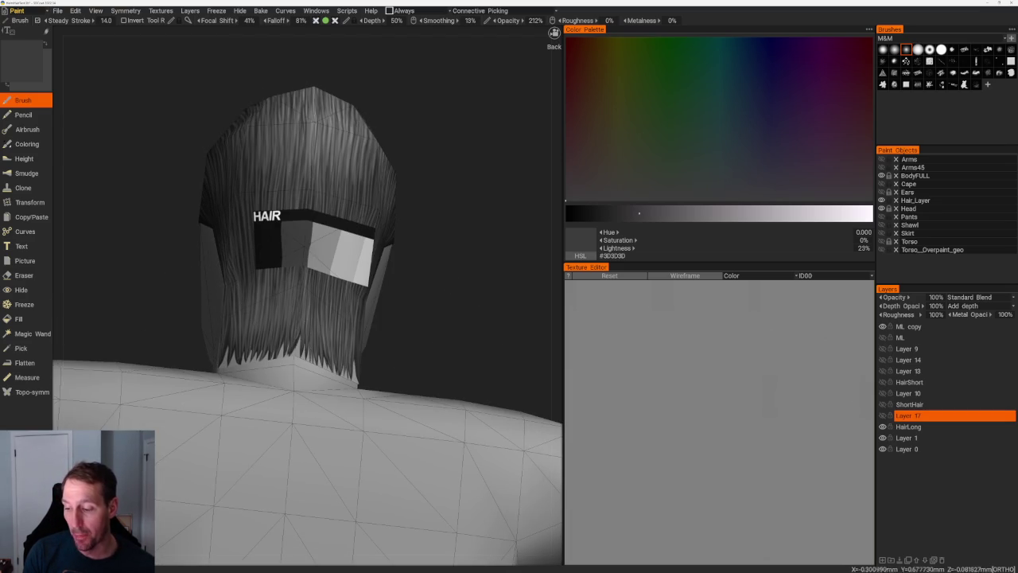
{"action": "left_click_drag", "start_coordinate": [334, 275], "coordinate": [395, 275]}
{"action": "left_click_drag", "start_coordinate": [379, 223], "coordinate": [356, 227]}
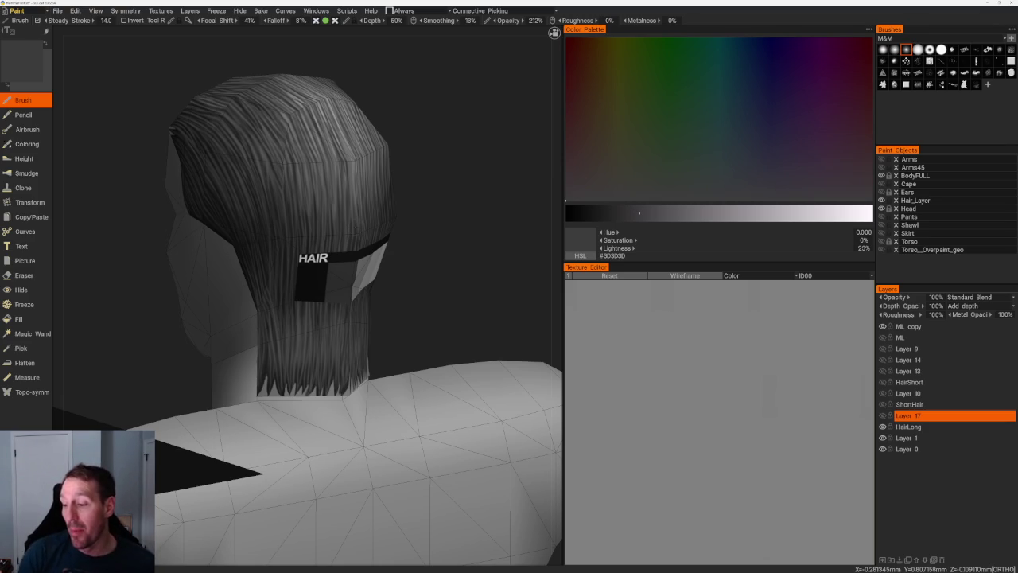
{"action": "mouse_move", "coordinate": [448, 207]}
{"action": "left_mouse_down"}
{"action": "mouse_move", "coordinate": [381, 199]}
{"action": "mouse_move", "coordinate": [445, 179]}
{"action": "left_mouse_up"}
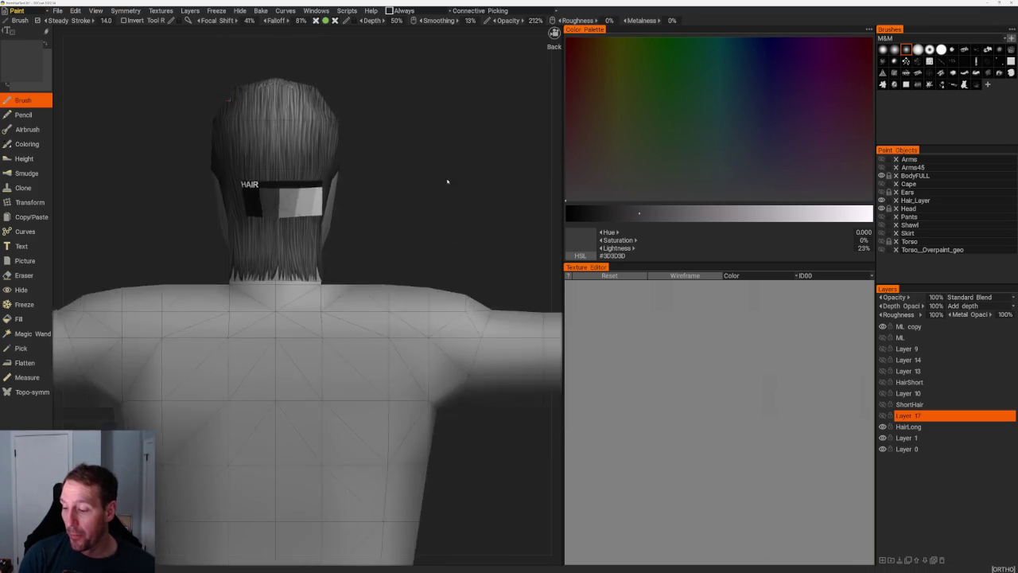
{"action": "scroll", "coordinate": [428, 175], "scroll_direction": "up", "scroll_amount": 5}
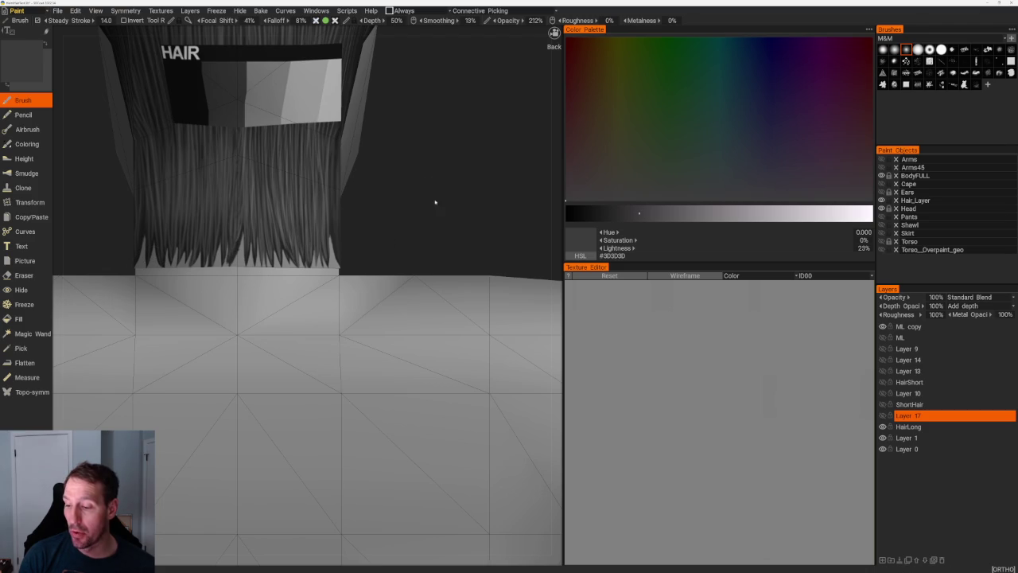
{"action": "scroll", "coordinate": [450, 211], "scroll_direction": "down", "scroll_amount": 5}
{"action": "mouse_move", "coordinate": [450, 212]}
{"action": "left_mouse_down"}
{"action": "mouse_move", "coordinate": [393, 211]}
{"action": "mouse_move", "coordinate": [433, 210]}
{"action": "left_mouse_up"}
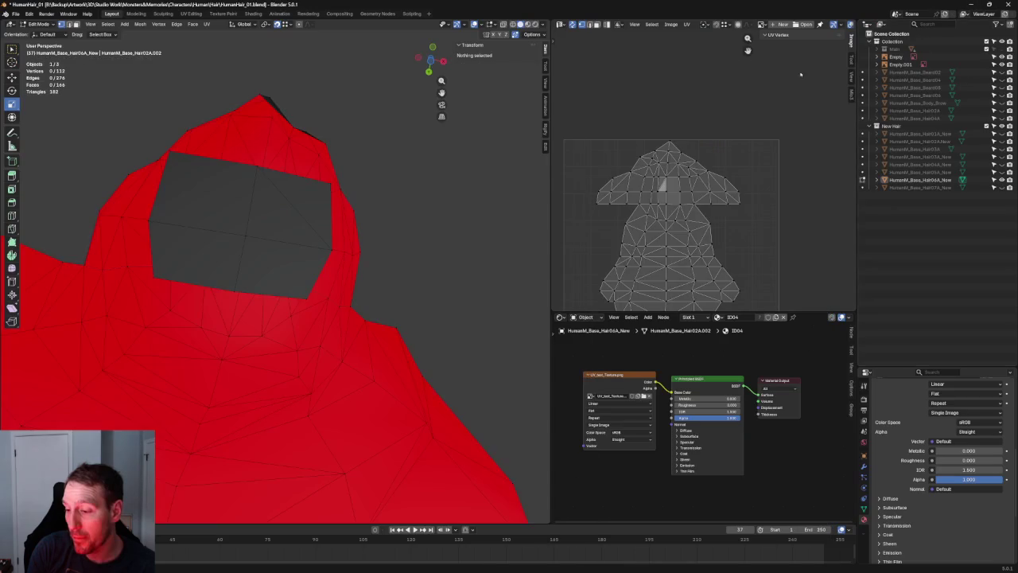
Step: Unhide the Main body collection and the headband object in the Outliner
{"action": "scroll", "coordinate": [393, 243], "scroll_direction": "down", "scroll_amount": 3}
{"action": "middle_click_drag", "start_coordinate": [391, 236], "coordinate": [374, 254]}
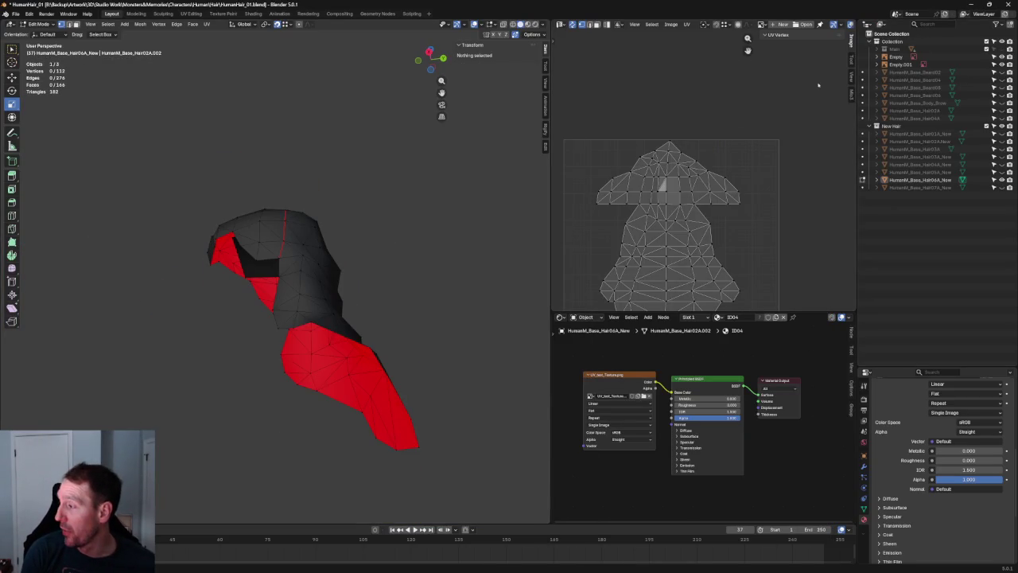
{"action": "left_click", "coordinate": [993, 50]}
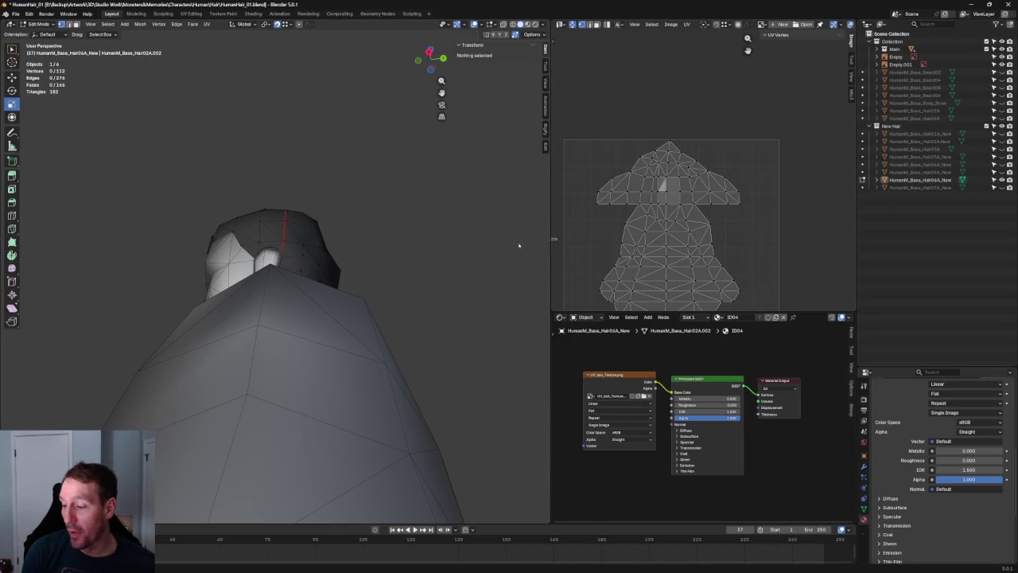
{"action": "mouse_move", "coordinate": [400, 287]}
{"action": "middle_mouse_down"}
{"action": "mouse_move", "coordinate": [409, 249]}
{"action": "mouse_move", "coordinate": [414, 270]}
{"action": "mouse_move", "coordinate": [308, 360]}
{"action": "middle_mouse_up"}
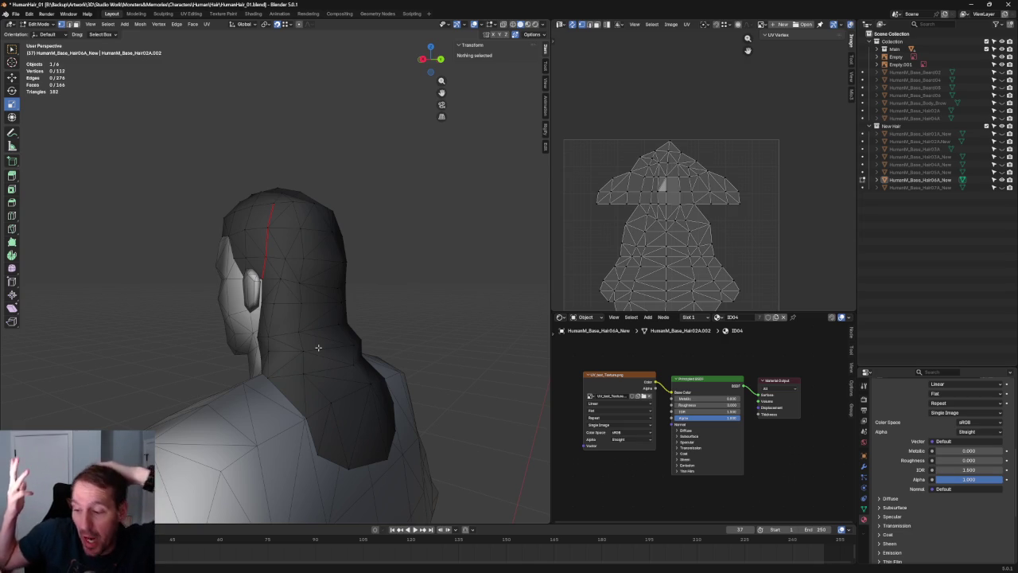
{"action": "mouse_move", "coordinate": [405, 180]}
{"action": "middle_mouse_down"}
{"action": "mouse_move", "coordinate": [468, 204]}
{"action": "mouse_move", "coordinate": [528, 199]}
{"action": "middle_mouse_up"}
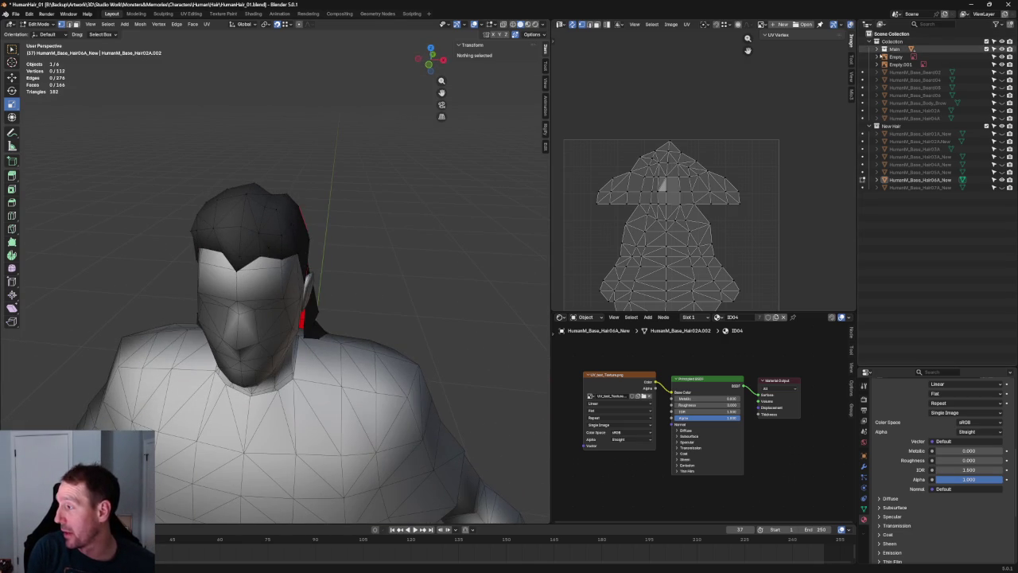
{"action": "left_click", "coordinate": [877, 49]}
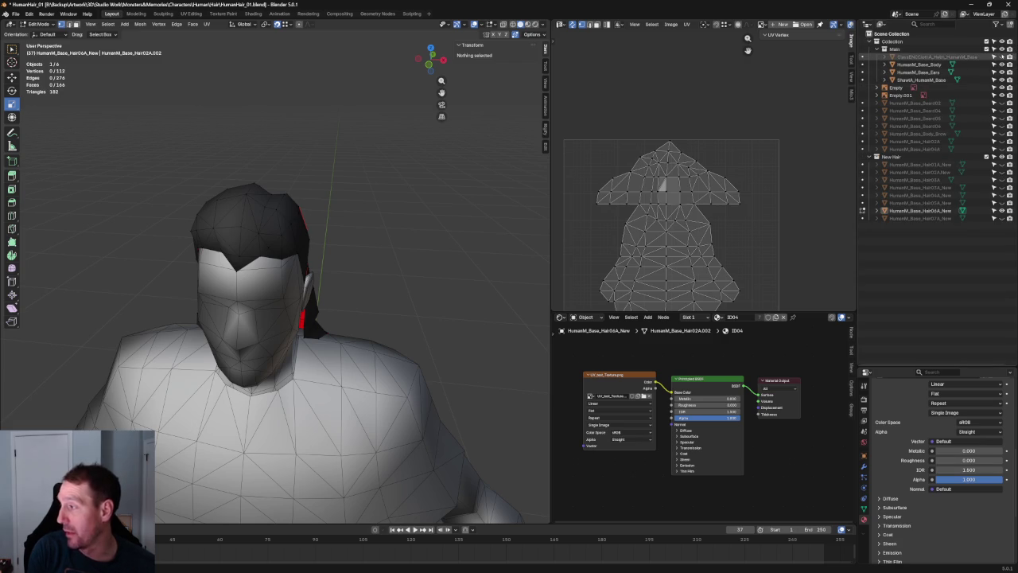
{"action": "left_click", "coordinate": [1001, 56]}
Step: In right side ortho view, select cap vertices near and below the headband
{"action": "mouse_move", "coordinate": [472, 173]}
{"action": "middle_mouse_down"}
{"action": "mouse_move", "coordinate": [345, 167]}
{"action": "mouse_move", "coordinate": [321, 148]}
{"action": "mouse_move", "coordinate": [374, 179]}
{"action": "middle_mouse_up"}
{"action": "key", "text": "KP_3"}
{"action": "scroll", "coordinate": [388, 185], "scroll_direction": "up", "scroll_amount": 5}
{"action": "scroll", "coordinate": [238, 207], "scroll_direction": "down", "scroll_amount": 1}
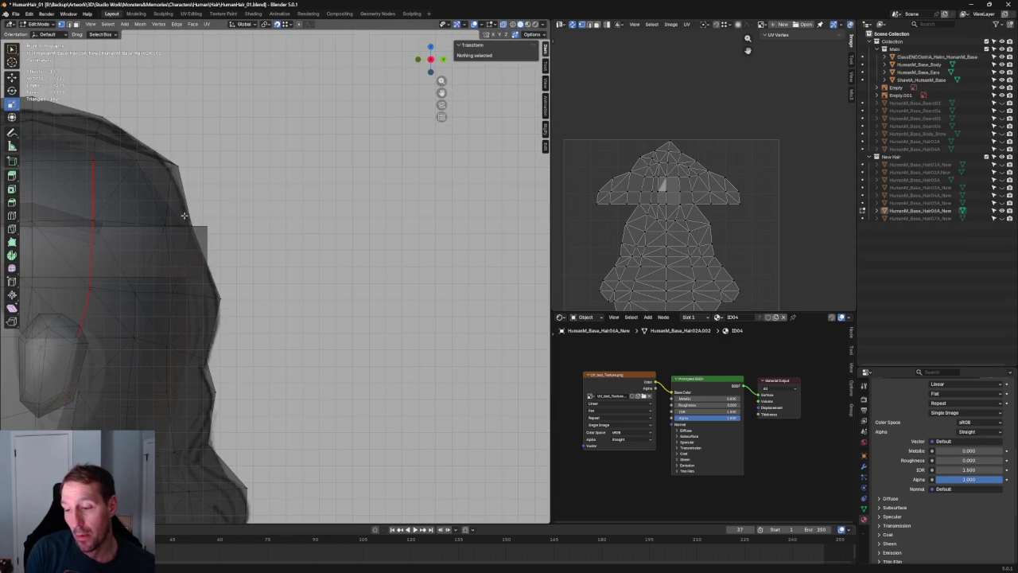
{"action": "left_click", "coordinate": [192, 226]}
{"action": "mouse_move", "coordinate": [241, 243]}
{"action": "middle_mouse_down"}
{"action": "mouse_move", "coordinate": [254, 258]}
{"action": "mouse_move", "coordinate": [235, 279]}
{"action": "middle_mouse_up"}
{"action": "left_click", "coordinate": [239, 270]}
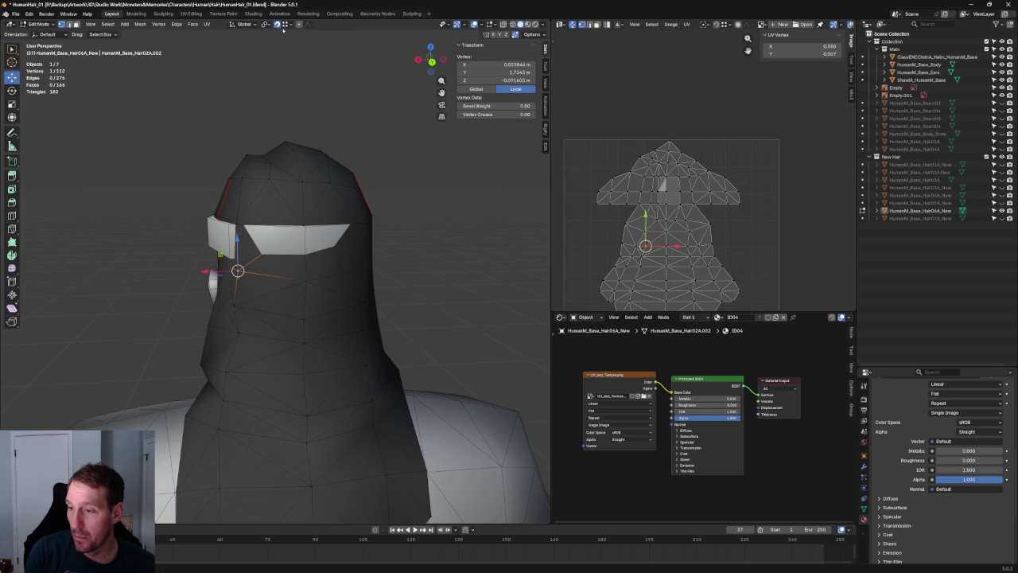
Step: Nudge the selected cap vertex along Y, then slightly inward along X beside the headband
{"action": "middle_click_drag", "start_coordinate": [217, 274], "coordinate": [335, 278]}
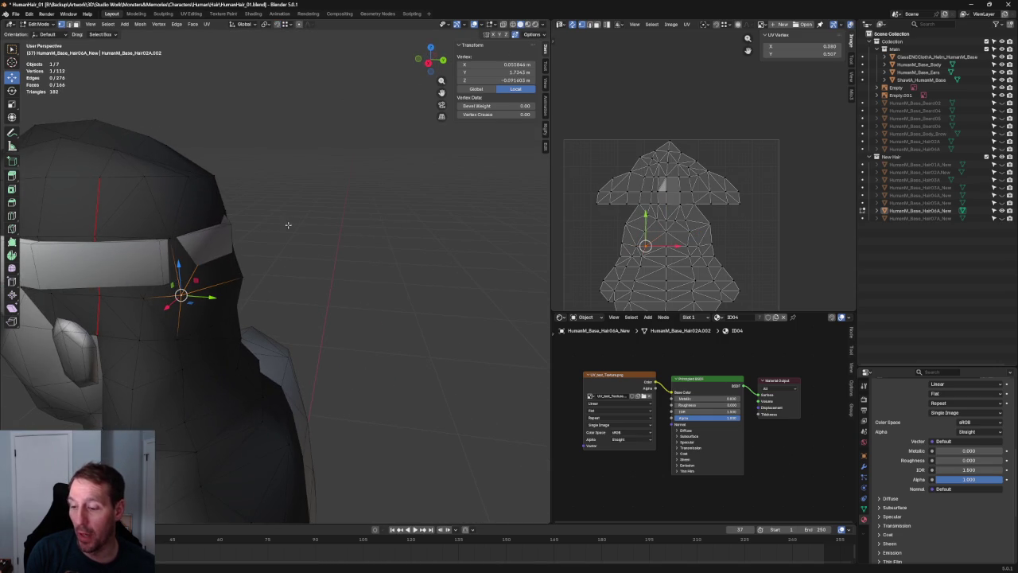
{"action": "middle_click_drag", "start_coordinate": [288, 225], "coordinate": [398, 228]}
{"action": "left_click_drag", "start_coordinate": [331, 292], "coordinate": [324, 290]}
{"action": "middle_click_drag", "start_coordinate": [325, 289], "coordinate": [255, 251]}
{"action": "left_click_drag", "start_coordinate": [227, 286], "coordinate": [246, 285]}
{"action": "mouse_move", "coordinate": [246, 285]}
{"action": "middle_mouse_down"}
{"action": "mouse_move", "coordinate": [366, 254]}
{"action": "mouse_move", "coordinate": [301, 255]}
{"action": "middle_mouse_up"}
{"action": "scroll", "coordinate": [301, 255], "scroll_direction": "up", "scroll_amount": 5}
{"action": "middle_click_drag", "start_coordinate": [299, 254], "coordinate": [251, 268]}
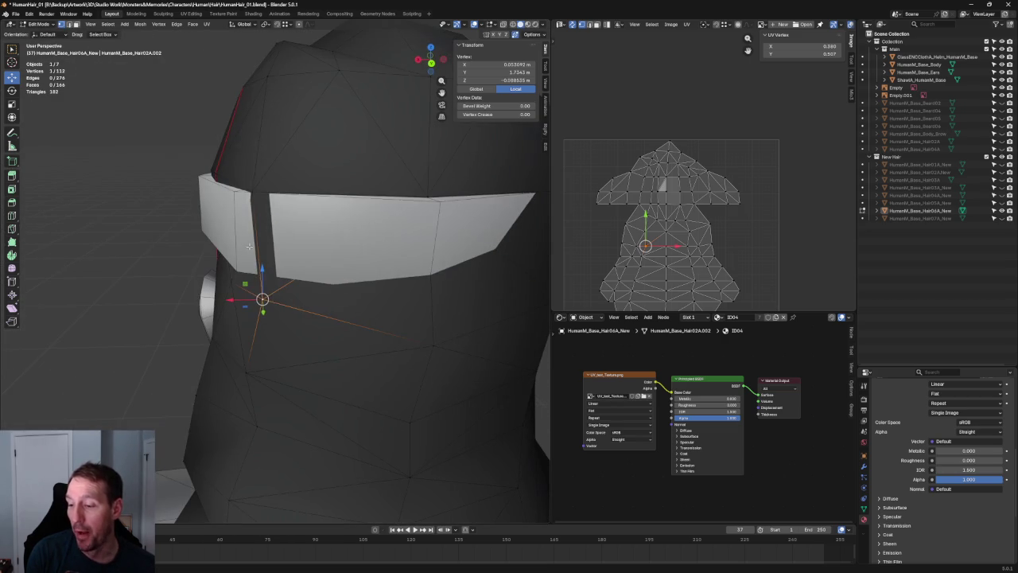
Step: Move the vertex at the headband corner inward along X in two moves
{"action": "left_click", "coordinate": [249, 184]}
{"action": "key", "text": "g"}
{"action": "key", "text": "x"}
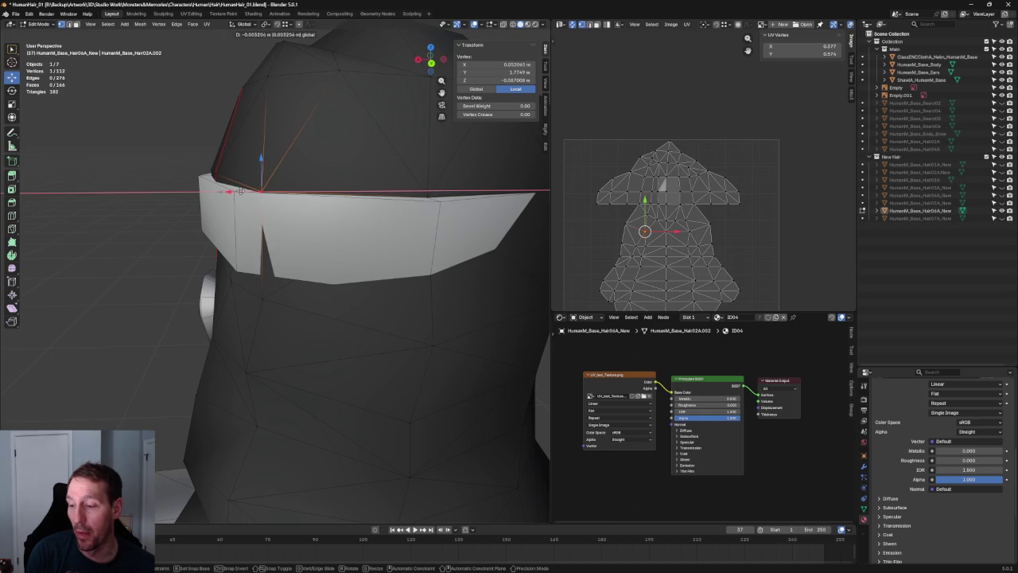
{"action": "left_click", "coordinate": [239, 192]}
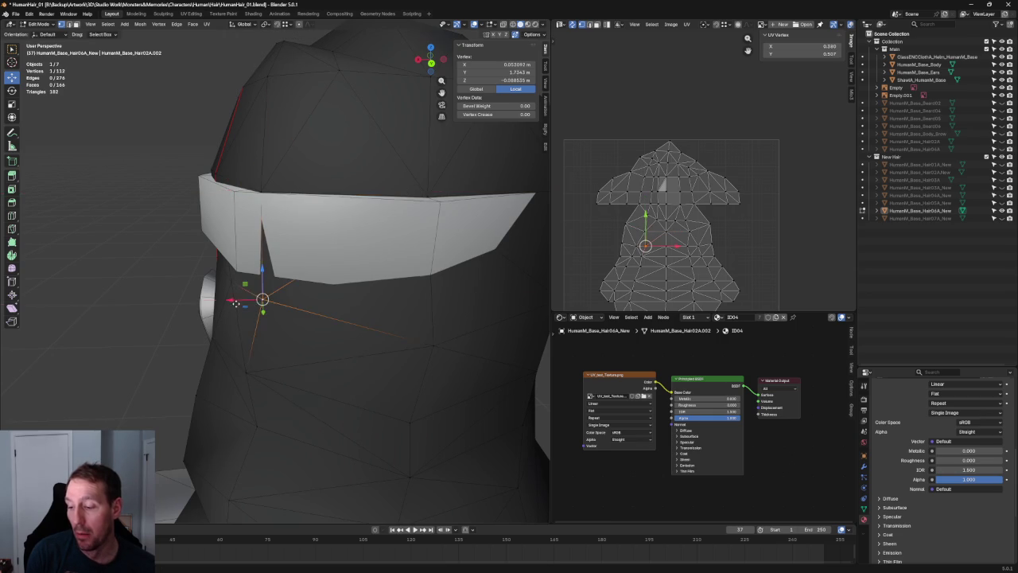
{"action": "key", "text": "g"}
{"action": "key", "text": "x"}
{"action": "left_click", "coordinate": [238, 296]}
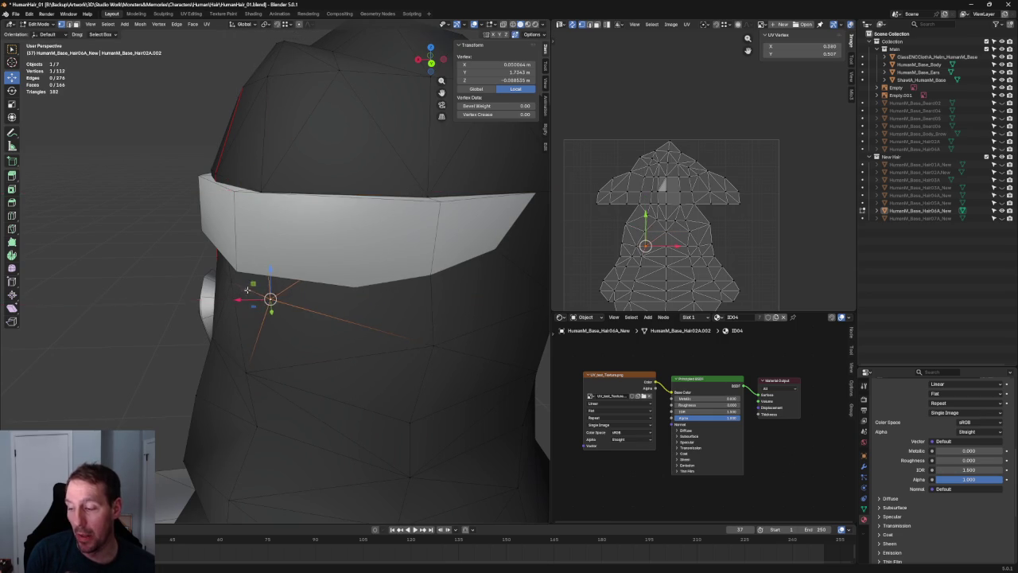
{"action": "middle_click_drag", "start_coordinate": [238, 295], "coordinate": [410, 257]}
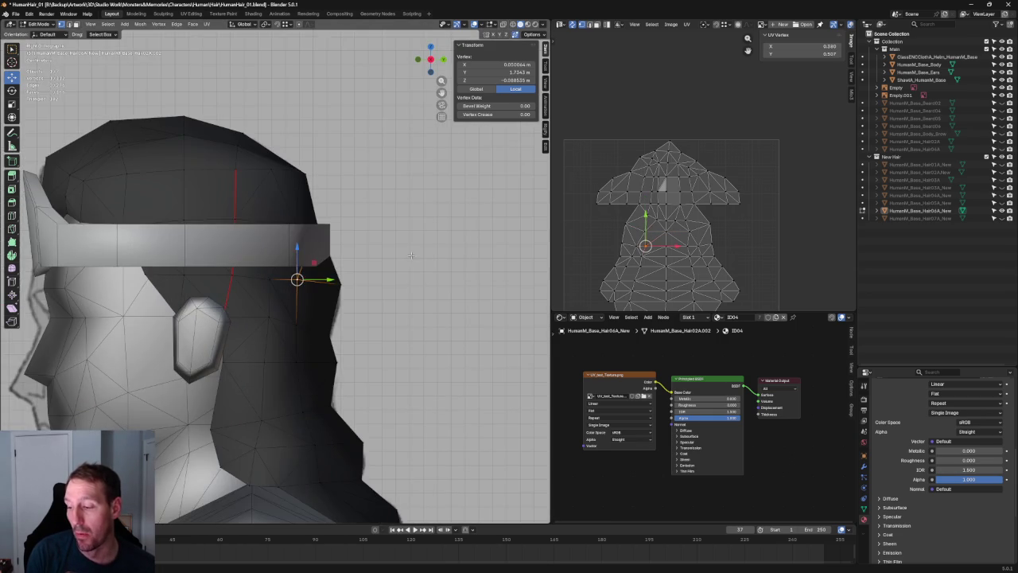
{"action": "scroll", "coordinate": [410, 255], "scroll_direction": "up", "scroll_amount": 3}
{"action": "scroll", "coordinate": [317, 267], "scroll_direction": "up", "scroll_amount": 1}
Step: In X-ray, shift a vertex on the cap's outline along Y, then deselect everything
{"action": "left_click", "coordinate": [312, 238]}
{"action": "key", "text": "alt+z"}
{"action": "key", "text": "alt+z"}
{"action": "left_click", "coordinate": [296, 328]}
{"action": "key", "text": "g"}
{"action": "key", "text": "y"}
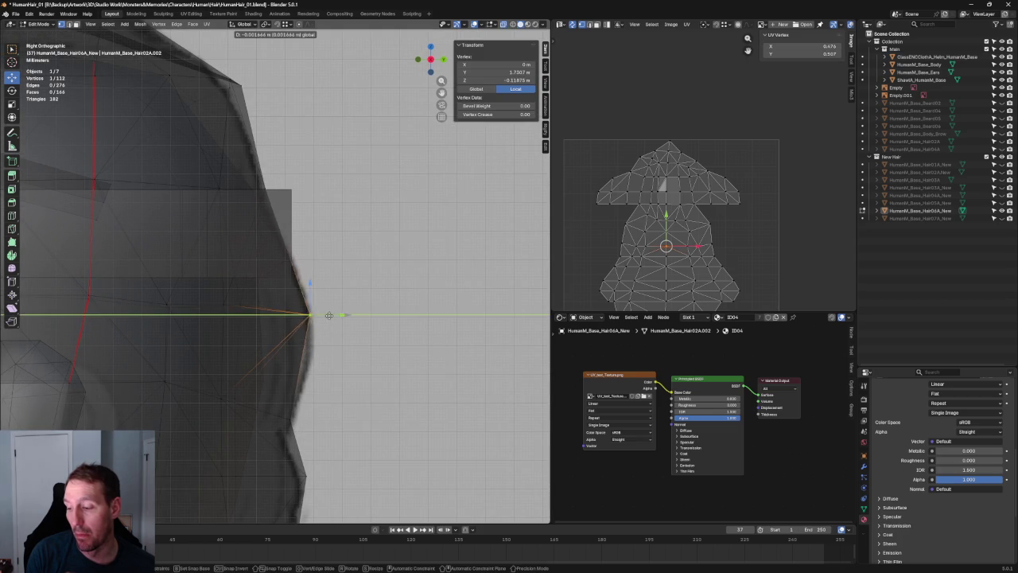
{"action": "left_click", "coordinate": [317, 315]}
{"action": "key", "text": "alt+a"}
{"action": "key", "text": "alt+z"}
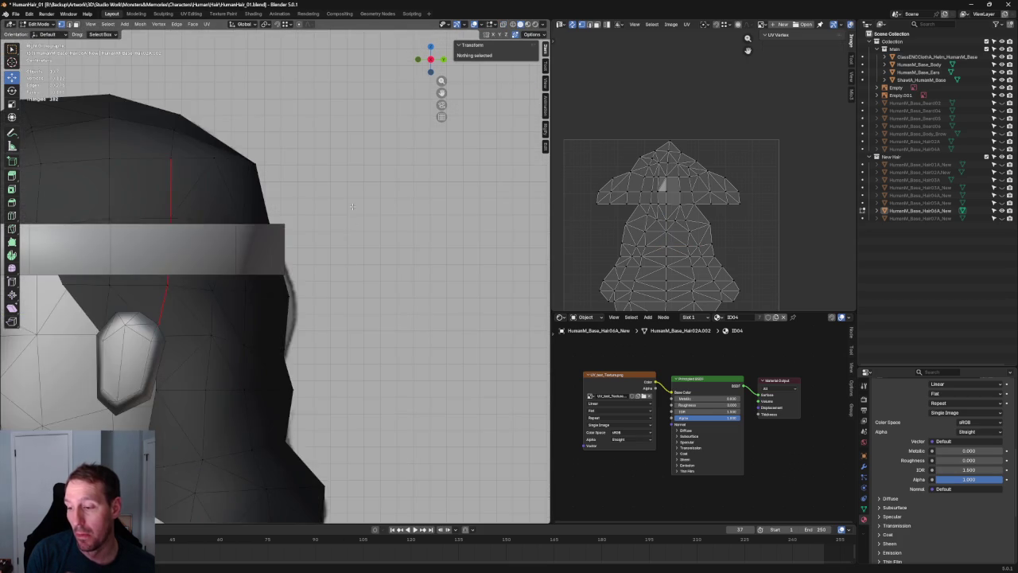
{"action": "scroll", "coordinate": [351, 250], "scroll_direction": "down", "scroll_amount": 2}
{"action": "mouse_move", "coordinate": [377, 248]}
{"action": "middle_mouse_down"}
{"action": "mouse_move", "coordinate": [332, 225]}
{"action": "mouse_move", "coordinate": [325, 207]}
{"action": "mouse_move", "coordinate": [345, 284]}
{"action": "middle_mouse_up"}
{"action": "scroll", "coordinate": [225, 237], "scroll_direction": "up", "scroll_amount": 3}
Step: Slide a vertex at the headband's edge along its edge toward the band
{"action": "key", "text": "alt+z"}
{"action": "left_click", "coordinate": [222, 195]}
{"action": "scroll", "coordinate": [221, 194], "scroll_direction": "down", "scroll_amount": 2}
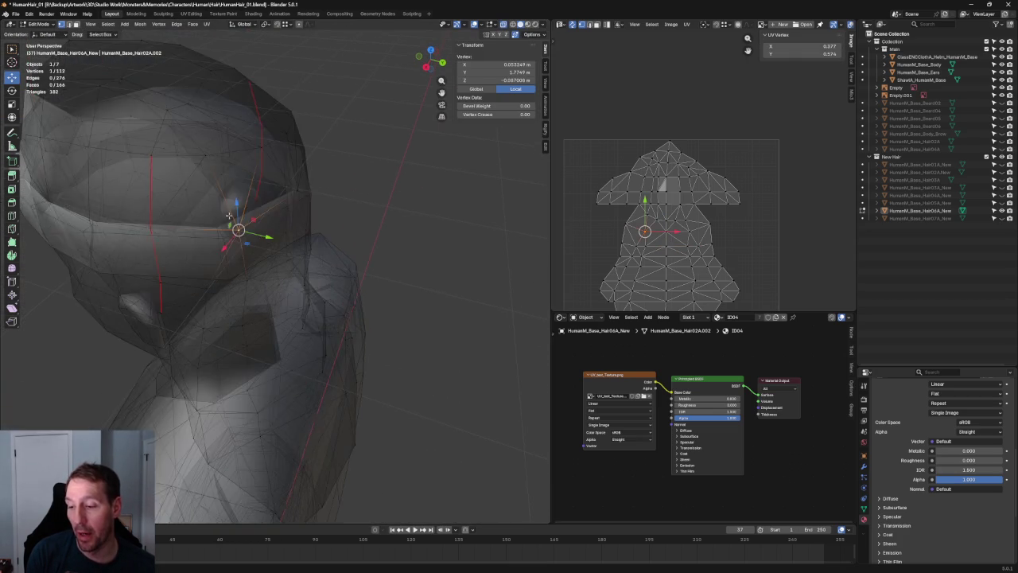
{"action": "key", "text": "alt+z"}
{"action": "middle_click_drag", "start_coordinate": [221, 194], "coordinate": [310, 272]}
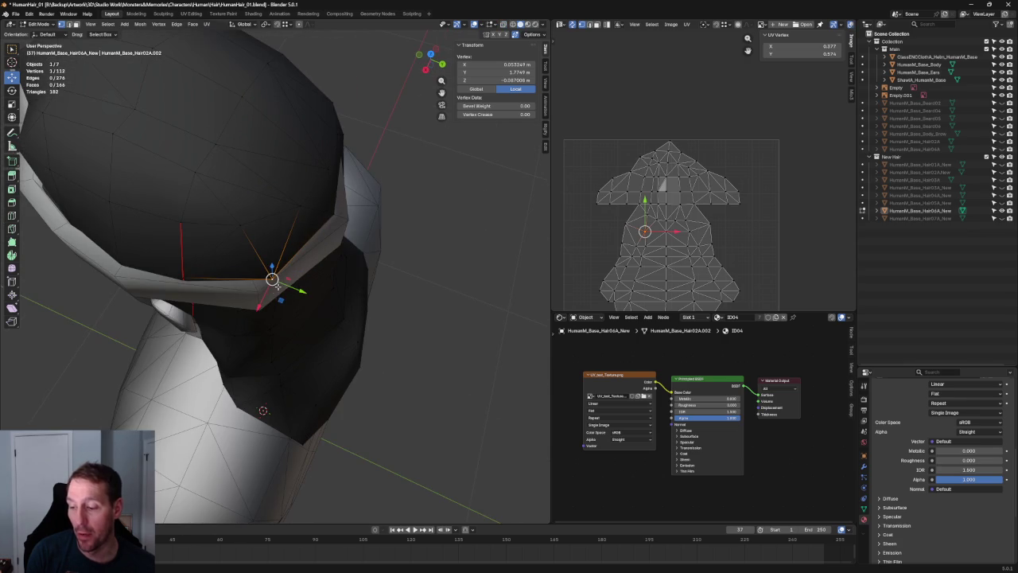
{"action": "key", "text": "g"}
{"action": "key", "text": "g"}
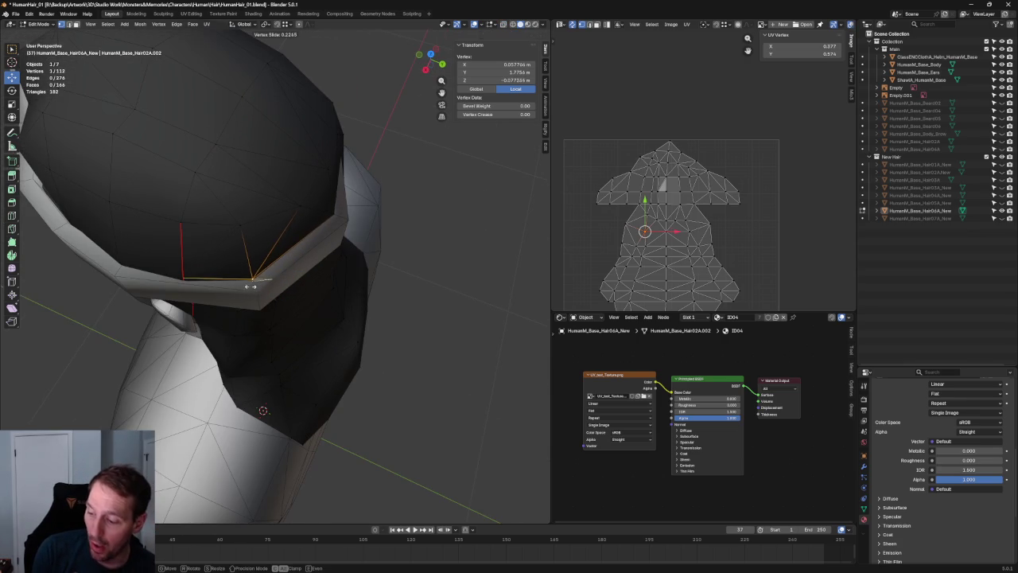
{"action": "left_click", "coordinate": [253, 285]}
Step: Shift a vertex along X from a lower front view, then select another cap-edge vertex
{"action": "mouse_move", "coordinate": [250, 268]}
{"action": "middle_mouse_down"}
{"action": "mouse_move", "coordinate": [244, 222]}
{"action": "mouse_move", "coordinate": [249, 243]}
{"action": "mouse_move", "coordinate": [173, 225]}
{"action": "mouse_move", "coordinate": [376, 240]}
{"action": "mouse_move", "coordinate": [342, 230]}
{"action": "mouse_move", "coordinate": [318, 273]}
{"action": "mouse_move", "coordinate": [298, 249]}
{"action": "mouse_move", "coordinate": [303, 307]}
{"action": "mouse_move", "coordinate": [285, 242]}
{"action": "middle_mouse_up"}
{"action": "key", "text": "g"}
{"action": "key", "text": "x"}
{"action": "left_click", "coordinate": [216, 243]}
{"action": "left_click", "coordinate": [191, 236]}
{"action": "left_click", "coordinate": [297, 248]}
Step: Select two hair-edge vertices and pull them in along X toward the headband
{"action": "key", "text": "KP_1"}
{"action": "scroll", "coordinate": [193, 228], "scroll_direction": "down", "scroll_amount": 4}
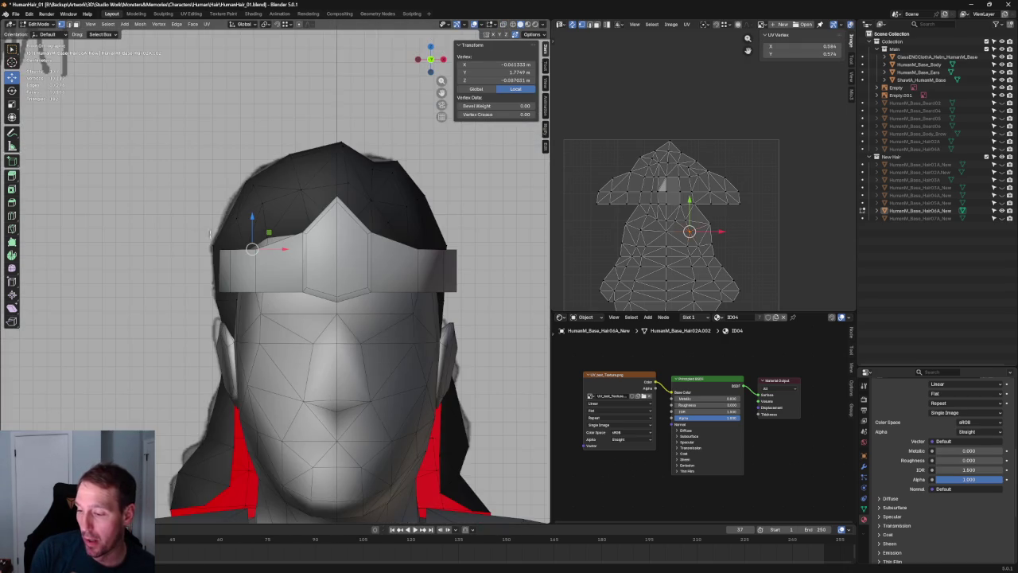
{"action": "scroll", "coordinate": [233, 259], "scroll_direction": "up", "scroll_amount": 3}
{"action": "scroll", "coordinate": [233, 258], "scroll_direction": "up", "scroll_amount": 3}
{"action": "left_click", "coordinate": [245, 253]}
{"action": "key", "text": "alt+z"}
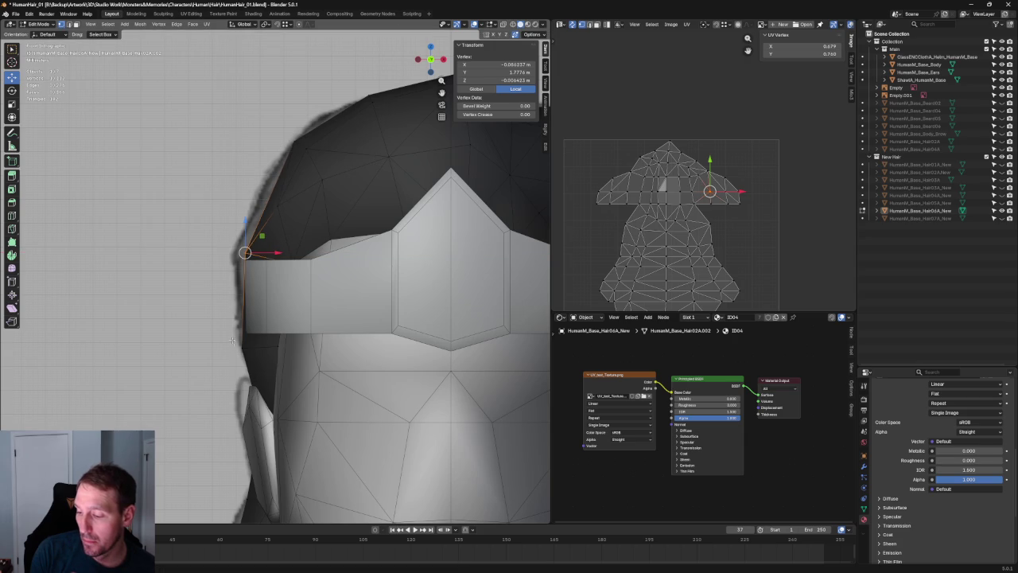
{"action": "mouse_move", "coordinate": [255, 346]}
{"action": "middle_mouse_down"}
{"action": "mouse_move", "coordinate": [301, 230]}
{"action": "mouse_move", "coordinate": [246, 165]}
{"action": "middle_mouse_up"}
{"action": "left_click", "coordinate": [337, 322], "text": "shift"}
{"action": "middle_click_drag", "start_coordinate": [337, 321], "coordinate": [393, 337]}
{"action": "middle_click_drag", "start_coordinate": [281, 302], "coordinate": [287, 307]}
{"action": "key", "text": "g"}
{"action": "key", "text": "x"}
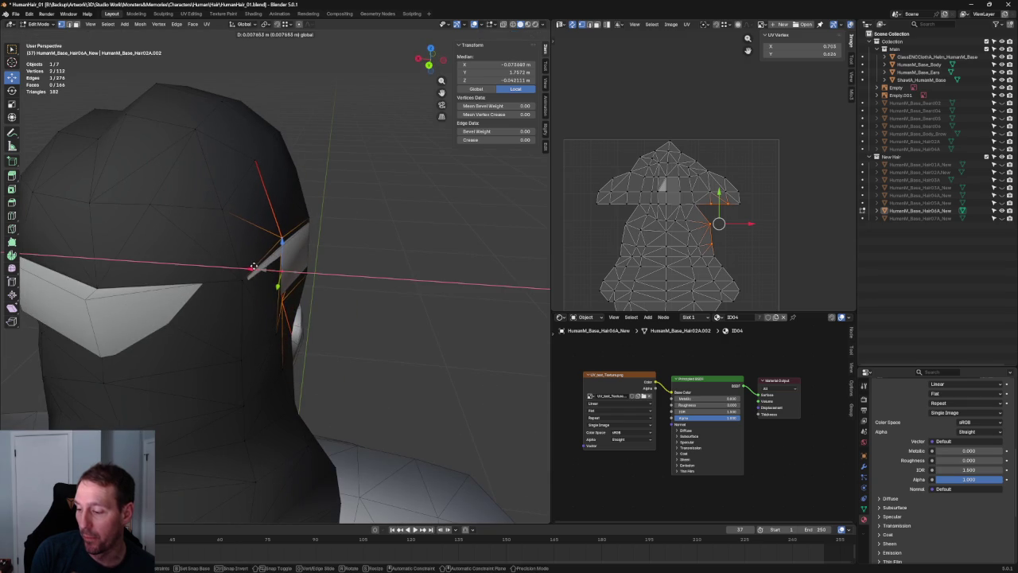
{"action": "left_click", "coordinate": [253, 267]}
Step: Adjust a cap-edge vertex's height, then move it twice along X
{"action": "mouse_move", "coordinate": [272, 262]}
{"action": "middle_mouse_down"}
{"action": "mouse_move", "coordinate": [264, 215]}
{"action": "mouse_move", "coordinate": [209, 344]}
{"action": "mouse_move", "coordinate": [274, 345]}
{"action": "middle_mouse_up"}
{"action": "key", "text": "g"}
{"action": "key", "text": "y"}
{"action": "left_click", "coordinate": [185, 342]}
{"action": "key", "text": "g"}
{"action": "key", "text": "x"}
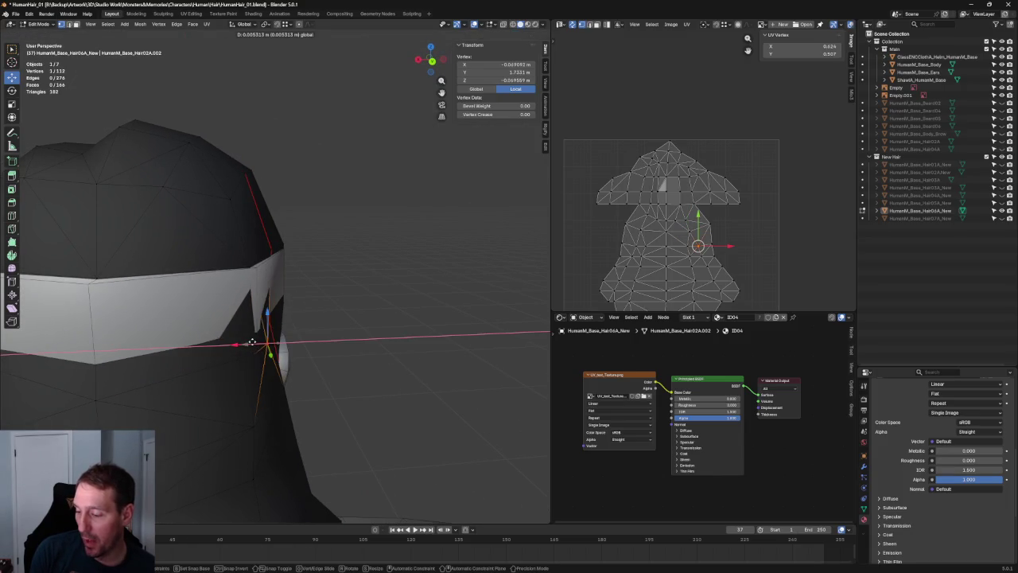
{"action": "left_click", "coordinate": [249, 340]}
{"action": "key", "text": "g"}
{"action": "key", "text": "x"}
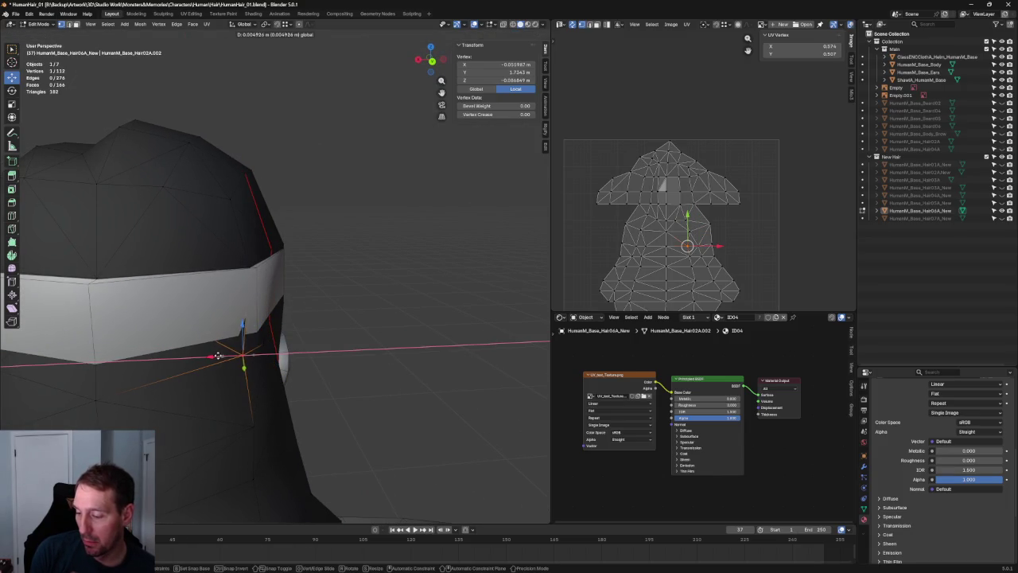
{"action": "left_click", "coordinate": [214, 354]}
Step: In front orthographic view, move the selected vertex along X to meet the band
{"action": "scroll", "coordinate": [215, 354], "scroll_direction": "down", "scroll_amount": 5}
{"action": "middle_click_drag", "start_coordinate": [215, 354], "coordinate": [330, 350]}
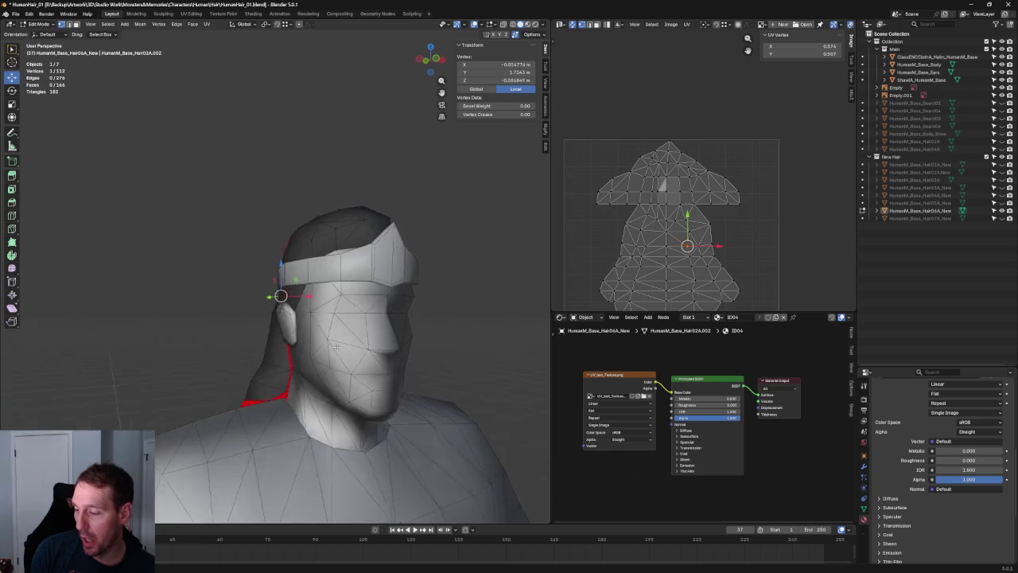
{"action": "key", "text": "KP_1"}
{"action": "scroll", "coordinate": [318, 318], "scroll_direction": "up", "scroll_amount": 4}
{"action": "scroll", "coordinate": [311, 287], "scroll_direction": "up", "scroll_amount": 3}
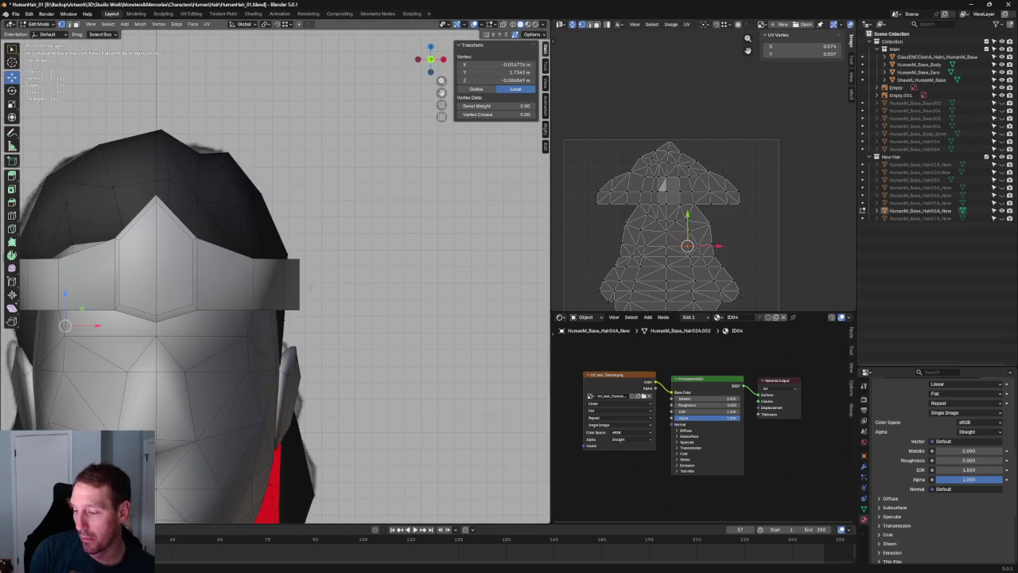
{"action": "key", "text": "g"}
{"action": "key", "text": "x"}
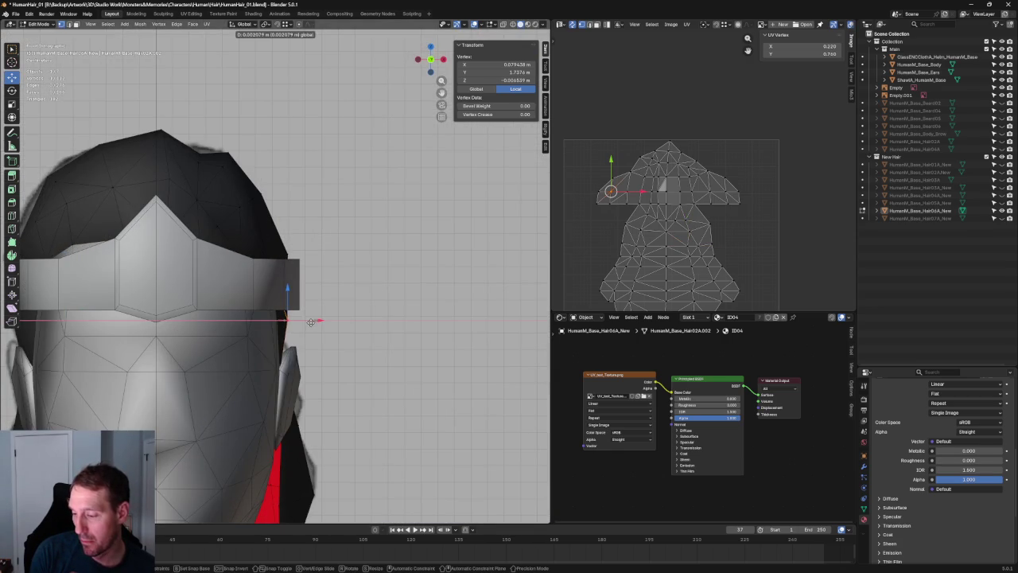
{"action": "left_click", "coordinate": [311, 321]}
{"action": "scroll", "coordinate": [318, 326], "scroll_direction": "down", "scroll_amount": 4}
{"action": "scroll", "coordinate": [309, 54], "scroll_direction": "down", "scroll_amount": 4}
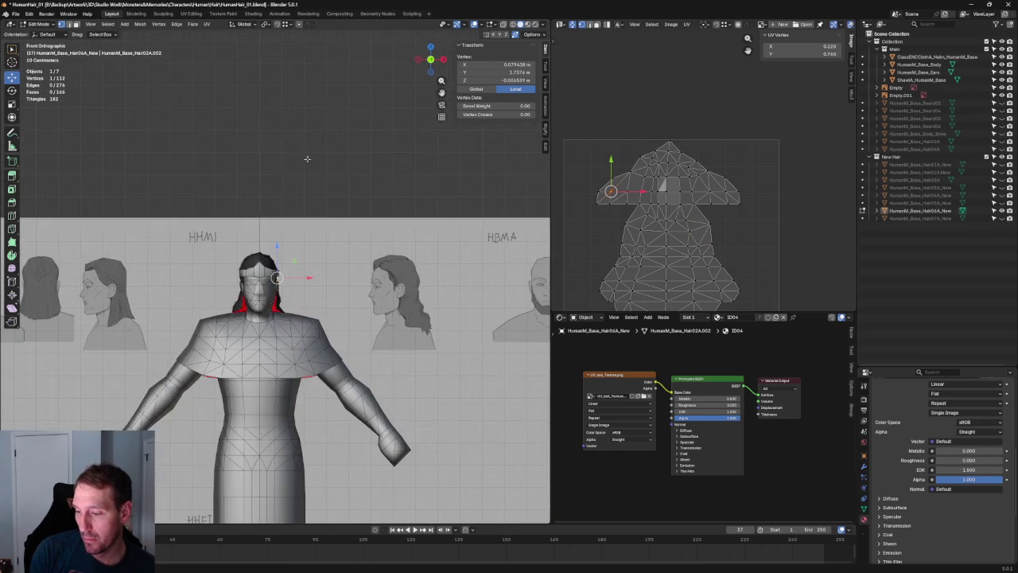
{"action": "scroll", "coordinate": [310, 53], "scroll_direction": "up", "scroll_amount": 3}
Step: From the right ortho view, box-select the band's vertex ring in X-ray and scale it to about 0.67 along Z
{"action": "middle_click_drag", "start_coordinate": [310, 53], "coordinate": [413, 80]}
{"action": "scroll", "coordinate": [334, 287], "scroll_direction": "up", "scroll_amount": 1}
{"action": "middle_click_drag", "start_coordinate": [239, 272], "coordinate": [287, 269]}
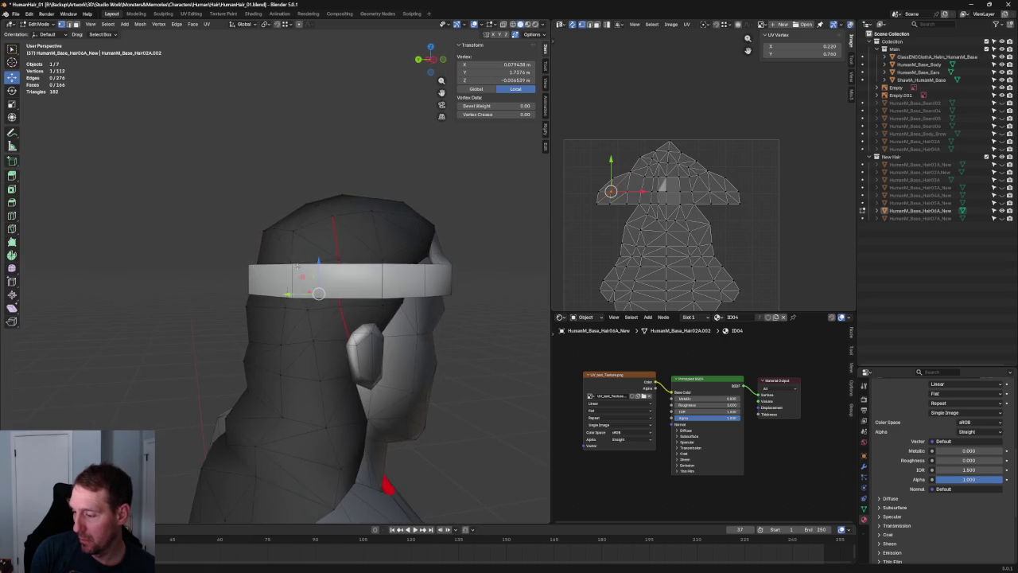
{"action": "key", "text": "KP_3"}
{"action": "scroll", "coordinate": [268, 266], "scroll_direction": "up", "scroll_amount": 4}
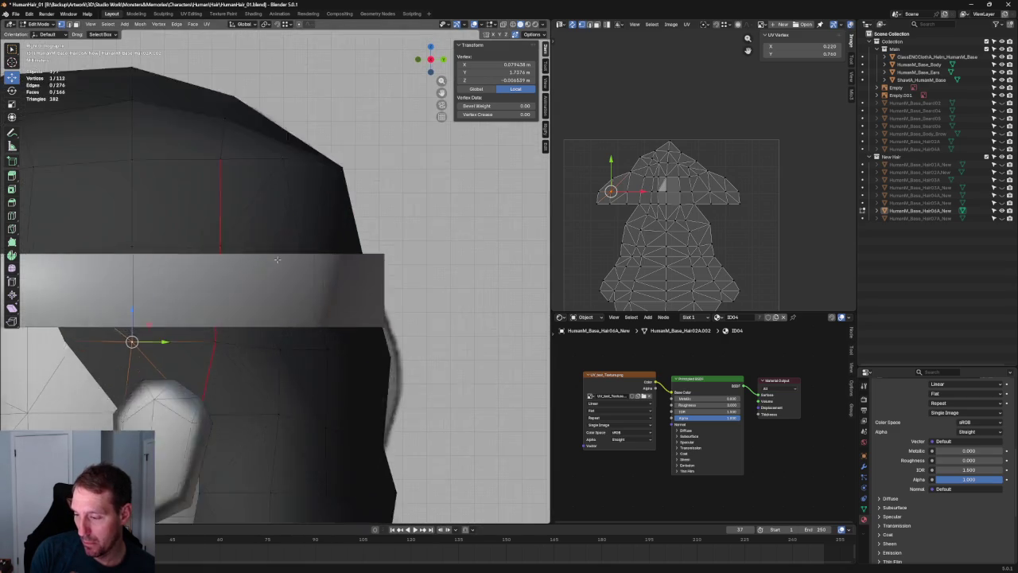
{"action": "scroll", "coordinate": [318, 250], "scroll_direction": "down", "scroll_amount": 2}
{"action": "key", "text": "alt+z"}
{"action": "mouse_move", "coordinate": [343, 245]}
{"action": "left_mouse_down"}
{"action": "mouse_move", "coordinate": [154, 277]}
{"action": "mouse_move", "coordinate": [128, 270]}
{"action": "left_mouse_up"}
{"action": "key", "text": "alt+z"}
{"action": "middle_click_drag", "start_coordinate": [127, 270], "coordinate": [368, 278]}
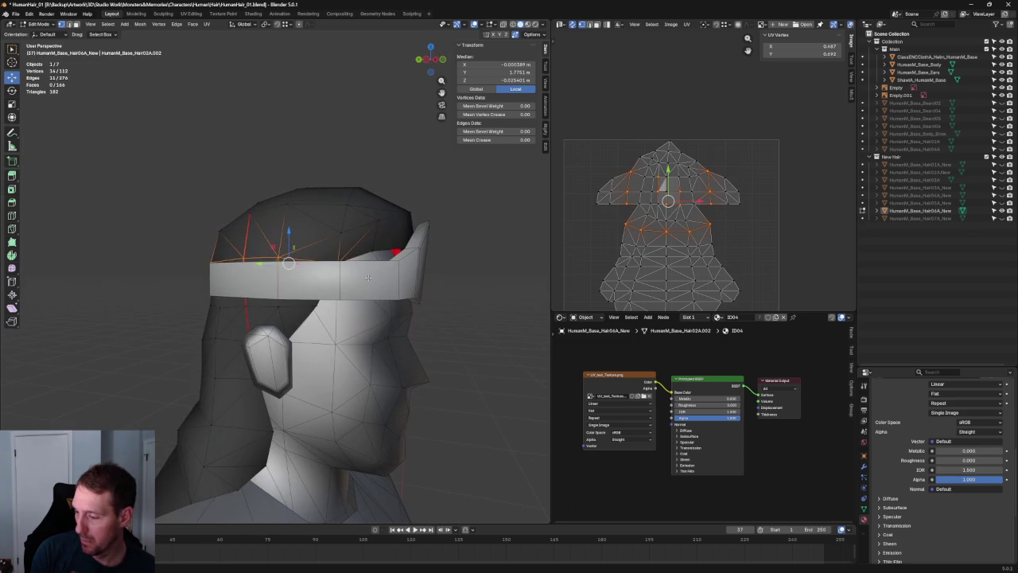
{"action": "key", "text": "s"}
{"action": "key", "text": "z"}
{"action": "left_click", "coordinate": [289, 243]}
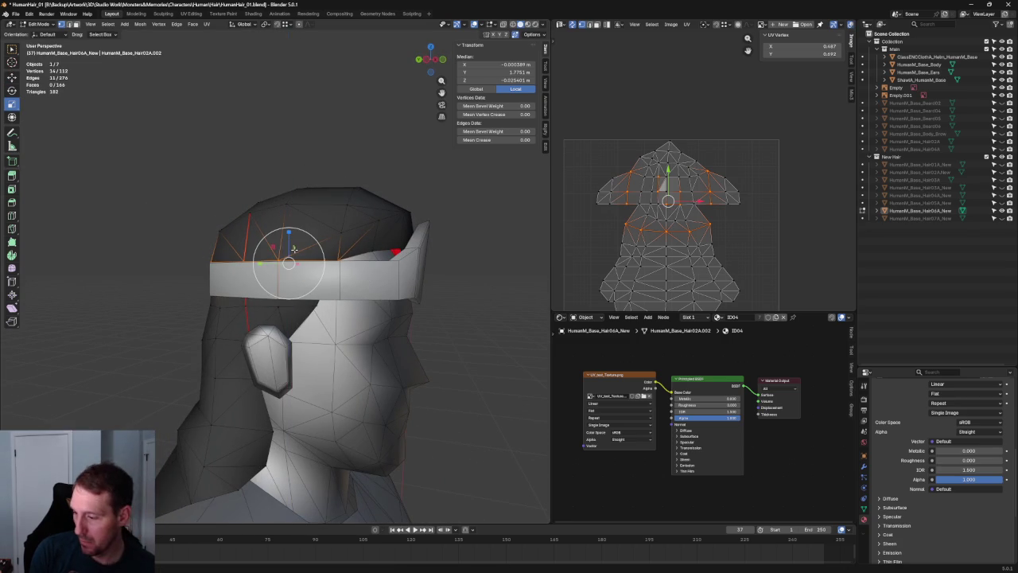
{"action": "key", "text": "alt+a"}
{"action": "key", "text": "KP_1"}
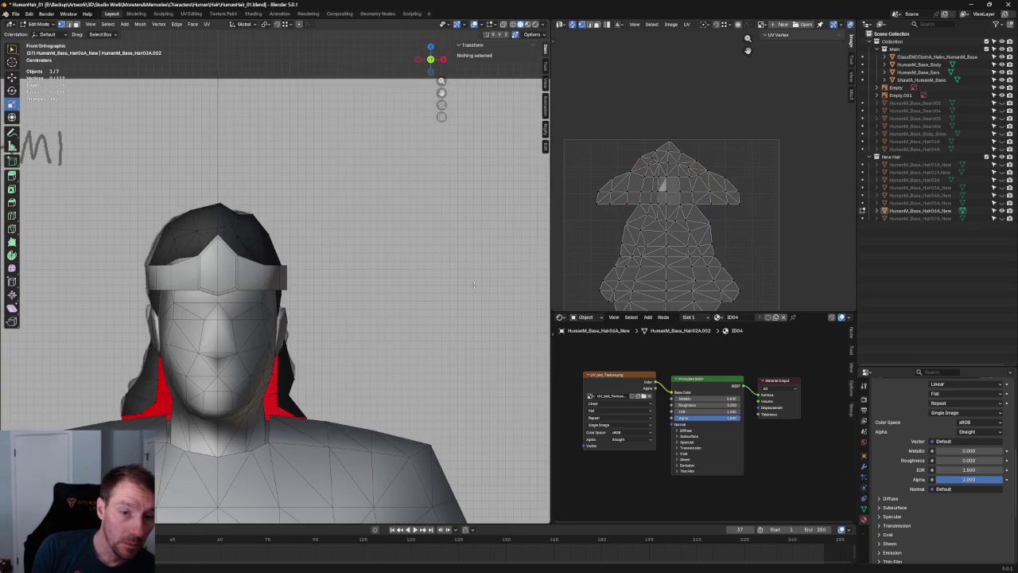
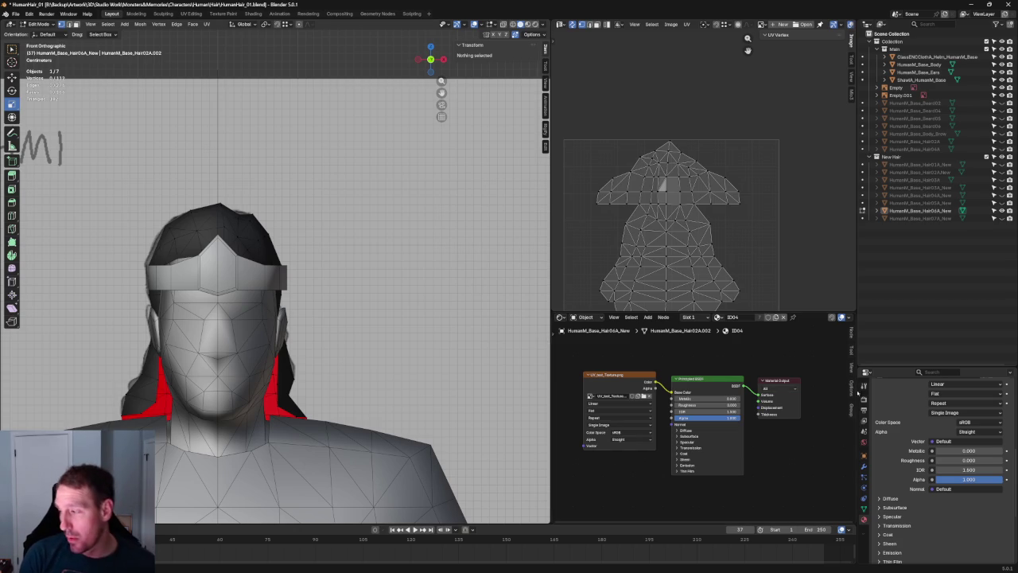
Step: With X-ray on, nudge the hairline vertex where the hair meets the band along Y
{"action": "scroll", "coordinate": [299, 195], "scroll_direction": "down", "scroll_amount": 1}
{"action": "scroll", "coordinate": [298, 195], "scroll_direction": "down", "scroll_amount": 2}
{"action": "scroll", "coordinate": [299, 195], "scroll_direction": "up", "scroll_amount": 2}
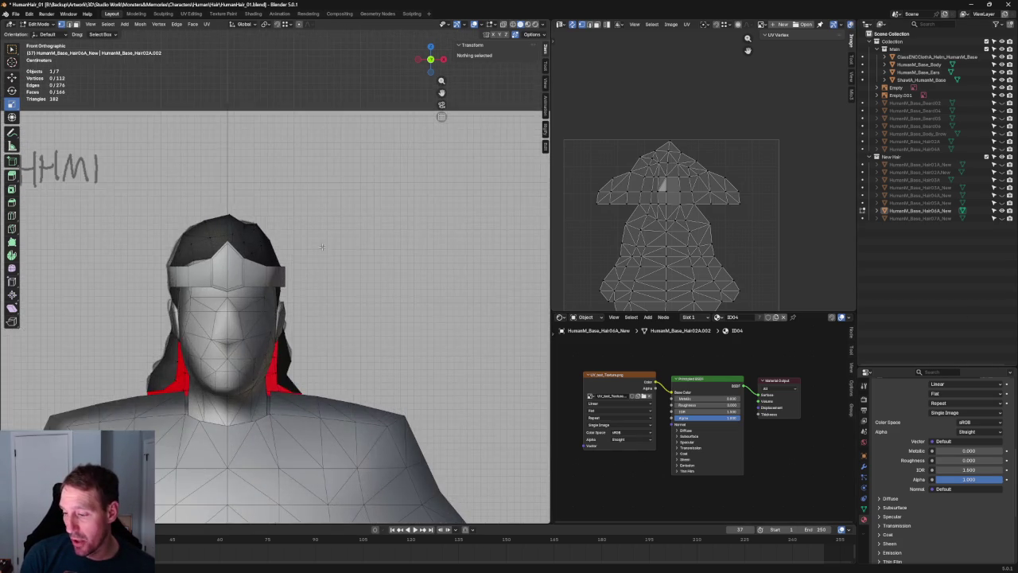
{"action": "scroll", "coordinate": [295, 239], "scroll_direction": "up", "scroll_amount": 3}
{"action": "key", "text": "alt+z"}
{"action": "key", "text": "alt+z"}
{"action": "scroll", "coordinate": [356, 226], "scroll_direction": "down", "scroll_amount": 3}
{"action": "mouse_move", "coordinate": [311, 204]}
{"action": "middle_mouse_down"}
{"action": "mouse_move", "coordinate": [409, 284]}
{"action": "mouse_move", "coordinate": [337, 289]}
{"action": "mouse_move", "coordinate": [333, 308]}
{"action": "middle_mouse_up"}
{"action": "scroll", "coordinate": [392, 300], "scroll_direction": "up", "scroll_amount": 2}
{"action": "scroll", "coordinate": [393, 300], "scroll_direction": "up", "scroll_amount": 2}
{"action": "left_click", "coordinate": [337, 291]}
{"action": "left_click_drag", "start_coordinate": [235, 321], "coordinate": [254, 314]}
Step: Box-select two back hairline vertices and check them from front, rear and side views
{"action": "middle_click_drag", "start_coordinate": [255, 314], "coordinate": [271, 285]}
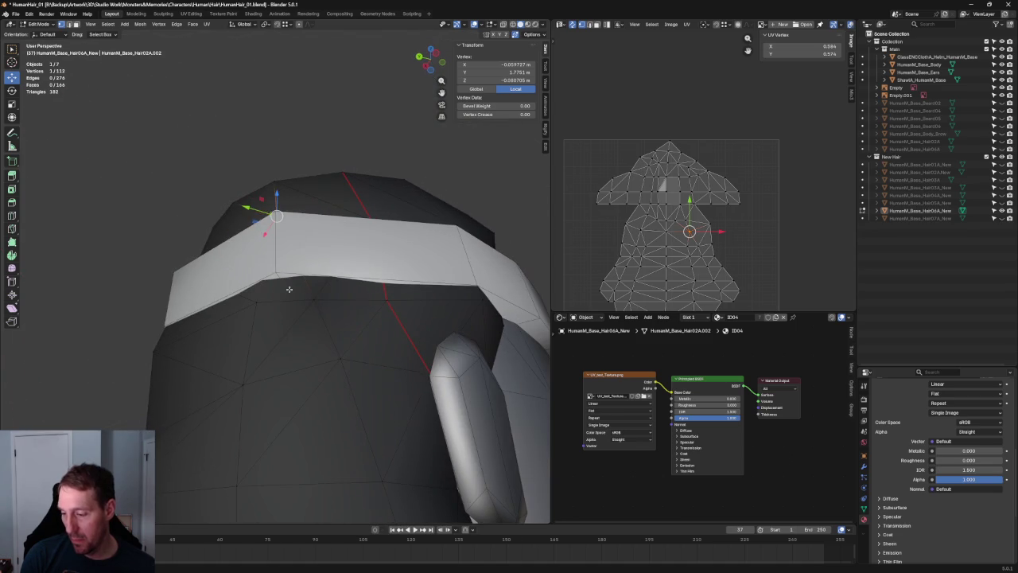
{"action": "left_click_drag", "start_coordinate": [240, 316], "coordinate": [240, 316], "text": "shift"}
{"action": "mouse_move", "coordinate": [239, 316]}
{"action": "middle_mouse_down"}
{"action": "mouse_move", "coordinate": [270, 316]}
{"action": "mouse_move", "coordinate": [332, 341]}
{"action": "mouse_move", "coordinate": [318, 302]}
{"action": "mouse_move", "coordinate": [374, 282]}
{"action": "middle_mouse_up"}
{"action": "key", "text": "alt+z"}
{"action": "key", "text": "alt+z"}
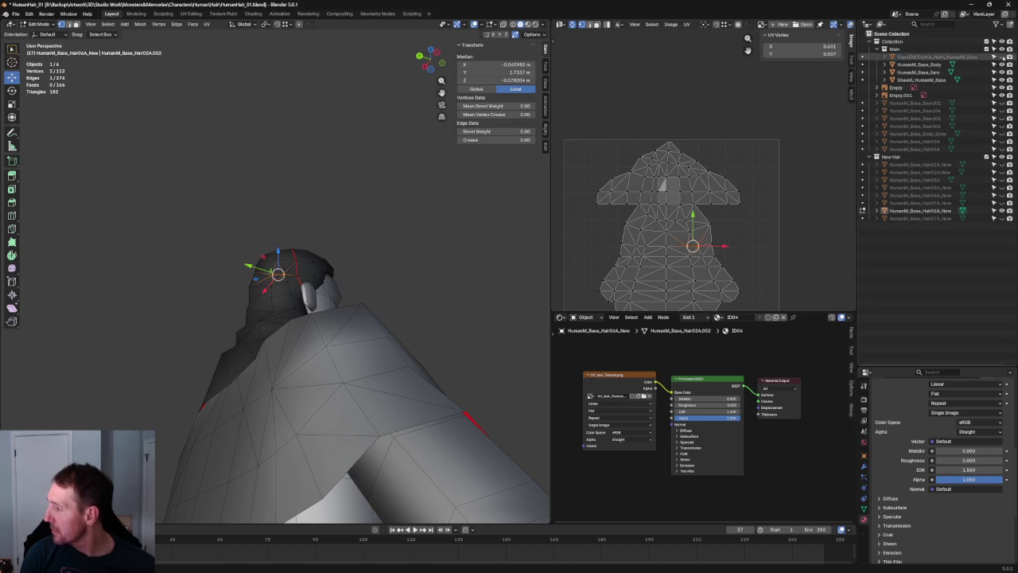
{"action": "key", "text": "grave"}
{"action": "key", "text": "KP_1"}
{"action": "scroll", "coordinate": [346, 271], "scroll_direction": "up", "scroll_amount": 3}
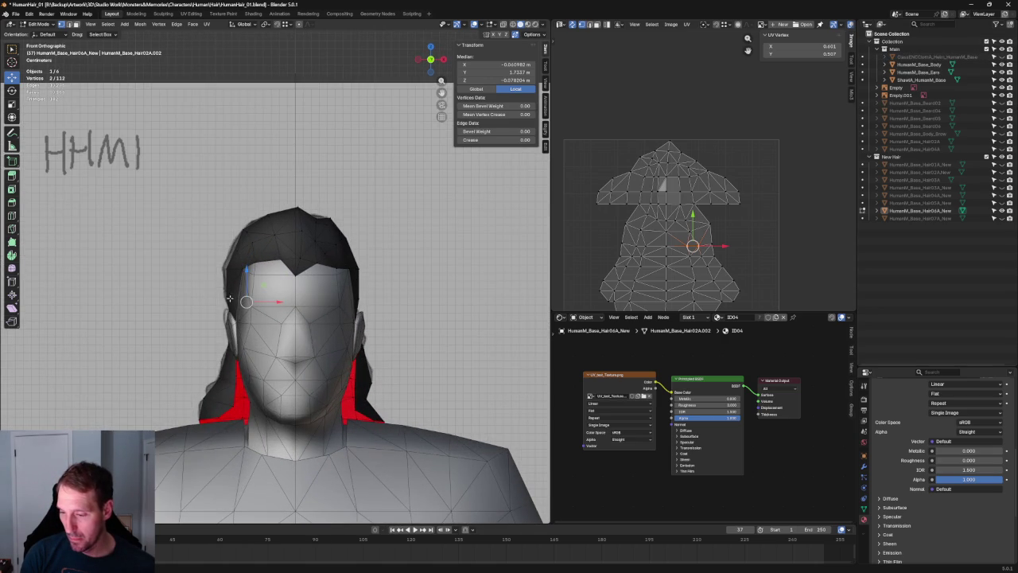
{"action": "mouse_move", "coordinate": [195, 325]}
{"action": "middle_mouse_down"}
{"action": "mouse_move", "coordinate": [366, 321]}
{"action": "mouse_move", "coordinate": [286, 280]}
{"action": "middle_mouse_up"}
{"action": "key", "text": "KP_3"}
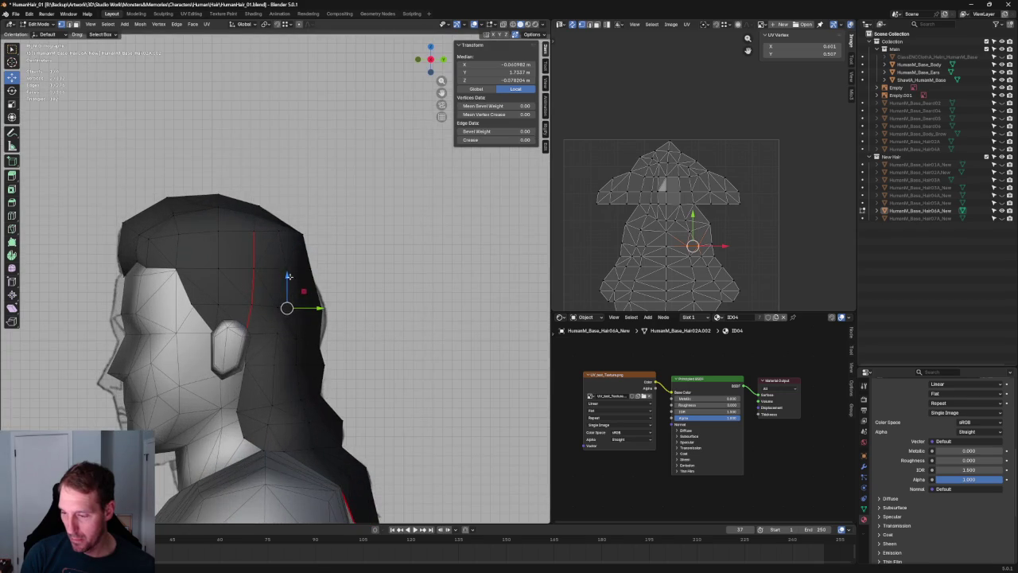
Step: Slide the hairline vertex behind the ear along Y, then deselect all
{"action": "key", "text": "alt+z"}
{"action": "left_click", "coordinate": [286, 271]}
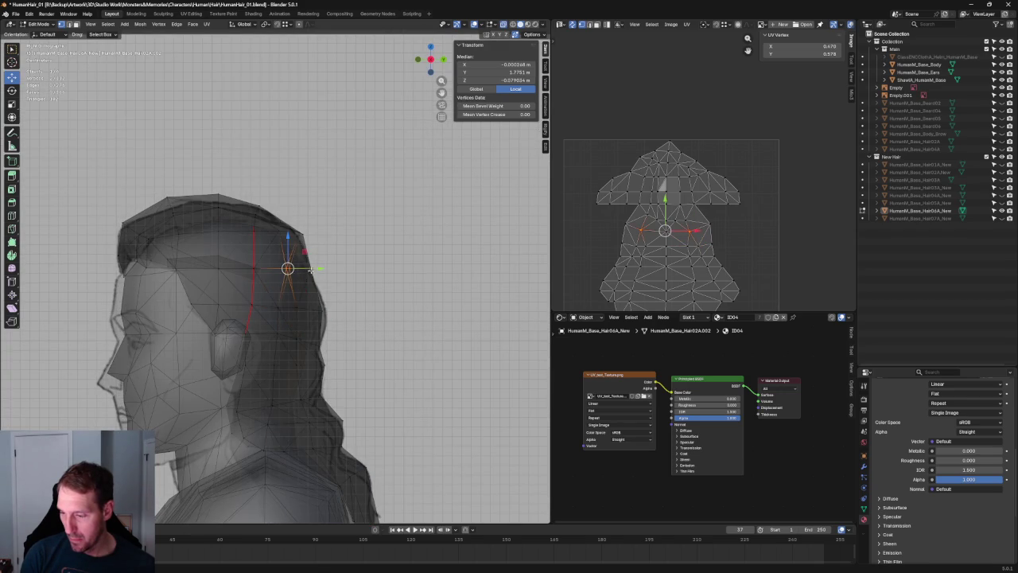
{"action": "key", "text": "alt+z"}
{"action": "key", "text": "g"}
{"action": "key", "text": "y"}
{"action": "left_click", "coordinate": [320, 271]}
{"action": "key", "text": "alt+a"}
{"action": "scroll", "coordinate": [321, 271], "scroll_direction": "down", "scroll_amount": 3}
{"action": "middle_click_drag", "start_coordinate": [320, 271], "coordinate": [303, 272]}
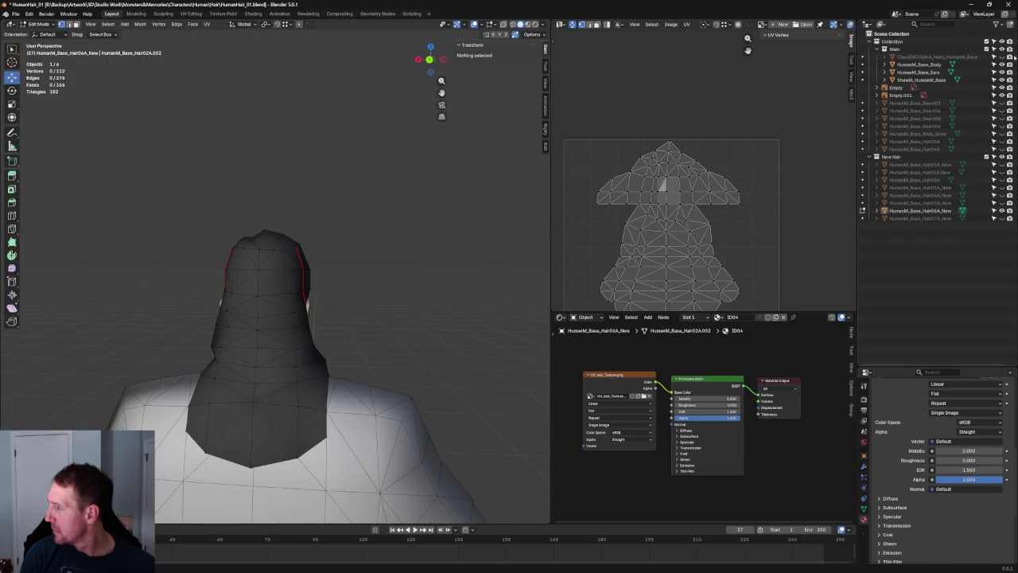
Step: Move a hair-edge vertex beside the band along X, then deselect
{"action": "scroll", "coordinate": [314, 268], "scroll_direction": "up", "scroll_amount": 3}
{"action": "left_click", "coordinate": [313, 268]}
{"action": "mouse_move", "coordinate": [314, 268]}
{"action": "middle_mouse_down"}
{"action": "mouse_move", "coordinate": [302, 284]}
{"action": "mouse_move", "coordinate": [352, 263]}
{"action": "mouse_move", "coordinate": [238, 286]}
{"action": "middle_mouse_up"}
{"action": "key", "text": "g"}
{"action": "key", "text": "x"}
{"action": "left_click", "coordinate": [284, 285]}
{"action": "key", "text": "alt+a"}
Step: Move another hair-edge vertex along Y and then along X, then deselect
{"action": "scroll", "coordinate": [285, 285], "scroll_direction": "down", "scroll_amount": 3}
{"action": "scroll", "coordinate": [352, 263], "scroll_direction": "up", "scroll_amount": 3}
{"action": "left_click", "coordinate": [204, 284]}
{"action": "key", "text": "g"}
{"action": "key", "text": "y"}
{"action": "left_click", "coordinate": [186, 307]}
{"action": "middle_click_drag", "start_coordinate": [186, 307], "coordinate": [316, 237]}
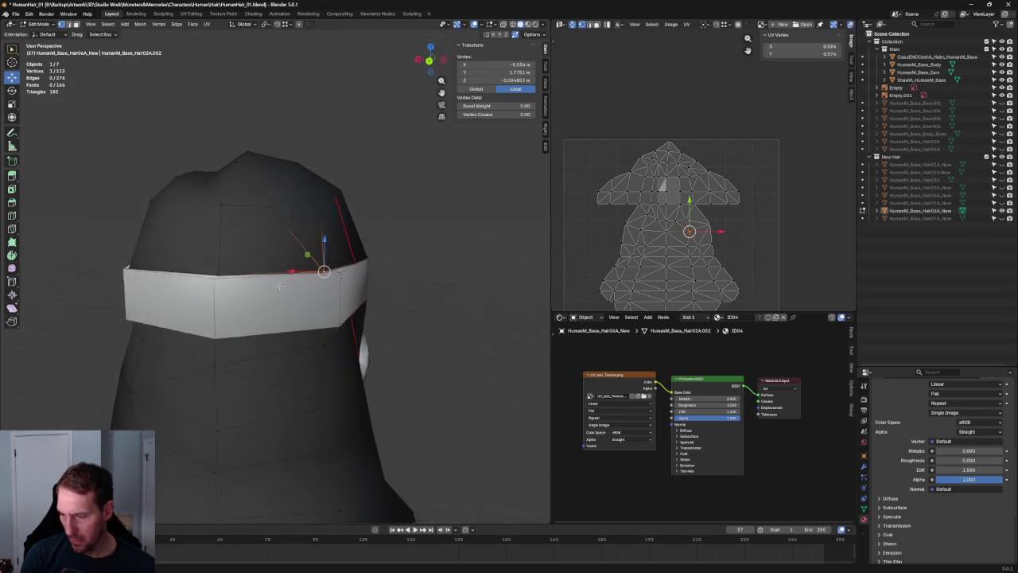
{"action": "key", "text": "g"}
{"action": "key", "text": "x"}
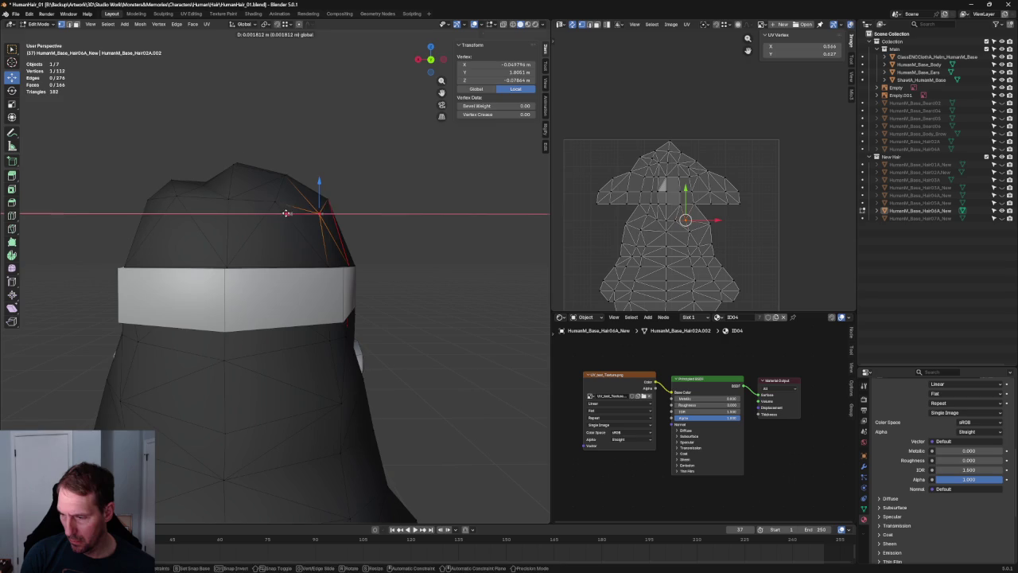
{"action": "left_click", "coordinate": [287, 213]}
{"action": "key", "text": "alt+a"}
Step: From a top view, raise a vertex on the hair's upper edge slightly along Z
{"action": "mouse_move", "coordinate": [432, 198]}
{"action": "middle_mouse_down"}
{"action": "mouse_move", "coordinate": [361, 273]}
{"action": "mouse_move", "coordinate": [269, 306]}
{"action": "mouse_move", "coordinate": [285, 241]}
{"action": "middle_mouse_up"}
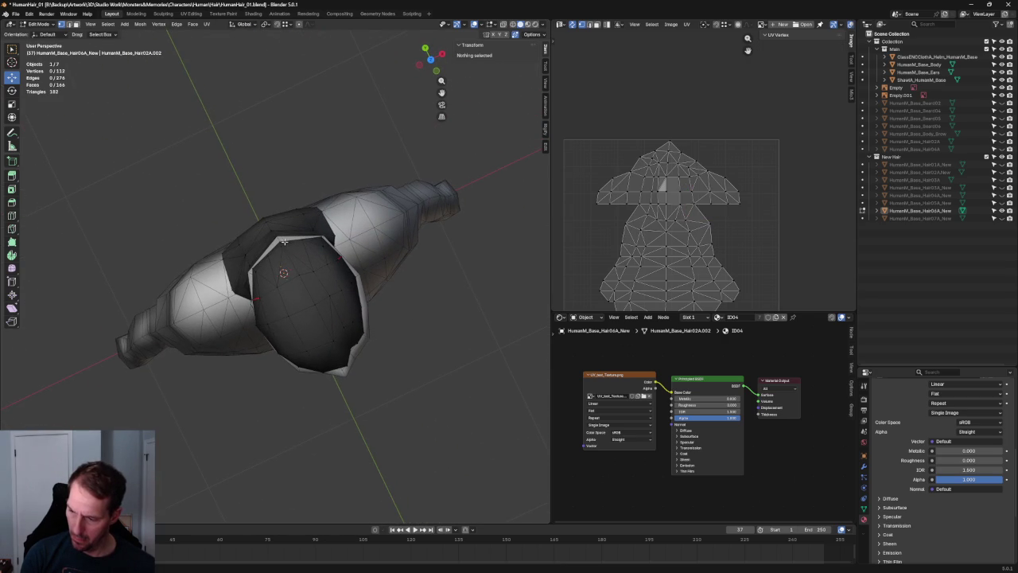
{"action": "left_click", "coordinate": [281, 241]}
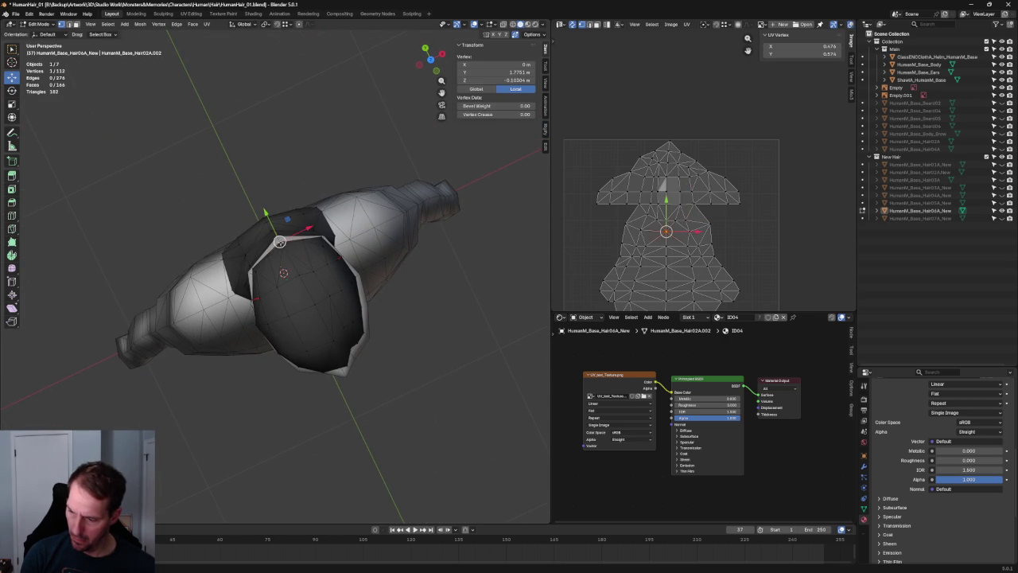
{"action": "left_click", "coordinate": [419, 313]}
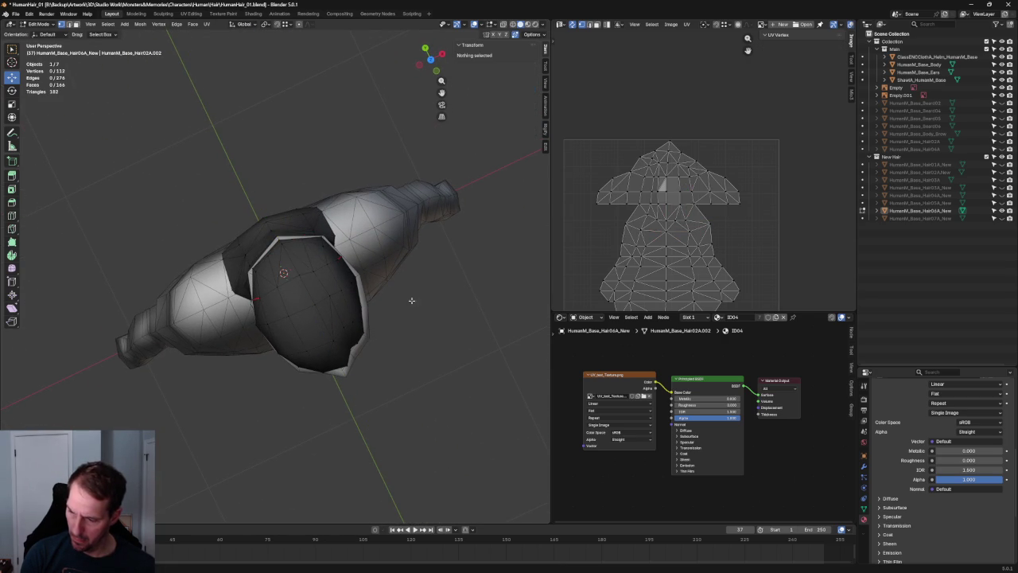
{"action": "left_click", "coordinate": [302, 239]}
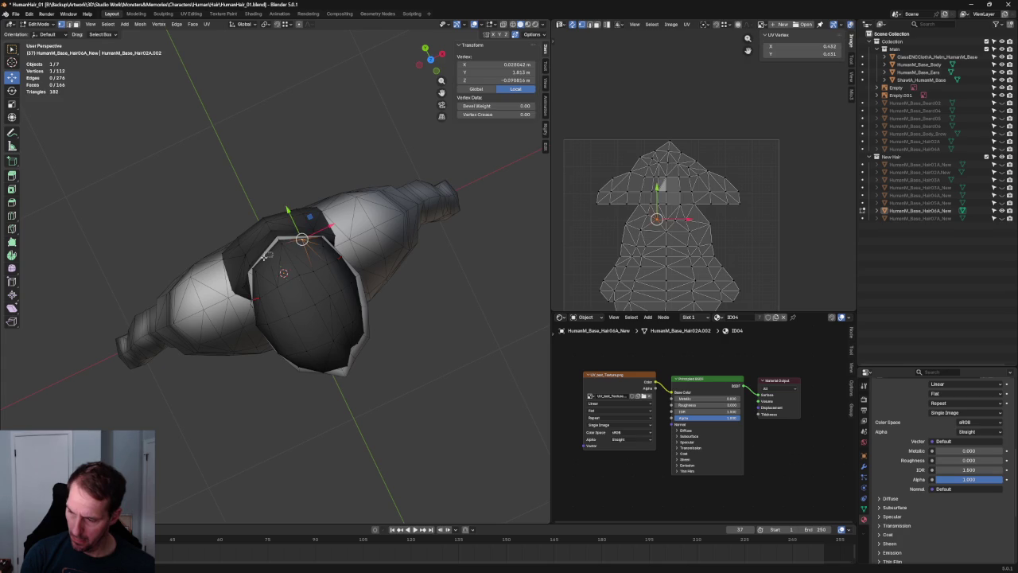
{"action": "left_click_drag", "start_coordinate": [272, 232], "coordinate": [254, 267]}
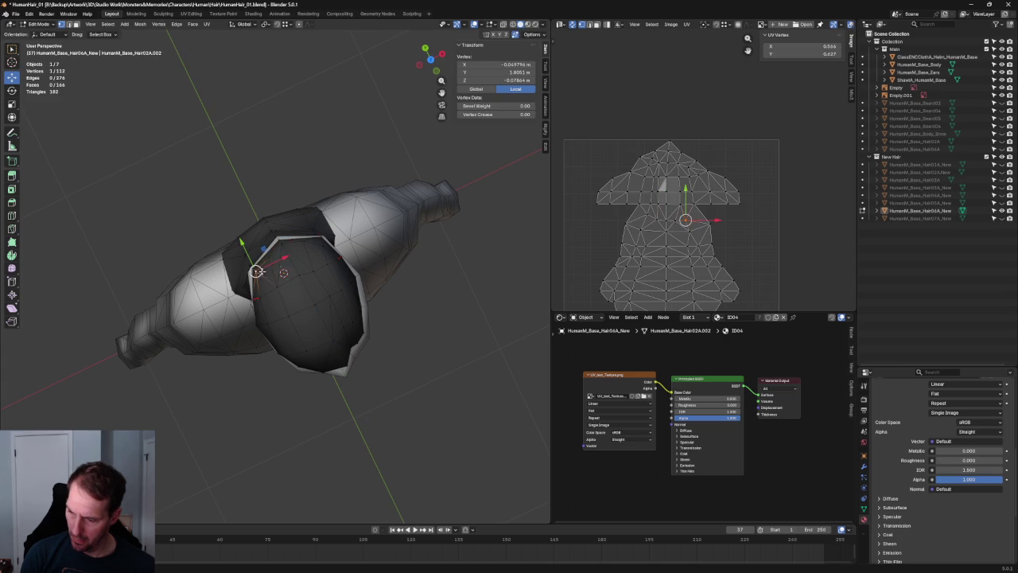
Step: Try a Y-axis move on the upper-edge vertex from an end-on view, then cancel it
{"action": "mouse_move", "coordinate": [268, 272]}
{"action": "middle_mouse_down"}
{"action": "mouse_move", "coordinate": [321, 289]}
{"action": "mouse_move", "coordinate": [334, 270]}
{"action": "middle_mouse_up"}
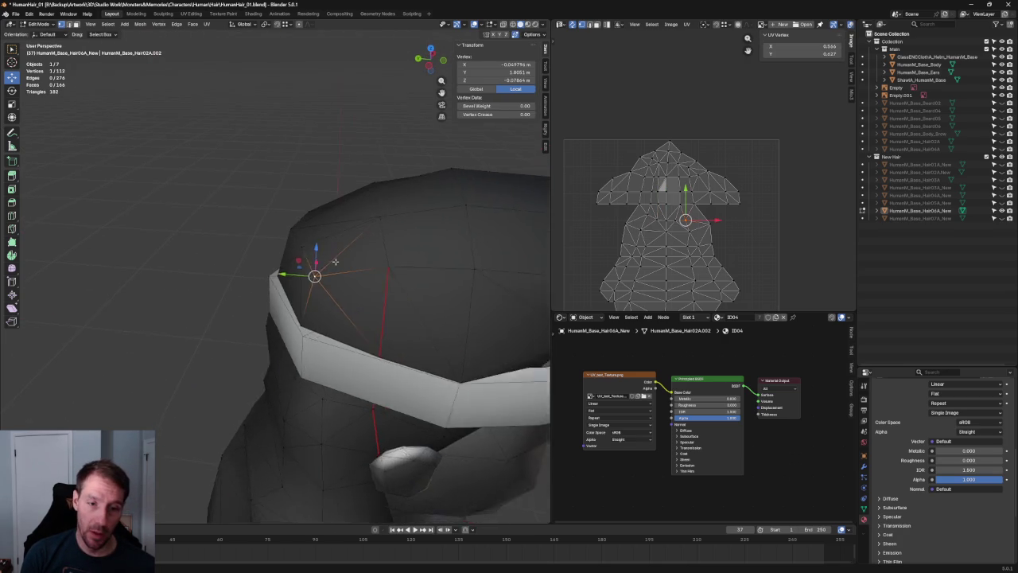
{"action": "scroll", "coordinate": [337, 266], "scroll_direction": "up", "scroll_amount": 2}
{"action": "key", "text": "g"}
{"action": "key", "text": "y"}
{"action": "key", "text": "Escape"}
{"action": "mouse_move", "coordinate": [337, 266]}
{"action": "middle_mouse_down"}
{"action": "mouse_move", "coordinate": [226, 311]}
{"action": "mouse_move", "coordinate": [365, 284]}
{"action": "mouse_move", "coordinate": [354, 295]}
{"action": "mouse_move", "coordinate": [400, 246]}
{"action": "mouse_move", "coordinate": [357, 186]}
{"action": "mouse_move", "coordinate": [267, 256]}
{"action": "middle_mouse_up"}
{"action": "left_click", "coordinate": [226, 311]}
{"action": "scroll", "coordinate": [226, 311], "scroll_direction": "down", "scroll_amount": 3}
Step: Zoom in, pick and release a hair-edge vertex, and orbit to the back of the head
{"action": "scroll", "coordinate": [267, 255], "scroll_direction": "up", "scroll_amount": 3}
{"action": "scroll", "coordinate": [266, 258], "scroll_direction": "up", "scroll_amount": 1}
{"action": "scroll", "coordinate": [266, 261], "scroll_direction": "up", "scroll_amount": 2}
{"action": "scroll", "coordinate": [266, 265], "scroll_direction": "up", "scroll_amount": 1}
{"action": "left_click", "coordinate": [243, 275]}
{"action": "left_click", "coordinate": [182, 291]}
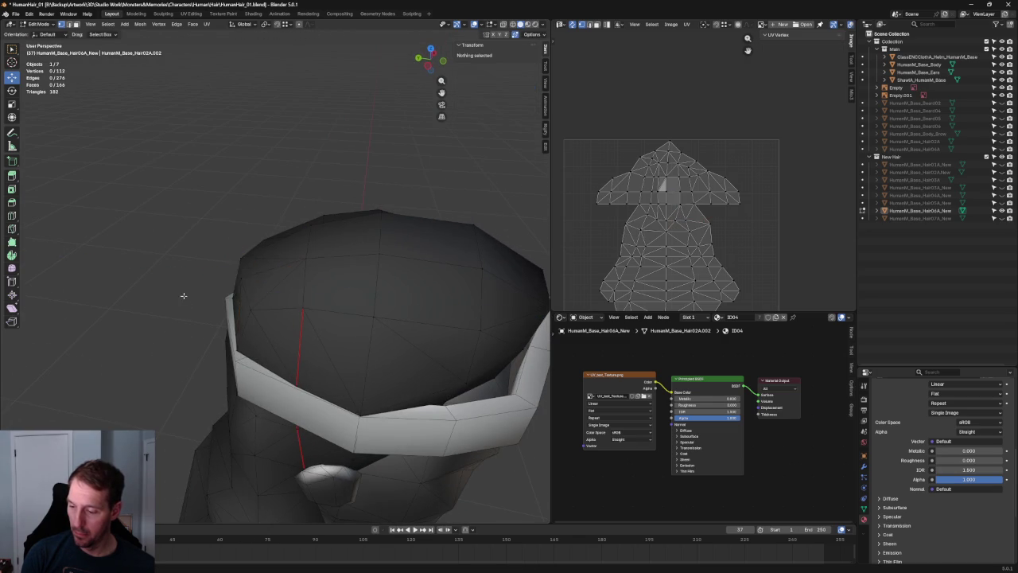
{"action": "scroll", "coordinate": [250, 328], "scroll_direction": "down", "scroll_amount": 4}
{"action": "mouse_move", "coordinate": [249, 329]}
{"action": "middle_mouse_down"}
{"action": "mouse_move", "coordinate": [371, 289]}
{"action": "mouse_move", "coordinate": [324, 280]}
{"action": "mouse_move", "coordinate": [450, 295]}
{"action": "mouse_move", "coordinate": [348, 273]}
{"action": "mouse_move", "coordinate": [416, 295]}
{"action": "mouse_move", "coordinate": [339, 307]}
{"action": "mouse_move", "coordinate": [332, 327]}
{"action": "mouse_move", "coordinate": [246, 291]}
{"action": "mouse_move", "coordinate": [237, 303]}
{"action": "mouse_move", "coordinate": [252, 296]}
{"action": "mouse_move", "coordinate": [155, 301]}
{"action": "middle_mouse_up"}
Step: Try a Y move on a back hairline vertex, then return to a zoomed front view
{"action": "left_click", "coordinate": [317, 320]}
{"action": "key", "text": "g"}
{"action": "key", "text": "y"}
{"action": "key", "text": "Escape"}
{"action": "left_click", "coordinate": [401, 296]}
{"action": "scroll", "coordinate": [401, 296], "scroll_direction": "down", "scroll_amount": 3}
{"action": "scroll", "coordinate": [246, 291], "scroll_direction": "down", "scroll_amount": 2}
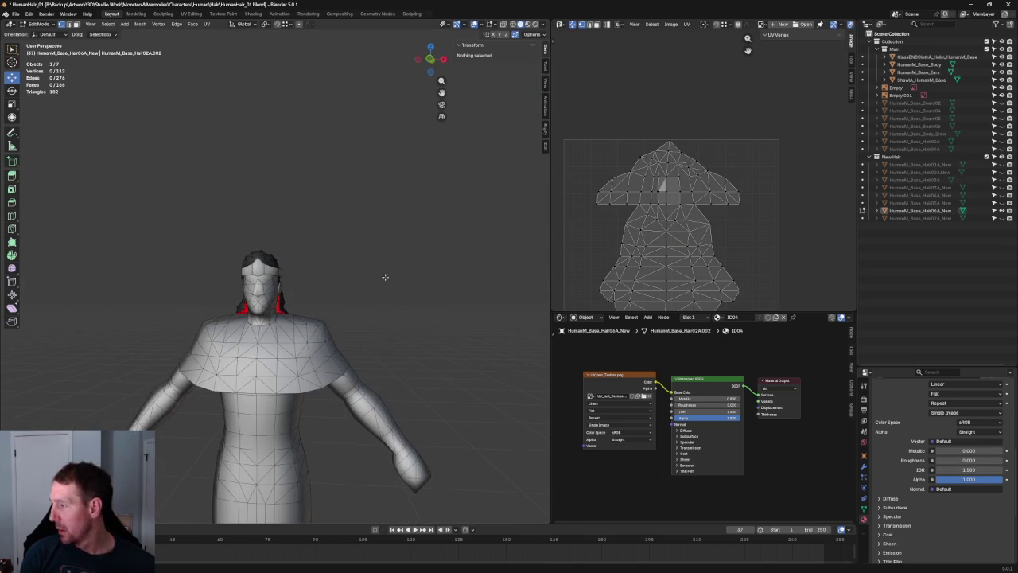
{"action": "key", "text": "KP_1"}
{"action": "scroll", "coordinate": [385, 277], "scroll_direction": "up", "scroll_amount": 2}
{"action": "scroll", "coordinate": [385, 277], "scroll_direction": "up", "scroll_amount": 2}
{"action": "scroll", "coordinate": [385, 277], "scroll_direction": "up", "scroll_amount": 2}
Step: Hide the Main collection and select the lower rim edges of the hair's face opening
{"action": "left_click", "coordinate": [994, 48]}
{"action": "middle_click_drag", "start_coordinate": [295, 280], "coordinate": [349, 264]}
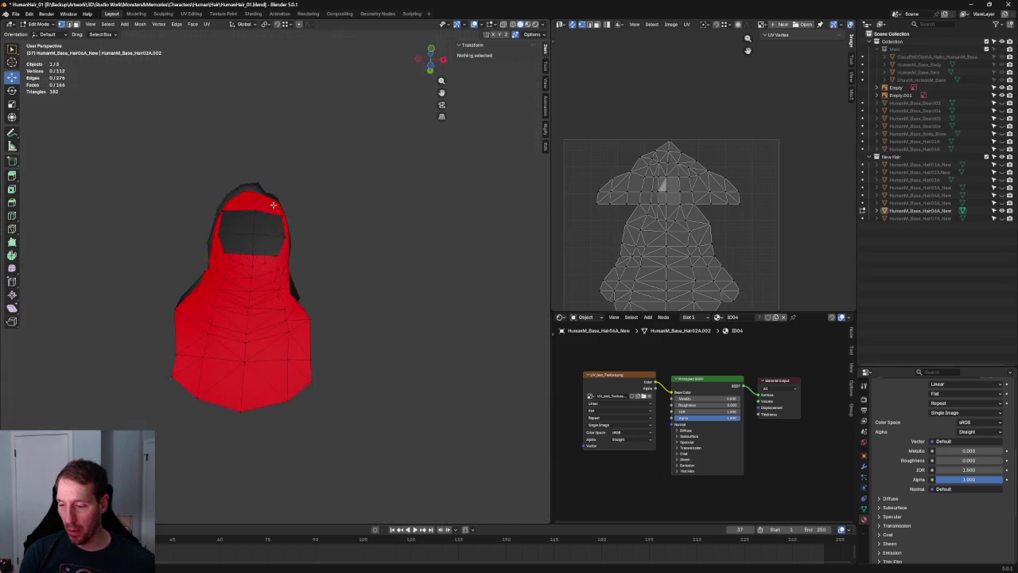
{"action": "scroll", "coordinate": [348, 264], "scroll_direction": "up", "scroll_amount": 4}
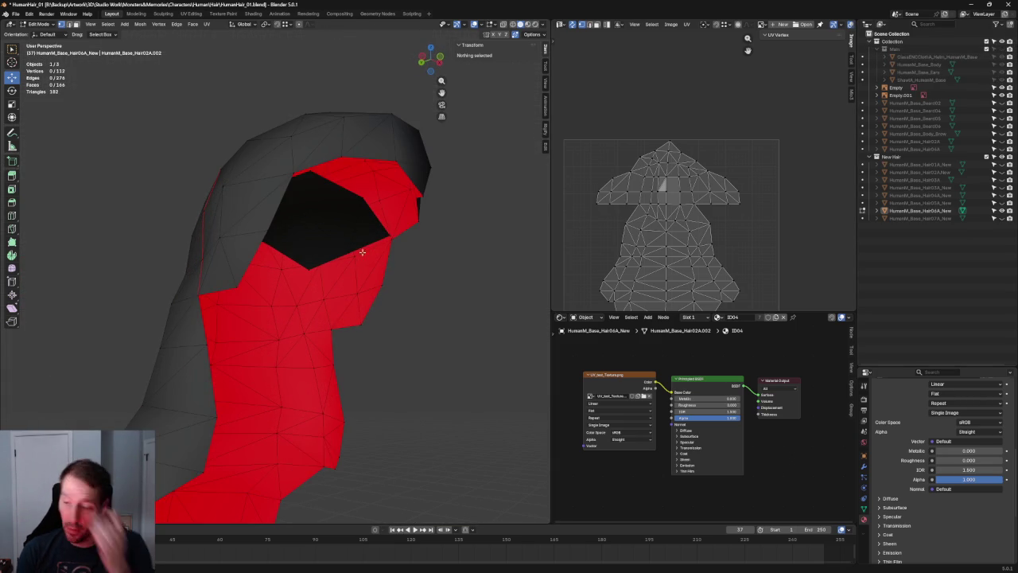
{"action": "left_click", "coordinate": [376, 236]}
{"action": "left_click", "coordinate": [310, 267], "text": "shift"}
{"action": "middle_click_drag", "start_coordinate": [310, 267], "coordinate": [183, 280]}
{"action": "left_click", "coordinate": [125, 264], "text": "shift"}
{"action": "left_click", "coordinate": [128, 263], "text": "shift"}
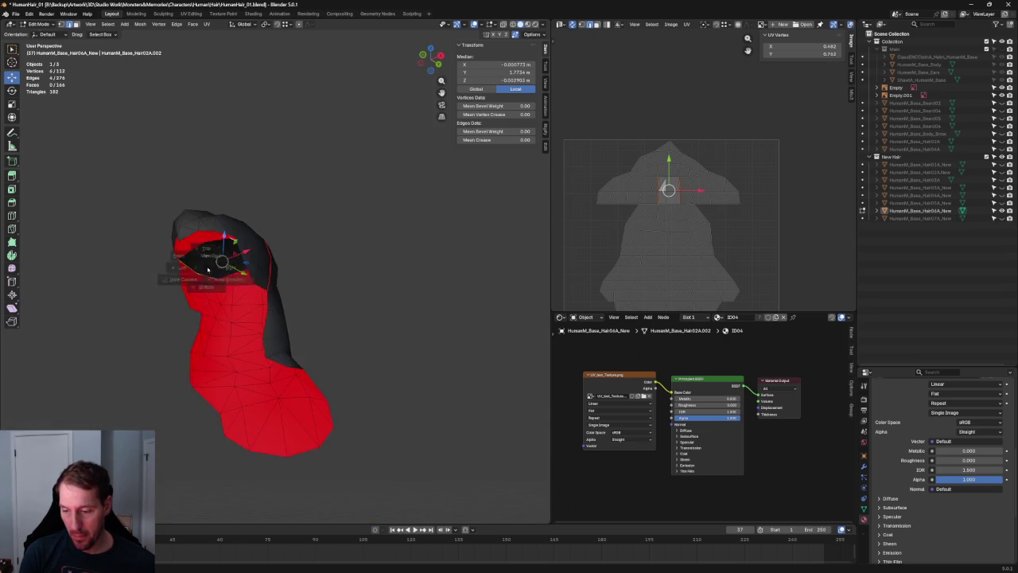
{"action": "key", "text": "KP_1"}
Step: Extrude the rim edges into new faces and shift them up along Z
{"action": "key", "text": "e"}
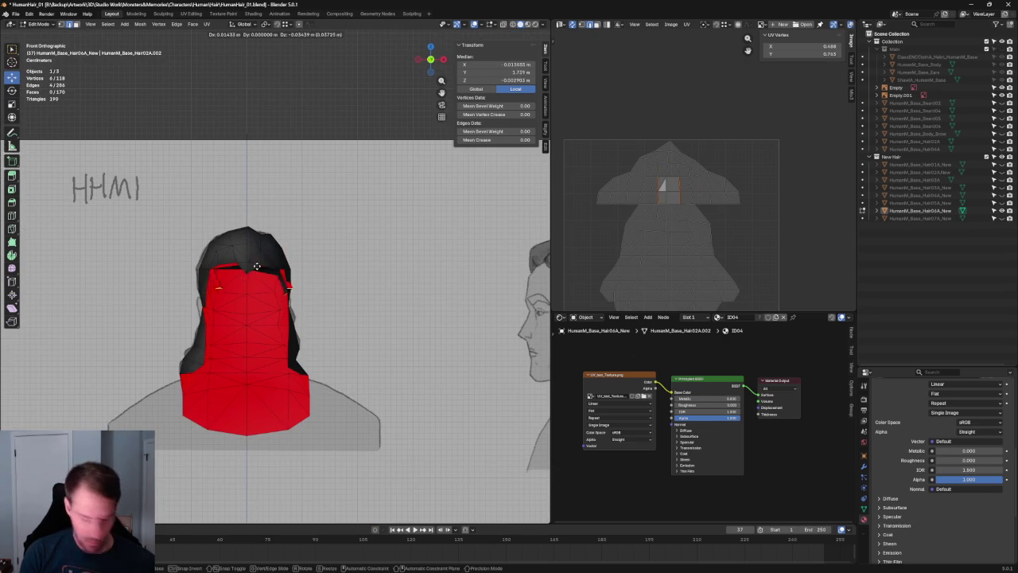
{"action": "left_click", "coordinate": [253, 274]}
{"action": "mouse_move", "coordinate": [254, 274]}
{"action": "middle_mouse_down"}
{"action": "mouse_move", "coordinate": [326, 249]}
{"action": "mouse_move", "coordinate": [342, 273]}
{"action": "middle_mouse_up"}
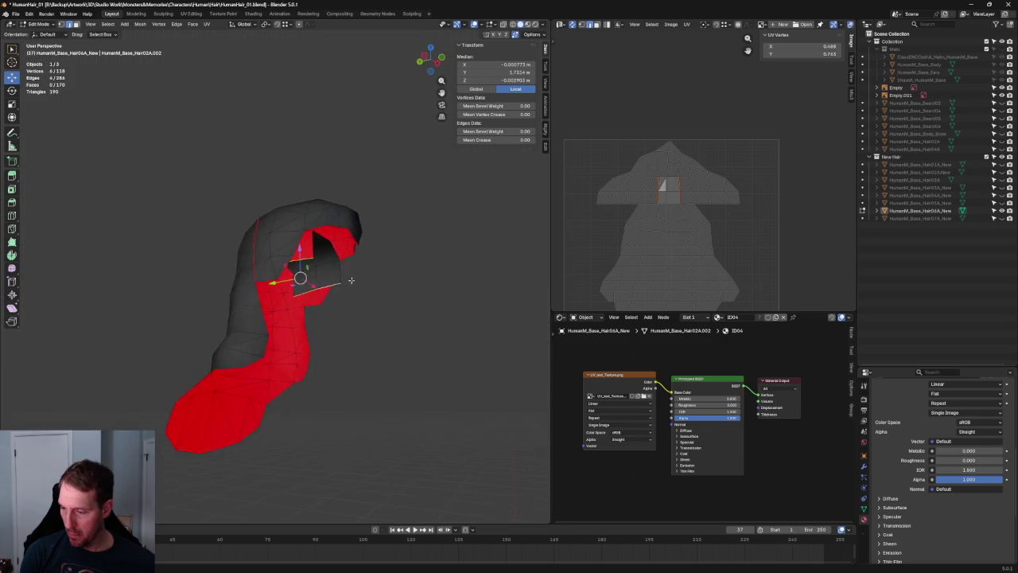
{"action": "scroll", "coordinate": [268, 316], "scroll_direction": "up", "scroll_amount": 4}
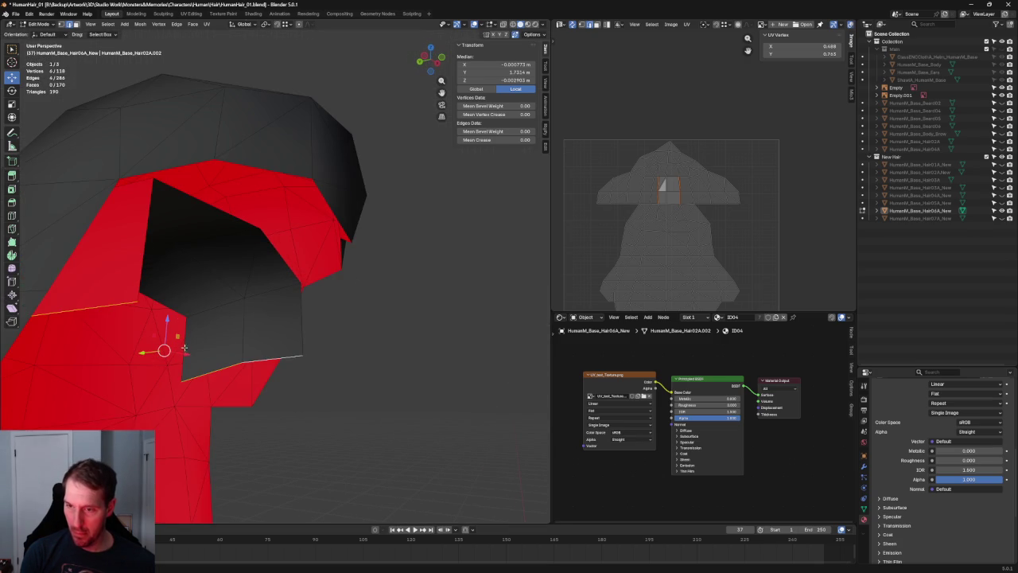
{"action": "middle_click_drag", "start_coordinate": [68, 53], "coordinate": [218, 216]}
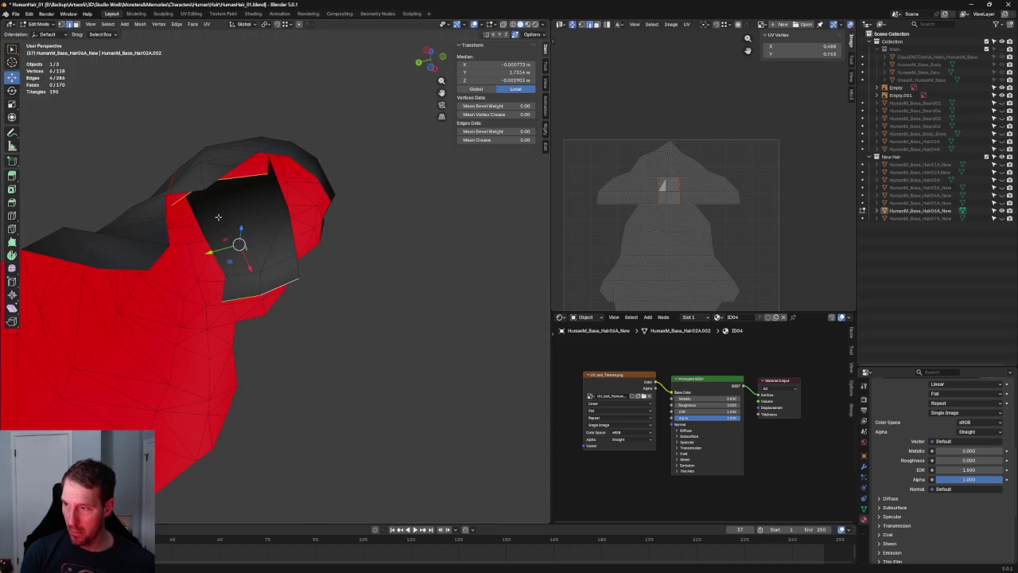
{"action": "left_click_drag", "start_coordinate": [212, 254], "coordinate": [196, 248]}
{"action": "middle_click_drag", "start_coordinate": [198, 250], "coordinate": [207, 350]}
Step: Look down into the opening and select the two top edges of the inner faces
{"action": "scroll", "coordinate": [212, 347], "scroll_direction": "down", "scroll_amount": 3}
{"action": "scroll", "coordinate": [243, 315], "scroll_direction": "up", "scroll_amount": 3}
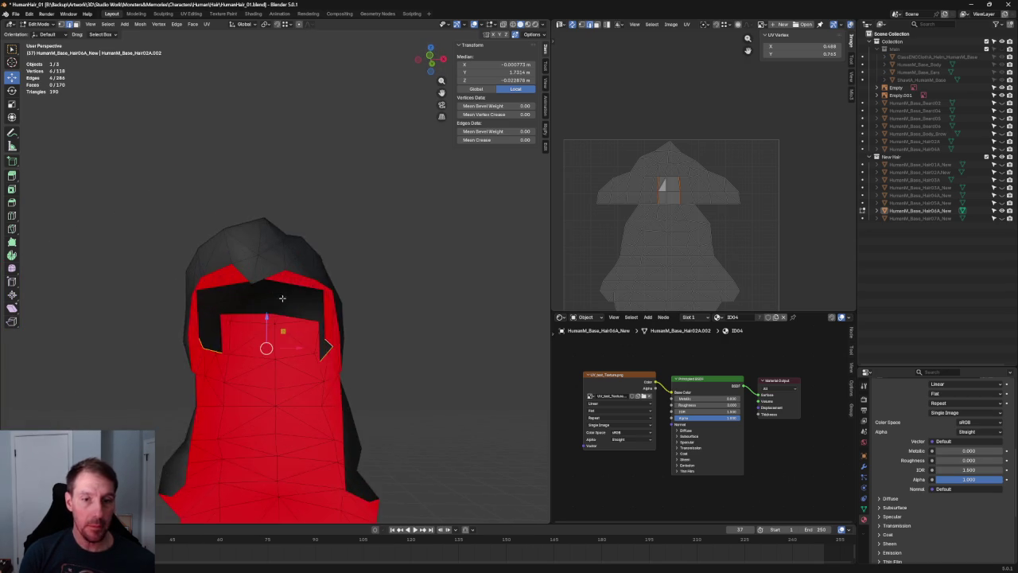
{"action": "middle_click_drag", "start_coordinate": [243, 315], "coordinate": [285, 236]}
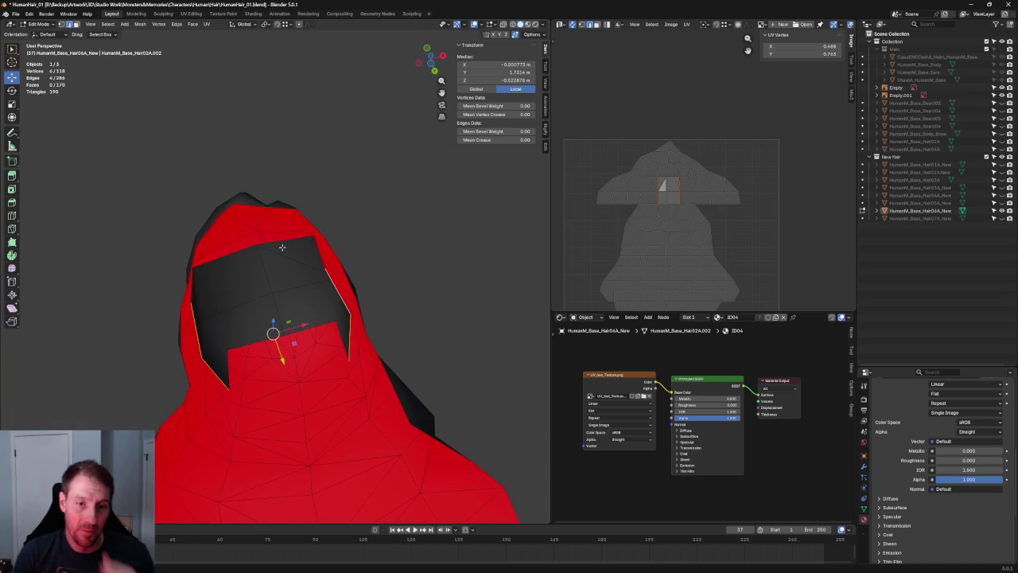
{"action": "mouse_move", "coordinate": [284, 241]}
{"action": "middle_mouse_down", "text": "shift"}
{"action": "mouse_move", "coordinate": [336, 236]}
{"action": "mouse_move", "coordinate": [311, 257]}
{"action": "mouse_move", "coordinate": [306, 237]}
{"action": "middle_mouse_up", "text": "shift"}
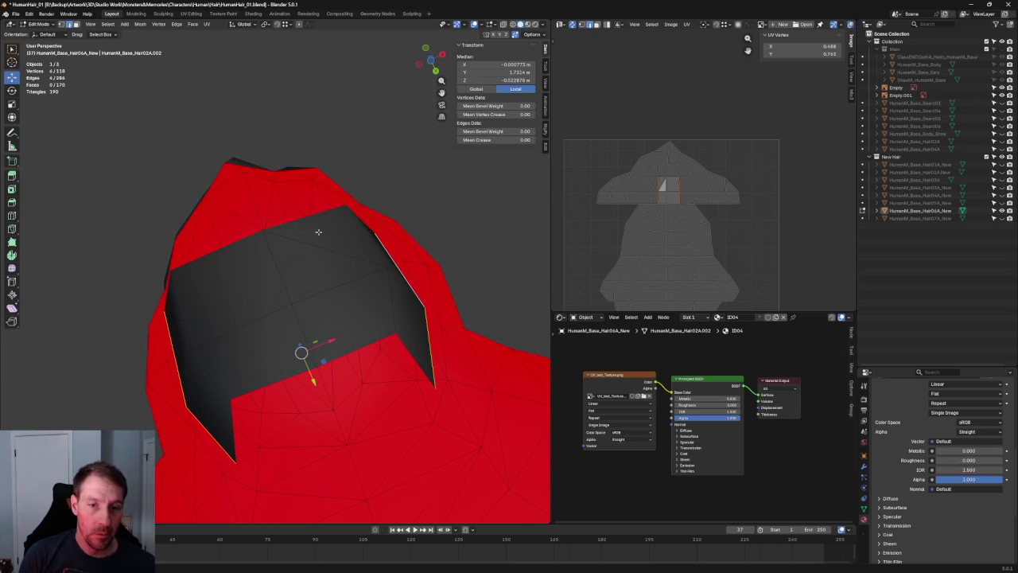
{"action": "left_click", "coordinate": [302, 217]}
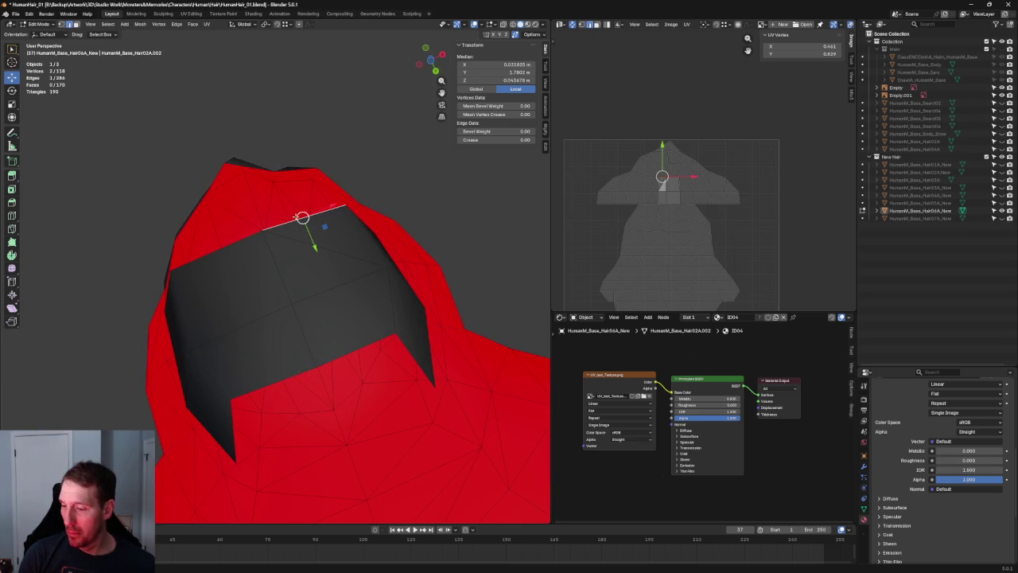
{"action": "left_click", "coordinate": [238, 242], "text": "shift"}
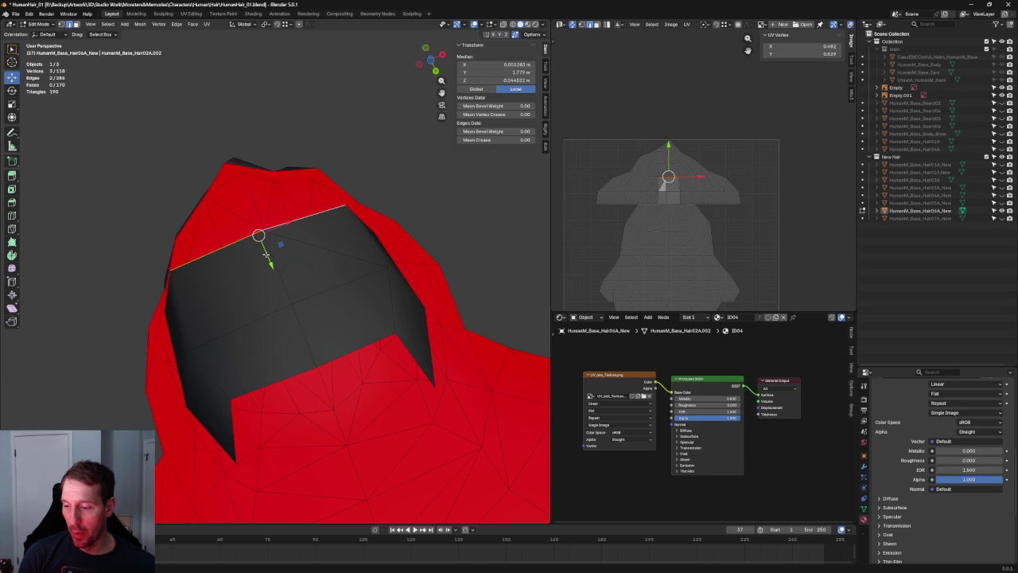
Step: Cancel the top-edge extrusion and narrow the selected edges along X
{"action": "key", "text": "e"}
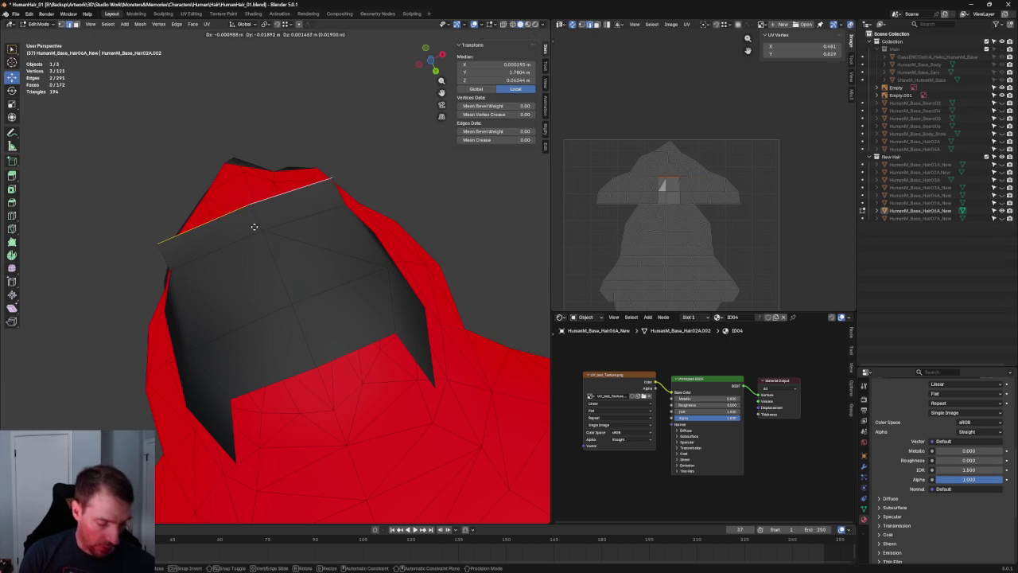
{"action": "key", "text": "y"}
{"action": "right_click", "coordinate": [243, 219]}
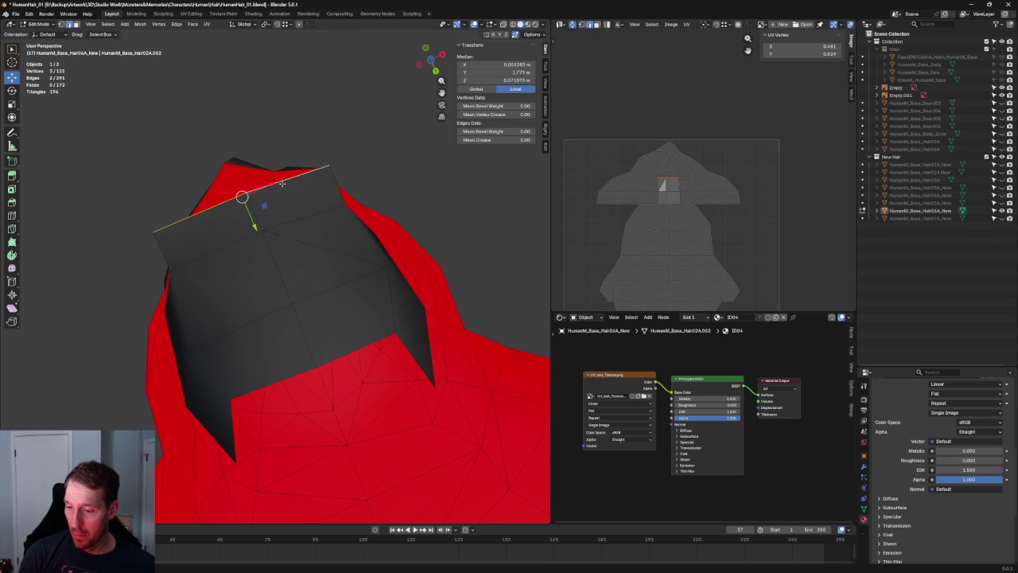
{"action": "key", "text": "shift+space"}
{"action": "key", "text": "s"}
{"action": "left_click_drag", "start_coordinate": [243, 198], "coordinate": [265, 186]}
{"action": "key", "text": "shift+space"}
{"action": "key", "text": "g"}
Step: Extrude two new vertices from a hair rim vertex toward the head
{"action": "left_click_drag", "start_coordinate": [253, 222], "coordinate": [254, 222]}
{"action": "mouse_move", "coordinate": [255, 219]}
{"action": "middle_mouse_down"}
{"action": "mouse_move", "coordinate": [334, 141]}
{"action": "mouse_move", "coordinate": [312, 224]}
{"action": "mouse_move", "coordinate": [305, 217]}
{"action": "middle_mouse_up"}
{"action": "left_click", "coordinate": [305, 217]}
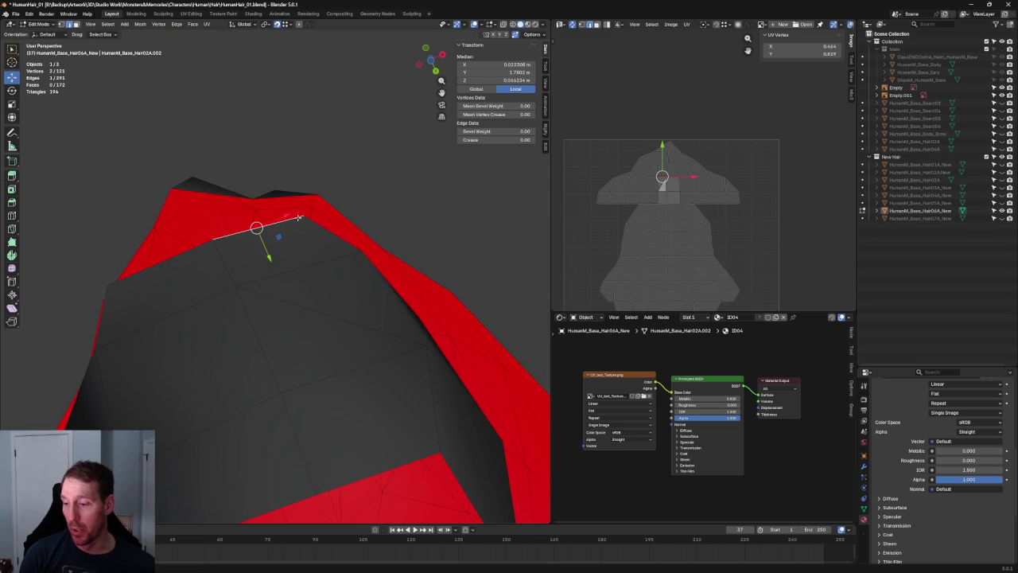
{"action": "left_click", "coordinate": [303, 223]}
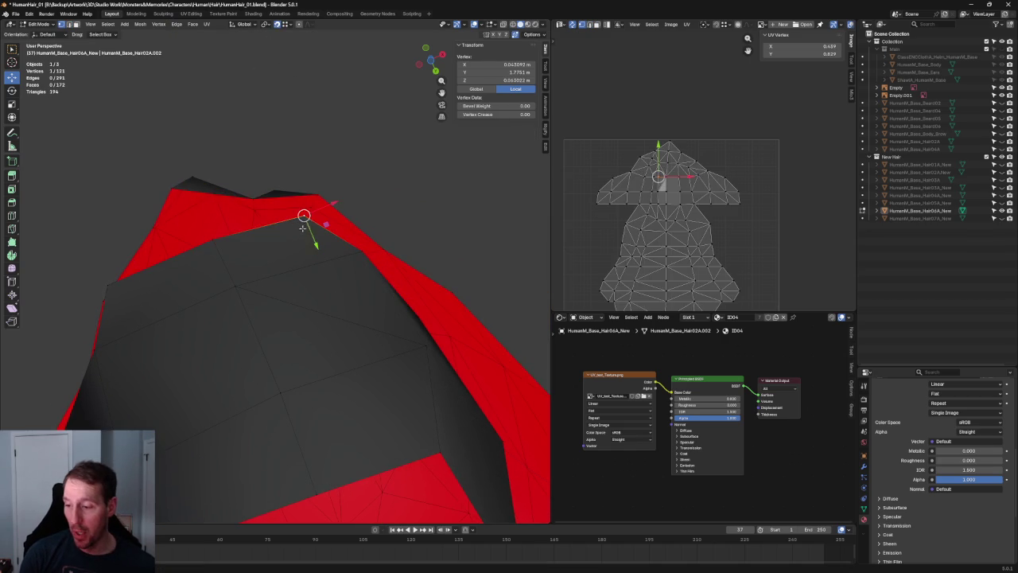
{"action": "mouse_move", "coordinate": [304, 216]}
{"action": "middle_mouse_down"}
{"action": "mouse_move", "coordinate": [319, 196]}
{"action": "mouse_move", "coordinate": [409, 307]}
{"action": "mouse_move", "coordinate": [358, 243]}
{"action": "middle_mouse_up"}
{"action": "key", "text": "e"}
{"action": "left_click", "coordinate": [403, 175]}
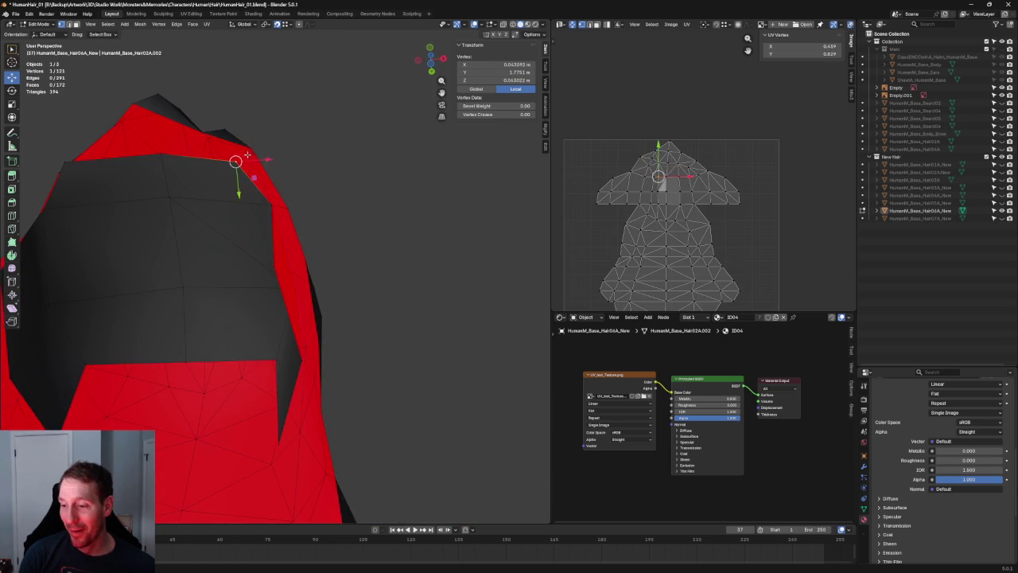
{"action": "key", "text": "e"}
{"action": "left_click", "coordinate": [236, 162]}
Step: Move the new vertex into place and fill a face between the rim vertices
{"action": "middle_click_drag", "start_coordinate": [236, 161], "coordinate": [271, 198]}
{"action": "key", "text": "g"}
{"action": "left_click", "coordinate": [282, 239]}
{"action": "mouse_move", "coordinate": [283, 238]}
{"action": "middle_mouse_down"}
{"action": "mouse_move", "coordinate": [314, 300]}
{"action": "mouse_move", "coordinate": [263, 250]}
{"action": "middle_mouse_up"}
{"action": "key", "text": "g"}
{"action": "left_click", "coordinate": [325, 295]}
{"action": "key", "text": "f"}
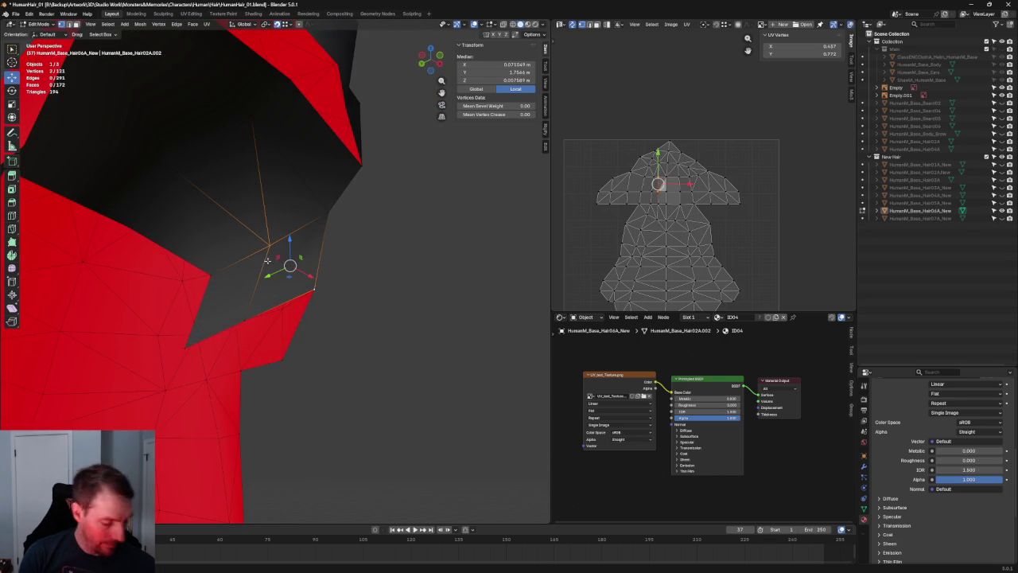
Step: Move a hair rim vertex in against the side of the head
{"action": "key", "text": "alt+a"}
{"action": "scroll", "coordinate": [290, 266], "scroll_direction": "down", "scroll_amount": 5}
{"action": "mouse_move", "coordinate": [330, 277]}
{"action": "middle_mouse_down"}
{"action": "mouse_move", "coordinate": [193, 273]}
{"action": "mouse_move", "coordinate": [275, 288]}
{"action": "mouse_move", "coordinate": [248, 223]}
{"action": "middle_mouse_up"}
{"action": "mouse_move", "coordinate": [152, 243]}
{"action": "middle_mouse_down"}
{"action": "mouse_move", "coordinate": [159, 289]}
{"action": "mouse_move", "coordinate": [159, 206]}
{"action": "mouse_move", "coordinate": [140, 250]}
{"action": "mouse_move", "coordinate": [131, 239]}
{"action": "middle_mouse_up"}
{"action": "left_click", "coordinate": [159, 205]}
{"action": "key", "text": "g"}
{"action": "left_click", "coordinate": [109, 277]}
{"action": "mouse_move", "coordinate": [109, 277]}
{"action": "middle_mouse_down"}
{"action": "mouse_move", "coordinate": [100, 303]}
{"action": "mouse_move", "coordinate": [159, 263]}
{"action": "mouse_move", "coordinate": [221, 327]}
{"action": "middle_mouse_up"}
{"action": "key", "text": "g"}
{"action": "left_click", "coordinate": [230, 308]}
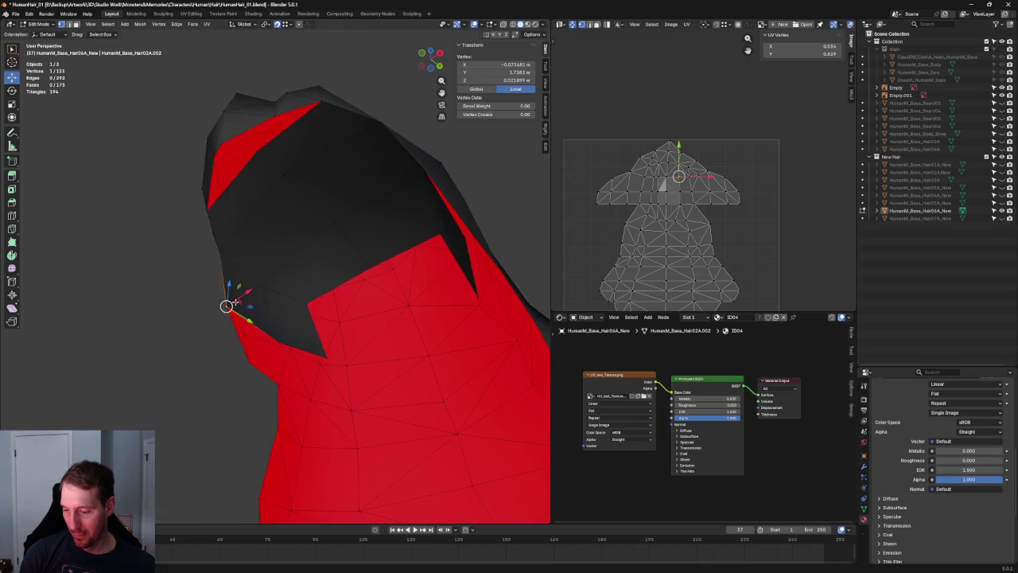
{"action": "mouse_move", "coordinate": [250, 291]}
{"action": "middle_mouse_down"}
{"action": "mouse_move", "coordinate": [291, 255]}
{"action": "mouse_move", "coordinate": [286, 269]}
{"action": "middle_mouse_up"}
{"action": "left_click", "coordinate": [215, 297]}
Step: Scale the two front inner hairline vertices toward each other along one axis
{"action": "scroll", "coordinate": [205, 299], "scroll_direction": "down", "scroll_amount": 2}
{"action": "scroll", "coordinate": [291, 255], "scroll_direction": "up", "scroll_amount": 2}
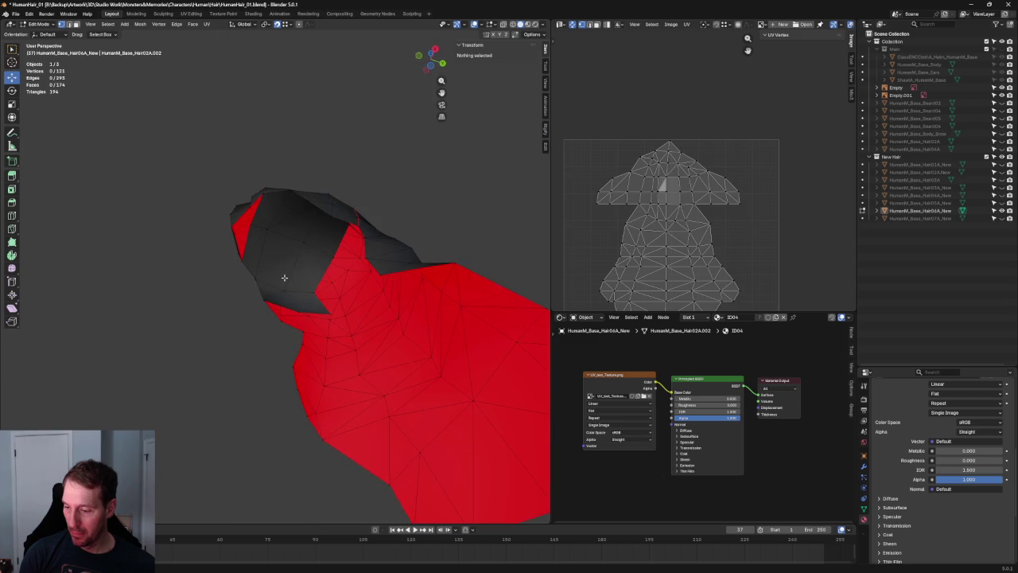
{"action": "left_click", "coordinate": [285, 269]}
{"action": "left_click", "coordinate": [269, 227], "text": "shift"}
{"action": "middle_click_drag", "start_coordinate": [269, 227], "coordinate": [337, 296]}
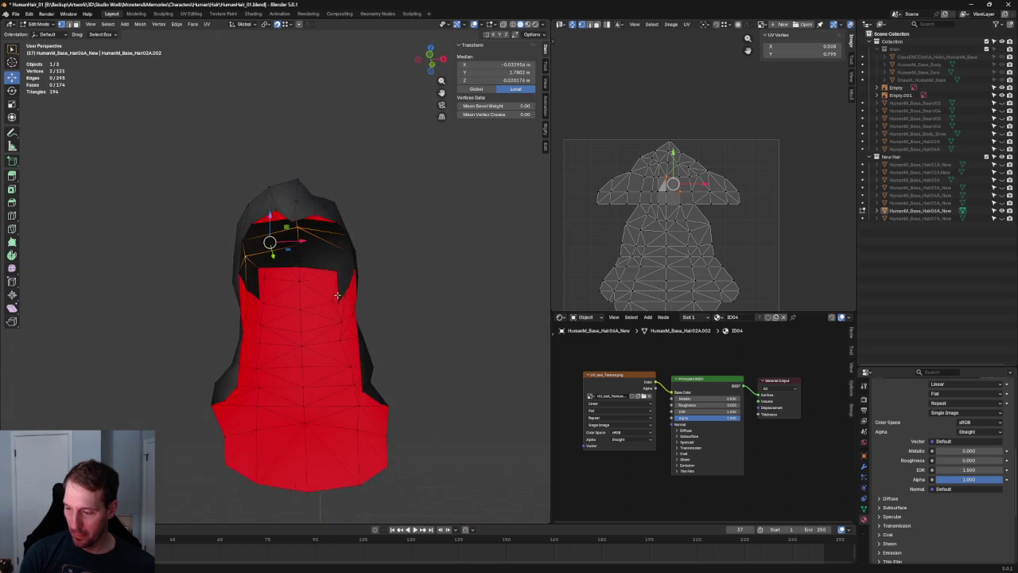
{"action": "key", "text": "alt+a"}
{"action": "scroll", "coordinate": [365, 274], "scroll_direction": "up", "scroll_amount": 2}
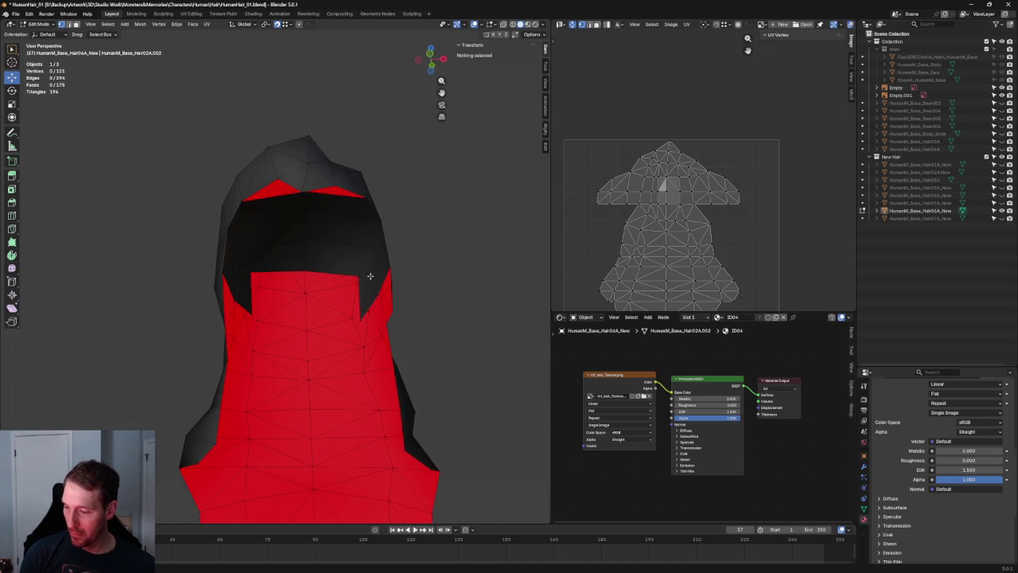
{"action": "left_click", "coordinate": [365, 273]}
{"action": "left_click", "coordinate": [252, 269], "text": "shift"}
{"action": "key", "text": "shift+space"}
{"action": "key", "text": "s"}
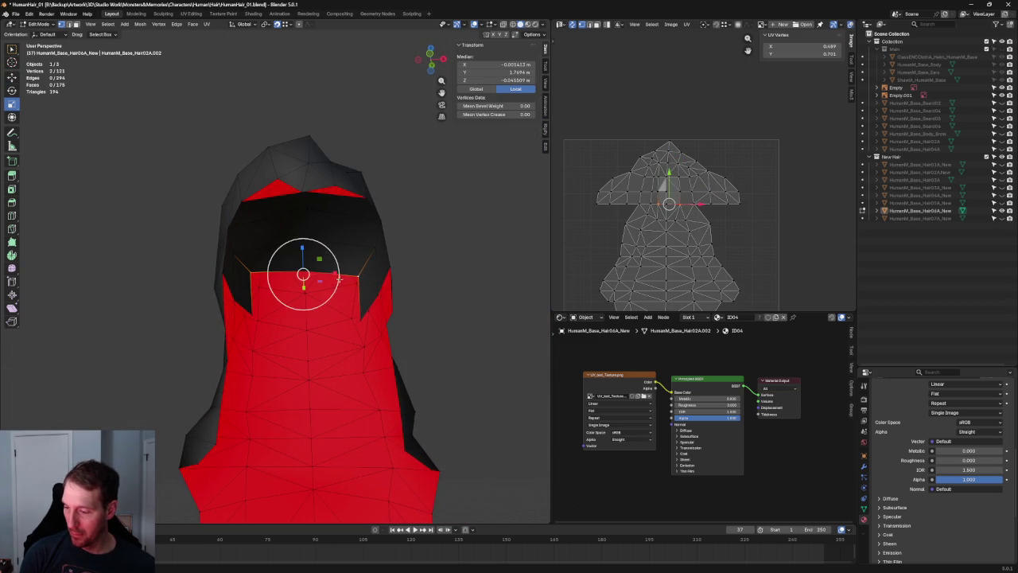
{"action": "mouse_move", "coordinate": [334, 271]}
{"action": "left_mouse_down"}
{"action": "mouse_move", "coordinate": [319, 269]}
{"action": "mouse_move", "coordinate": [302, 239]}
{"action": "left_mouse_up"}
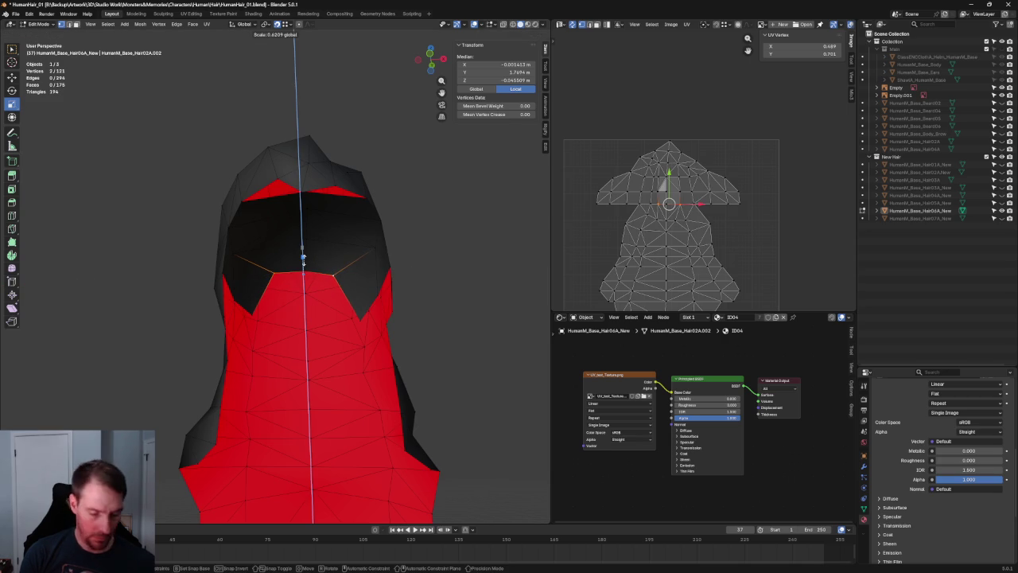
{"action": "left_click", "coordinate": [398, 254]}
Step: In orthographic side view with X-ray on, select the hair vertex near the ear
{"action": "scroll", "coordinate": [368, 249], "scroll_direction": "down", "scroll_amount": 2}
{"action": "scroll", "coordinate": [368, 249], "scroll_direction": "up", "scroll_amount": 3}
{"action": "scroll", "coordinate": [350, 238], "scroll_direction": "down", "scroll_amount": 2}
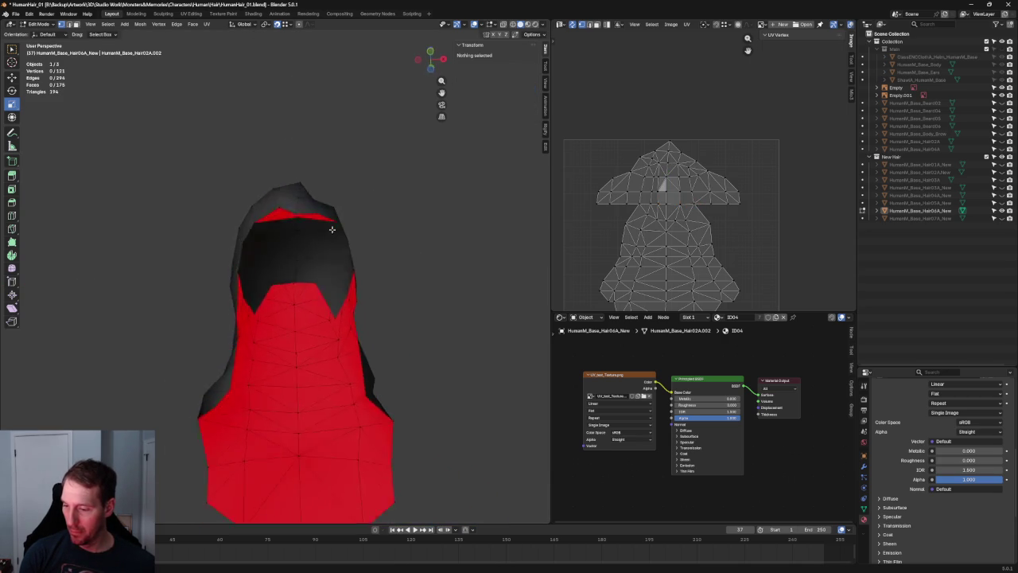
{"action": "scroll", "coordinate": [346, 255], "scroll_direction": "down", "scroll_amount": 3}
{"action": "mouse_move", "coordinate": [345, 260]}
{"action": "middle_mouse_down"}
{"action": "mouse_move", "coordinate": [326, 274]}
{"action": "mouse_move", "coordinate": [357, 265]}
{"action": "mouse_move", "coordinate": [401, 280]}
{"action": "middle_mouse_up"}
{"action": "scroll", "coordinate": [329, 278], "scroll_direction": "up", "scroll_amount": 3}
{"action": "scroll", "coordinate": [289, 266], "scroll_direction": "up", "scroll_amount": 3}
{"action": "key", "text": "KP_3"}
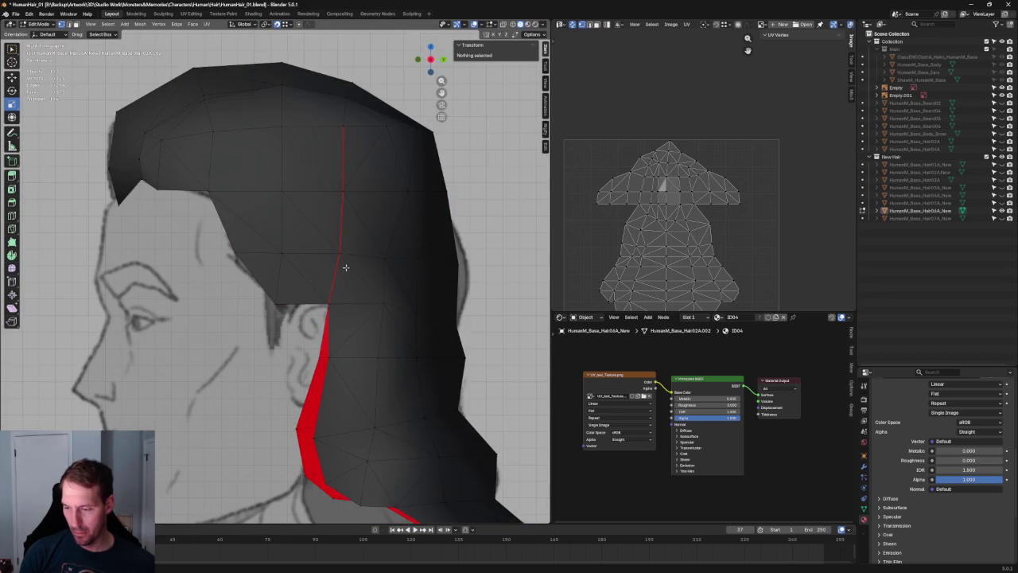
{"action": "scroll", "coordinate": [346, 267], "scroll_direction": "down", "scroll_amount": 2}
{"action": "scroll", "coordinate": [311, 319], "scroll_direction": "up", "scroll_amount": 2}
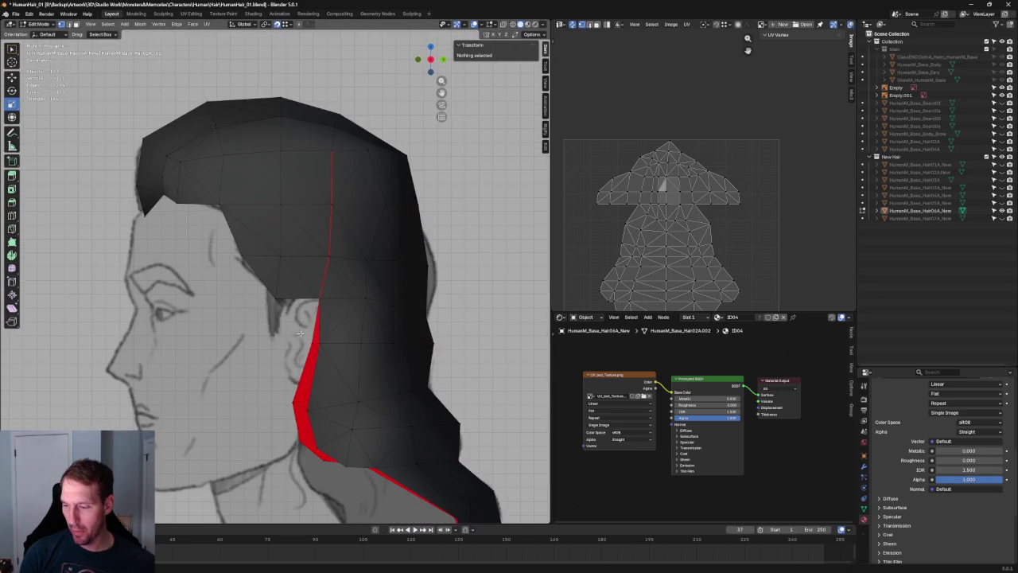
{"action": "scroll", "coordinate": [291, 348], "scroll_direction": "up", "scroll_amount": 1}
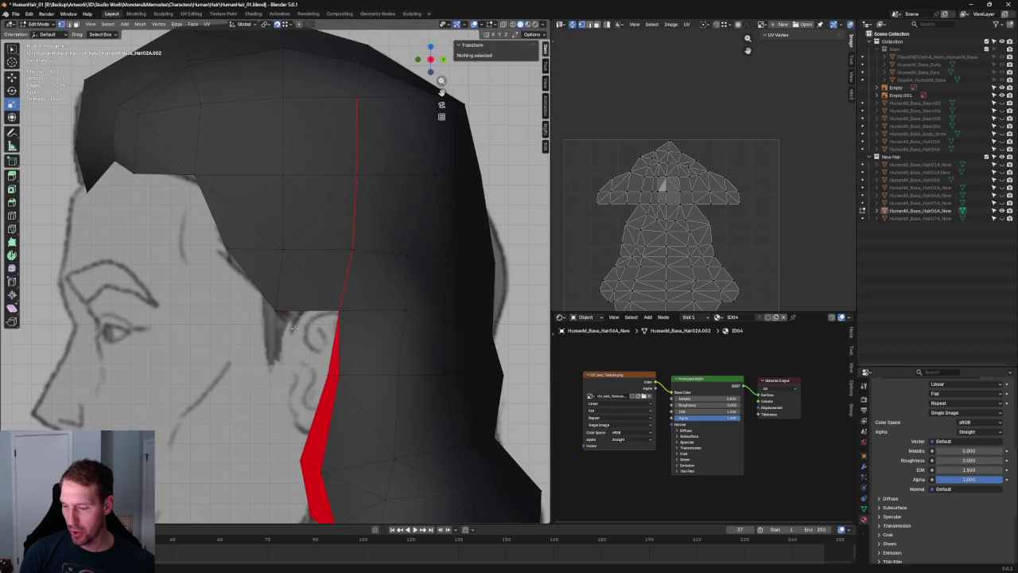
{"action": "scroll", "coordinate": [293, 327], "scroll_direction": "down", "scroll_amount": 4}
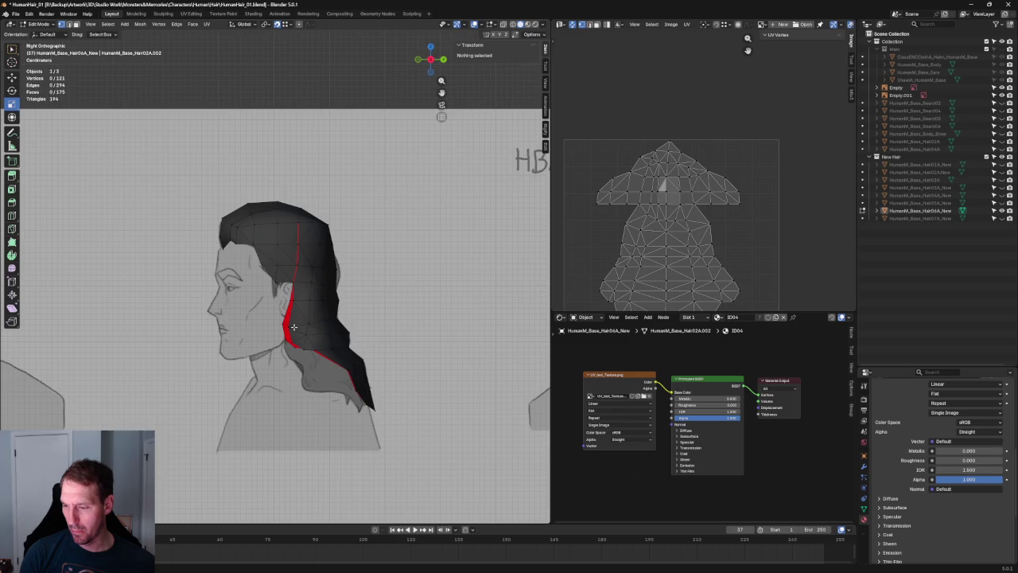
{"action": "scroll", "coordinate": [294, 325], "scroll_direction": "up", "scroll_amount": 3}
{"action": "key", "text": "alt+z"}
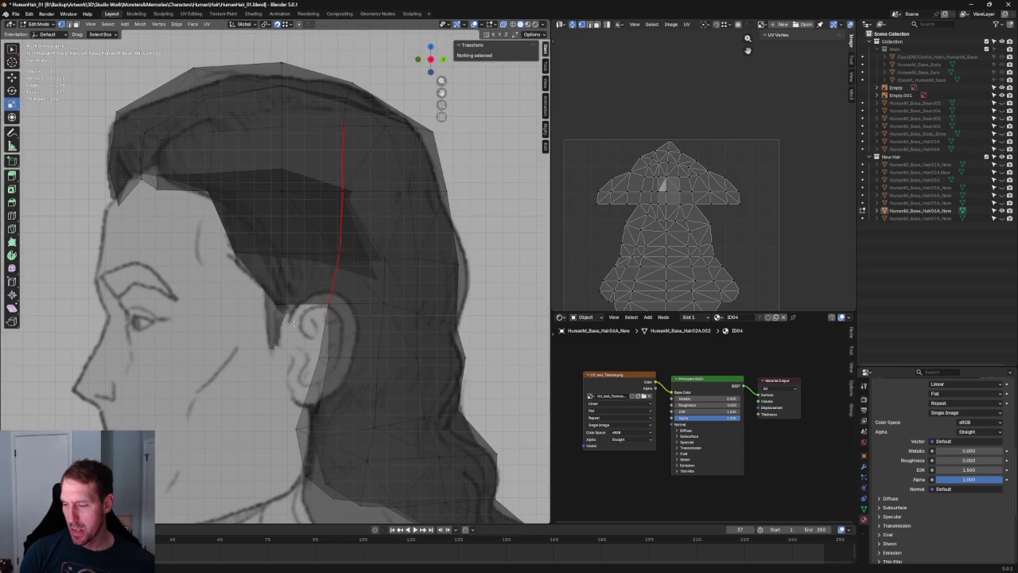
{"action": "scroll", "coordinate": [298, 292], "scroll_direction": "down", "scroll_amount": 3}
{"action": "scroll", "coordinate": [299, 292], "scroll_direction": "up", "scroll_amount": 3}
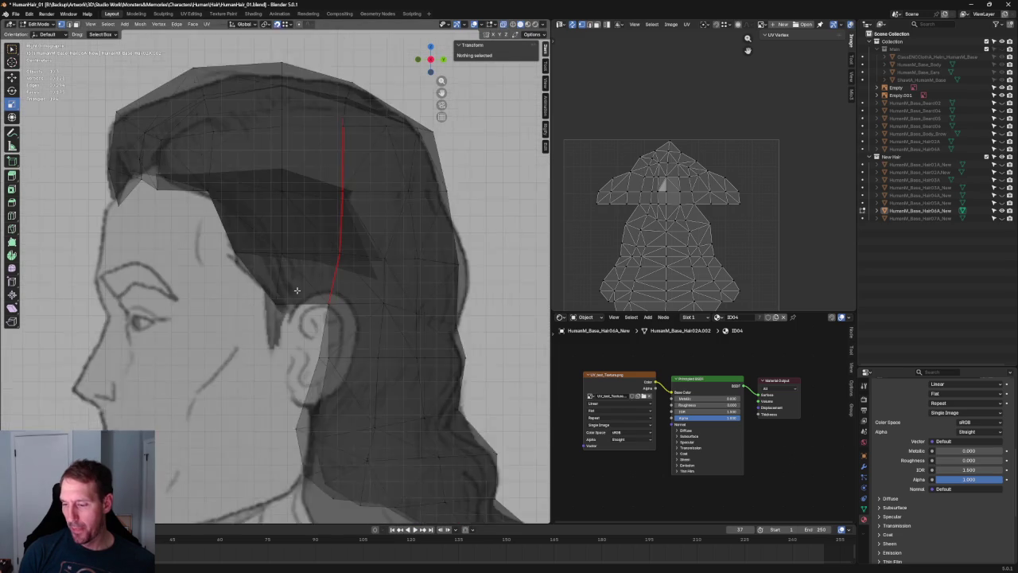
{"action": "scroll", "coordinate": [295, 295], "scroll_direction": "up", "scroll_amount": 1}
{"action": "left_click", "coordinate": [260, 319]}
Step: Slide the selected vertex along Y toward the ear, with X-ray toggled
{"action": "key", "text": "alt+z"}
{"action": "key", "text": "shift+space"}
{"action": "key", "text": "g"}
{"action": "left_click_drag", "start_coordinate": [298, 311], "coordinate": [288, 312]}
{"action": "key", "text": "alt+z"}
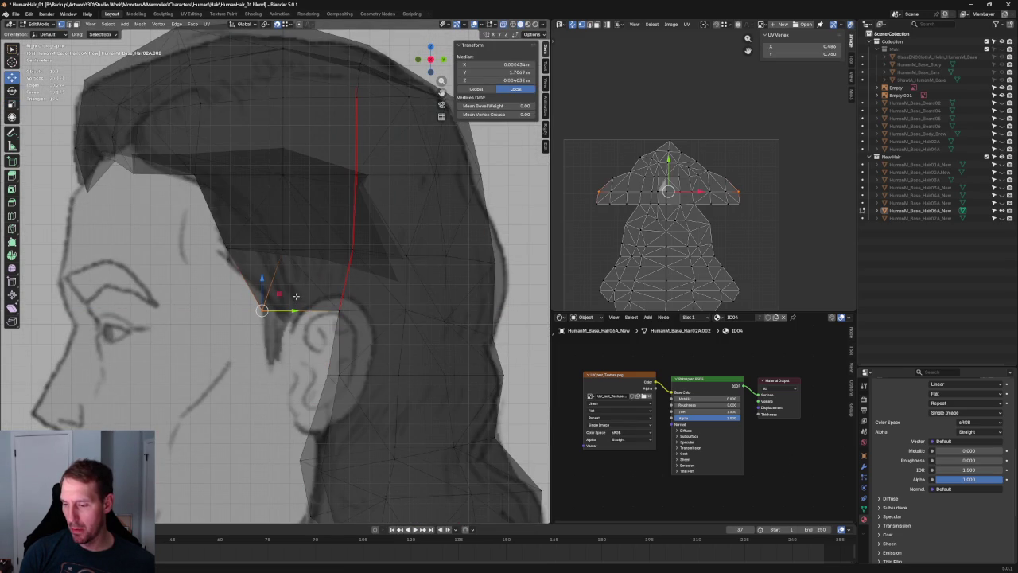
Step: Try joining the vertices beside the ear with J and Connect Vertex Pairs
{"action": "left_click", "coordinate": [295, 299]}
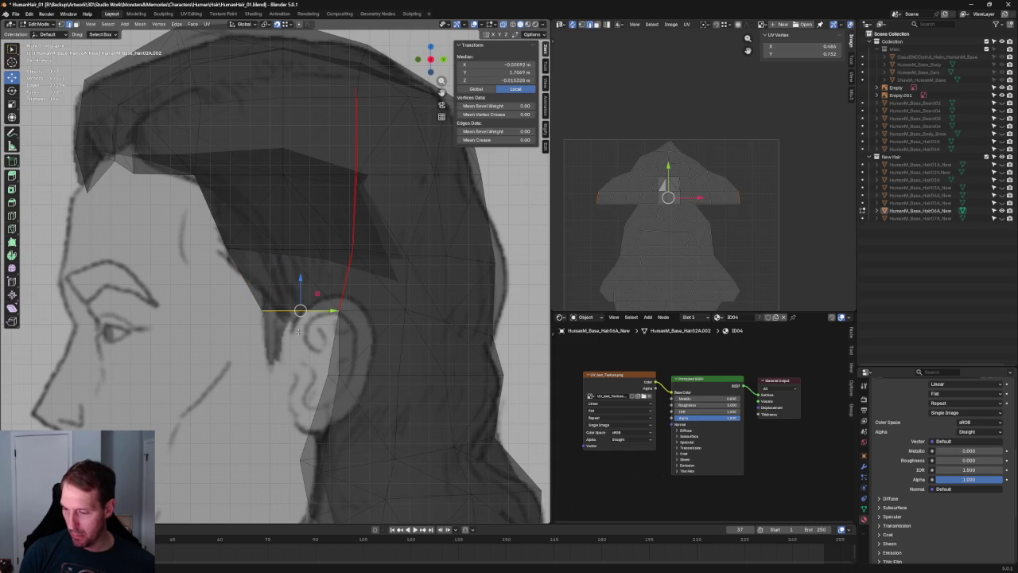
{"action": "key", "text": "j"}
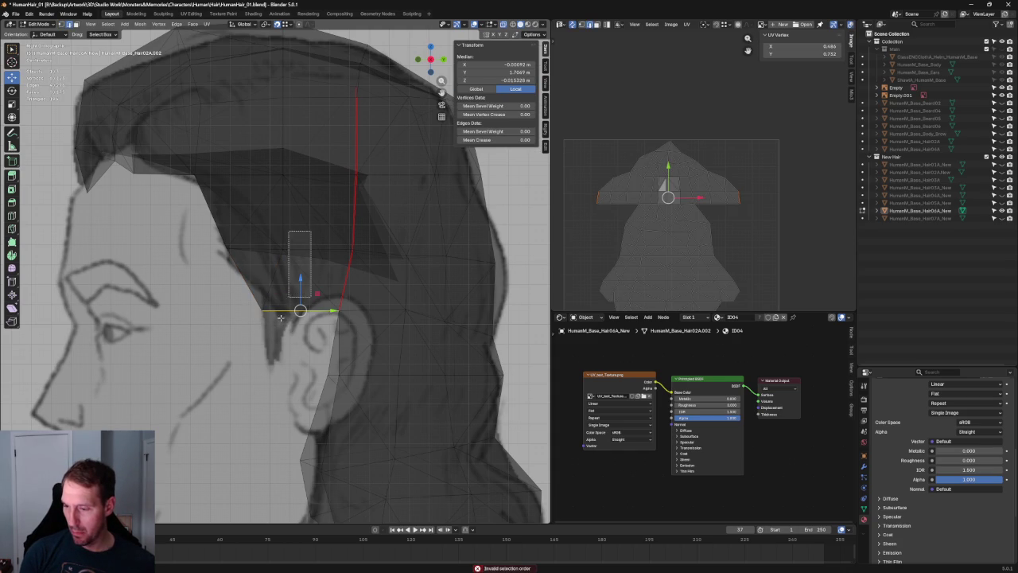
{"action": "left_click", "coordinate": [293, 313], "text": "shift"}
{"action": "left_click", "coordinate": [310, 259]}
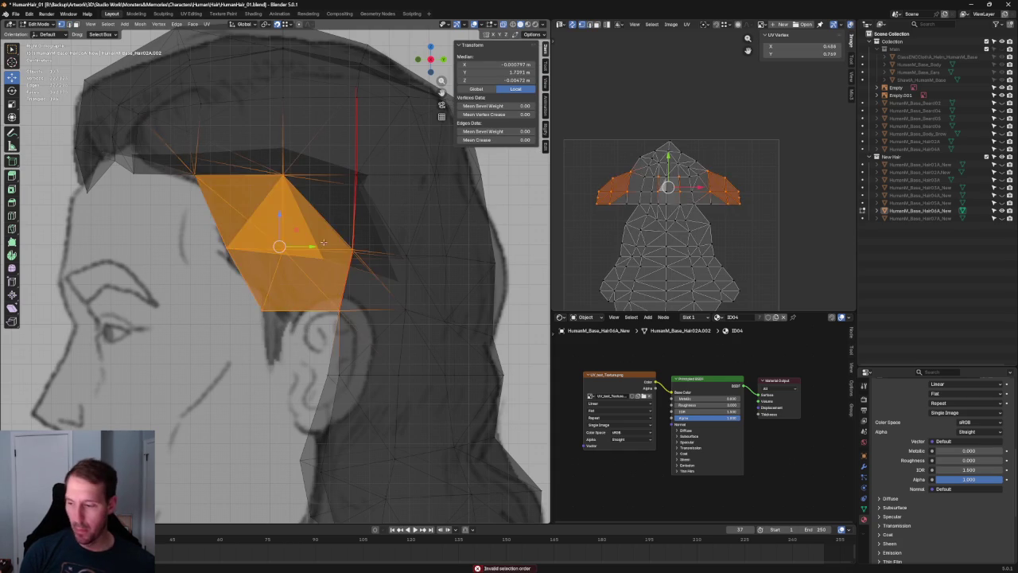
{"action": "left_click", "coordinate": [318, 251]}
{"action": "left_click", "coordinate": [283, 249]}
{"action": "left_click", "coordinate": [301, 309], "text": "shift"}
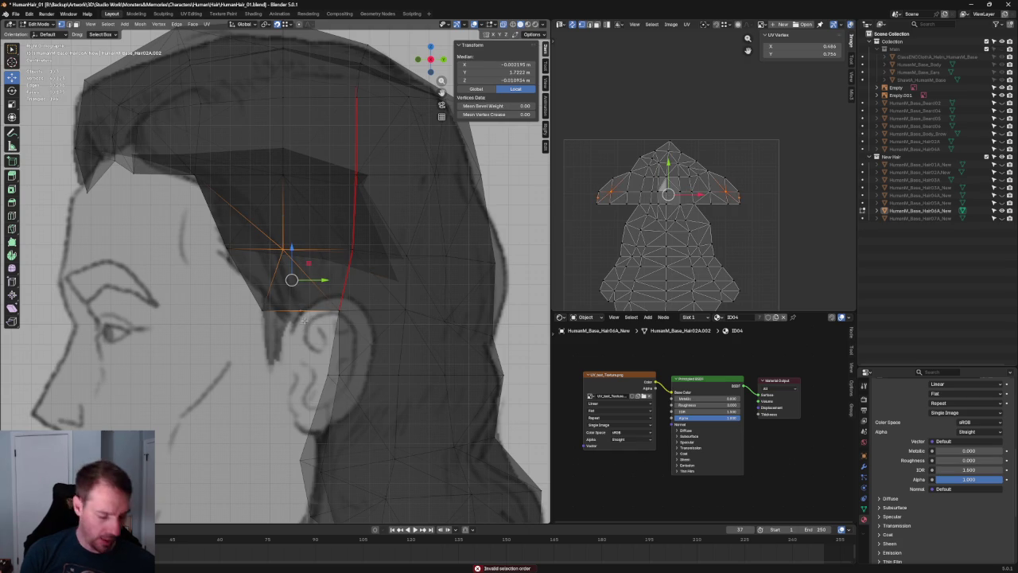
{"action": "right_click", "coordinate": [304, 320]}
{"action": "left_click", "coordinate": [273, 373]}
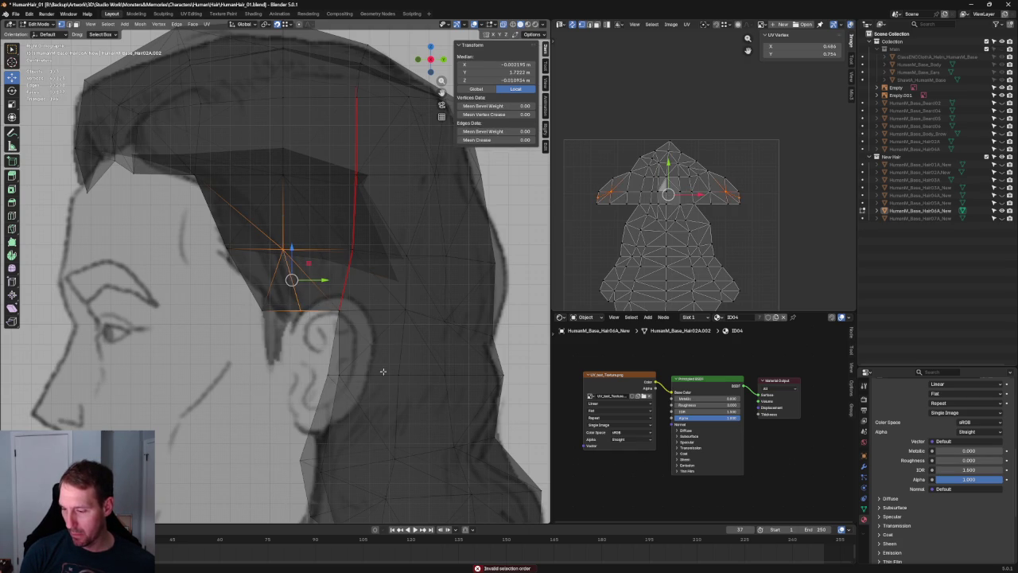
{"action": "key", "text": "alt+a"}
Step: Pull the lower hair vertex below the ear into a sideburn, then view from the front
{"action": "left_click", "coordinate": [283, 309]}
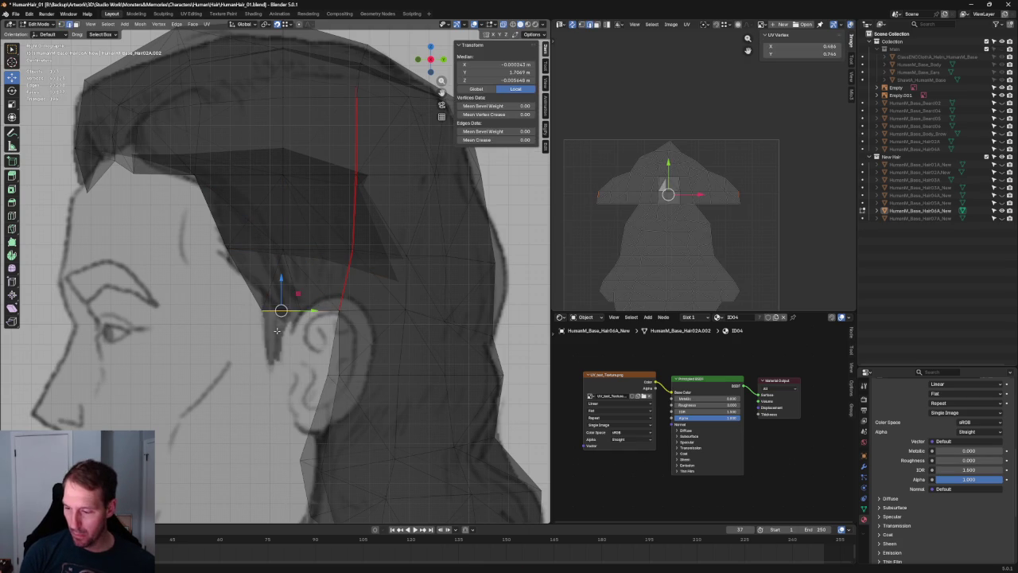
{"action": "left_click_drag", "start_coordinate": [281, 288], "coordinate": [279, 347]}
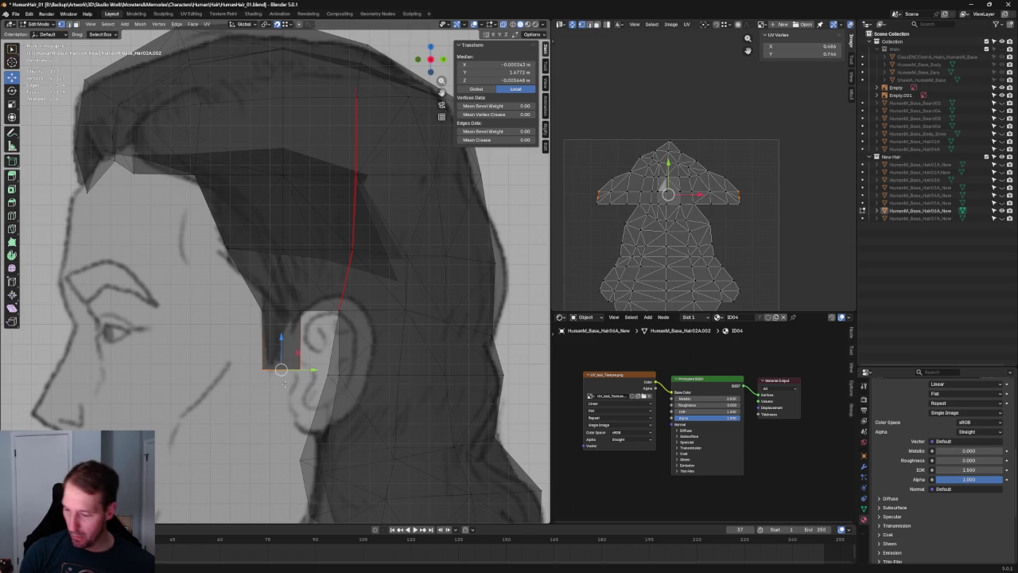
{"action": "left_click", "coordinate": [300, 369]}
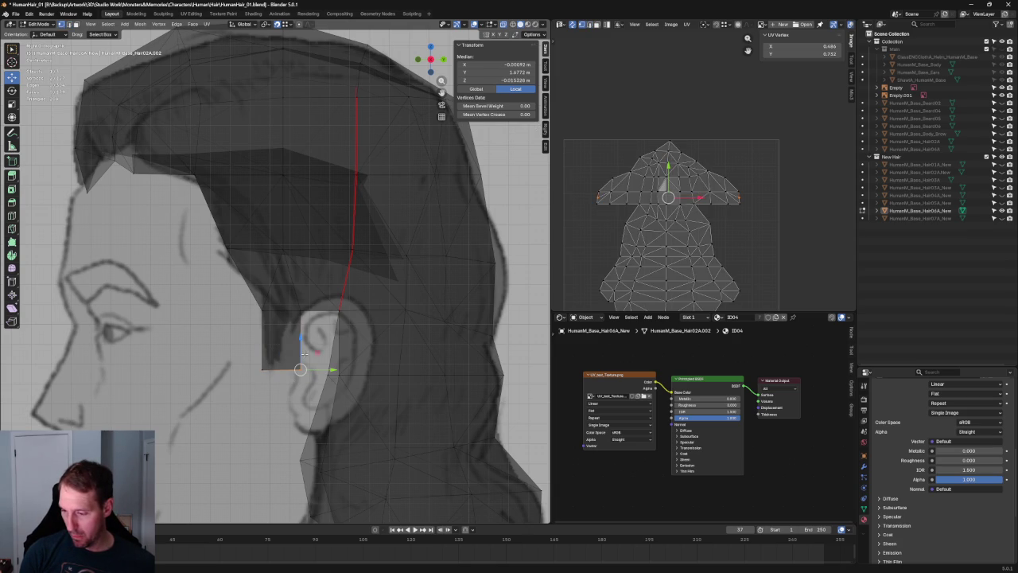
{"action": "left_click", "coordinate": [302, 309]}
{"action": "left_click", "coordinate": [278, 366], "text": "shift"}
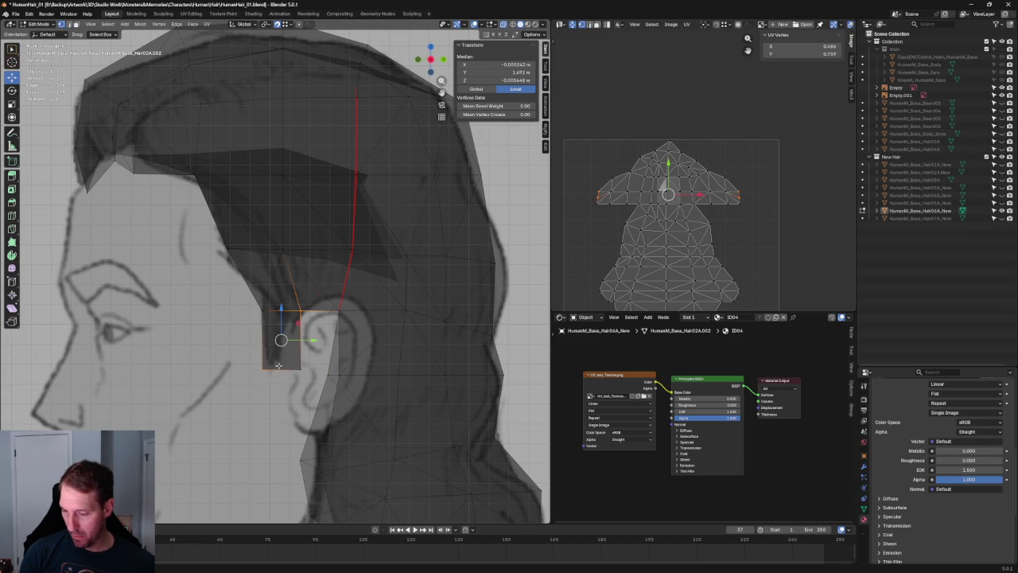
{"action": "key", "text": "j"}
{"action": "right_click", "coordinate": [263, 399]}
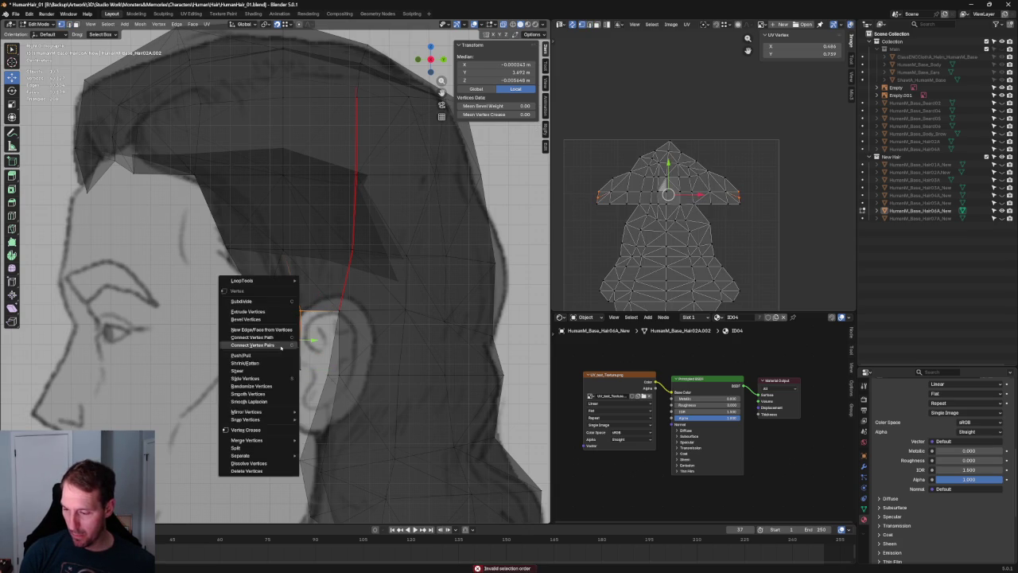
{"action": "key", "text": "Escape"}
{"action": "key", "text": "alt+a"}
{"action": "key", "text": "KP_1"}
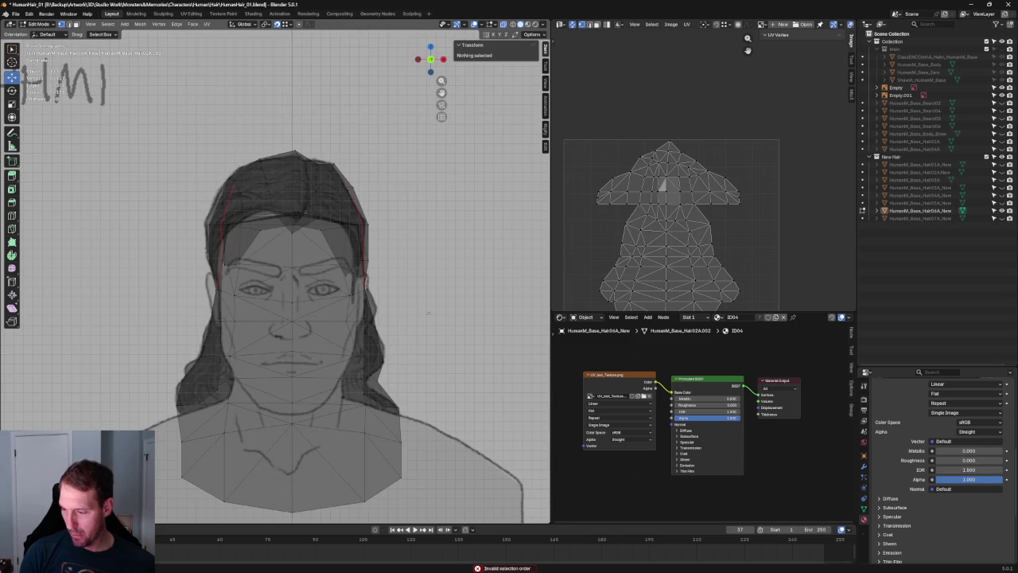
Step: Reveal the hidden head, body and ear, and show them in a see-through right side view
{"action": "key", "text": "alt+z"}
{"action": "scroll", "coordinate": [428, 313], "scroll_direction": "up", "scroll_amount": 3}
{"action": "scroll", "coordinate": [428, 312], "scroll_direction": "down", "scroll_amount": 3}
{"action": "middle_click_drag", "start_coordinate": [428, 313], "coordinate": [420, 284]}
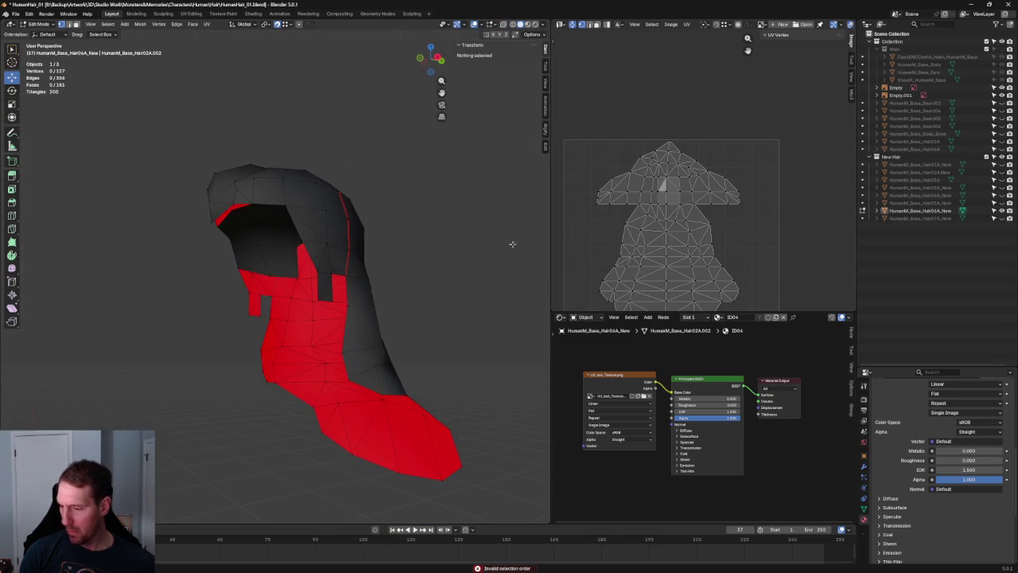
{"action": "key", "text": "alt+h"}
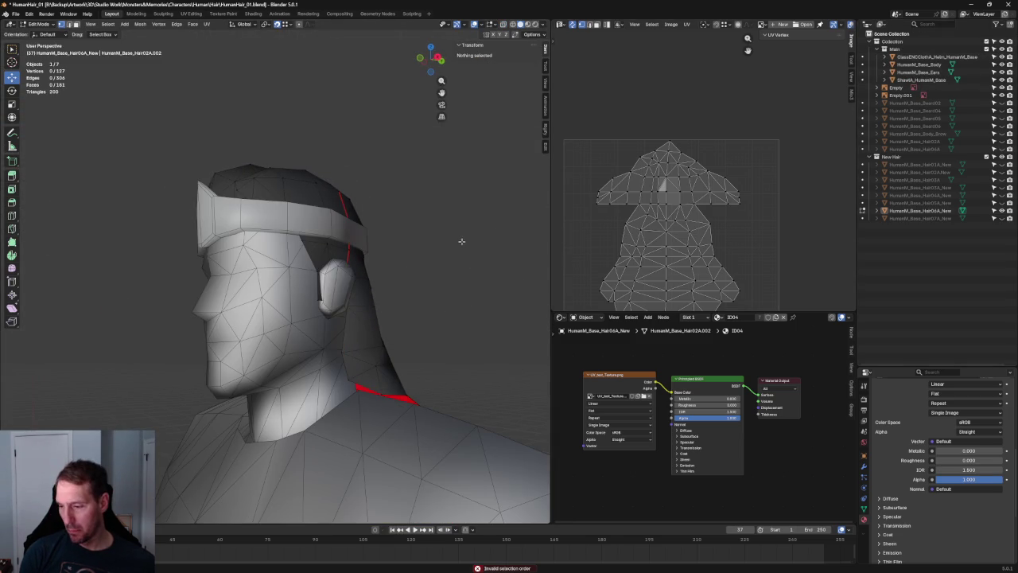
{"action": "key", "text": "KP_3"}
{"action": "key", "text": "alt+z"}
{"action": "key", "text": "grave"}
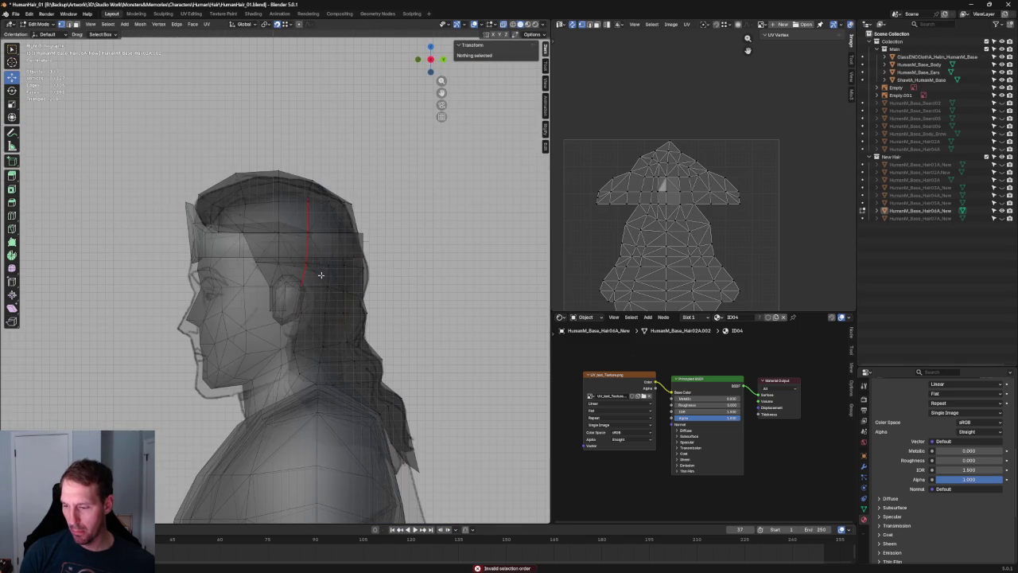
{"action": "key", "text": "Escape"}
{"action": "scroll", "coordinate": [306, 308], "scroll_direction": "up", "scroll_amount": 5}
Step: Move the hair vertices around the ear forward and reposition one hairline vertex
{"action": "left_click_drag", "start_coordinate": [243, 310], "coordinate": [308, 387]}
{"action": "left_click_drag", "start_coordinate": [304, 344], "coordinate": [289, 340]}
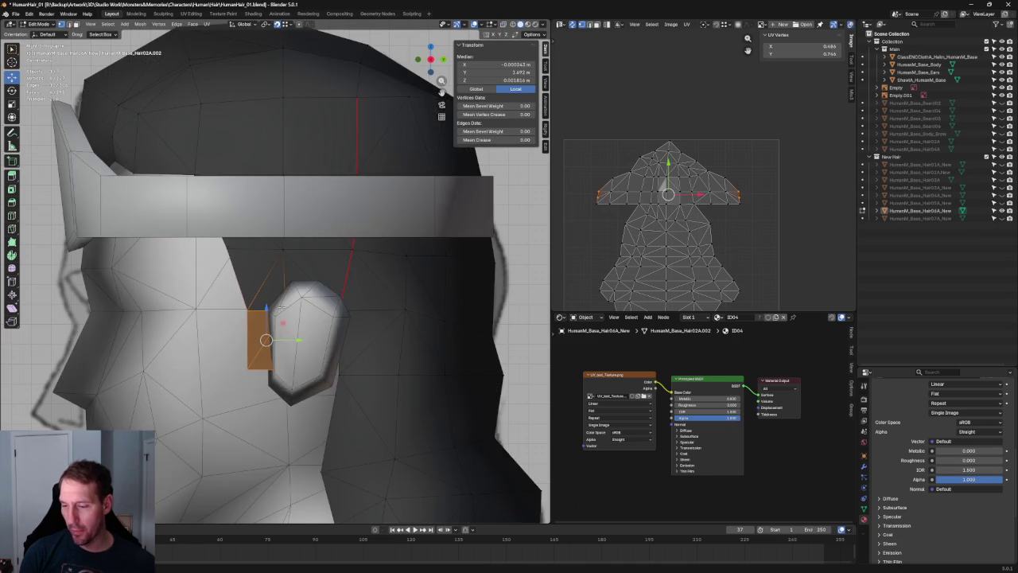
{"action": "left_click_drag", "start_coordinate": [207, 264], "coordinate": [251, 249]}
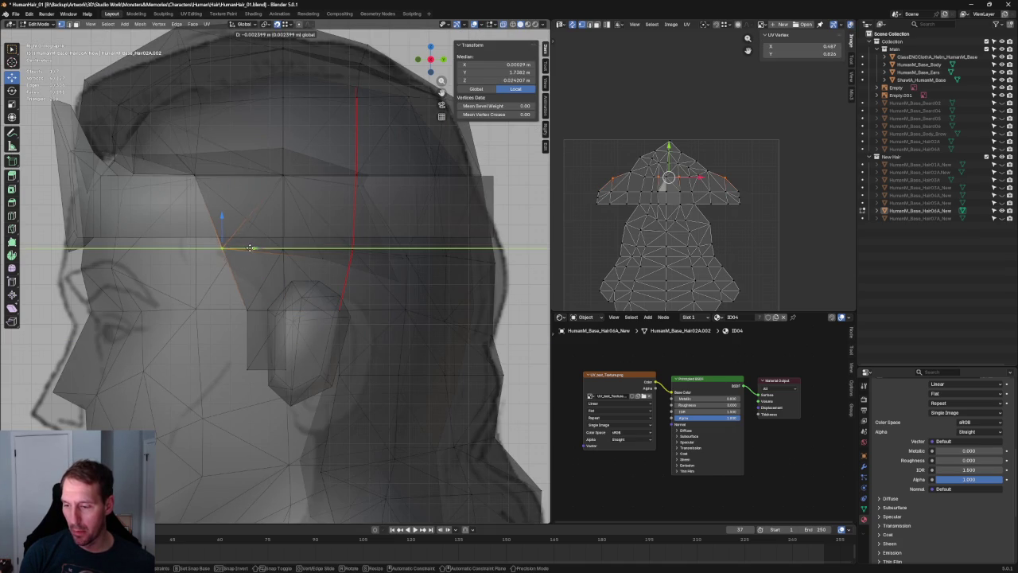
{"action": "middle_click_drag", "start_coordinate": [244, 247], "coordinate": [228, 240]}
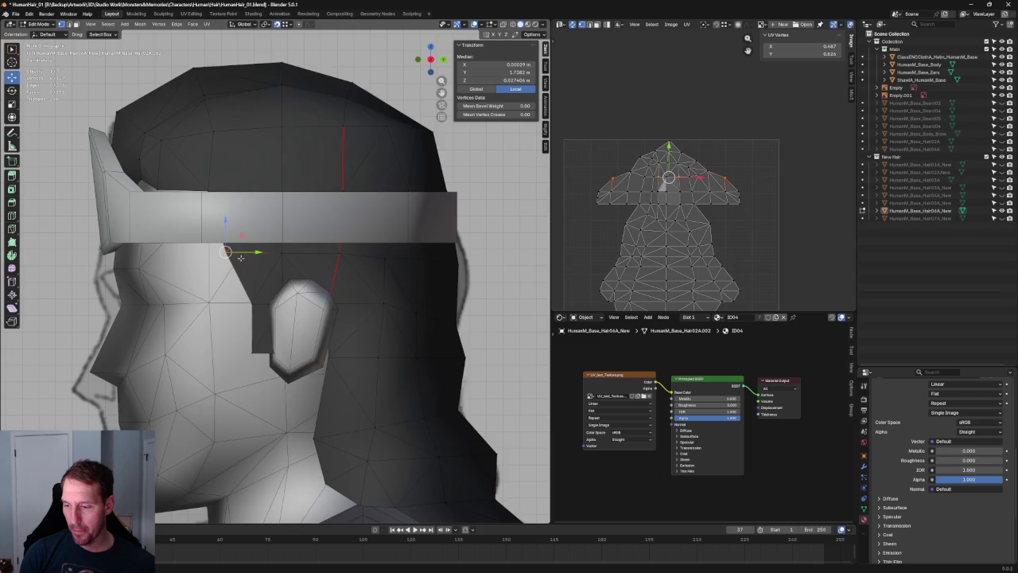
{"action": "left_click", "coordinate": [228, 241]}
Step: Inspect the head from several angles and pick hair vertices beside the ear
{"action": "key", "text": "KP_3"}
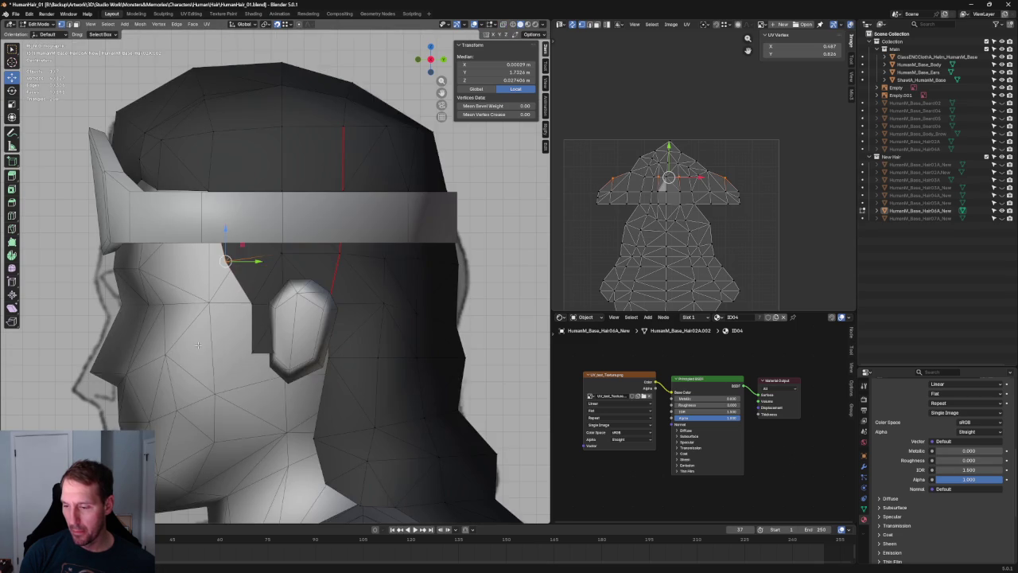
{"action": "scroll", "coordinate": [202, 317], "scroll_direction": "down", "scroll_amount": 5}
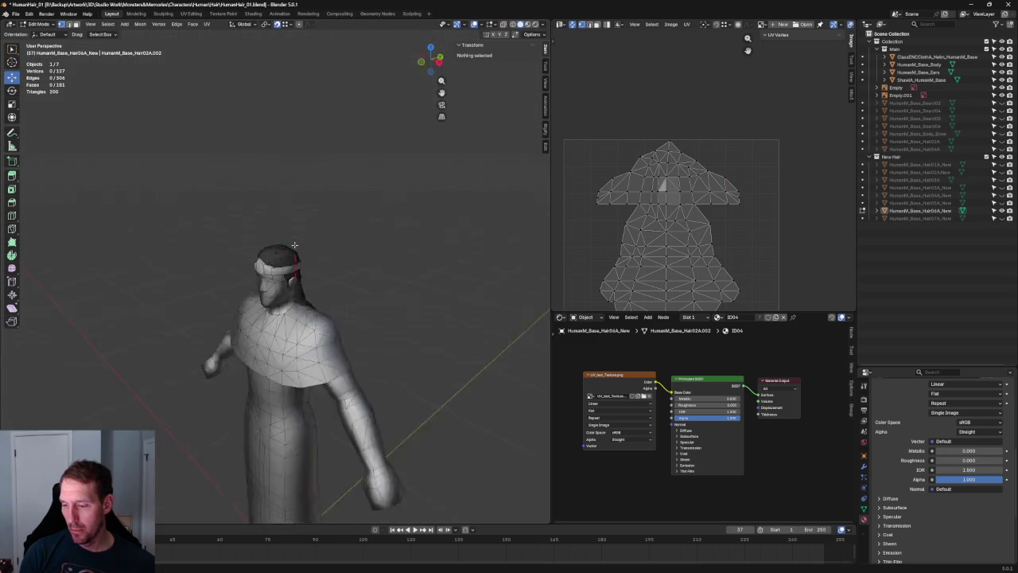
{"action": "middle_click_drag", "start_coordinate": [288, 91], "coordinate": [405, 225]}
{"action": "scroll", "coordinate": [393, 276], "scroll_direction": "up", "scroll_amount": 5}
{"action": "left_click", "coordinate": [394, 276]}
{"action": "middle_click_drag", "start_coordinate": [394, 276], "coordinate": [320, 262]}
{"action": "scroll", "coordinate": [249, 317], "scroll_direction": "up", "scroll_amount": 3}
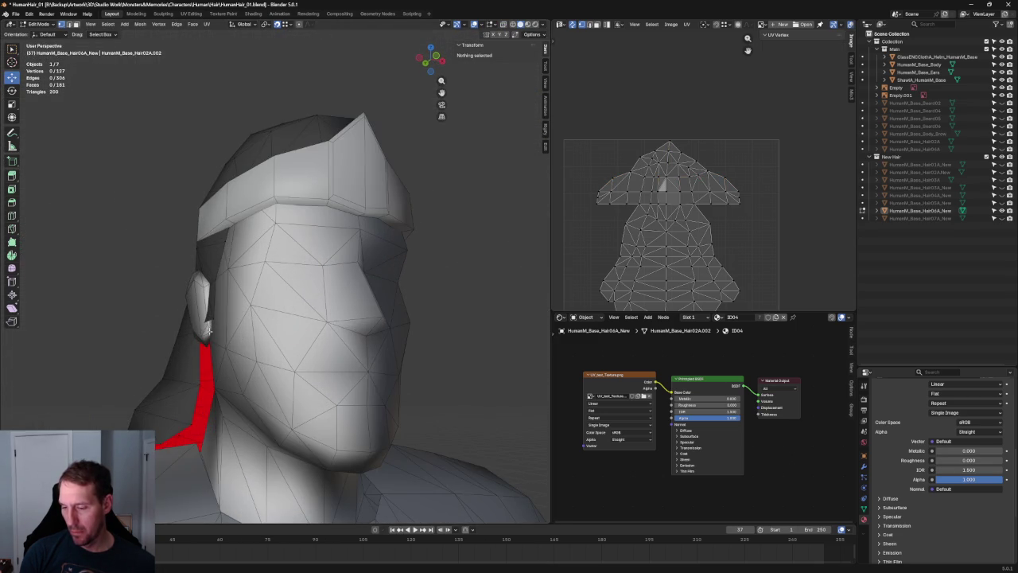
{"action": "left_click", "coordinate": [204, 363]}
{"action": "middle_click_drag", "start_coordinate": [204, 363], "coordinate": [273, 323]}
{"action": "left_click", "coordinate": [200, 318]}
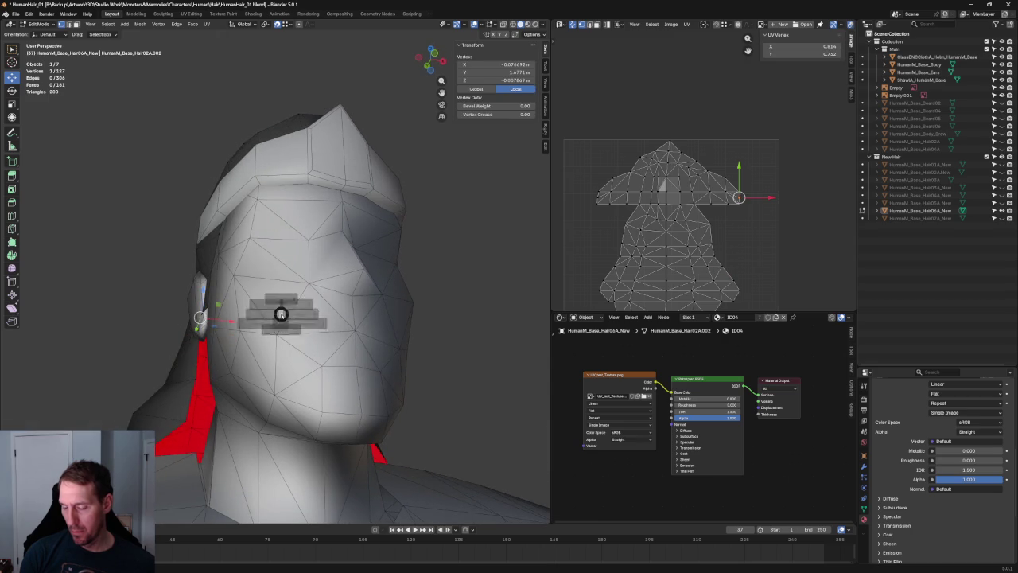
Step: Select two hair vertices near the ear and try an X-axis move, then cancel it
{"action": "key", "text": "KP_1"}
{"action": "key", "text": "alt+z"}
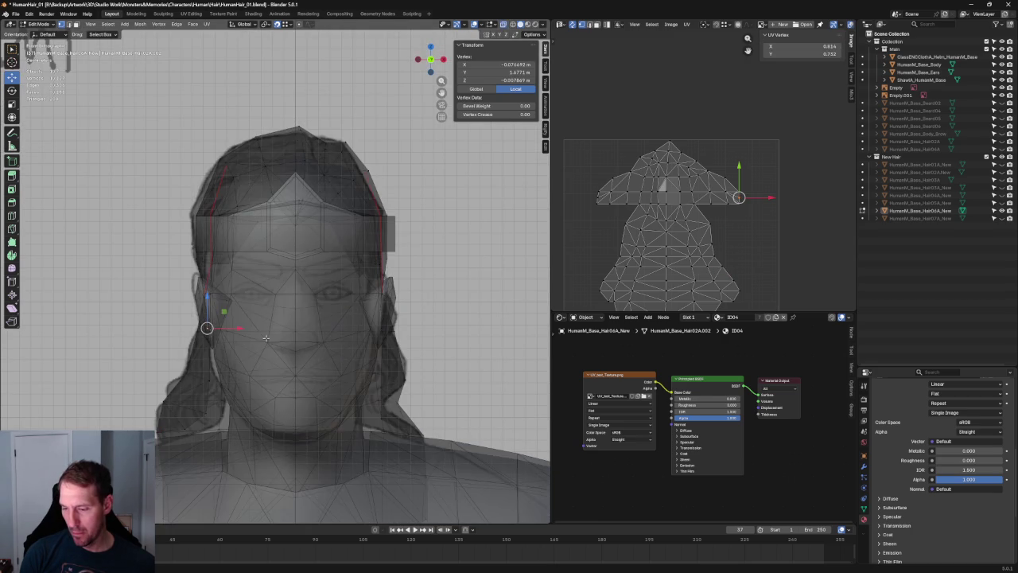
{"action": "key", "text": "alt+z"}
{"action": "key", "text": "alt+a"}
{"action": "mouse_move", "coordinate": [262, 340]}
{"action": "middle_mouse_down"}
{"action": "mouse_move", "coordinate": [299, 344]}
{"action": "mouse_move", "coordinate": [260, 340]}
{"action": "middle_mouse_up"}
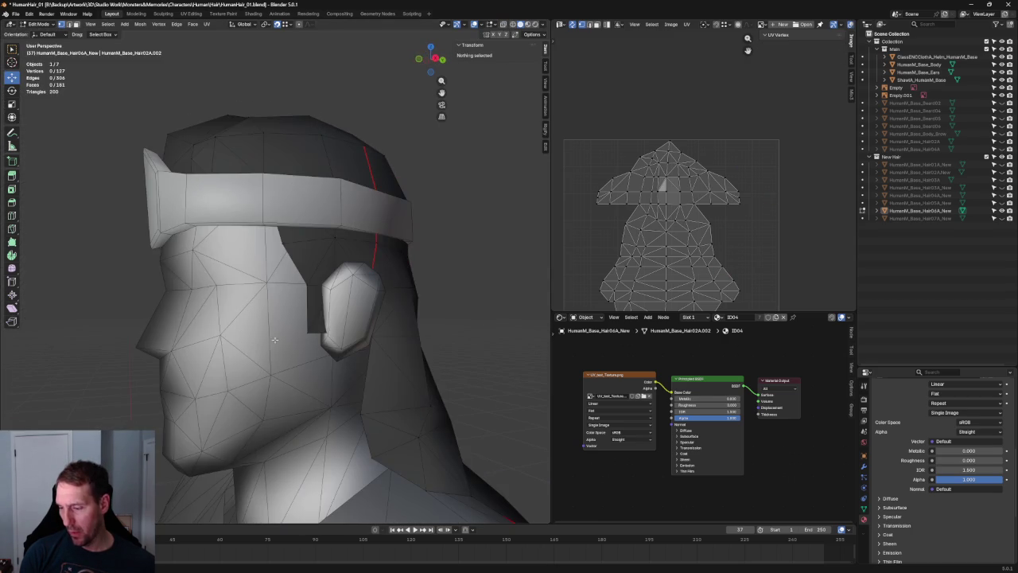
{"action": "left_click", "coordinate": [340, 334]}
{"action": "mouse_move", "coordinate": [340, 334]}
{"action": "middle_mouse_down"}
{"action": "mouse_move", "coordinate": [318, 330]}
{"action": "mouse_move", "coordinate": [390, 292]}
{"action": "mouse_move", "coordinate": [398, 311]}
{"action": "mouse_move", "coordinate": [375, 307]}
{"action": "middle_mouse_up"}
{"action": "left_click", "coordinate": [377, 279], "text": "shift"}
{"action": "key", "text": "g"}
{"action": "key", "text": "x"}
{"action": "key", "text": "Escape"}
Step: In see-through right side view, nudge the hair face in front of the ear forward along Y
{"action": "key", "text": "grave"}
{"action": "left_click", "coordinate": [432, 321]}
{"action": "scroll", "coordinate": [322, 329], "scroll_direction": "up", "scroll_amount": 5}
{"action": "key", "text": "alt+z"}
{"action": "left_click_drag", "start_coordinate": [250, 239], "coordinate": [383, 366]}
{"action": "key", "text": "g"}
{"action": "key", "text": "y"}
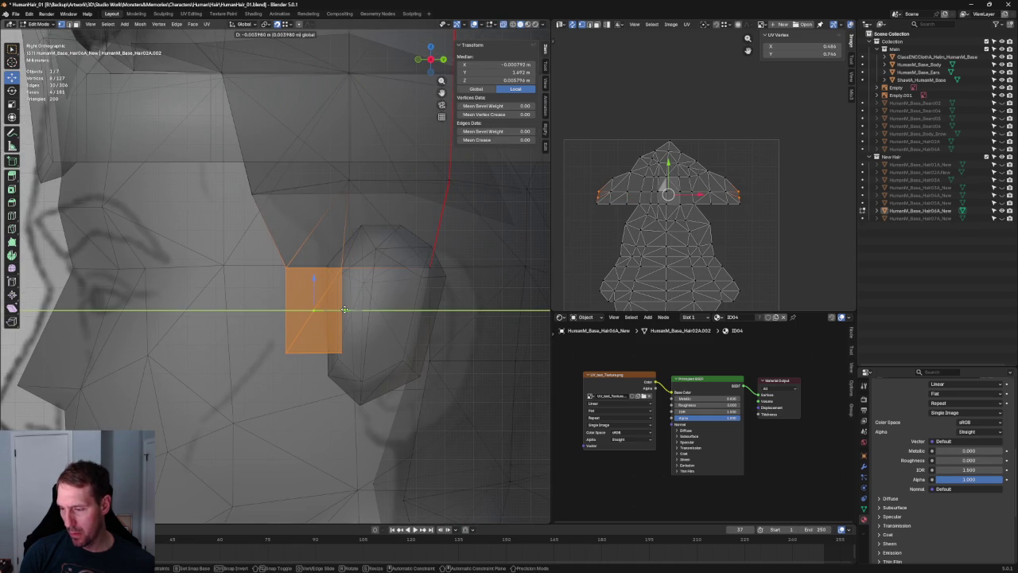
{"action": "left_click", "coordinate": [350, 309]}
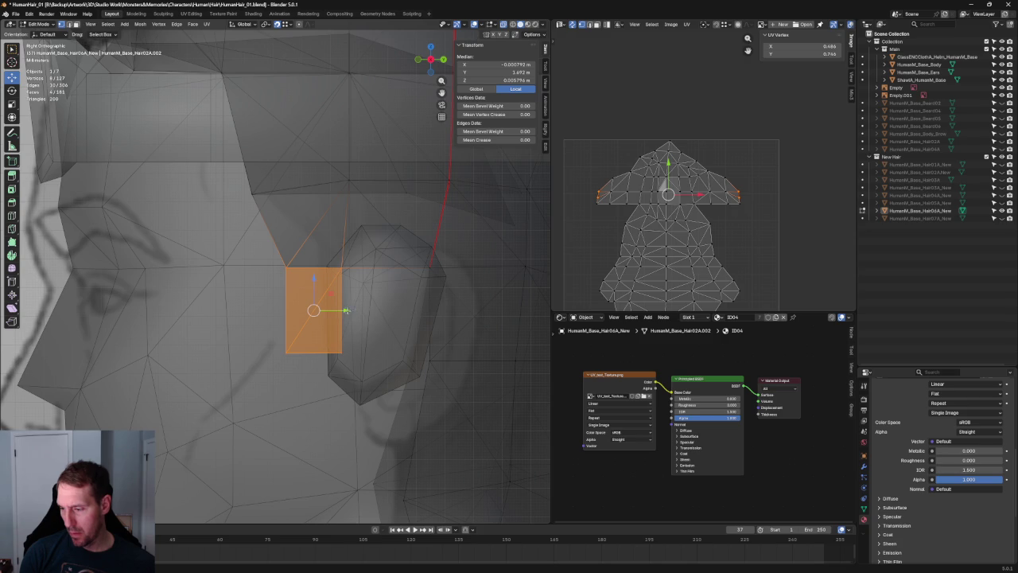
Step: Slide the face a bit further along Y and check its fit against the head
{"action": "key", "text": "g"}
{"action": "key", "text": "y"}
{"action": "left_click", "coordinate": [338, 310]}
{"action": "scroll", "coordinate": [359, 346], "scroll_direction": "down", "scroll_amount": 4}
{"action": "key", "text": "alt+z"}
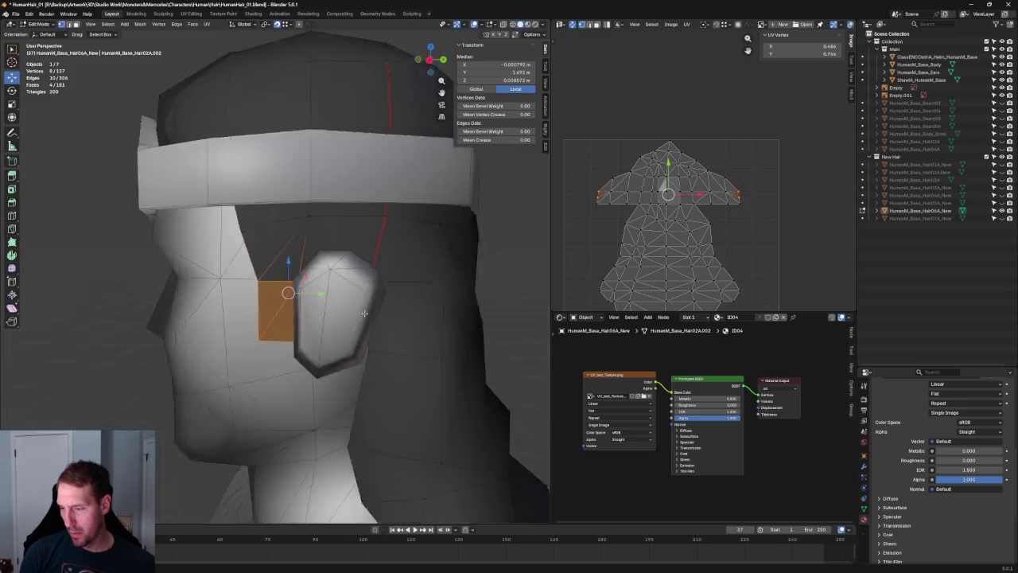
{"action": "middle_click_drag", "start_coordinate": [360, 346], "coordinate": [369, 288]}
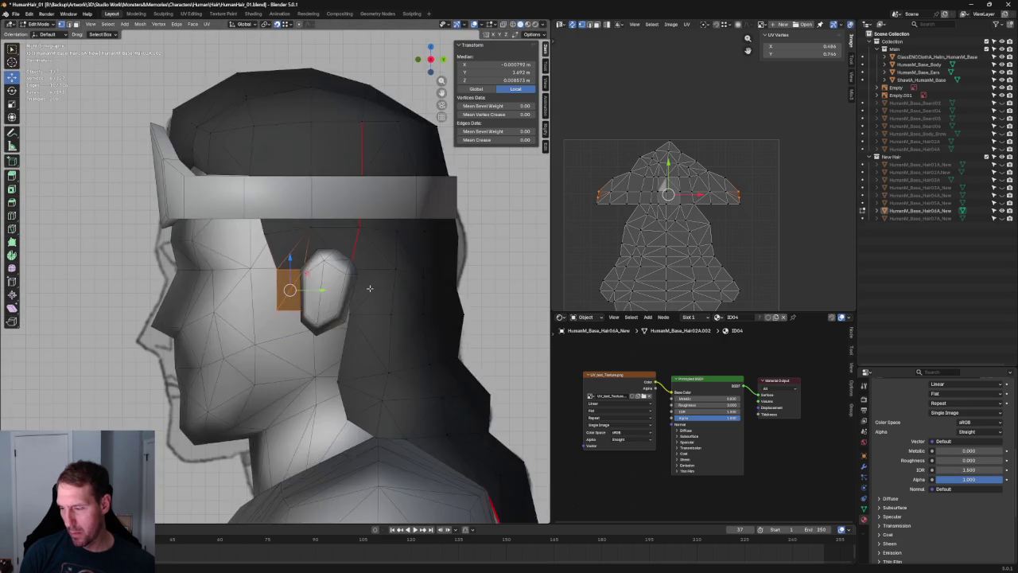
Step: Move a hairline vertex near the ear forward along Y
{"action": "key", "text": "alt+z"}
{"action": "left_click", "coordinate": [350, 269]}
{"action": "key", "text": "g"}
{"action": "key", "text": "g"}
{"action": "key", "text": "Escape"}
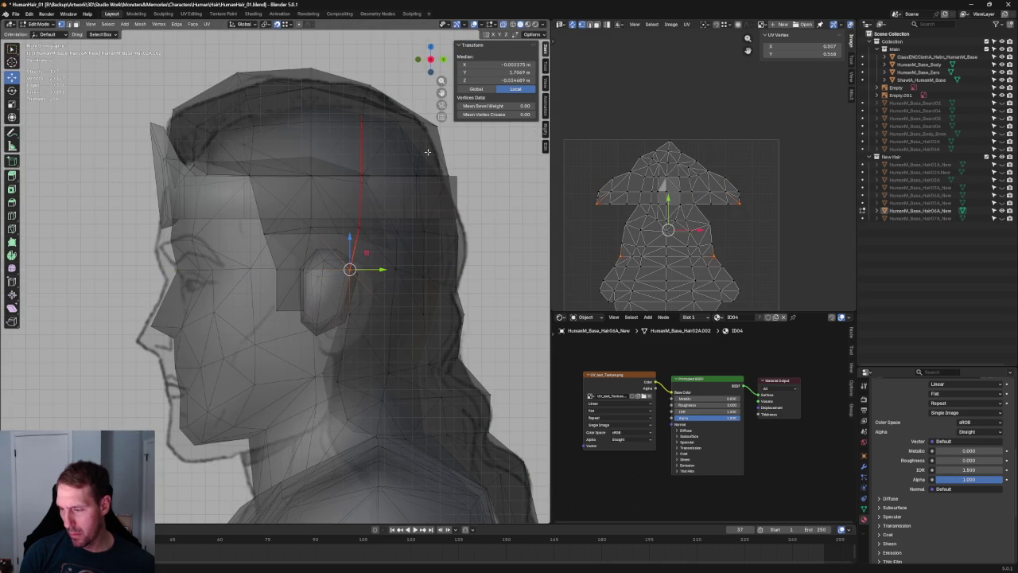
{"action": "left_click_drag", "start_coordinate": [373, 273], "coordinate": [362, 269]}
{"action": "key", "text": "alt+z"}
{"action": "middle_click_drag", "start_coordinate": [362, 268], "coordinate": [310, 326]}
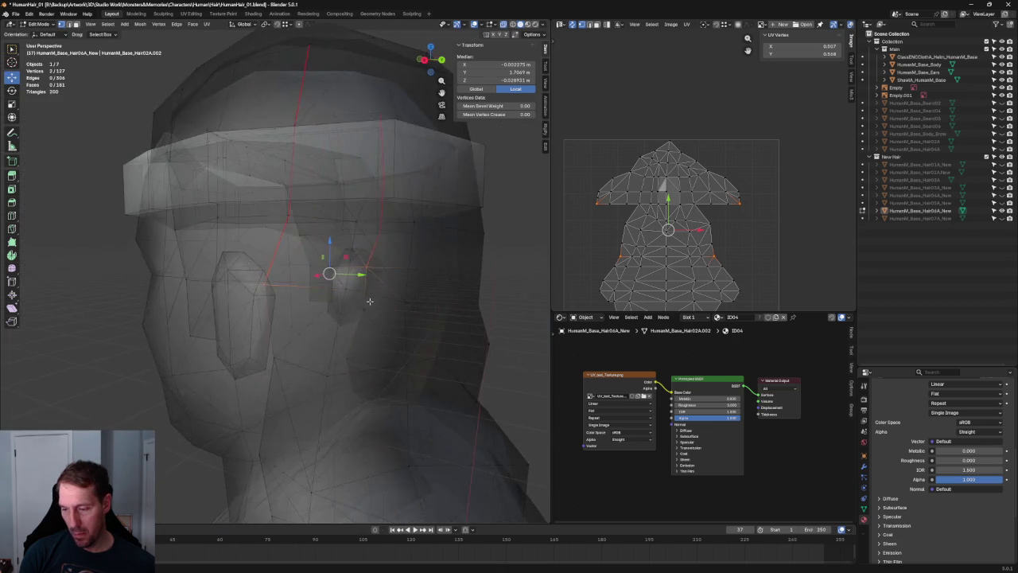
Step: View the head and ear close up from the right side in see-through mode
{"action": "key", "text": "KP_3"}
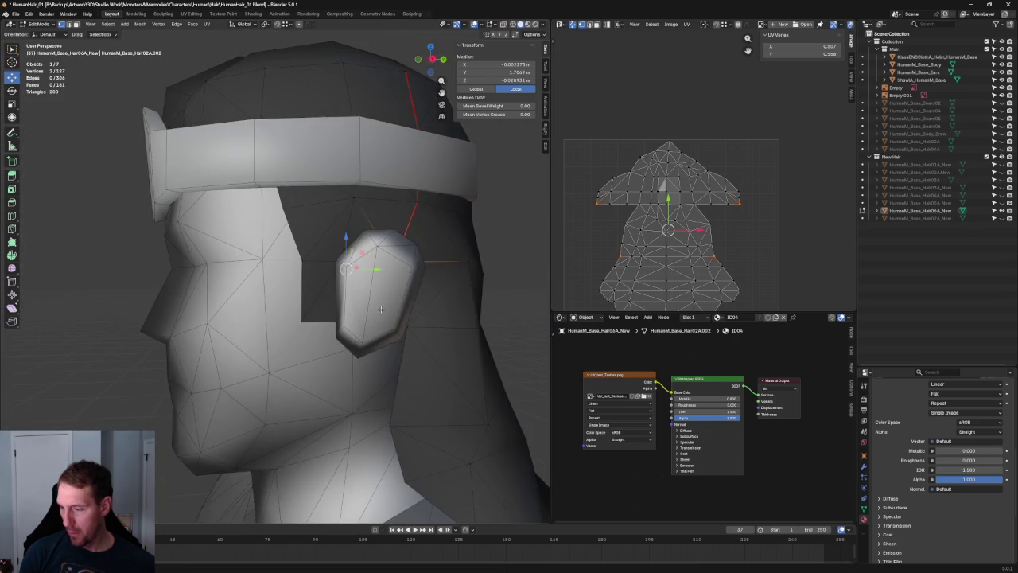
{"action": "key", "text": "alt+z"}
{"action": "scroll", "coordinate": [402, 322], "scroll_direction": "down", "scroll_amount": 2}
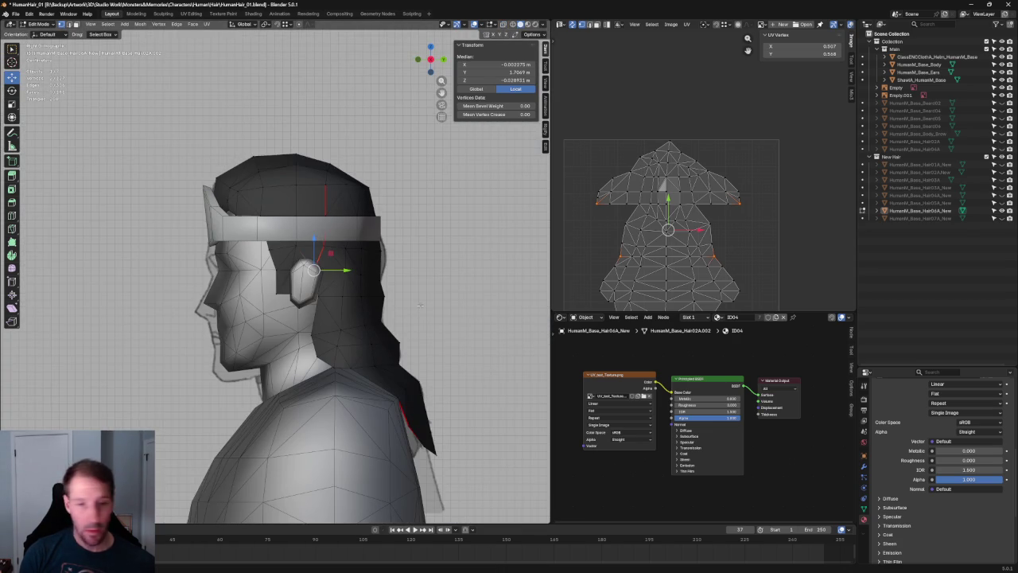
{"action": "scroll", "coordinate": [253, 278], "scroll_direction": "down", "scroll_amount": 1}
{"action": "middle_click_drag", "start_coordinate": [253, 277], "coordinate": [384, 289]}
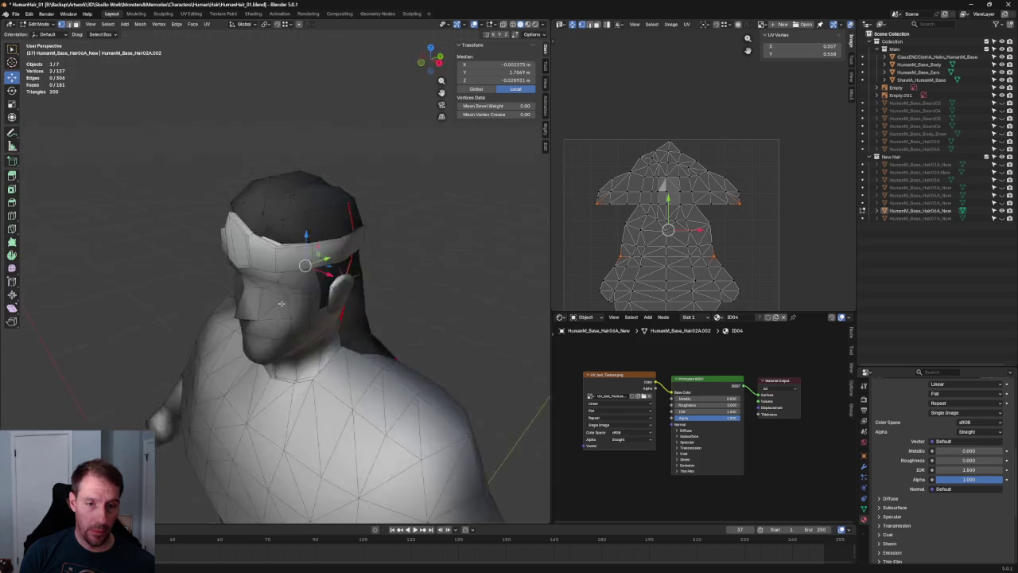
{"action": "scroll", "coordinate": [392, 280], "scroll_direction": "up", "scroll_amount": 4}
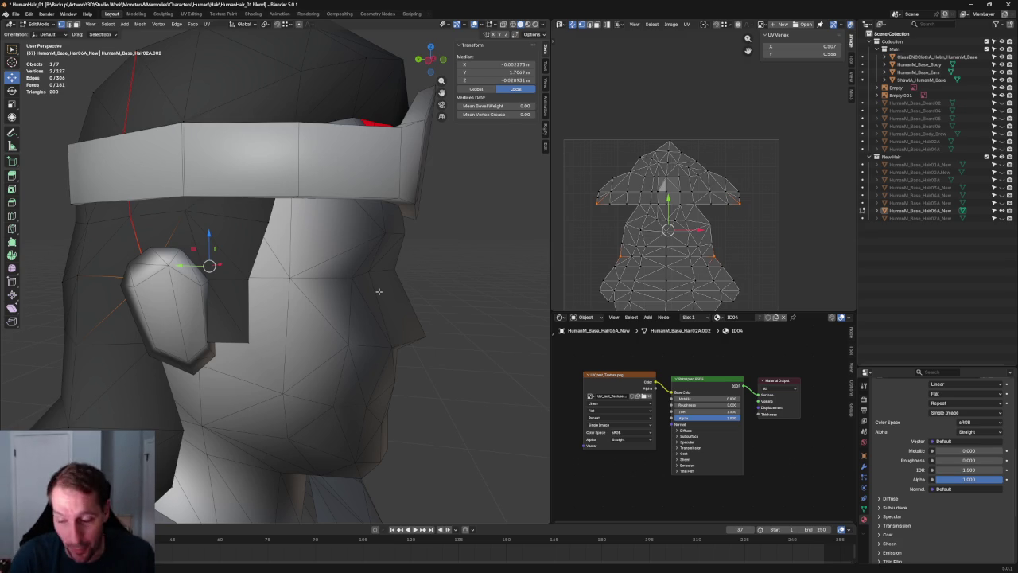
{"action": "key", "text": "KP_3"}
{"action": "key", "text": "alt+z"}
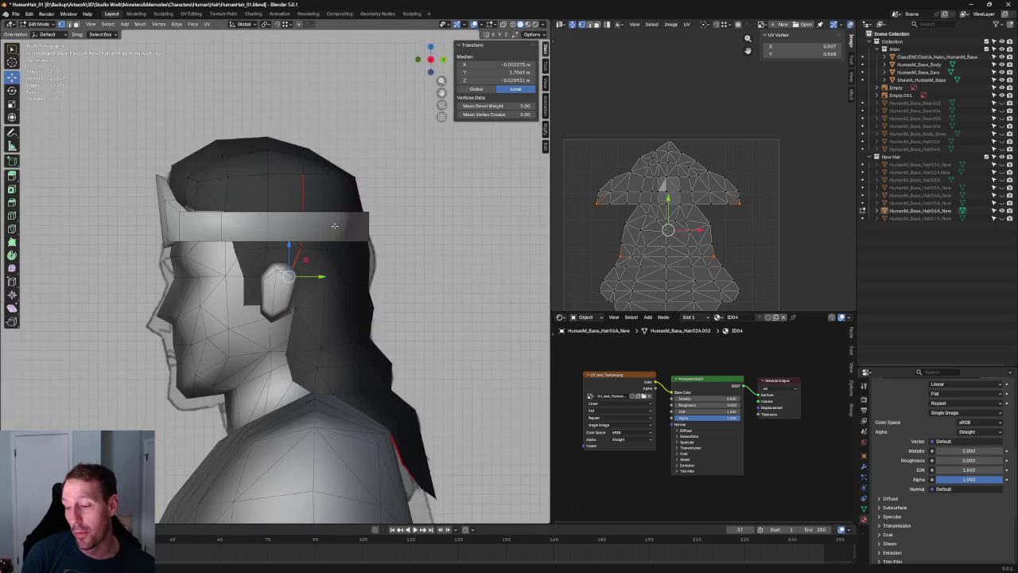
Step: Clear the selection and look at the face from the front and in perspective
{"action": "key", "text": "KP_Decimal"}
{"action": "key", "text": "alt+z"}
{"action": "middle_click_drag", "start_coordinate": [247, 302], "coordinate": [316, 322]}
{"action": "key", "text": "alt+a"}
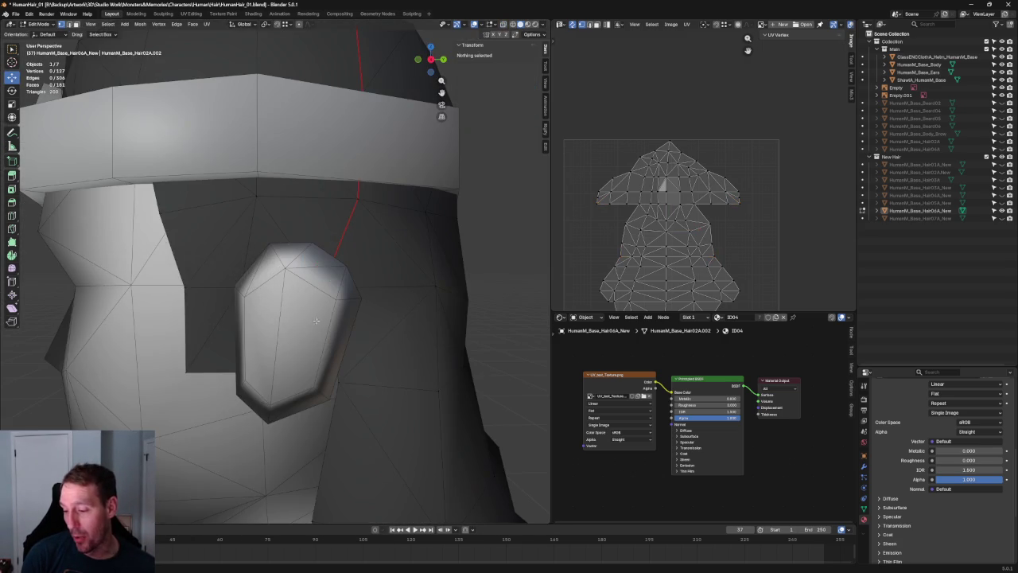
{"action": "scroll", "coordinate": [316, 308], "scroll_direction": "down", "scroll_amount": 5}
{"action": "key", "text": "KP_1"}
{"action": "scroll", "coordinate": [243, 248], "scroll_direction": "up", "scroll_amount": 3}
{"action": "scroll", "coordinate": [243, 247], "scroll_direction": "up", "scroll_amount": 3}
{"action": "scroll", "coordinate": [243, 247], "scroll_direction": "down", "scroll_amount": 3}
{"action": "middle_click_drag", "start_coordinate": [243, 248], "coordinate": [367, 263]}
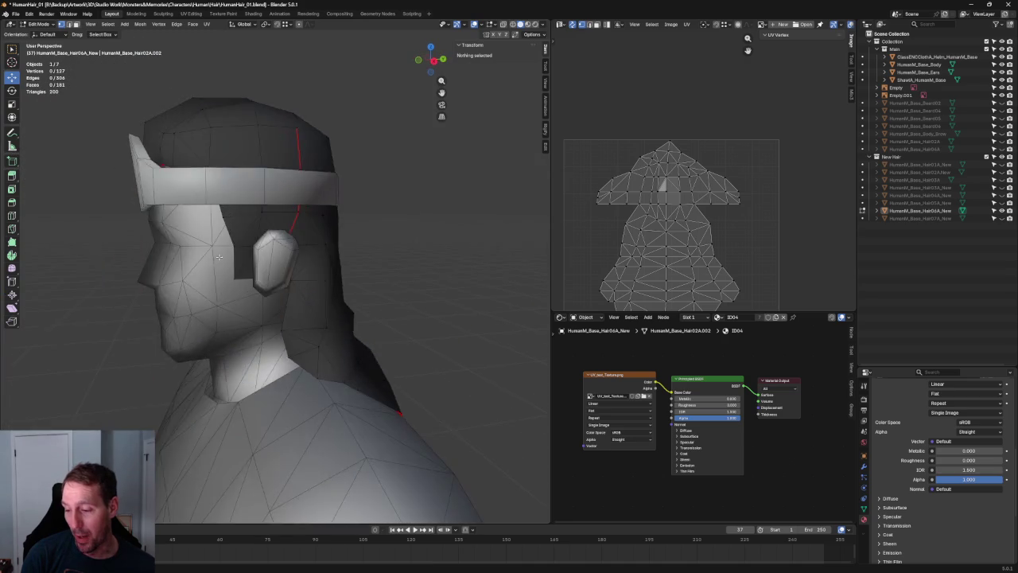
{"action": "scroll", "coordinate": [368, 262], "scroll_direction": "up", "scroll_amount": 3}
Step: Zoom in on the ear in a see-through right side view
{"action": "key", "text": "KP_3"}
{"action": "scroll", "coordinate": [314, 255], "scroll_direction": "up", "scroll_amount": 3}
{"action": "scroll", "coordinate": [318, 259], "scroll_direction": "up", "scroll_amount": 3}
{"action": "key", "text": "alt+z"}
{"action": "scroll", "coordinate": [321, 261], "scroll_direction": "down", "scroll_amount": 2}
{"action": "scroll", "coordinate": [368, 265], "scroll_direction": "up", "scroll_amount": 2}
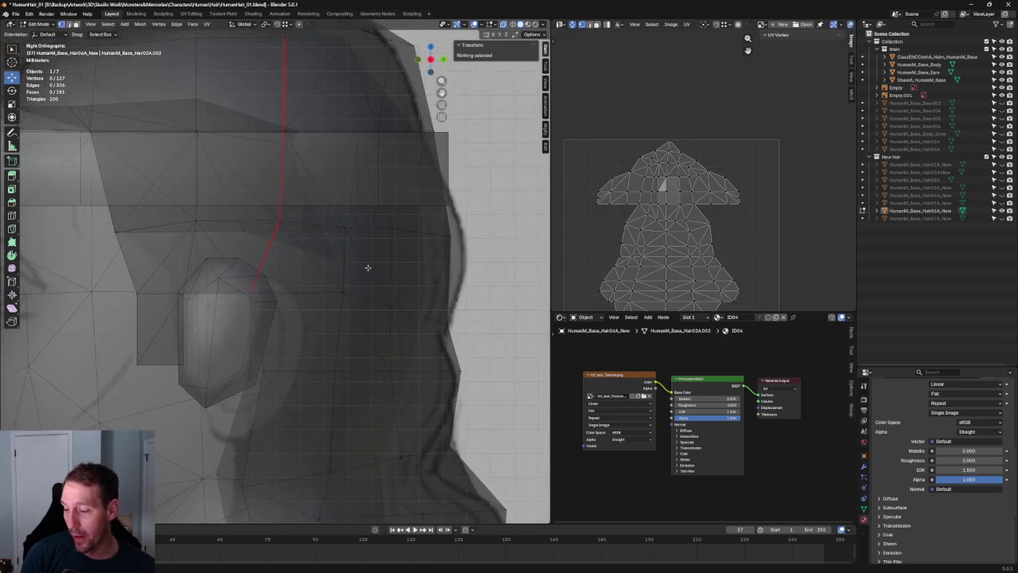
Step: Box-select the row of hair vertices above the ear and test scaling, then cancel it
{"action": "left_click_drag", "start_coordinate": [365, 277], "coordinate": [234, 312]}
{"action": "left_click_drag", "start_coordinate": [167, 315], "coordinate": [117, 304]}
{"action": "key", "text": "s"}
{"action": "key", "text": "Escape"}
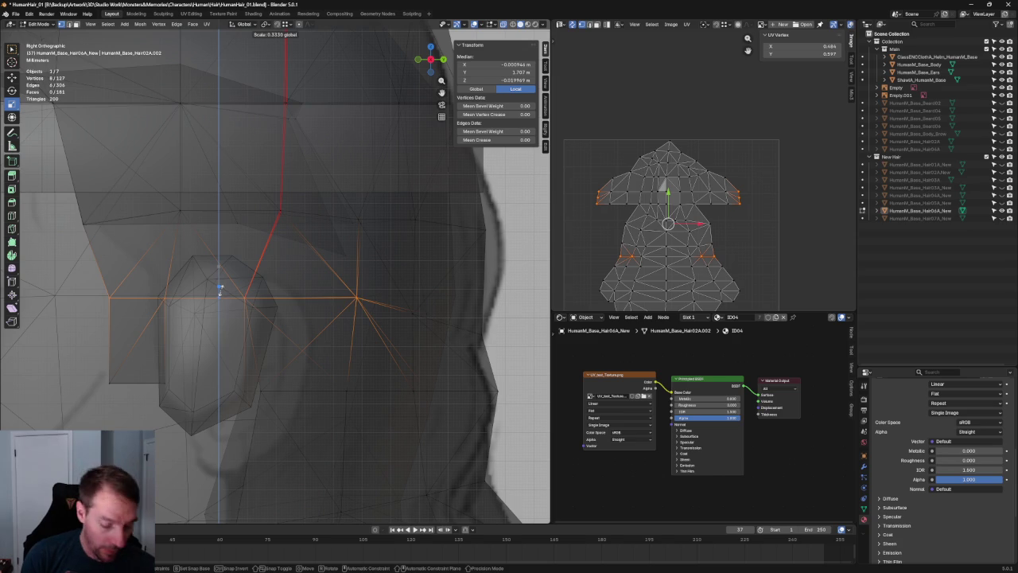
{"action": "key", "text": "shift+space"}
{"action": "key", "text": "g"}
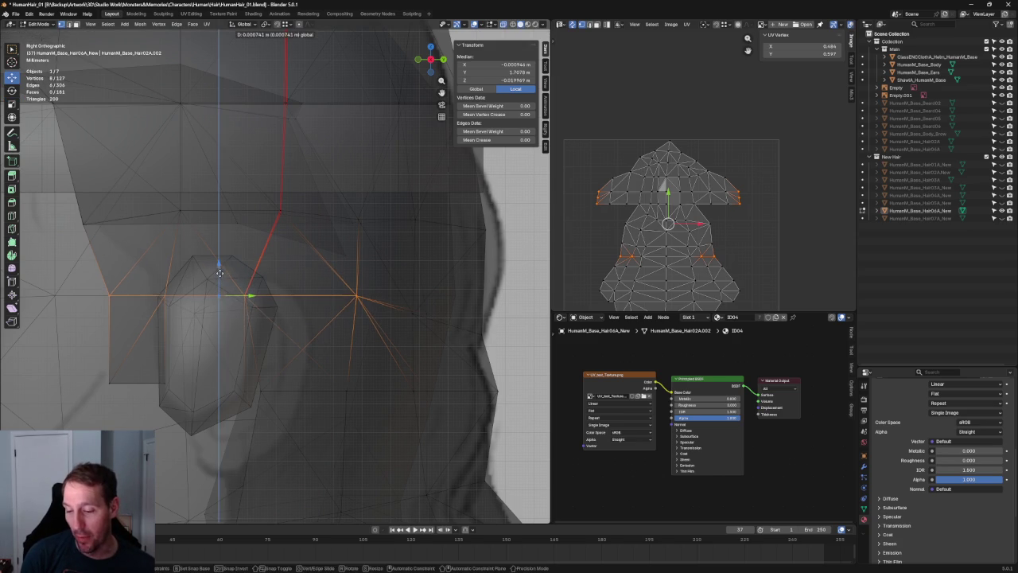
{"action": "scroll", "coordinate": [218, 276], "scroll_direction": "down", "scroll_amount": 5}
{"action": "scroll", "coordinate": [268, 267], "scroll_direction": "up", "scroll_amount": 3}
{"action": "scroll", "coordinate": [267, 267], "scroll_direction": "up", "scroll_amount": 2}
{"action": "scroll", "coordinate": [268, 267], "scroll_direction": "down", "scroll_amount": 4}
{"action": "scroll", "coordinate": [268, 267], "scroll_direction": "down", "scroll_amount": 3}
Step: Clear the selection and return to a close see-through side view of the head
{"action": "key", "text": "alt+a"}
{"action": "key", "text": "KP_1"}
{"action": "key", "text": "alt+z"}
{"action": "scroll", "coordinate": [276, 278], "scroll_direction": "up", "scroll_amount": 1}
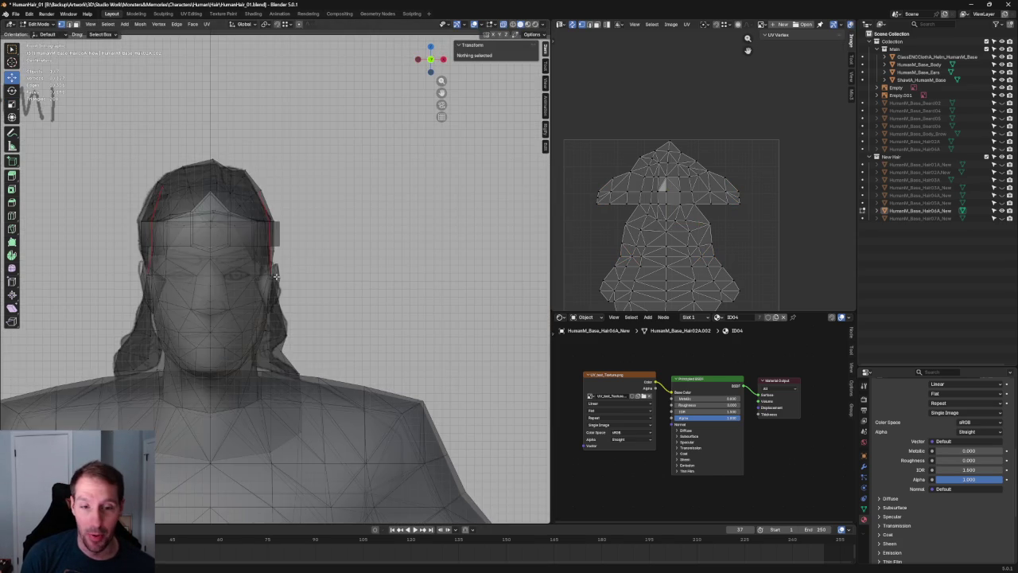
{"action": "middle_click_drag", "start_coordinate": [276, 278], "coordinate": [358, 271], "text": "shift"}
{"action": "scroll", "coordinate": [434, 262], "scroll_direction": "up", "scroll_amount": 3}
{"action": "scroll", "coordinate": [416, 262], "scroll_direction": "up", "scroll_amount": 2}
{"action": "middle_click_drag", "start_coordinate": [434, 262], "coordinate": [379, 250]}
{"action": "scroll", "coordinate": [374, 252], "scroll_direction": "up", "scroll_amount": 1}
{"action": "scroll", "coordinate": [366, 261], "scroll_direction": "up", "scroll_amount": 2}
{"action": "scroll", "coordinate": [367, 261], "scroll_direction": "down", "scroll_amount": 2}
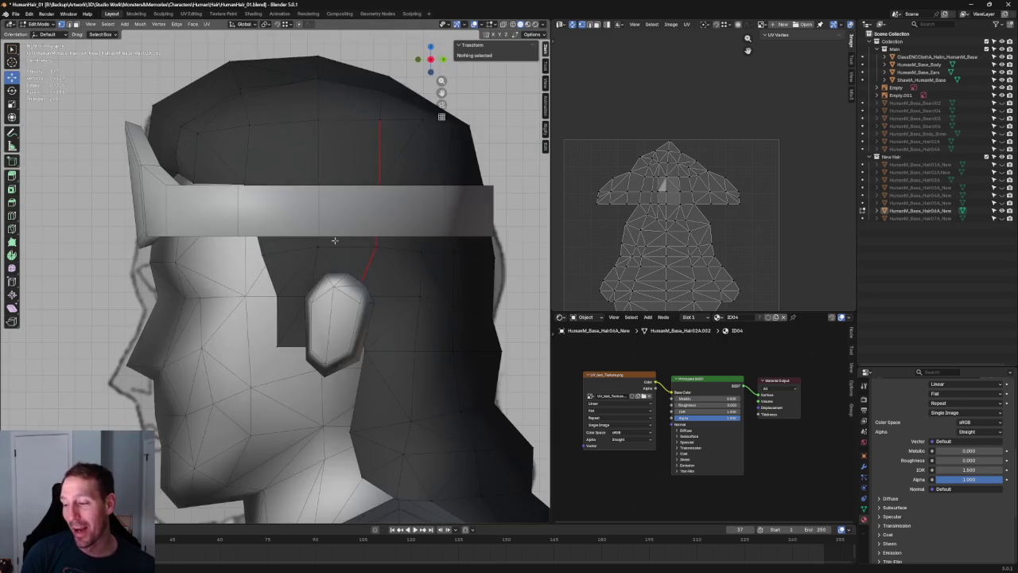
{"action": "key", "text": "KP_3"}
{"action": "key", "text": "alt+z"}
Step: Raise the hair vertices above the ear along the Z axis
{"action": "left_click_drag", "start_coordinate": [250, 264], "coordinate": [250, 265]}
{"action": "key", "text": "g"}
{"action": "key", "text": "z"}
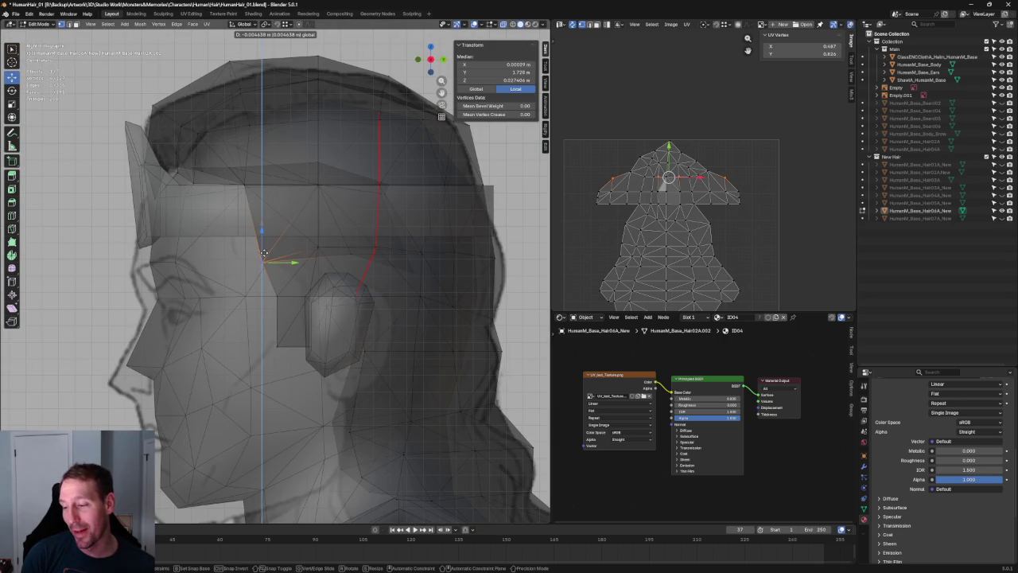
{"action": "left_click", "coordinate": [269, 240]}
Step: Nudge a single vertex and the vertices beside the ear to tighten the temple hairline
{"action": "left_click", "coordinate": [422, 269]}
{"action": "key", "text": "alt+z"}
{"action": "key", "text": "alt+z"}
{"action": "key", "text": "g"}
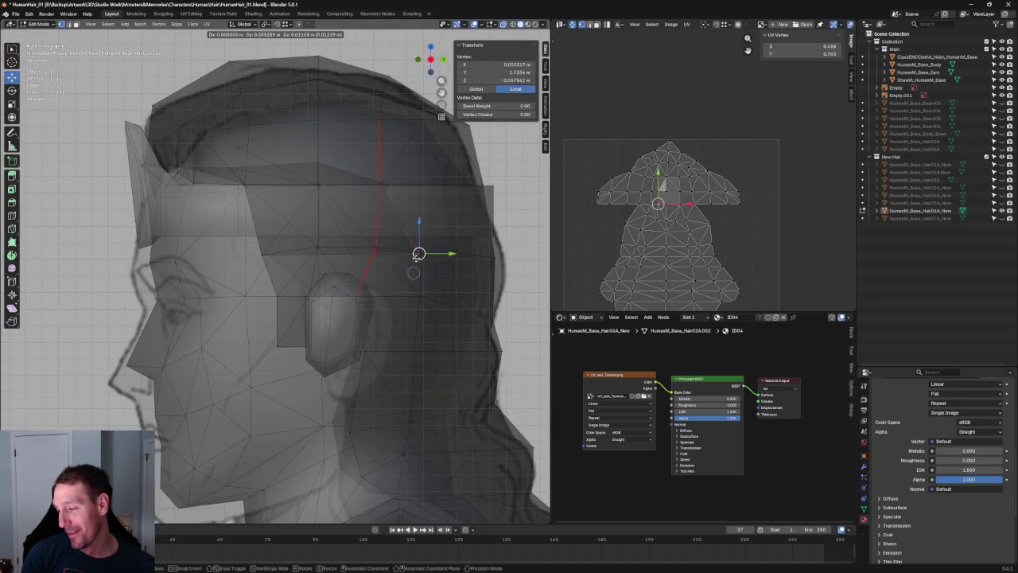
{"action": "left_click", "coordinate": [420, 254]}
{"action": "key", "text": "alt+z"}
{"action": "key", "text": "alt+z"}
{"action": "left_click", "coordinate": [350, 253]}
{"action": "key", "text": "g"}
{"action": "left_click", "coordinate": [358, 243]}
{"action": "scroll", "coordinate": [358, 243], "scroll_direction": "down", "scroll_amount": 5}
{"action": "mouse_move", "coordinate": [319, 262]}
{"action": "middle_mouse_down"}
{"action": "mouse_move", "coordinate": [413, 268]}
{"action": "mouse_move", "coordinate": [275, 299]}
{"action": "middle_mouse_up"}
{"action": "key", "text": "alt+z"}
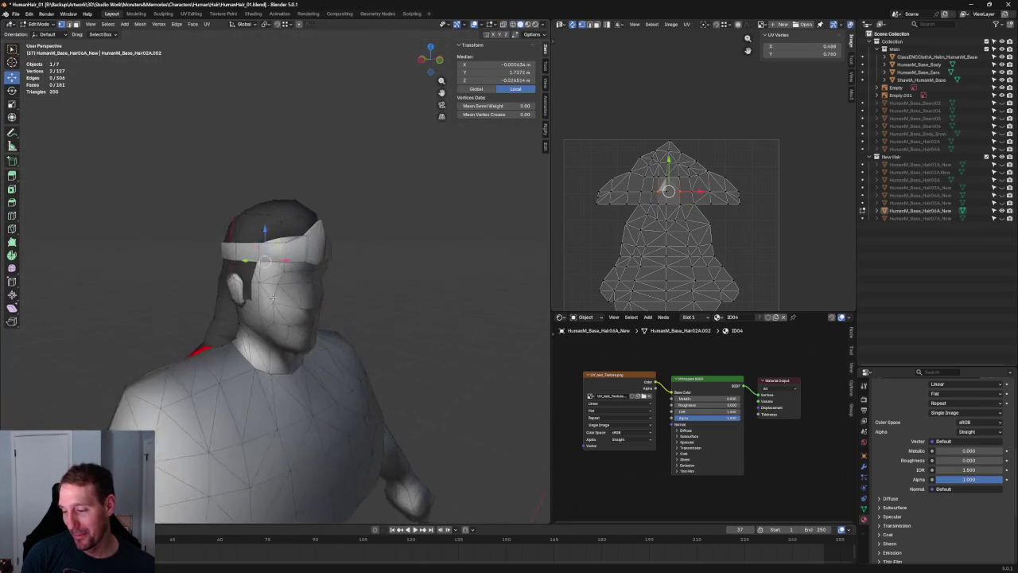
Step: Copy the first ear-side hair vertex's X coordinate onto its opposite counterpart
{"action": "scroll", "coordinate": [275, 299], "scroll_direction": "up", "scroll_amount": 3}
{"action": "scroll", "coordinate": [275, 299], "scroll_direction": "up", "scroll_amount": 2}
{"action": "scroll", "coordinate": [371, 302], "scroll_direction": "down", "scroll_amount": 4}
{"action": "middle_click_drag", "start_coordinate": [370, 302], "coordinate": [280, 318]}
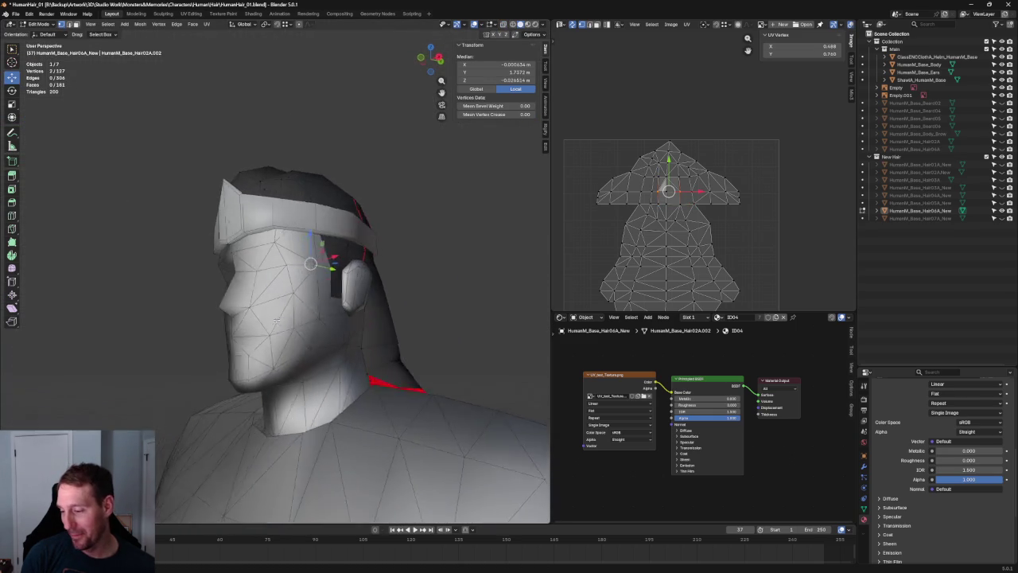
{"action": "scroll", "coordinate": [346, 307], "scroll_direction": "up", "scroll_amount": 4}
{"action": "left_click", "coordinate": [384, 322]}
{"action": "left_click", "coordinate": [495, 64]}
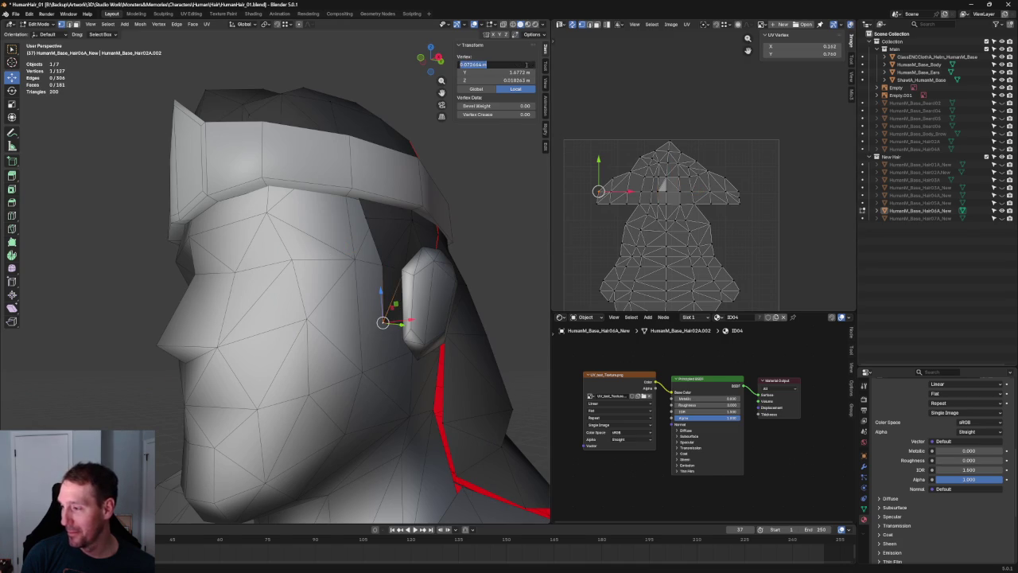
{"action": "key", "text": "Return"}
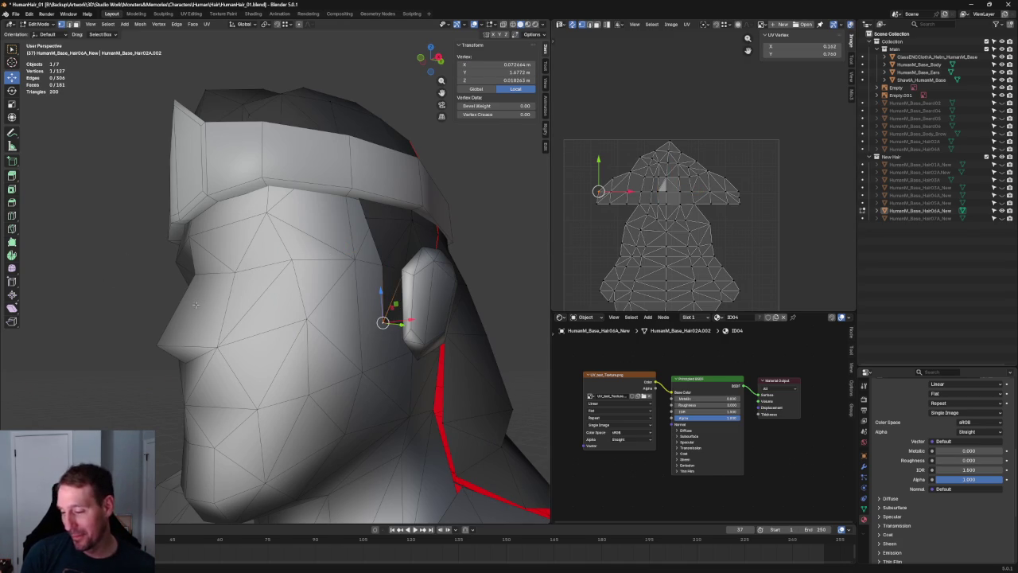
{"action": "middle_click_drag", "start_coordinate": [100, 284], "coordinate": [218, 347]}
{"action": "left_click", "coordinate": [210, 346]}
{"action": "left_click", "coordinate": [510, 66]}
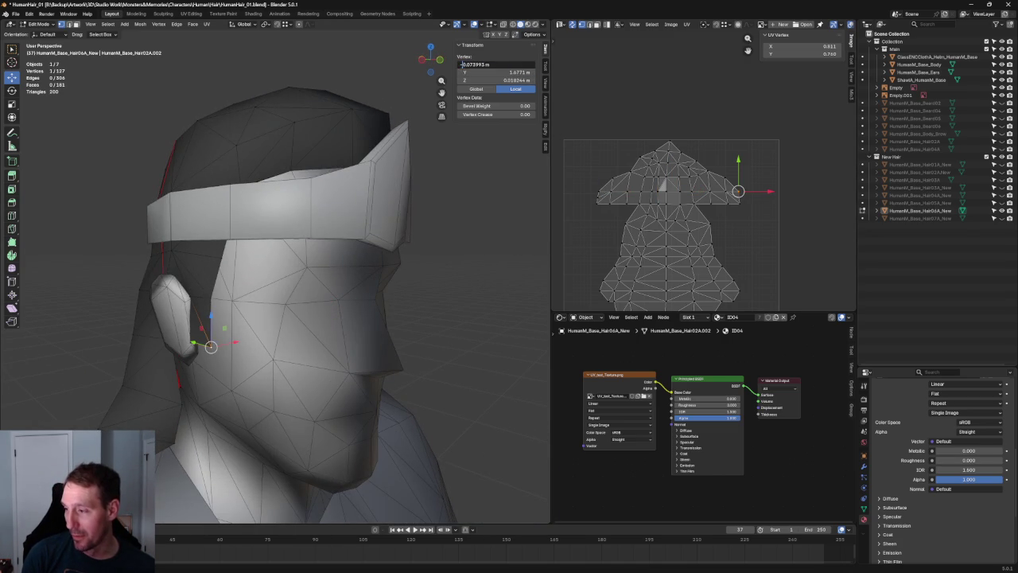
{"action": "type", "text": "-0.072664 m"}
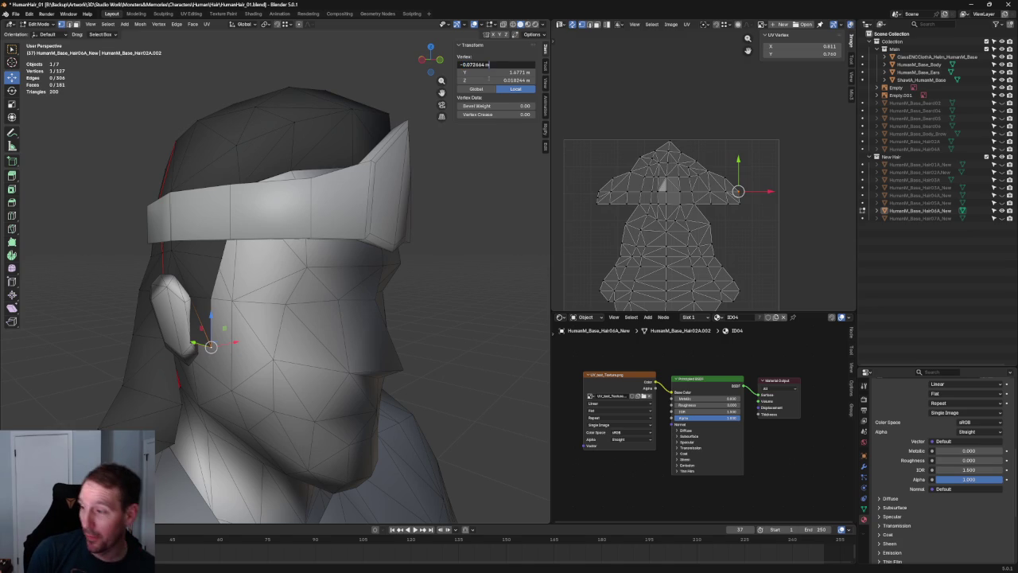
{"action": "key", "text": "Return"}
Step: Give the second ear-side vertex pair a matching X coordinate of -0.072454
{"action": "middle_click_drag", "start_coordinate": [199, 231], "coordinate": [310, 227]}
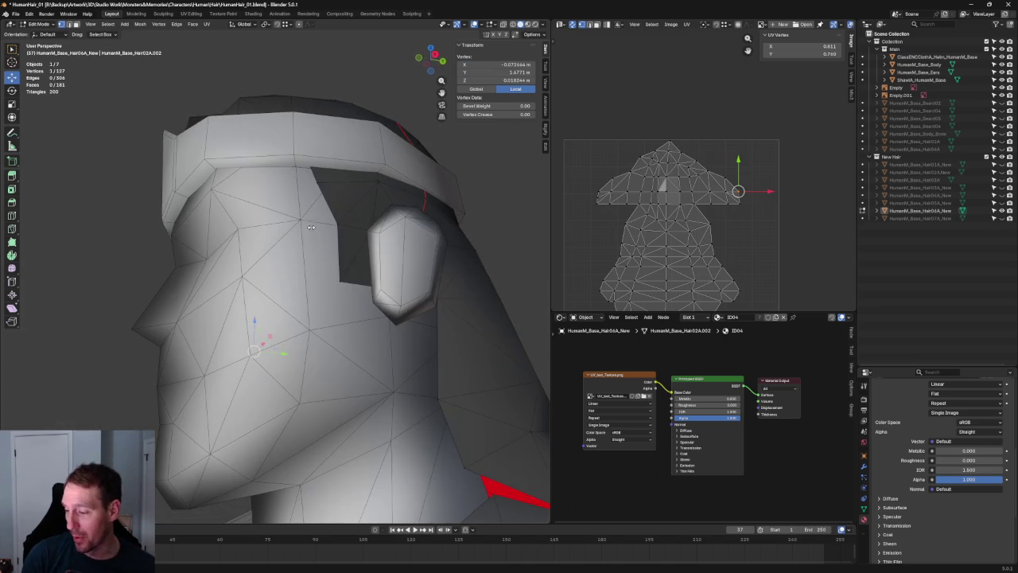
{"action": "left_click", "coordinate": [377, 285]}
{"action": "left_click", "coordinate": [518, 64]}
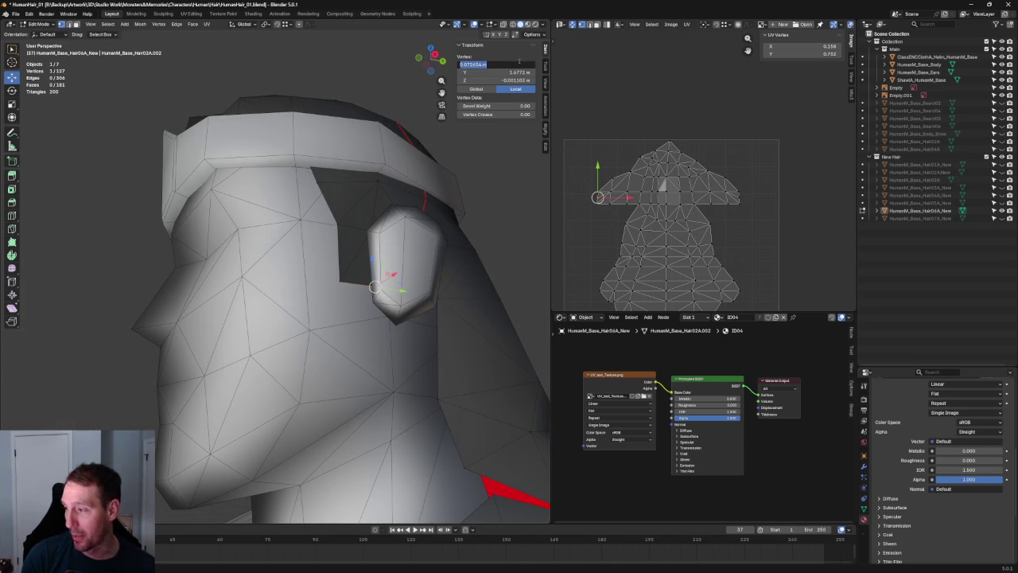
{"action": "key", "text": "Return"}
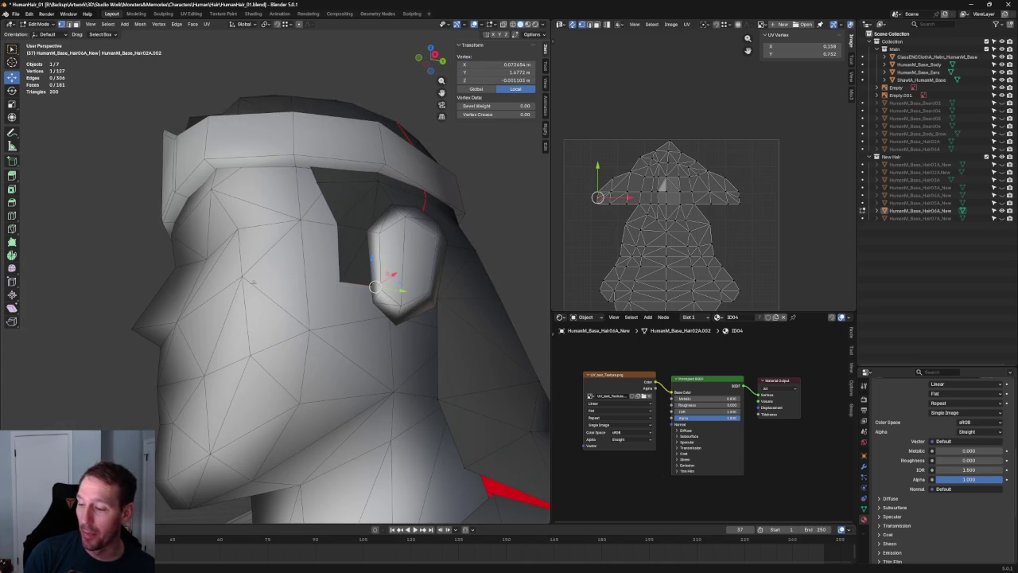
{"action": "middle_click_drag", "start_coordinate": [101, 270], "coordinate": [255, 297]}
{"action": "left_click", "coordinate": [200, 287]}
{"action": "left_click", "coordinate": [512, 65]}
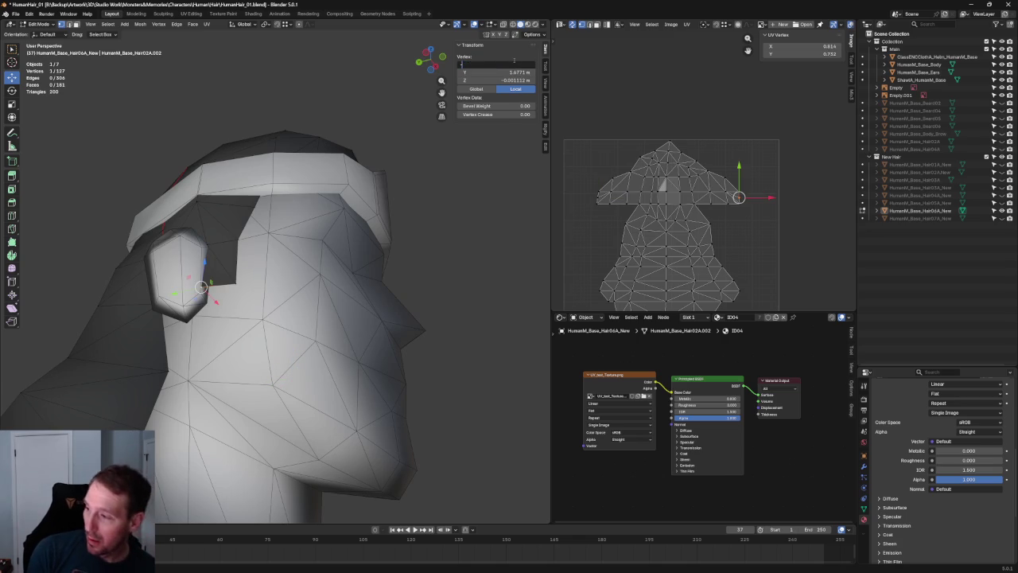
{"action": "type", "text": "-0.072654 m"}
{"action": "key", "text": "Return"}
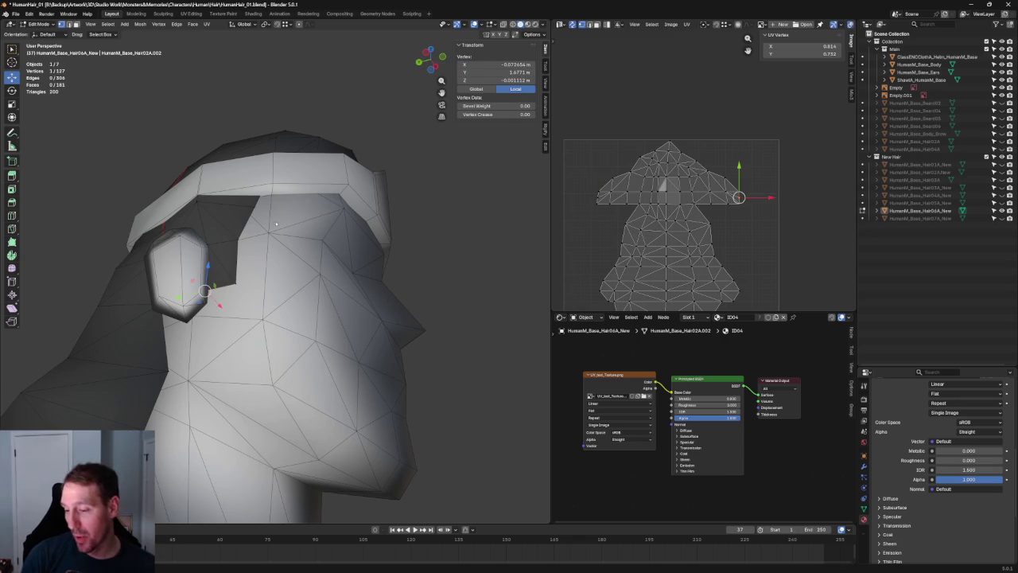
Step: Match a third ear-side vertex pair's X coordinates, using see-through view to reach them
{"action": "middle_click_drag", "start_coordinate": [257, 198], "coordinate": [428, 252]}
{"action": "scroll", "coordinate": [402, 272], "scroll_direction": "up", "scroll_amount": 3}
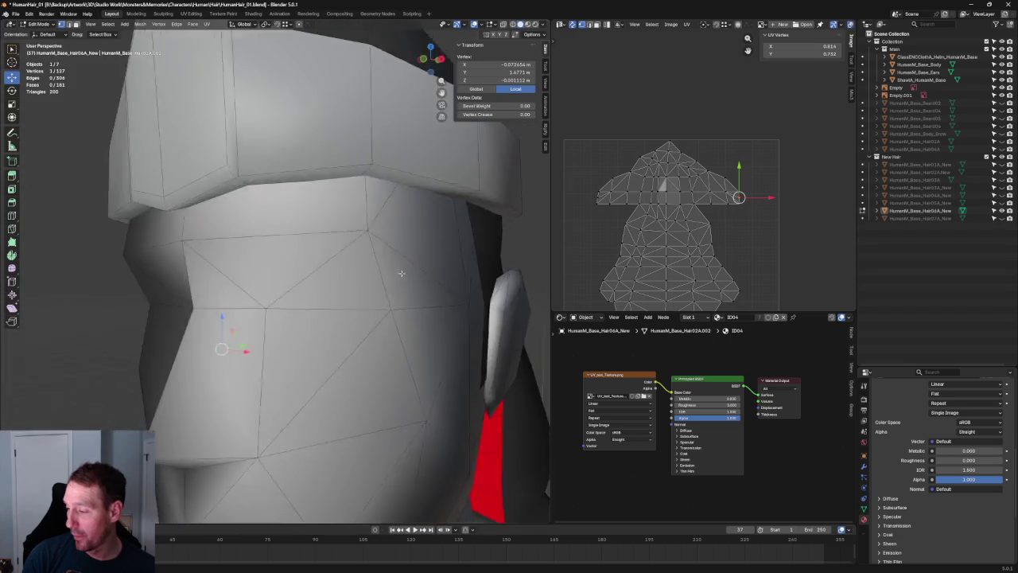
{"action": "scroll", "coordinate": [403, 272], "scroll_direction": "down", "scroll_amount": 3}
{"action": "scroll", "coordinate": [452, 296], "scroll_direction": "down", "scroll_amount": 2}
{"action": "key", "text": "alt+z"}
{"action": "mouse_move", "coordinate": [451, 295]}
{"action": "middle_mouse_down"}
{"action": "mouse_move", "coordinate": [479, 295]}
{"action": "mouse_move", "coordinate": [414, 310]}
{"action": "mouse_move", "coordinate": [478, 239]}
{"action": "middle_mouse_up"}
{"action": "left_click", "coordinate": [398, 308]}
{"action": "left_click", "coordinate": [510, 63]}
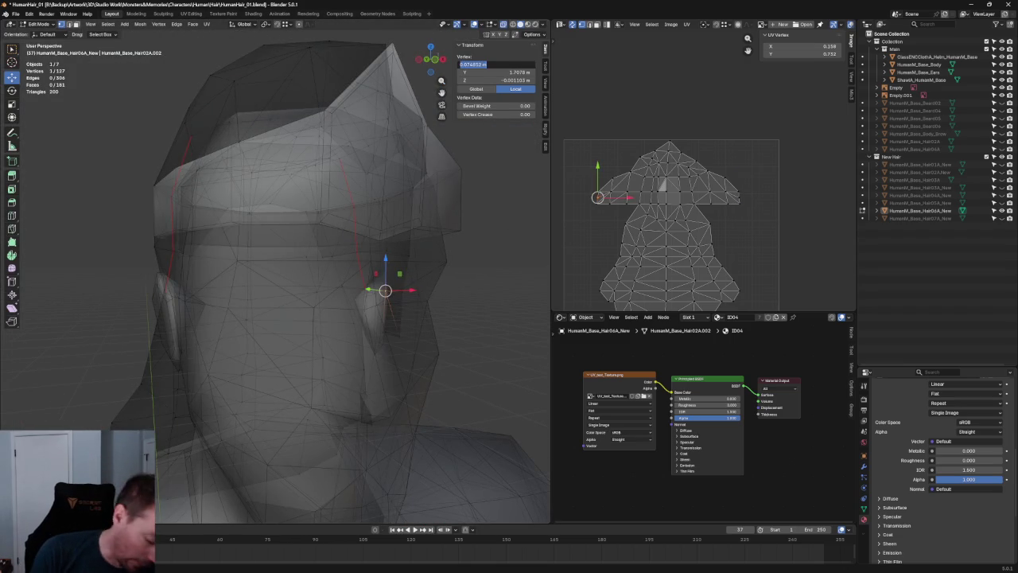
{"action": "key", "text": "Return"}
{"action": "mouse_move", "coordinate": [263, 270]}
{"action": "middle_mouse_down"}
{"action": "mouse_move", "coordinate": [213, 267]}
{"action": "mouse_move", "coordinate": [167, 279]}
{"action": "mouse_move", "coordinate": [171, 291]}
{"action": "middle_mouse_up"}
{"action": "key", "text": "alt+z"}
{"action": "left_click", "coordinate": [171, 291]}
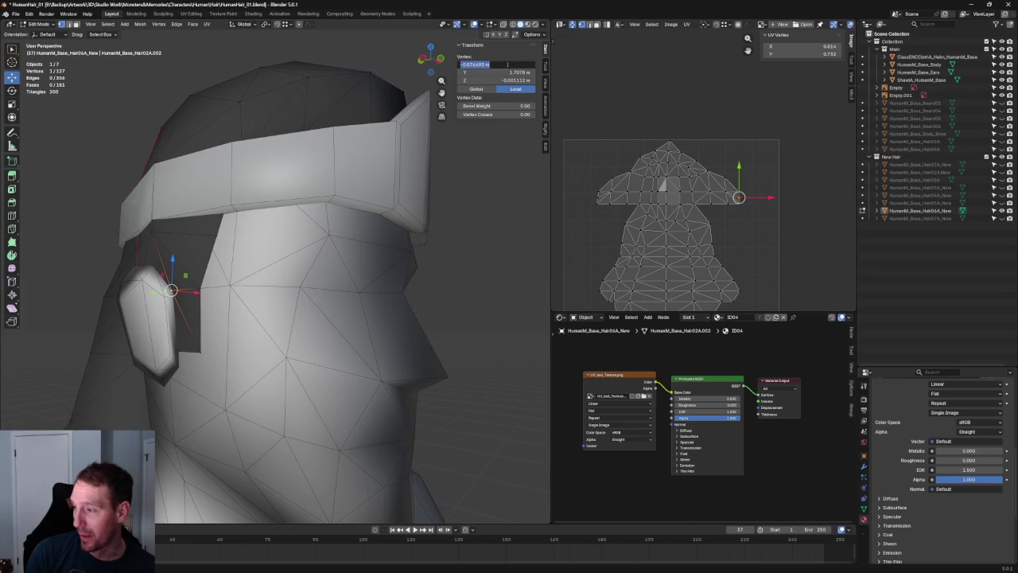
{"action": "key", "text": "ctrl+v"}
{"action": "key", "text": "Return"}
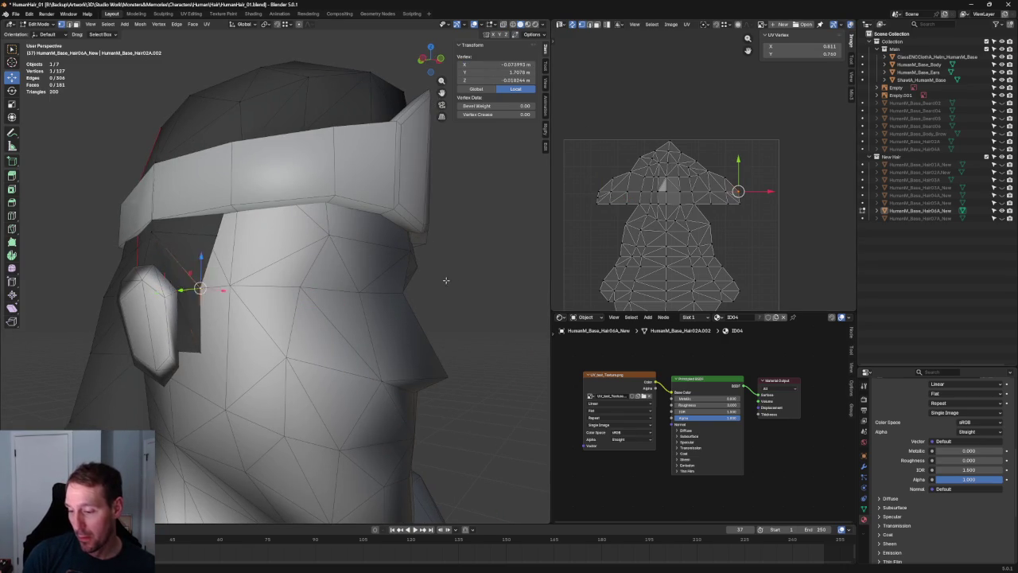
Step: Give the last ear-side vertex pair a matching X of -0.074861, then deselect all
{"action": "middle_click_drag", "start_coordinate": [379, 287], "coordinate": [412, 293]}
{"action": "left_click", "coordinate": [385, 283]}
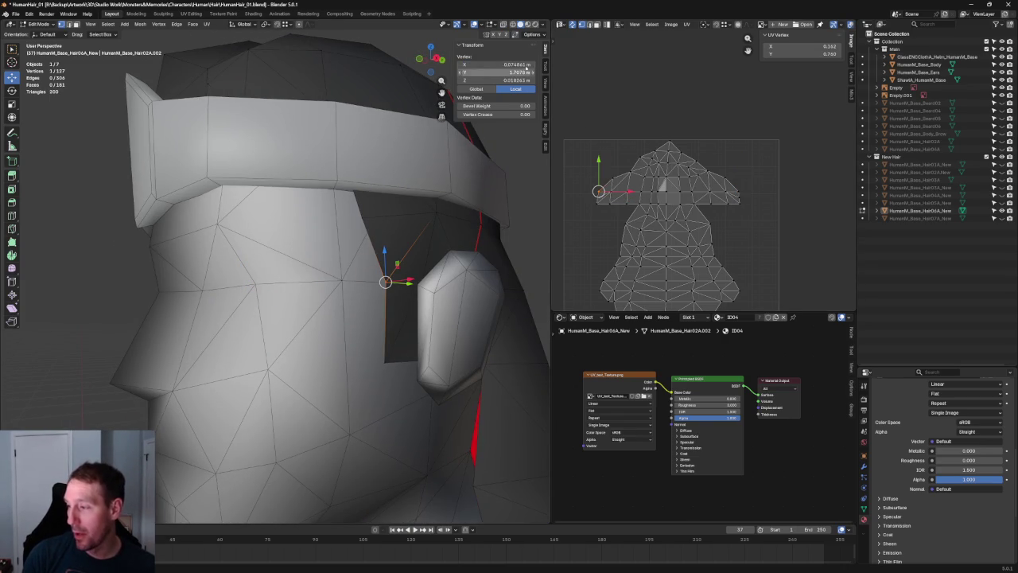
{"action": "left_click", "coordinate": [528, 63]}
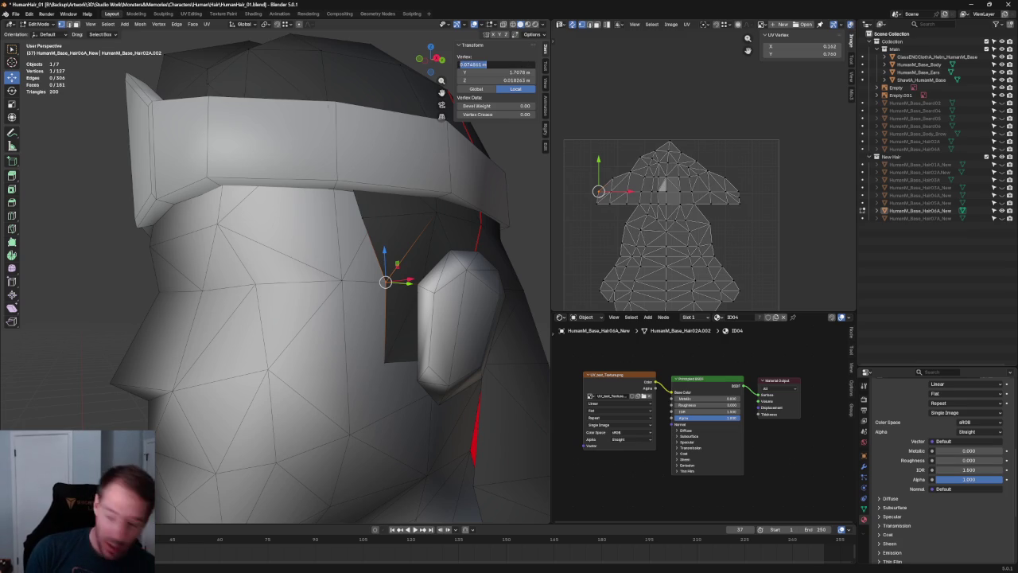
{"action": "key", "text": "Escape"}
{"action": "middle_click_drag", "start_coordinate": [129, 290], "coordinate": [214, 252]}
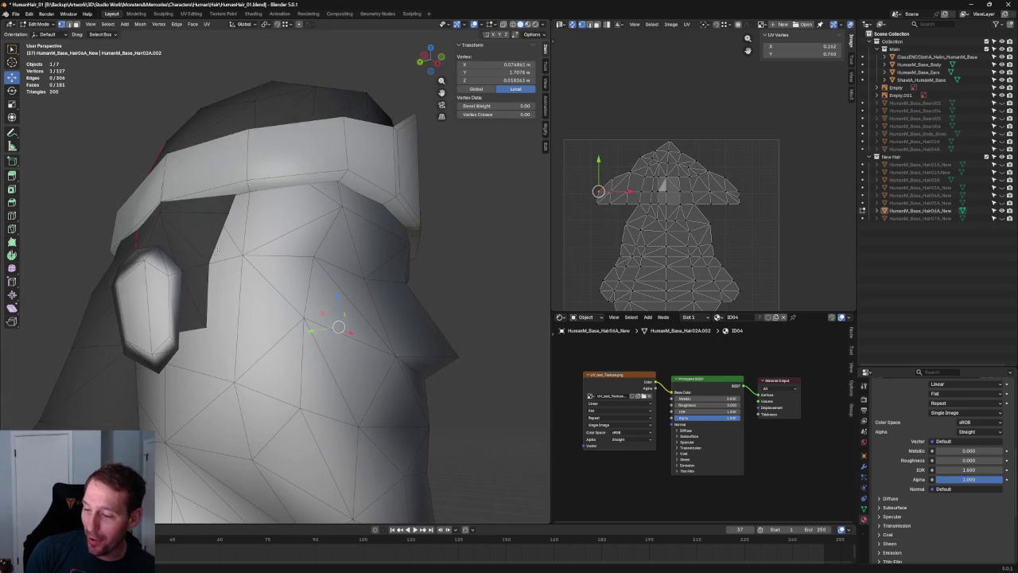
{"action": "left_click", "coordinate": [201, 262]}
{"action": "left_click", "coordinate": [497, 64]}
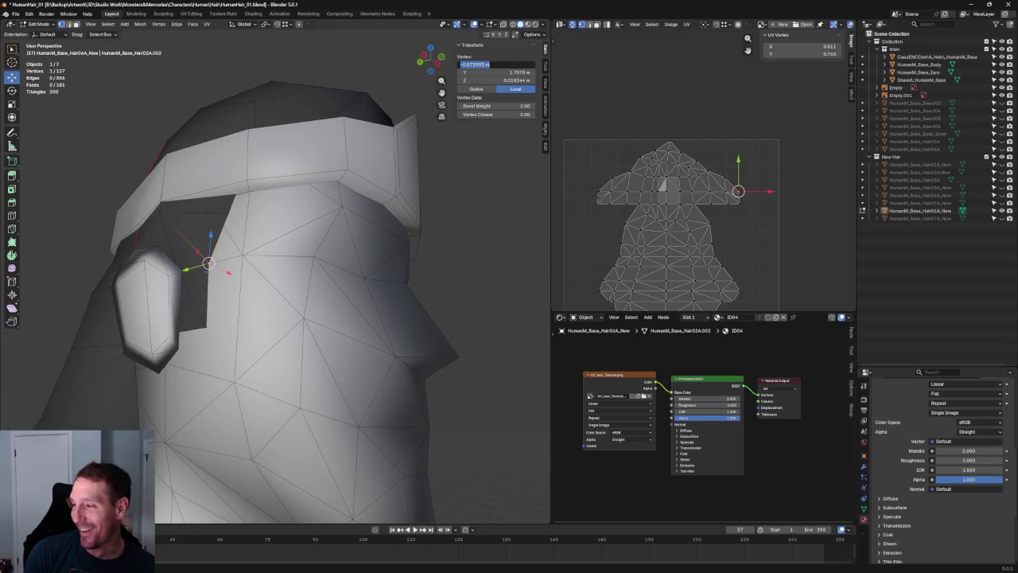
{"action": "type", "text": "-0.074861 m"}
{"action": "key", "text": "Return"}
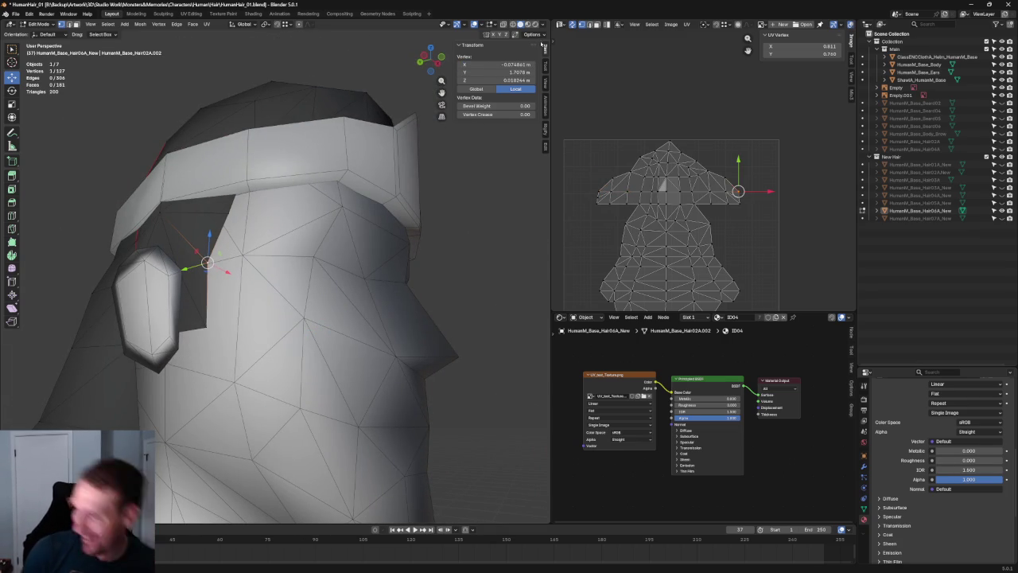
{"action": "key", "text": "alt+a"}
{"action": "middle_click_drag", "start_coordinate": [514, 250], "coordinate": [296, 248]}
{"action": "key", "text": "KP_3"}
Step: Slide the hairline vertex in front of the ear along its edge in see-through view
{"action": "key", "text": "alt+z"}
{"action": "scroll", "coordinate": [293, 246], "scroll_direction": "up", "scroll_amount": 6}
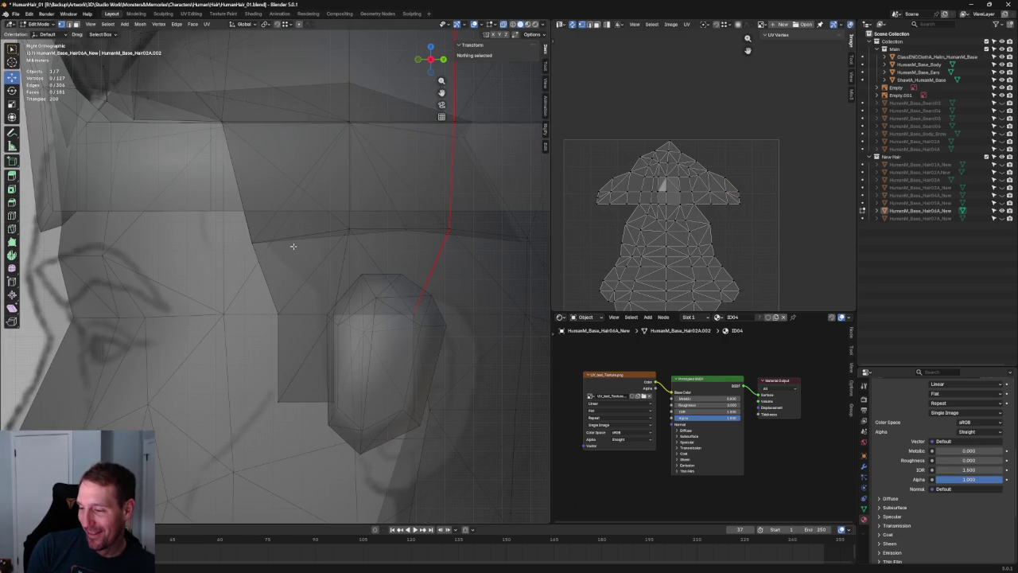
{"action": "scroll", "coordinate": [291, 249], "scroll_direction": "down", "scroll_amount": 4}
{"action": "scroll", "coordinate": [293, 259], "scroll_direction": "down", "scroll_amount": 2}
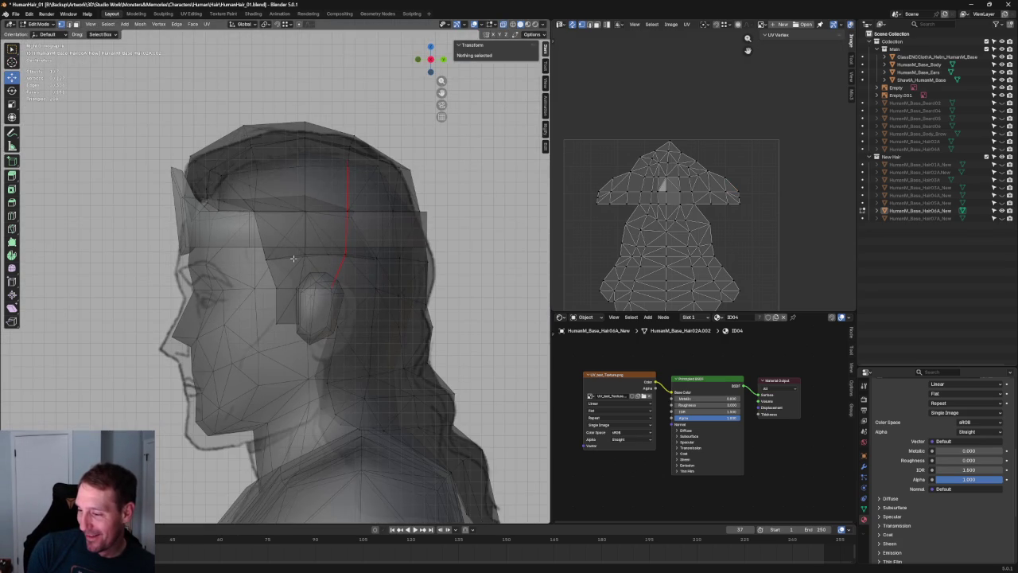
{"action": "left_click", "coordinate": [286, 320]}
{"action": "scroll", "coordinate": [283, 325], "scroll_direction": "up", "scroll_amount": 4}
{"action": "key", "text": "g"}
{"action": "key", "text": "g"}
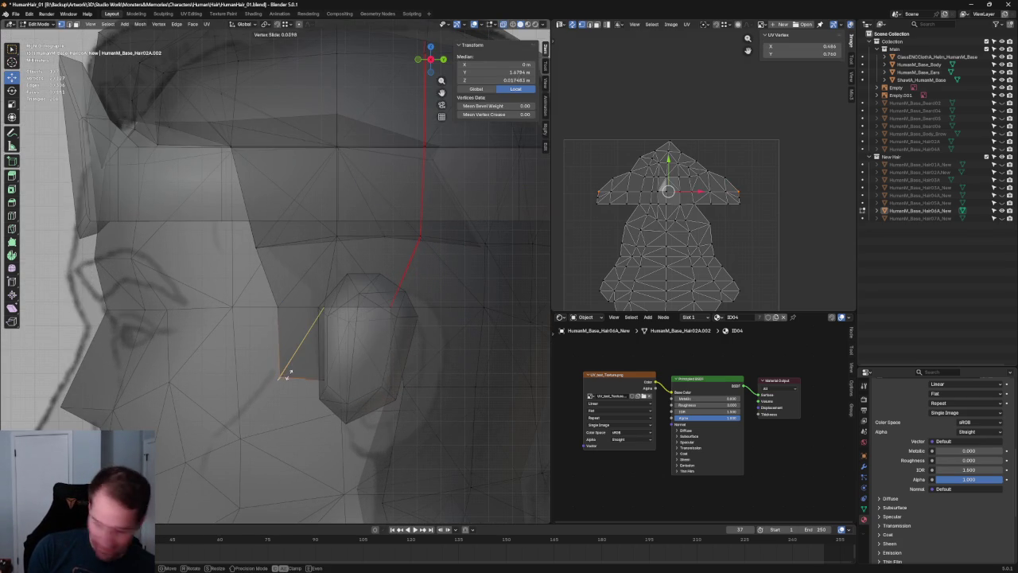
{"action": "left_click", "coordinate": [300, 362]}
{"action": "key", "text": "alt+a"}
Step: Inspect the whole character in perspective, then from the front and from below
{"action": "scroll", "coordinate": [303, 319], "scroll_direction": "down", "scroll_amount": 3}
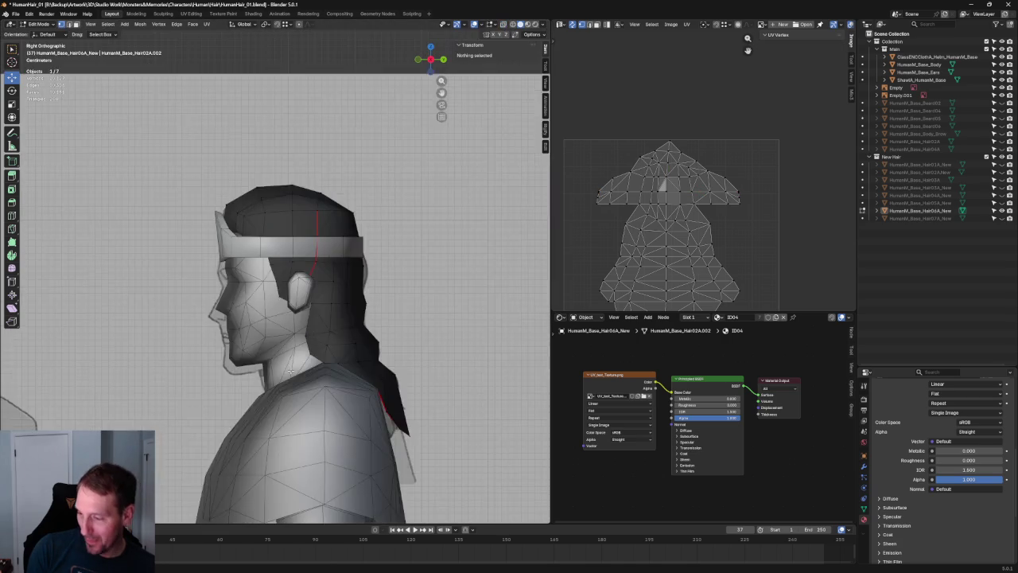
{"action": "scroll", "coordinate": [311, 199], "scroll_direction": "down", "scroll_amount": 4}
{"action": "scroll", "coordinate": [312, 132], "scroll_direction": "down", "scroll_amount": 2}
{"action": "mouse_move", "coordinate": [311, 133]}
{"action": "middle_mouse_down"}
{"action": "mouse_move", "coordinate": [458, 211]}
{"action": "mouse_move", "coordinate": [527, 196]}
{"action": "mouse_move", "coordinate": [516, 201]}
{"action": "middle_mouse_up"}
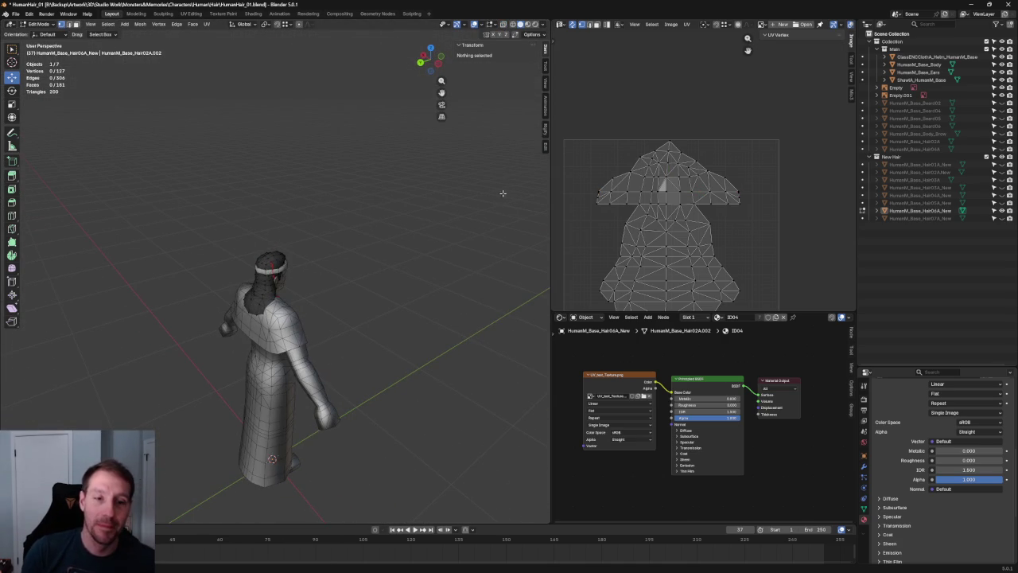
{"action": "scroll", "coordinate": [368, 237], "scroll_direction": "up", "scroll_amount": 4}
{"action": "key", "text": "KP_1"}
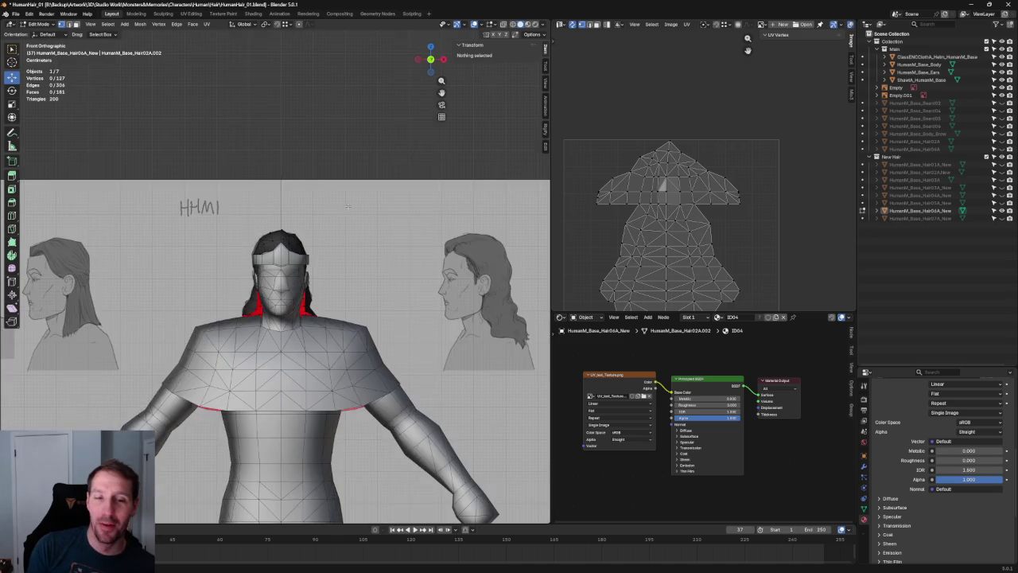
{"action": "middle_click_drag", "start_coordinate": [340, 238], "coordinate": [339, 199]}
{"action": "scroll", "coordinate": [337, 206], "scroll_direction": "up", "scroll_amount": 2}
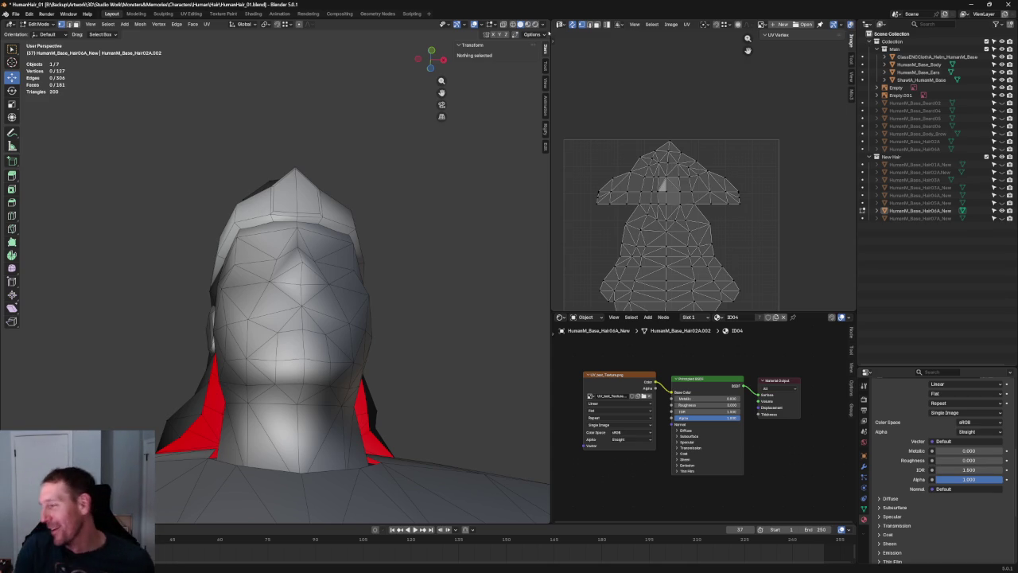
{"action": "scroll", "coordinate": [660, 196], "scroll_direction": "up", "scroll_amount": 4}
Step: Unwrap a vertical strip of hair faces in the UV Editor, then clear the UV selection
{"action": "scroll", "coordinate": [660, 195], "scroll_direction": "down", "scroll_amount": 3}
{"action": "left_click", "coordinate": [689, 148]}
{"action": "left_click_drag", "start_coordinate": [641, 130], "coordinate": [682, 249]}
{"action": "key", "text": "u"}
{"action": "left_click", "coordinate": [653, 206]}
{"action": "left_click", "coordinate": [766, 158]}
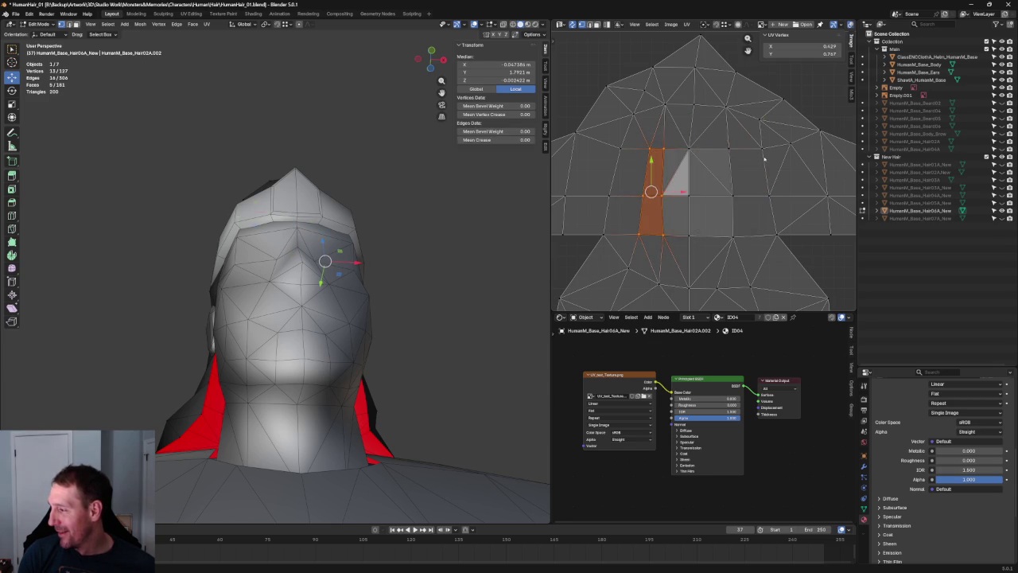
{"action": "scroll", "coordinate": [732, 164], "scroll_direction": "down", "scroll_amount": 2}
{"action": "scroll", "coordinate": [724, 160], "scroll_direction": "down", "scroll_amount": 2}
{"action": "scroll", "coordinate": [699, 174], "scroll_direction": "up", "scroll_amount": 3}
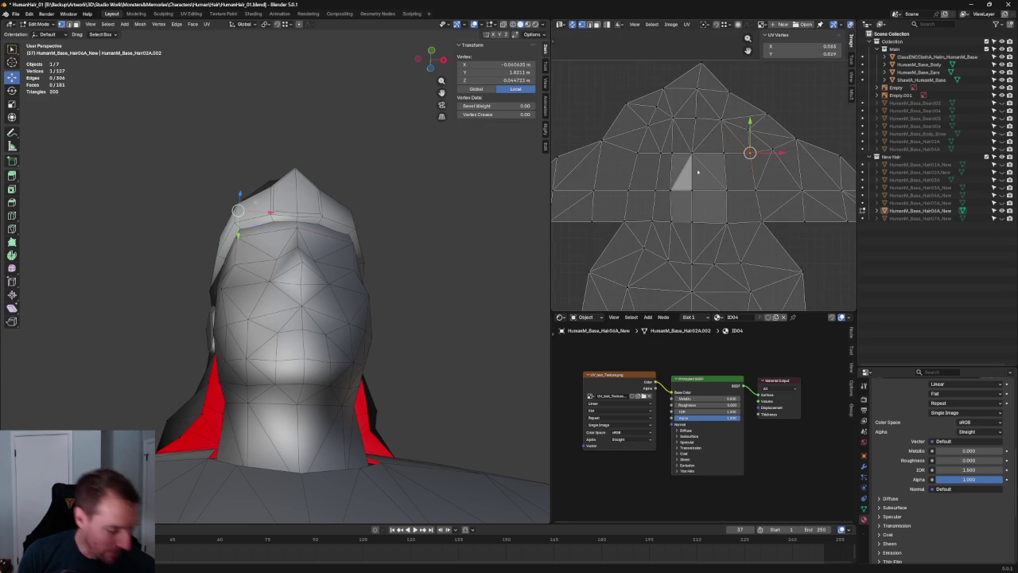
{"action": "left_click", "coordinate": [681, 185]}
{"action": "left_click", "coordinate": [682, 179]}
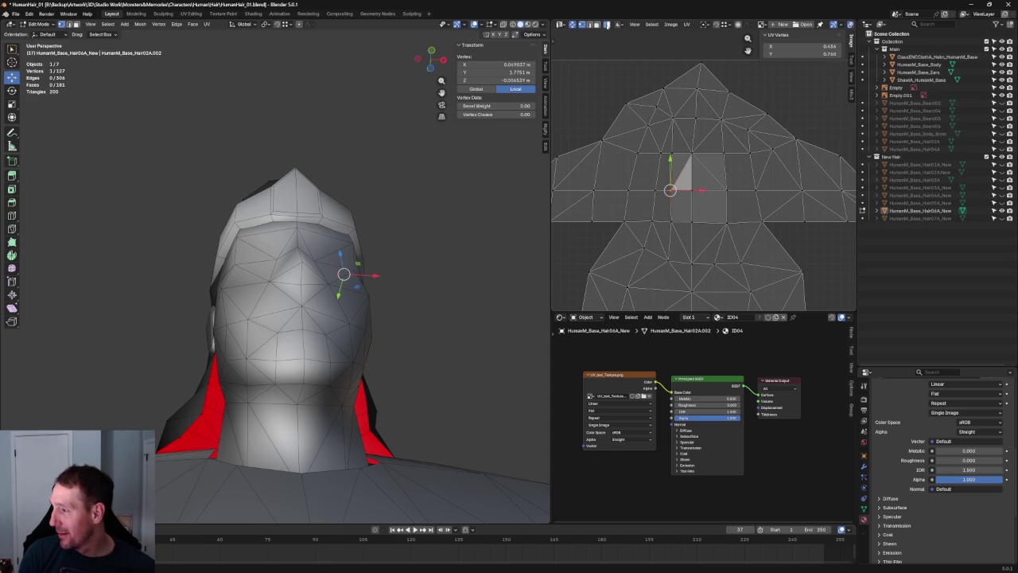
{"action": "key", "text": "a"}
{"action": "key", "text": "alt+a"}
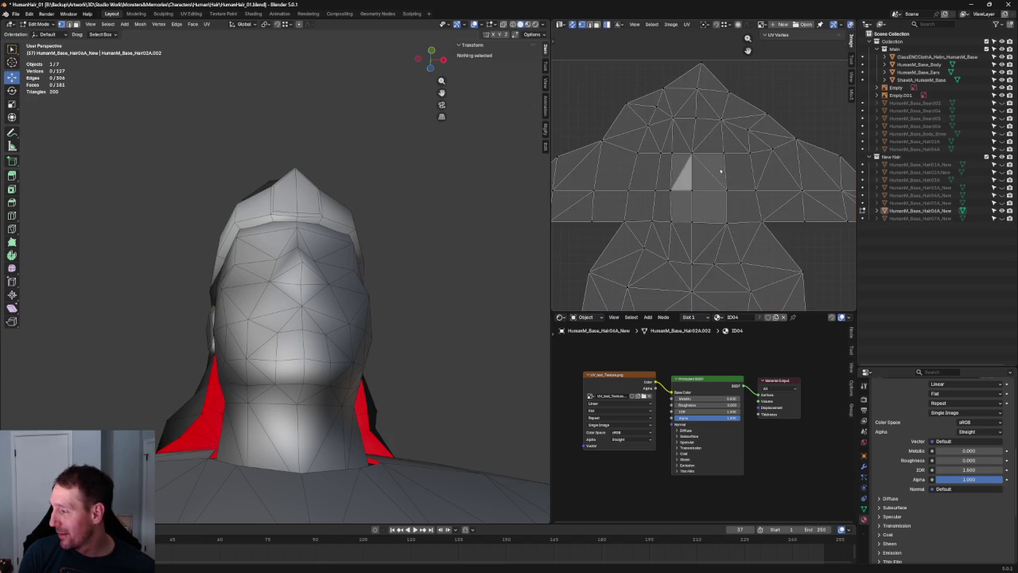
Step: Select a small patch of hair faces and unwrap it on its own
{"action": "key", "text": "a"}
{"action": "left_click", "coordinate": [701, 173]}
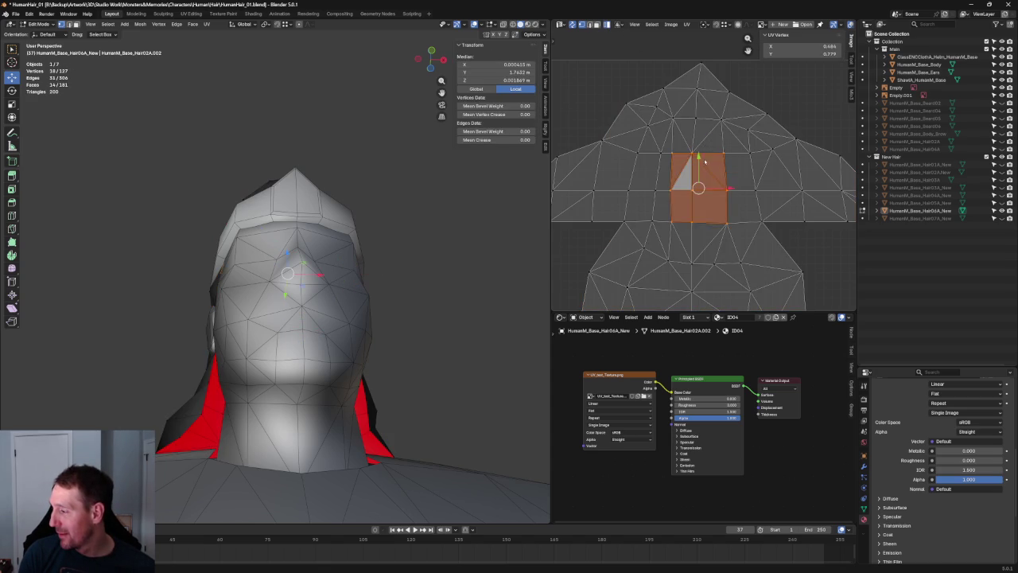
{"action": "scroll", "coordinate": [702, 177], "scroll_direction": "down", "scroll_amount": 3}
{"action": "key", "text": "u"}
{"action": "left_click", "coordinate": [557, 237]}
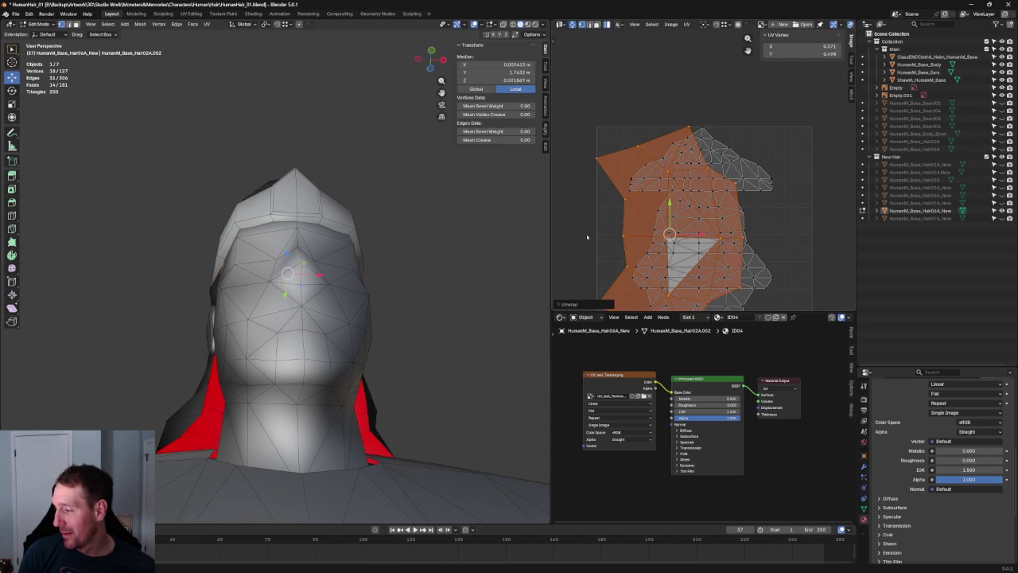
Step: Rotate the patch about -95 degrees, shrink it, and park it beside the grid's left edge
{"action": "scroll", "coordinate": [644, 225], "scroll_direction": "down", "scroll_amount": 1}
{"action": "left_click_drag", "start_coordinate": [645, 226], "coordinate": [563, 226]}
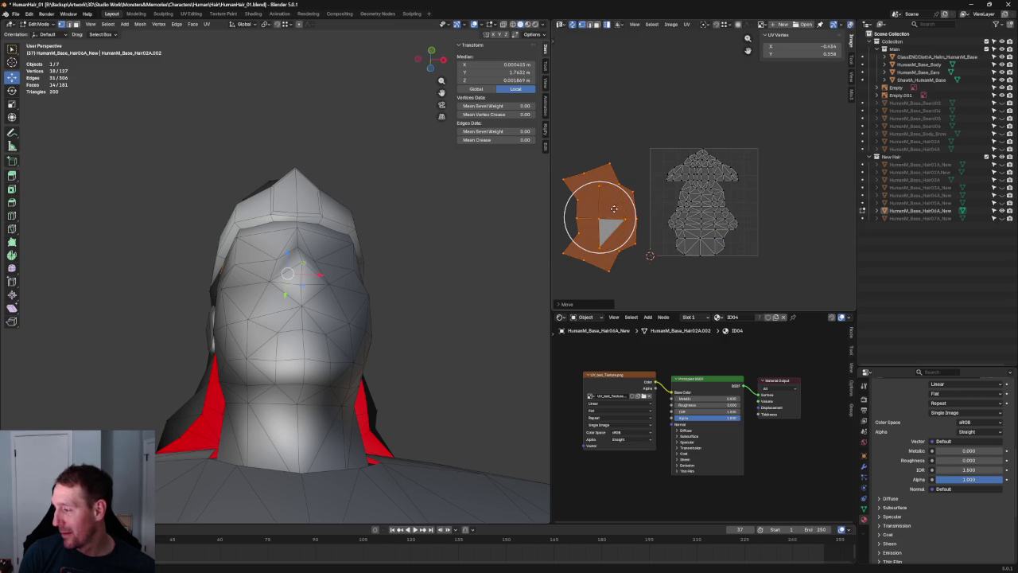
{"action": "left_click_drag", "start_coordinate": [630, 197], "coordinate": [614, 253]}
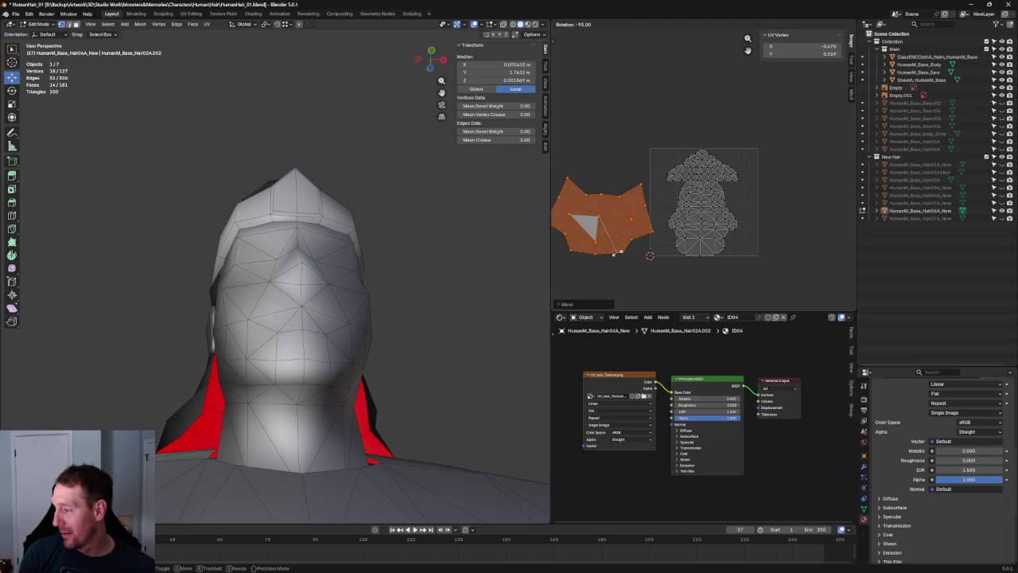
{"action": "key", "text": "s"}
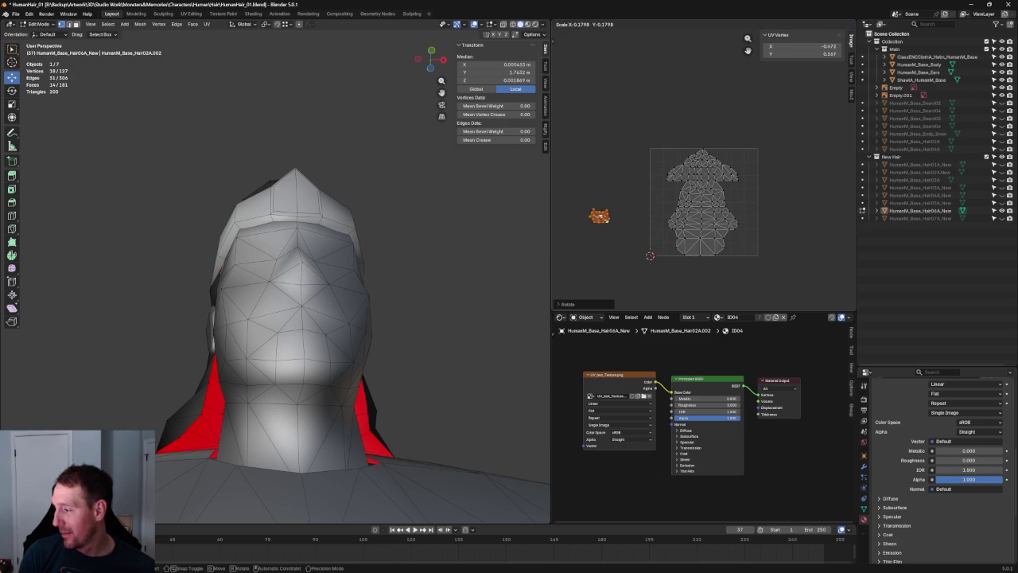
{"action": "key", "text": "Return"}
{"action": "key", "text": "g"}
{"action": "key", "text": "Return"}
{"action": "key", "text": "alt+a"}
{"action": "mouse_move", "coordinate": [423, 188]}
{"action": "middle_mouse_down"}
{"action": "mouse_move", "coordinate": [421, 249]}
{"action": "mouse_move", "coordinate": [341, 252]}
{"action": "middle_mouse_up"}
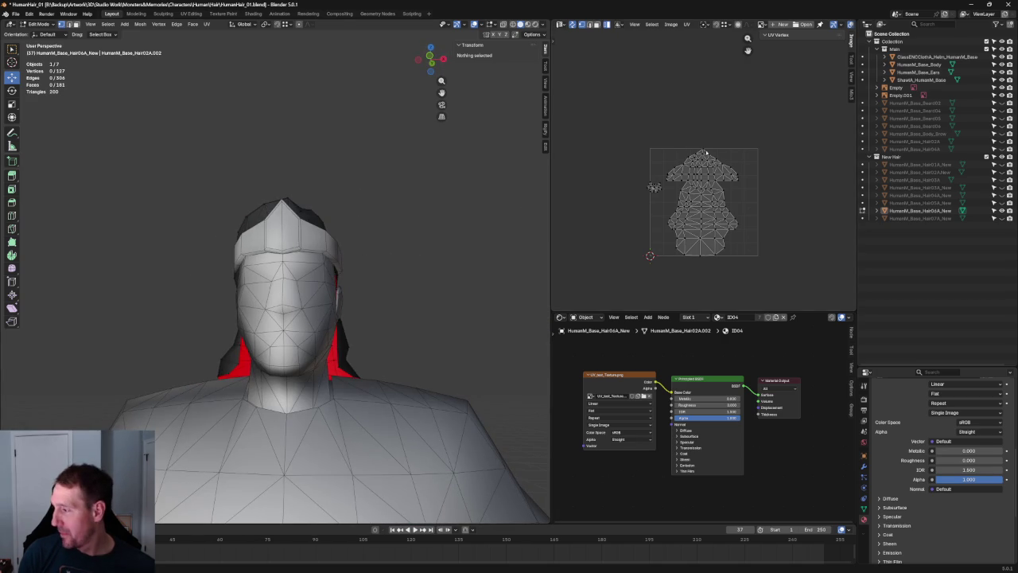
Step: Re-unwrap the right side flap of the hair's UV layout from its corner vertex
{"action": "scroll", "coordinate": [787, 198], "scroll_direction": "up", "scroll_amount": 3}
{"action": "scroll", "coordinate": [787, 198], "scroll_direction": "up", "scroll_amount": 2}
{"action": "key", "text": "a"}
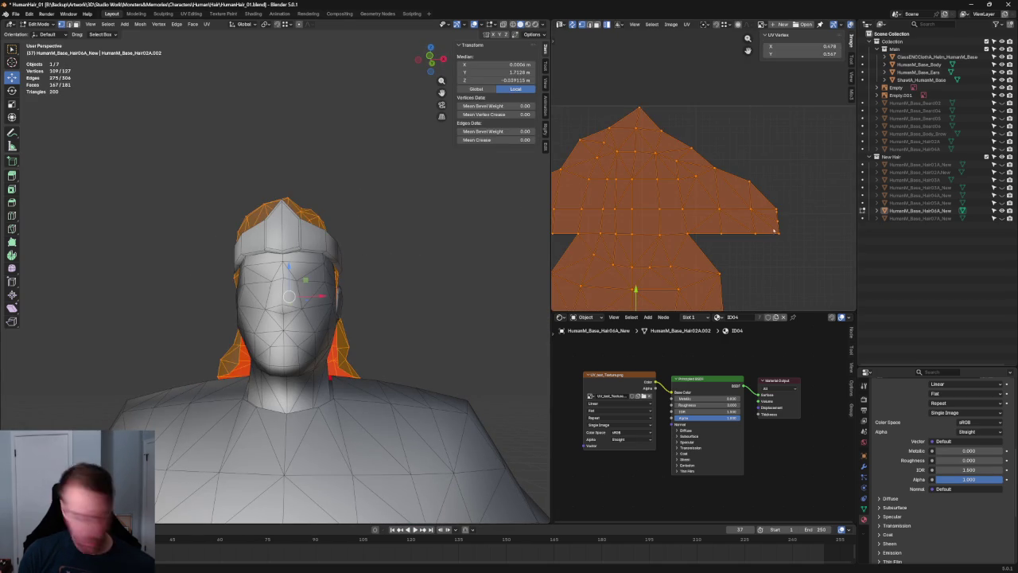
{"action": "left_click_drag", "start_coordinate": [750, 177], "coordinate": [786, 257]}
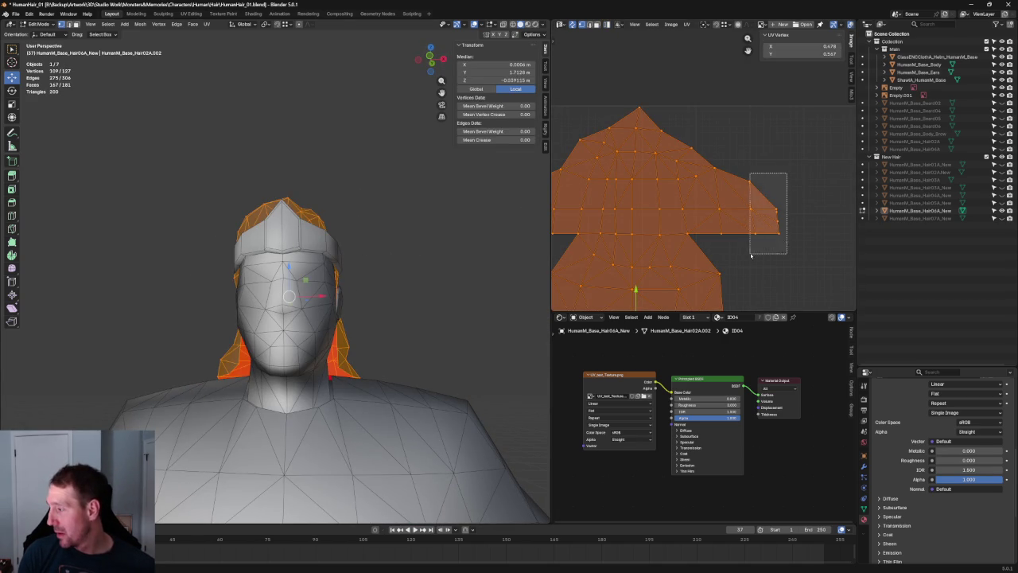
{"action": "key", "text": "u"}
{"action": "left_click", "coordinate": [771, 221]}
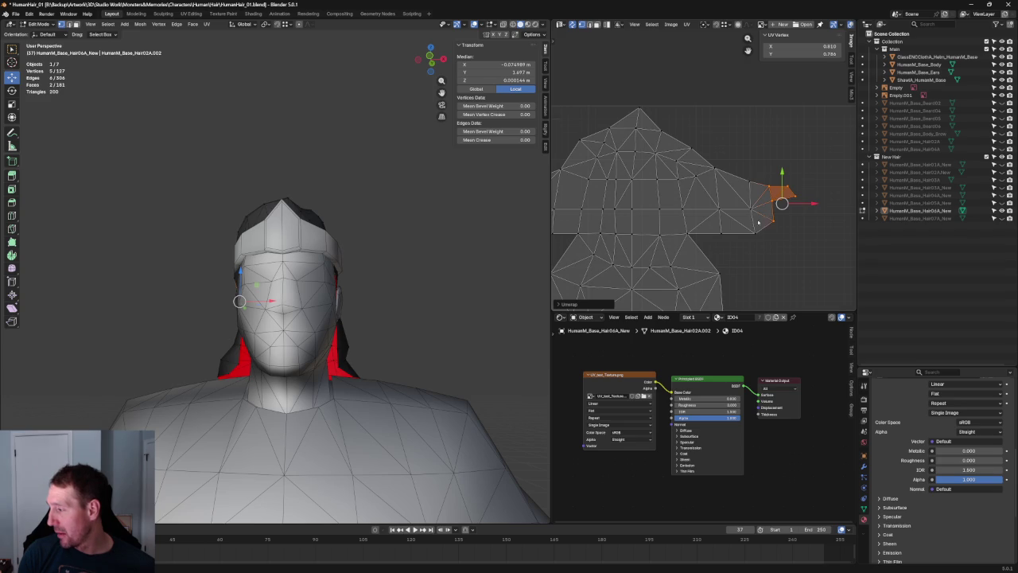
{"action": "scroll", "coordinate": [781, 201], "scroll_direction": "down", "scroll_amount": 1}
Step: Re-unwrap the left side flap from its corner vertex
{"action": "left_click", "coordinate": [593, 209]}
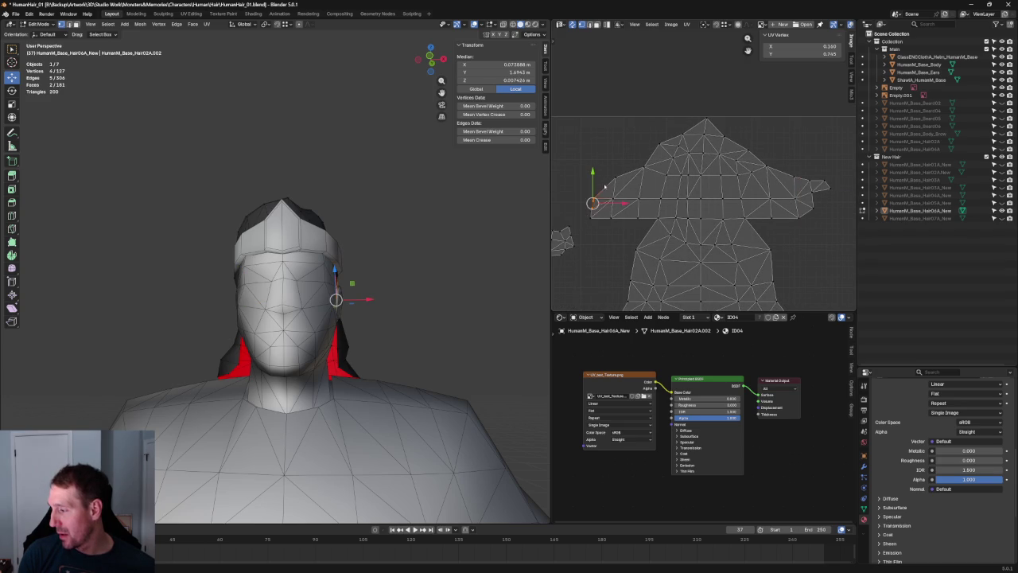
{"action": "key", "text": "u"}
{"action": "left_click", "coordinate": [584, 212]}
{"action": "left_click_drag", "start_coordinate": [627, 158], "coordinate": [578, 224]}
{"action": "right_click", "coordinate": [574, 226]}
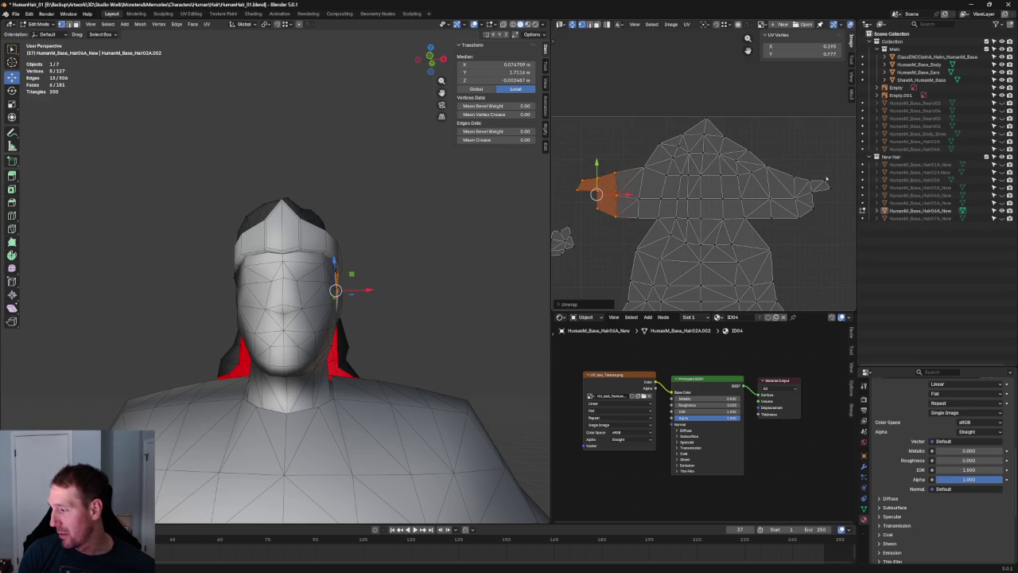
Step: Clear the UV selection and show the hair in Material Preview with the UV test texture
{"action": "left_click_drag", "start_coordinate": [831, 171], "coordinate": [784, 236]}
{"action": "right_click", "coordinate": [784, 235]}
{"action": "key", "text": "Escape"}
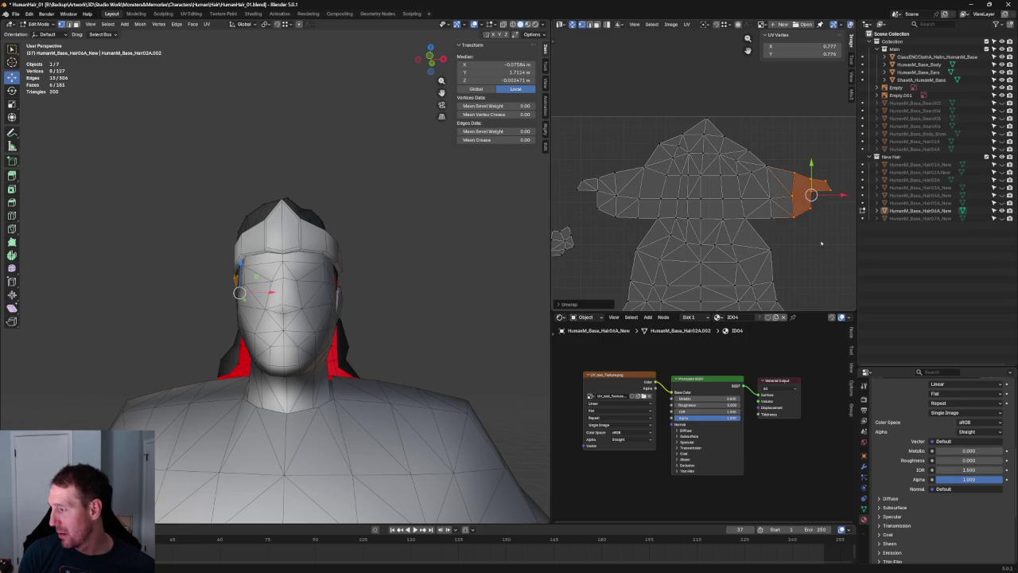
{"action": "left_click", "coordinate": [447, 189]}
{"action": "middle_click_drag", "start_coordinate": [447, 190], "coordinate": [385, 185]}
{"action": "left_click", "coordinate": [528, 25]}
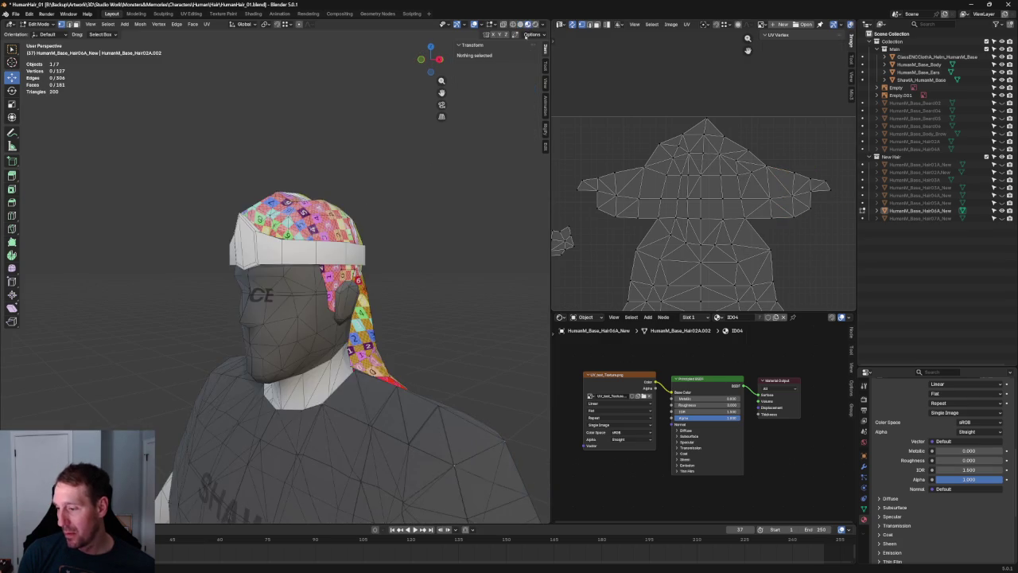
Step: Switch to the right orthographic side view and frame the head and hair
{"action": "mouse_move", "coordinate": [303, 238]}
{"action": "middle_mouse_down"}
{"action": "mouse_move", "coordinate": [356, 213]}
{"action": "mouse_move", "coordinate": [203, 227]}
{"action": "mouse_move", "coordinate": [239, 227]}
{"action": "middle_mouse_up"}
{"action": "key", "text": "KP_3"}
{"action": "scroll", "coordinate": [388, 266], "scroll_direction": "up", "scroll_amount": 4}
{"action": "scroll", "coordinate": [387, 267], "scroll_direction": "down", "scroll_amount": 2}
{"action": "scroll", "coordinate": [388, 267], "scroll_direction": "down", "scroll_amount": 2}
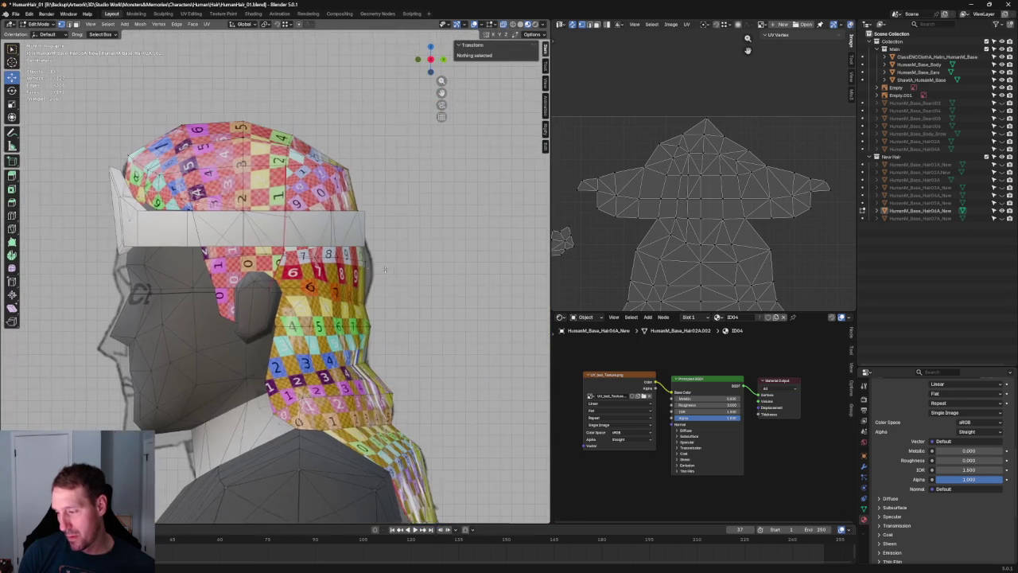
{"action": "scroll", "coordinate": [387, 267], "scroll_direction": "down", "scroll_amount": 3}
{"action": "scroll", "coordinate": [387, 266], "scroll_direction": "up", "scroll_amount": 6}
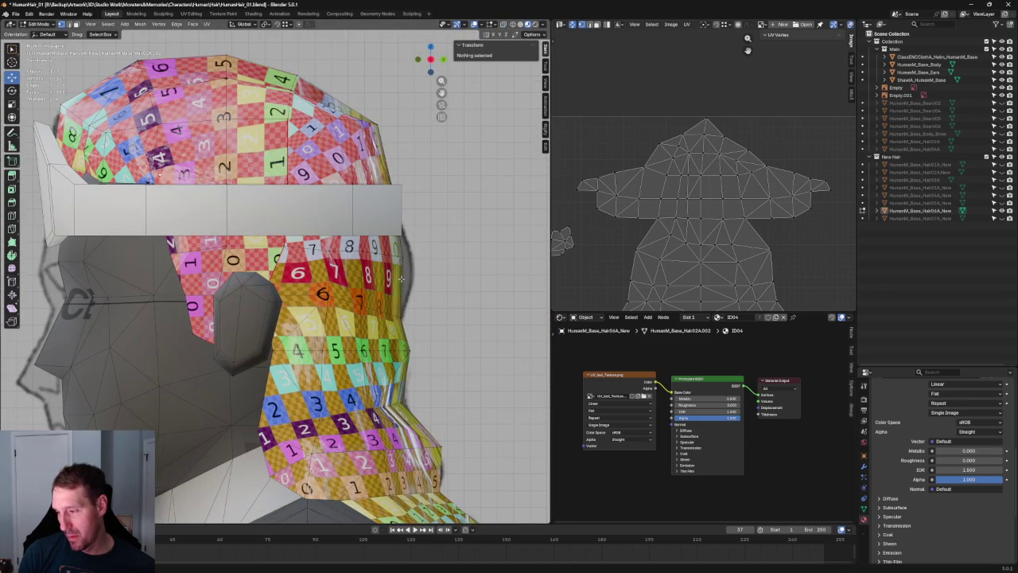
{"action": "left_click", "coordinate": [411, 254]}
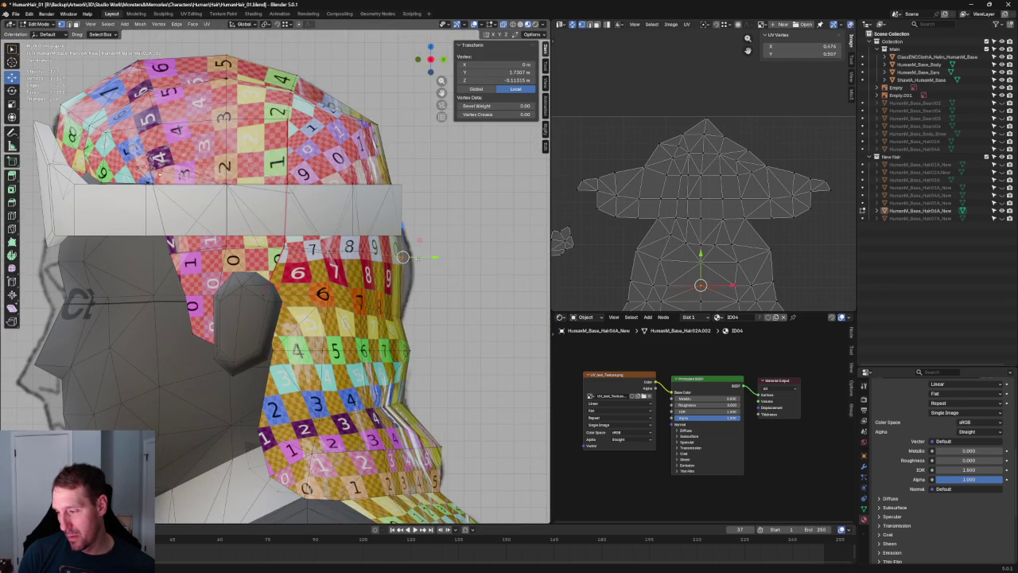
{"action": "left_click", "coordinate": [447, 208]}
{"action": "key", "text": "Home"}
{"action": "scroll", "coordinate": [406, 211], "scroll_direction": "up", "scroll_amount": 5}
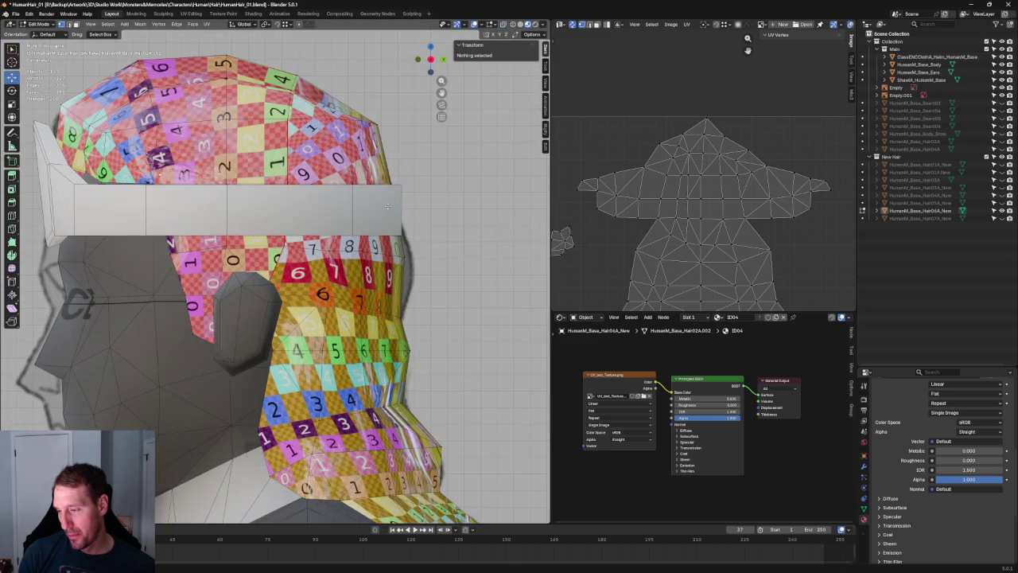
{"action": "scroll", "coordinate": [387, 142], "scroll_direction": "down", "scroll_amount": 2}
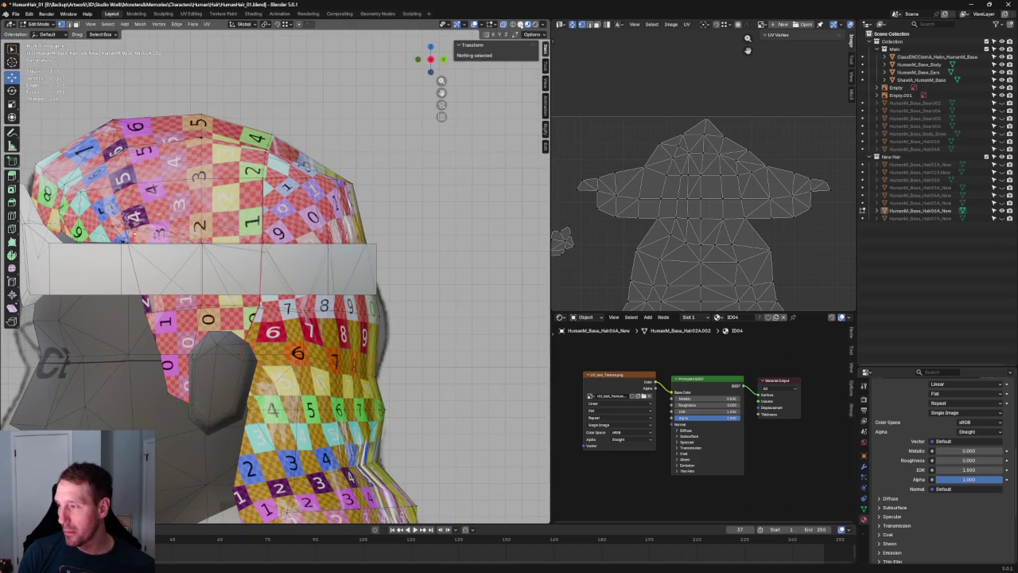
Step: Lower the back crown vertex in see-through solid shading, then view the character from the front
{"action": "left_click", "coordinate": [521, 24]}
{"action": "left_click_drag", "start_coordinate": [345, 200], "coordinate": [346, 200]}
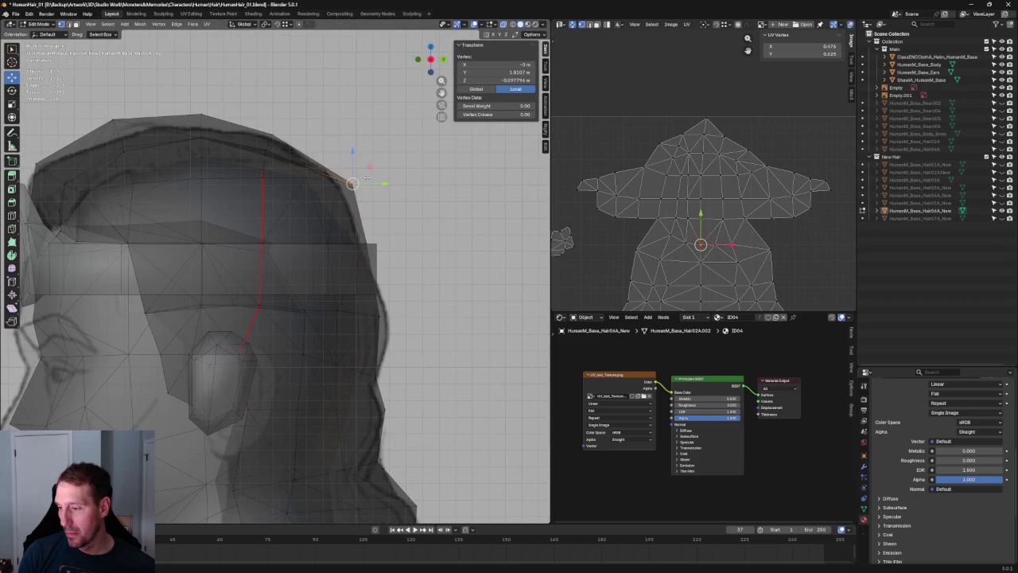
{"action": "key", "text": "g"}
{"action": "key", "text": "shift+x"}
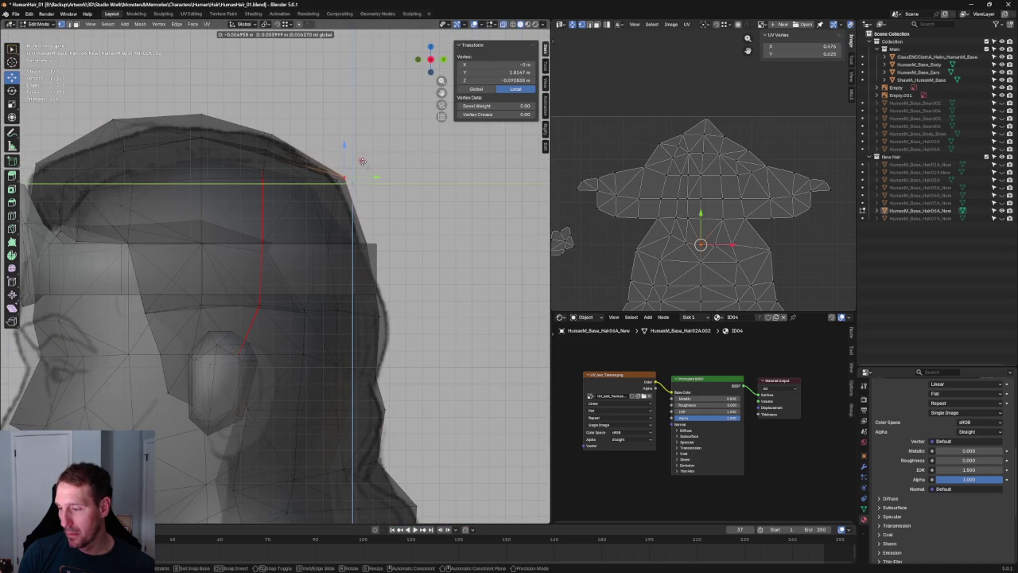
{"action": "left_click", "coordinate": [362, 162]}
{"action": "key", "text": "alt+z"}
{"action": "key", "text": "alt+a"}
{"action": "scroll", "coordinate": [357, 165], "scroll_direction": "down", "scroll_amount": 5}
{"action": "scroll", "coordinate": [357, 165], "scroll_direction": "down", "scroll_amount": 2}
{"action": "mouse_move", "coordinate": [356, 164]}
{"action": "middle_mouse_down"}
{"action": "mouse_move", "coordinate": [337, 220]}
{"action": "mouse_move", "coordinate": [194, 193]}
{"action": "mouse_move", "coordinate": [180, 178]}
{"action": "mouse_move", "coordinate": [216, 154]}
{"action": "mouse_move", "coordinate": [450, 176]}
{"action": "middle_mouse_up"}
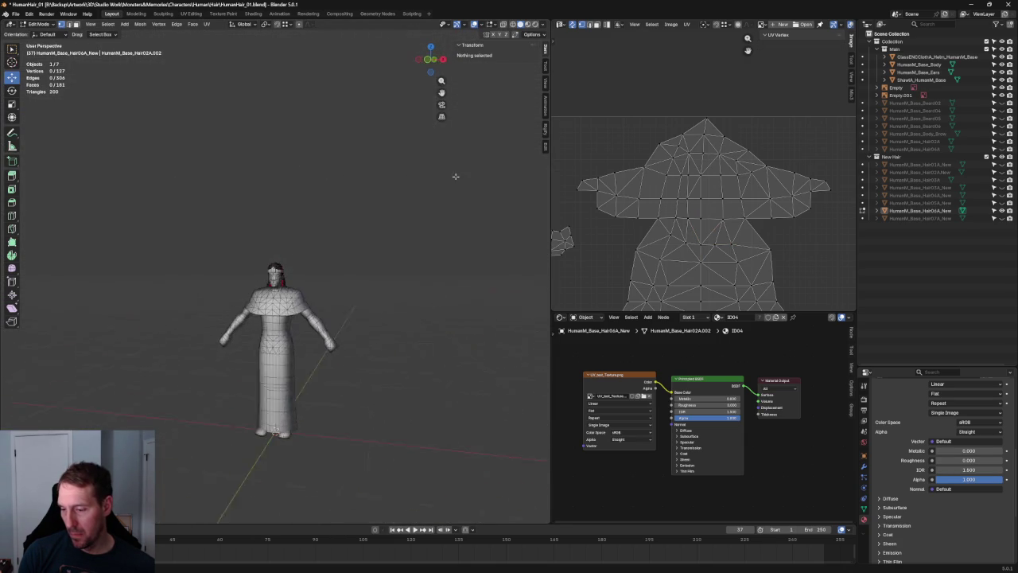
{"action": "key", "text": "KP_1"}
Step: Hide the body, ears, cloth and shawl objects and view the hair from above
{"action": "scroll", "coordinate": [462, 175], "scroll_direction": "up", "scroll_amount": 6}
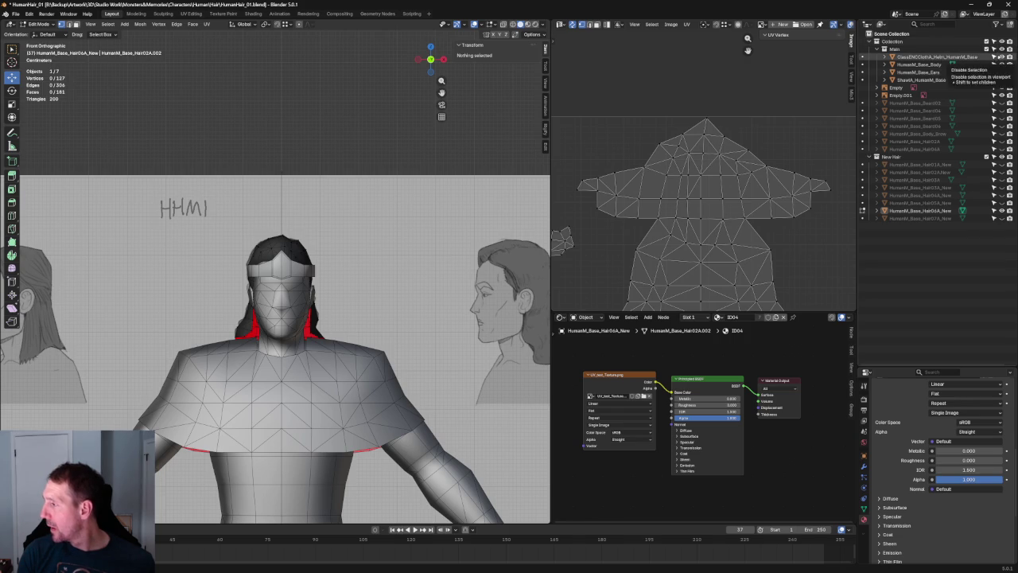
{"action": "left_click", "coordinate": [994, 48]}
{"action": "scroll", "coordinate": [357, 111], "scroll_direction": "up", "scroll_amount": 3}
{"action": "middle_click_drag", "start_coordinate": [357, 159], "coordinate": [344, 239]}
{"action": "scroll", "coordinate": [344, 234], "scroll_direction": "up", "scroll_amount": 3}
{"action": "scroll", "coordinate": [358, 241], "scroll_direction": "up", "scroll_amount": 2}
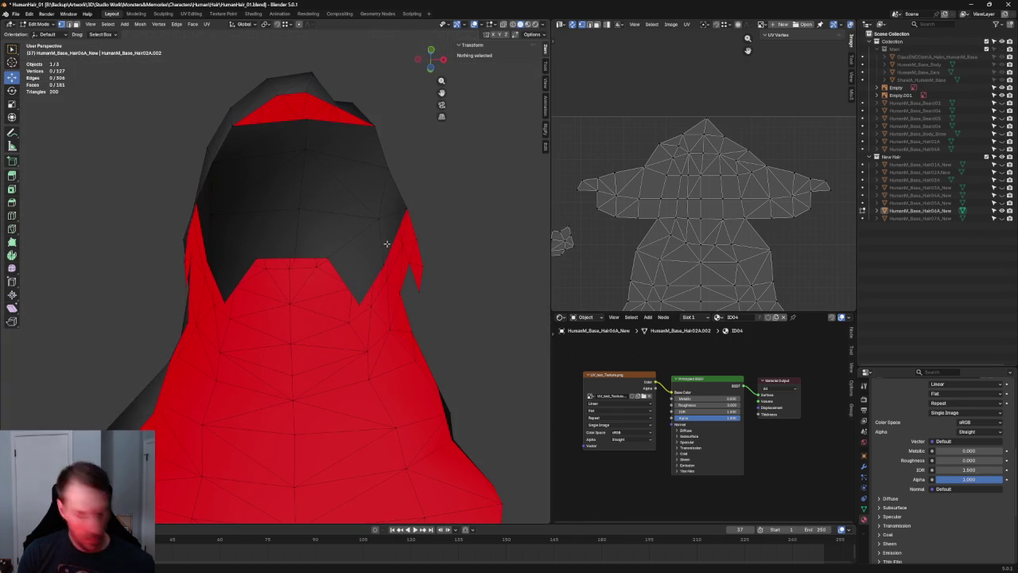
Step: Select two neighbouring inner hairline edges and extrude them vertically along Z
{"action": "left_click", "coordinate": [396, 232]}
{"action": "mouse_move", "coordinate": [395, 232]}
{"action": "middle_mouse_down"}
{"action": "mouse_move", "coordinate": [215, 312]}
{"action": "mouse_move", "coordinate": [207, 304]}
{"action": "middle_mouse_up"}
{"action": "left_click", "coordinate": [230, 316], "text": "shift"}
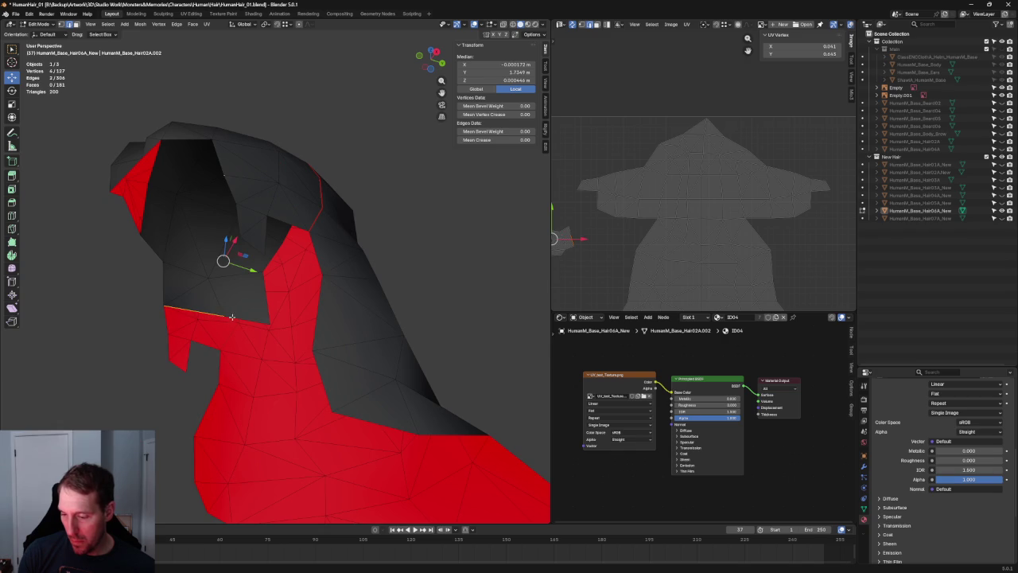
{"action": "mouse_move", "coordinate": [256, 325]}
{"action": "middle_mouse_down"}
{"action": "mouse_move", "coordinate": [341, 337]}
{"action": "mouse_move", "coordinate": [365, 321]}
{"action": "middle_mouse_up"}
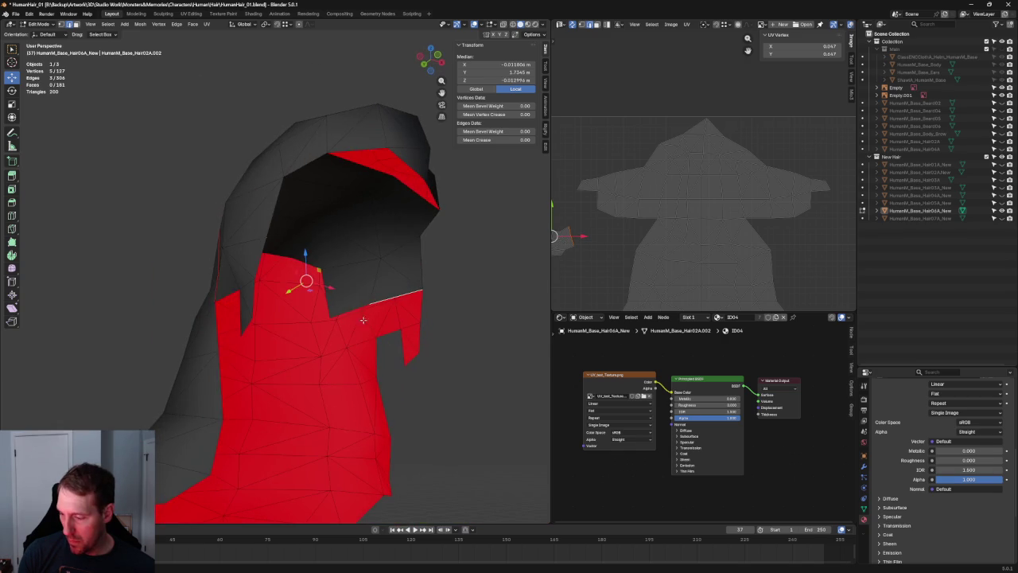
{"action": "key", "text": "KP_1"}
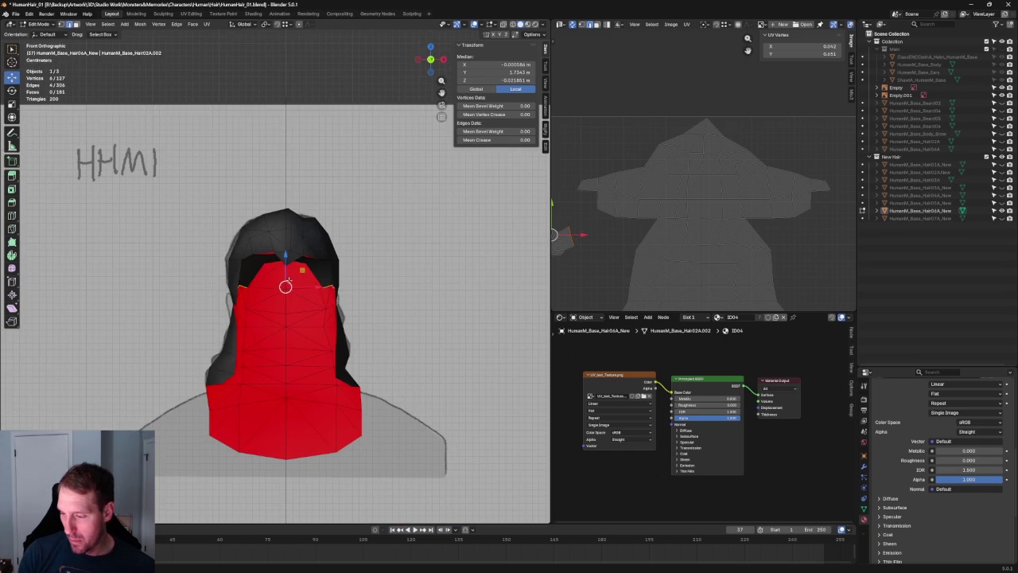
{"action": "key", "text": "e"}
{"action": "key", "text": "z"}
{"action": "left_click", "coordinate": [292, 287]}
{"action": "mouse_move", "coordinate": [292, 287]}
{"action": "middle_mouse_down"}
{"action": "mouse_move", "coordinate": [484, 261]}
{"action": "mouse_move", "coordinate": [477, 255]}
{"action": "mouse_move", "coordinate": [402, 277]}
{"action": "middle_mouse_up"}
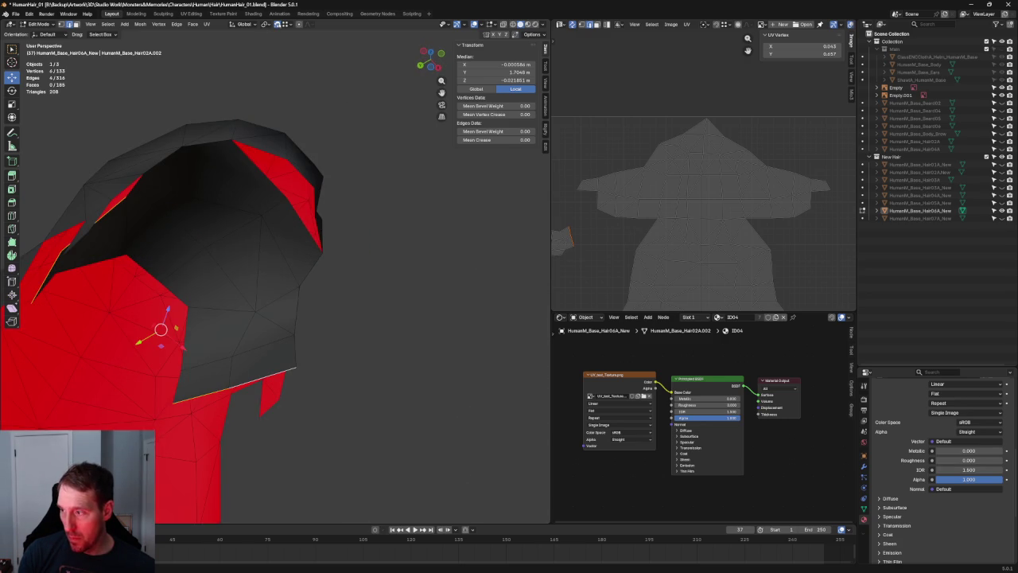
Step: Move an inner hairline vertex higher along the hairline
{"action": "left_click", "coordinate": [375, 347]}
{"action": "scroll", "coordinate": [360, 295], "scroll_direction": "up", "scroll_amount": 2}
{"action": "scroll", "coordinate": [366, 306], "scroll_direction": "up", "scroll_amount": 2}
{"action": "left_click", "coordinate": [371, 315]}
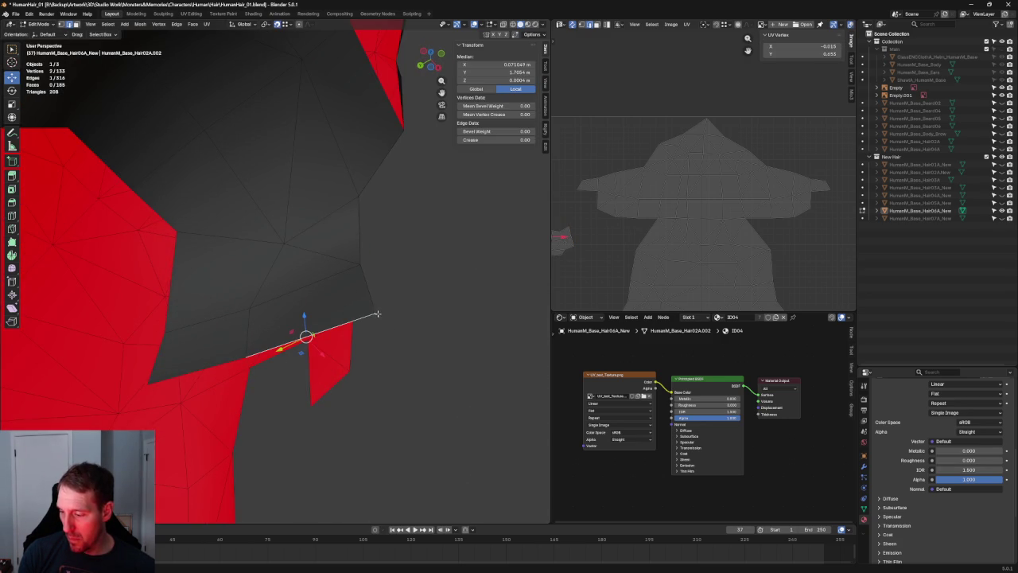
{"action": "left_click", "coordinate": [376, 312]}
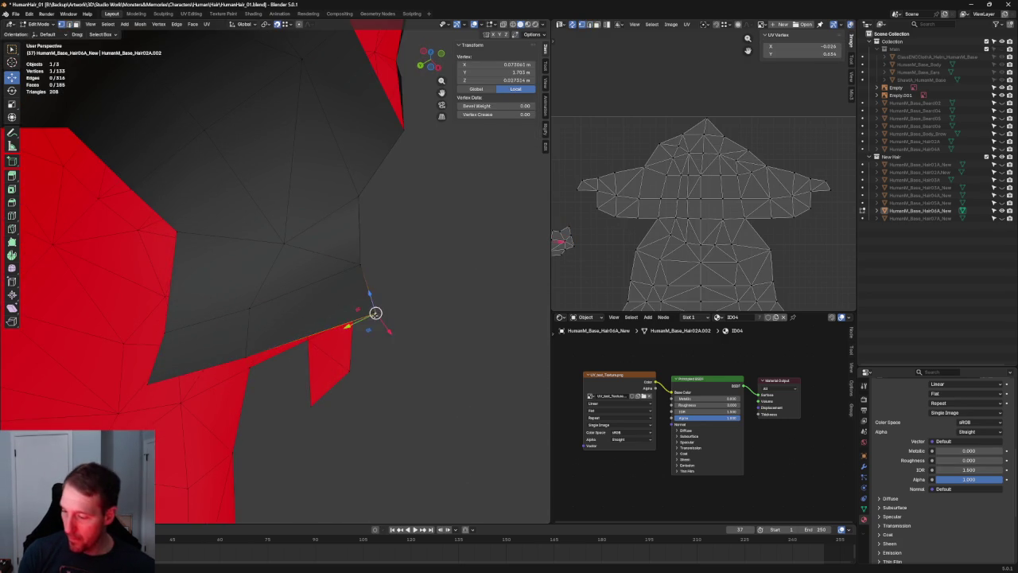
{"action": "key", "text": "g"}
{"action": "left_click", "coordinate": [266, 344]}
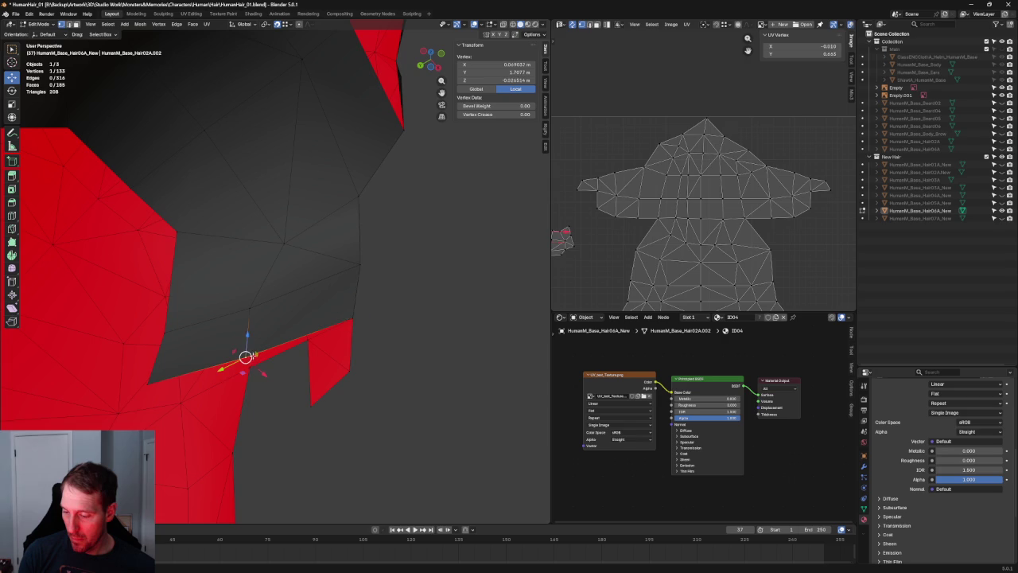
Step: Reposition another inner hairline vertex up and to the left, refining it from another angle
{"action": "left_click", "coordinate": [297, 336]}
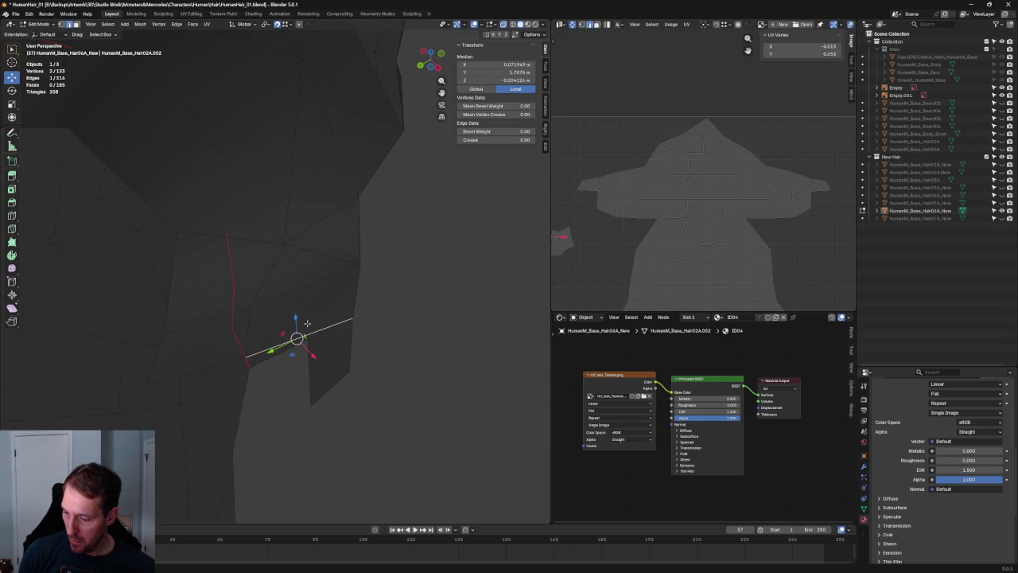
{"action": "left_click", "coordinate": [246, 359]}
{"action": "key", "text": "g"}
{"action": "left_click", "coordinate": [307, 339]}
{"action": "key", "text": "g"}
{"action": "left_click", "coordinate": [243, 308]}
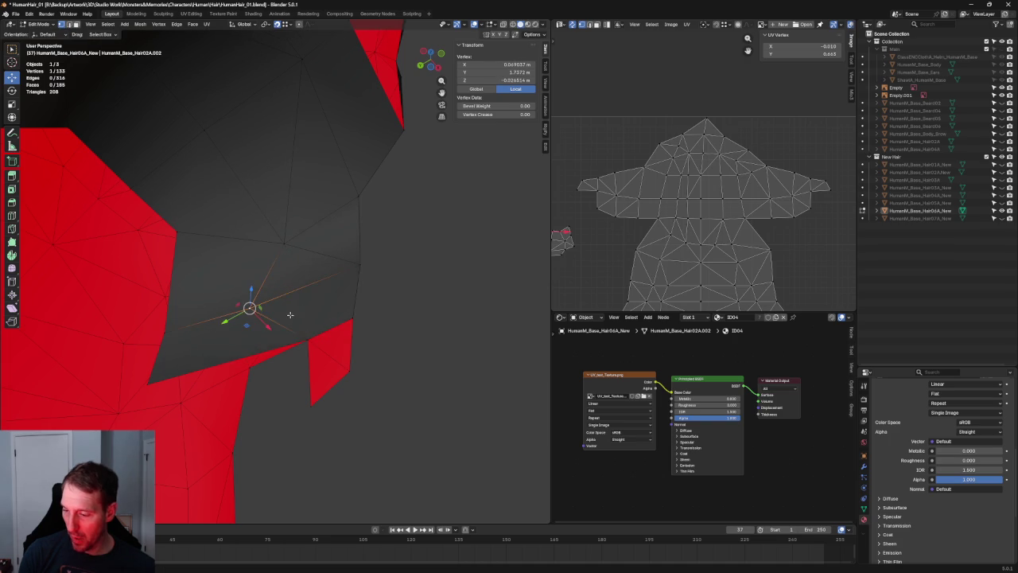
{"action": "middle_click_drag", "start_coordinate": [239, 308], "coordinate": [264, 319]}
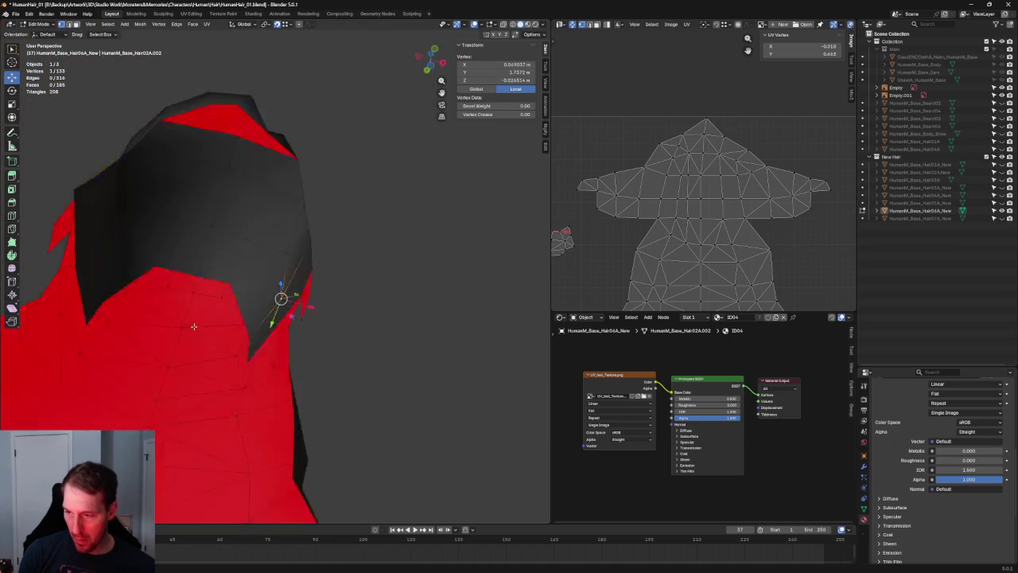
{"action": "key", "text": "g"}
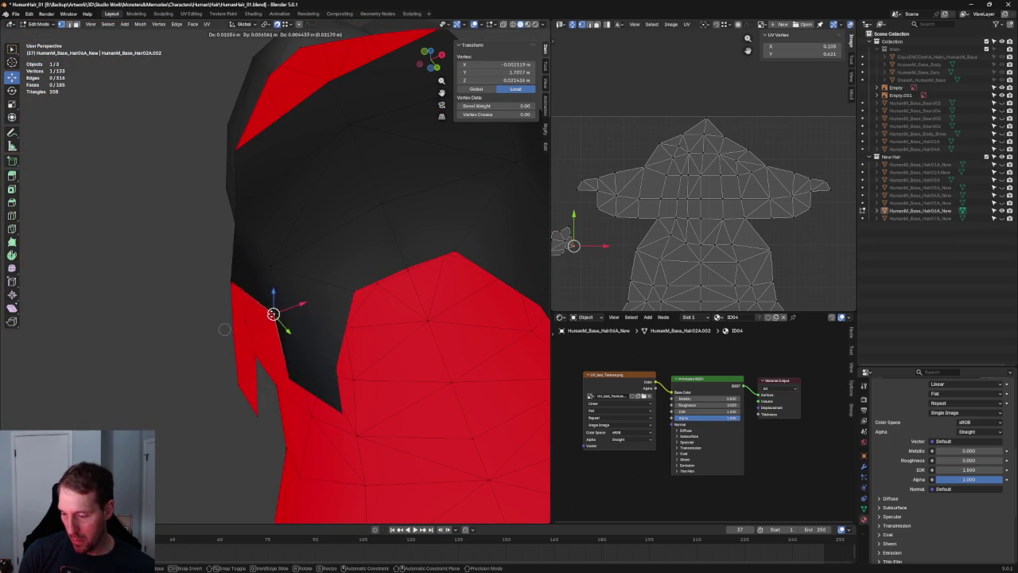
{"action": "left_click", "coordinate": [233, 332]}
{"action": "mouse_move", "coordinate": [239, 332]}
{"action": "middle_mouse_down"}
{"action": "mouse_move", "coordinate": [334, 348]}
{"action": "mouse_move", "coordinate": [398, 334]}
{"action": "mouse_move", "coordinate": [361, 327]}
{"action": "middle_mouse_up"}
Step: Lower a sideburn vertex to Y 1.7372 m, Z −0.026614 m, checking the side reference sketch
{"action": "left_click", "coordinate": [338, 359]}
{"action": "key", "text": "g"}
{"action": "left_click", "coordinate": [328, 317]}
{"action": "key", "text": "grave"}
{"action": "left_click", "coordinate": [384, 284]}
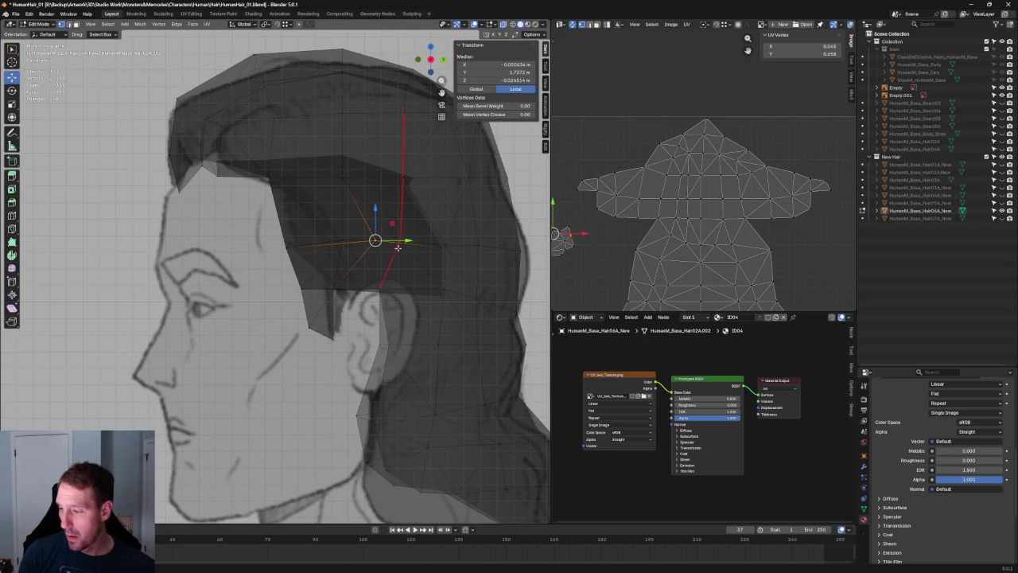
Step: Slide the selected side hairline vertices along Y to match the sketch
{"action": "key", "text": "g"}
{"action": "key", "text": "y"}
{"action": "left_click", "coordinate": [364, 239]}
{"action": "key", "text": "alt+z"}
{"action": "scroll", "coordinate": [364, 239], "scroll_direction": "down", "scroll_amount": 2}
{"action": "mouse_move", "coordinate": [364, 239]}
{"action": "middle_mouse_down"}
{"action": "mouse_move", "coordinate": [380, 250]}
{"action": "mouse_move", "coordinate": [334, 413]}
{"action": "mouse_move", "coordinate": [262, 411]}
{"action": "mouse_move", "coordinate": [291, 403]}
{"action": "mouse_move", "coordinate": [291, 392]}
{"action": "middle_mouse_up"}
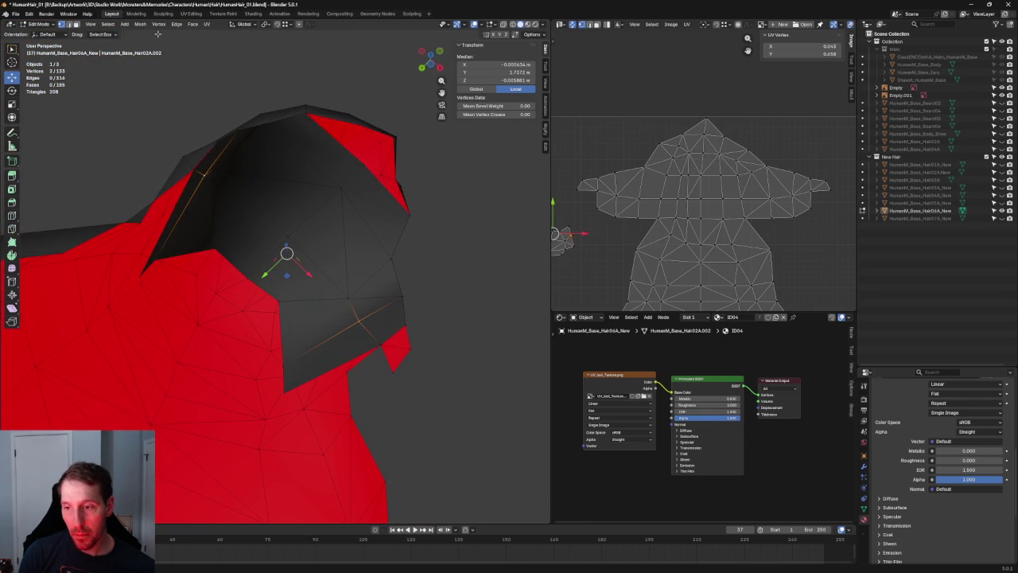
Step: Reposition a back hairline vertex, checking it in perspective
{"action": "left_click", "coordinate": [291, 387]}
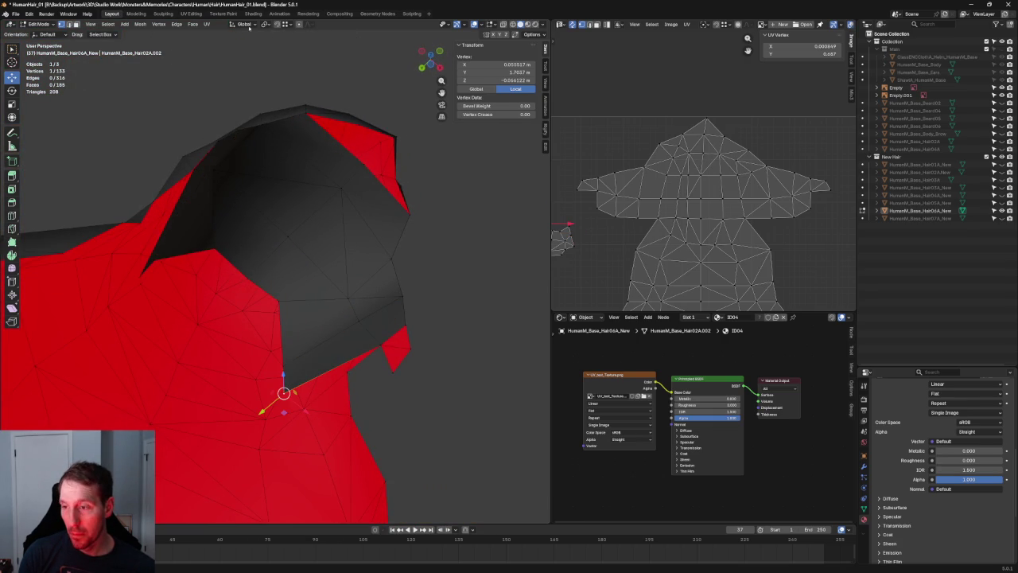
{"action": "key", "text": "g"}
{"action": "left_click", "coordinate": [348, 366]}
{"action": "mouse_move", "coordinate": [347, 366]}
{"action": "middle_mouse_down"}
{"action": "mouse_move", "coordinate": [204, 369]}
{"action": "mouse_move", "coordinate": [301, 321]}
{"action": "mouse_move", "coordinate": [303, 303]}
{"action": "middle_mouse_up"}
{"action": "key", "text": "g"}
{"action": "left_click", "coordinate": [219, 351]}
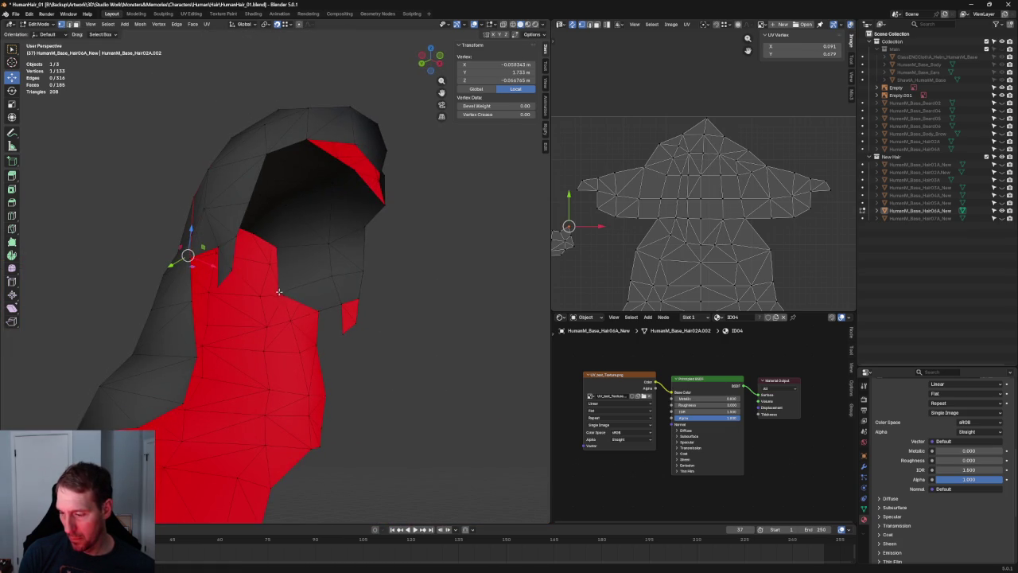
Step: Align the back hairline vertex with the sketch in X-ray side view, then inspect from behind
{"action": "key", "text": "KP_3"}
{"action": "key", "text": "alt+z"}
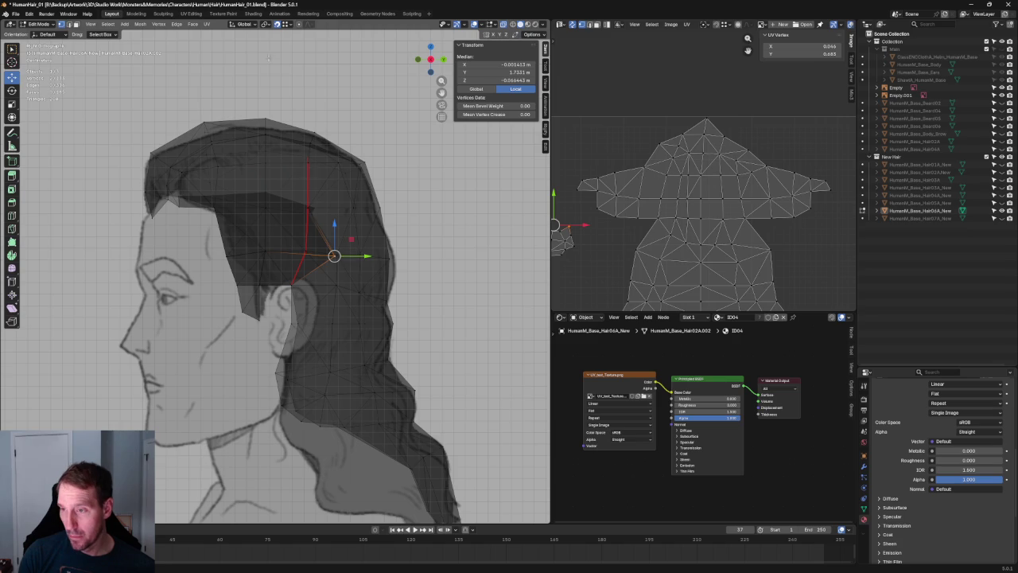
{"action": "mouse_move", "coordinate": [360, 256]}
{"action": "left_mouse_down"}
{"action": "mouse_move", "coordinate": [323, 254]}
{"action": "mouse_move", "coordinate": [305, 226]}
{"action": "left_mouse_up"}
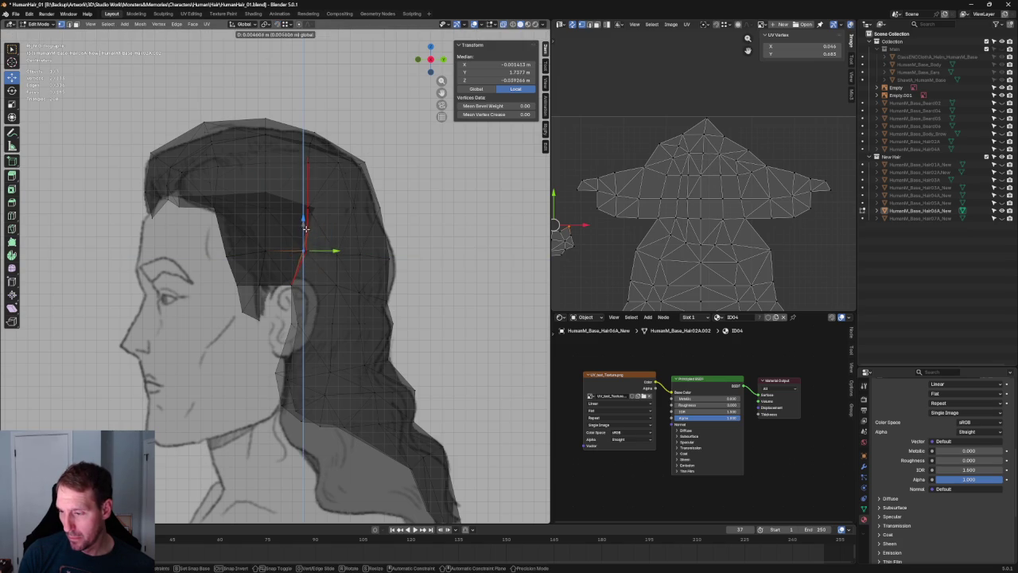
{"action": "left_click", "coordinate": [304, 228]}
{"action": "middle_click_drag", "start_coordinate": [305, 228], "coordinate": [373, 302]}
{"action": "key", "text": "alt+z"}
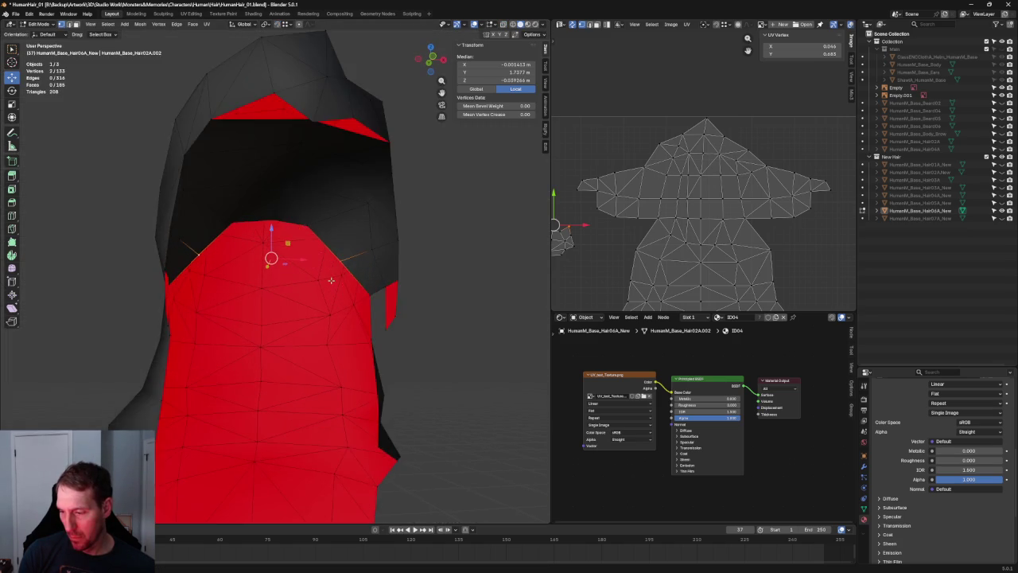
{"action": "key", "text": "KP_1"}
{"action": "mouse_move", "coordinate": [356, 297]}
{"action": "middle_mouse_down"}
{"action": "mouse_move", "coordinate": [341, 266]}
{"action": "mouse_move", "coordinate": [336, 181]}
{"action": "mouse_move", "coordinate": [330, 245]}
{"action": "mouse_move", "coordinate": [303, 248]}
{"action": "middle_mouse_up"}
Step: Extrude the centre back hairline edge straight down along Z into a new face
{"action": "key", "text": "alt+a"}
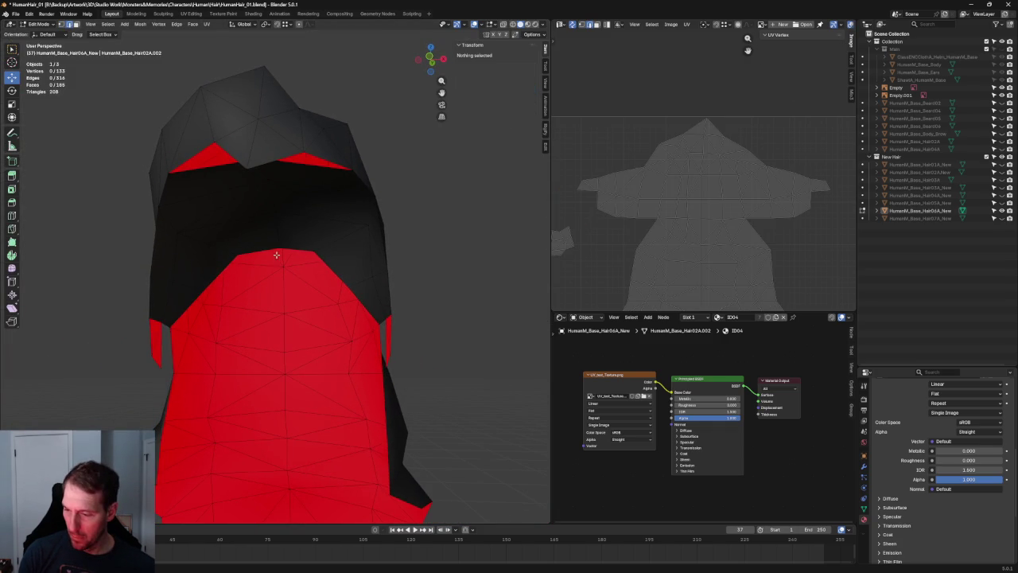
{"action": "left_click", "coordinate": [296, 250]}
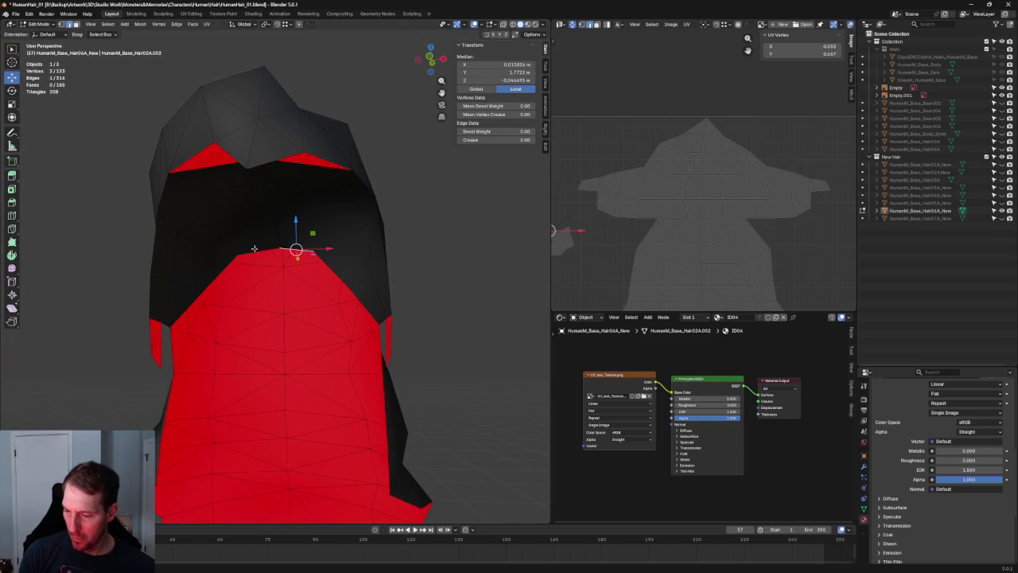
{"action": "key", "text": "KP_1"}
{"action": "key", "text": "e"}
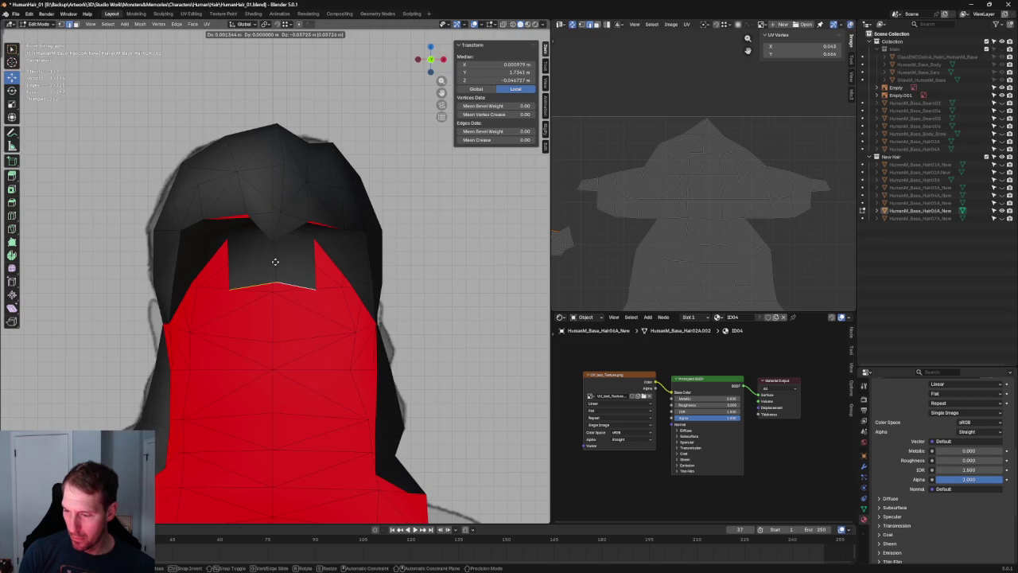
{"action": "key", "text": "z"}
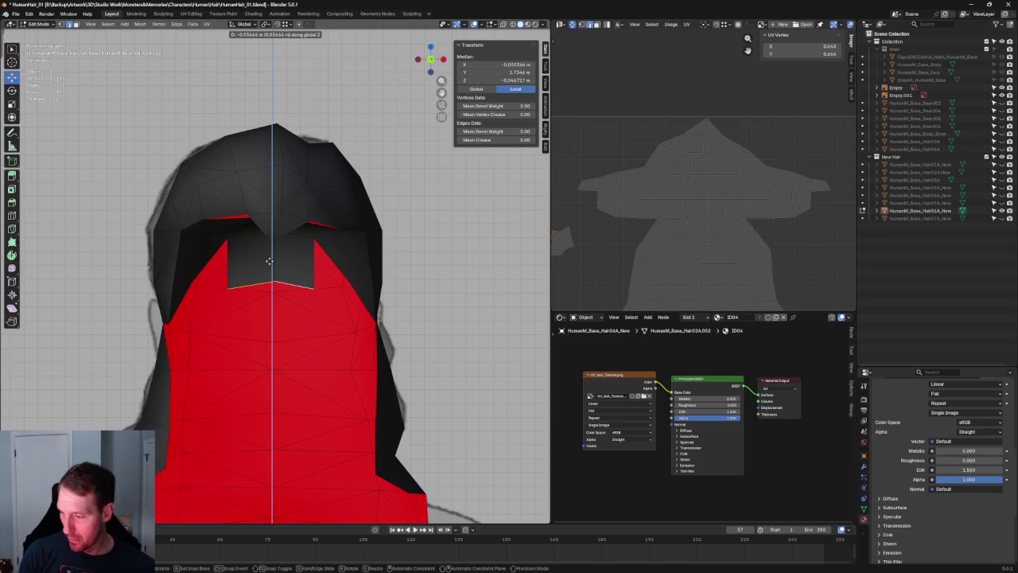
{"action": "left_click", "coordinate": [269, 261]}
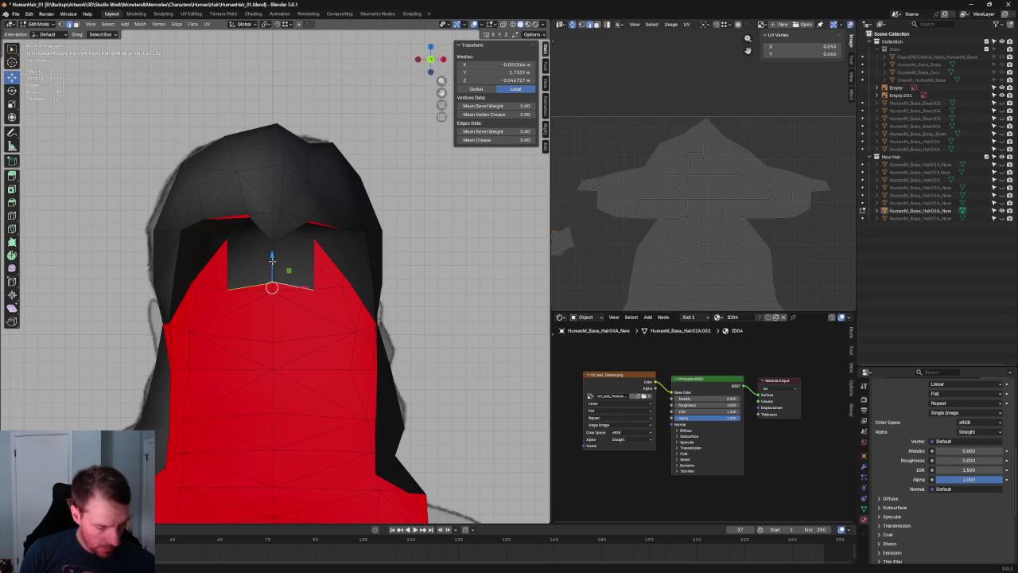
Step: Flatten the new edge vertically with scale and slide the flap along Y into place
{"action": "key", "text": "shift+space"}
{"action": "key", "text": "s"}
{"action": "left_click_drag", "start_coordinate": [272, 256], "coordinate": [269, 276]}
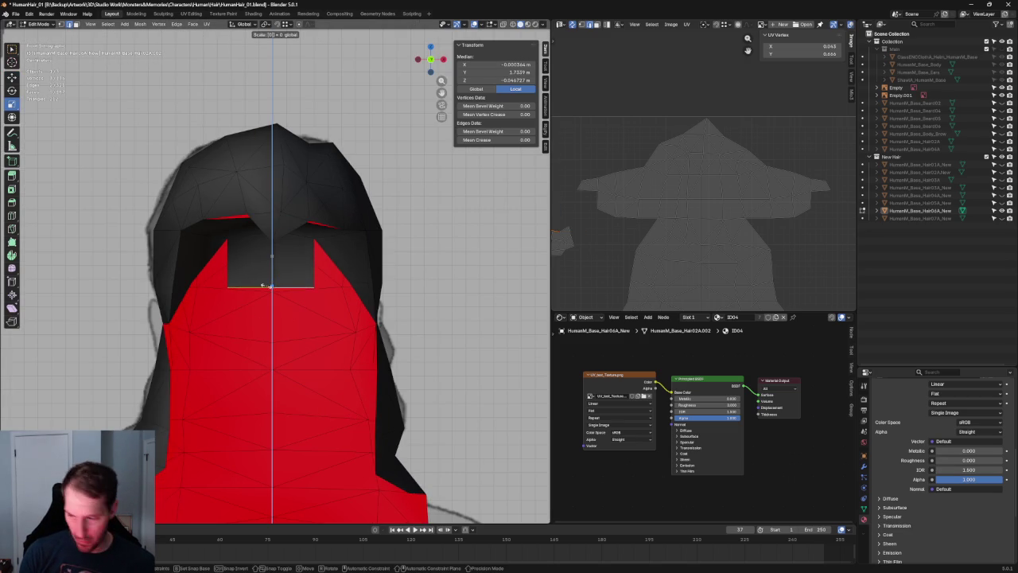
{"action": "left_click", "coordinate": [267, 285]}
{"action": "mouse_move", "coordinate": [267, 285]}
{"action": "middle_mouse_down"}
{"action": "mouse_move", "coordinate": [312, 296]}
{"action": "mouse_move", "coordinate": [360, 270]}
{"action": "middle_mouse_up"}
{"action": "key", "text": "g"}
{"action": "key", "text": "y"}
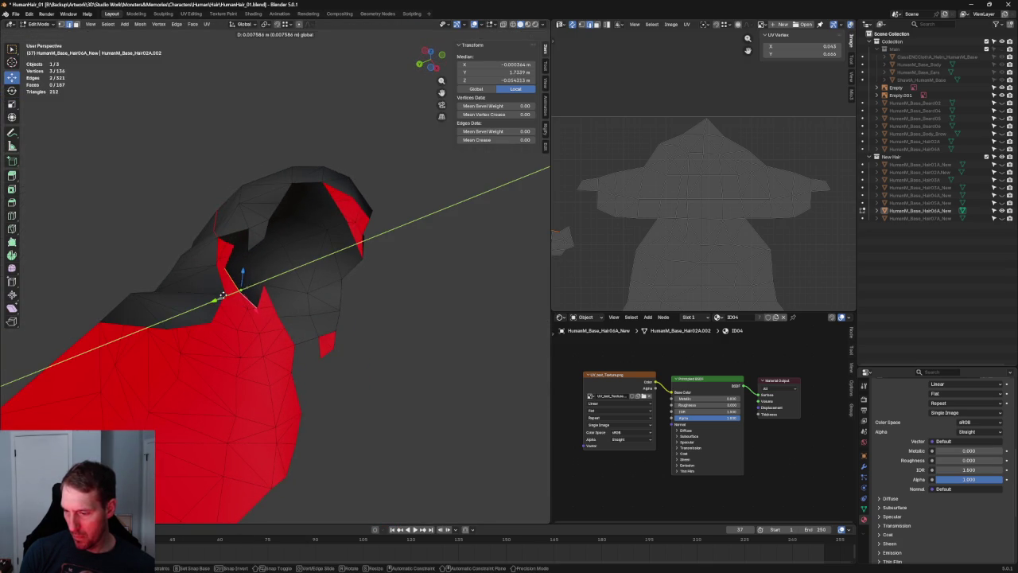
{"action": "left_click", "coordinate": [214, 293]}
Step: Merge the stray vertices beside the flap, leaving 134 vertices and 319 edges
{"action": "middle_click_drag", "start_coordinate": [214, 293], "coordinate": [225, 312]}
{"action": "left_click", "coordinate": [233, 308]}
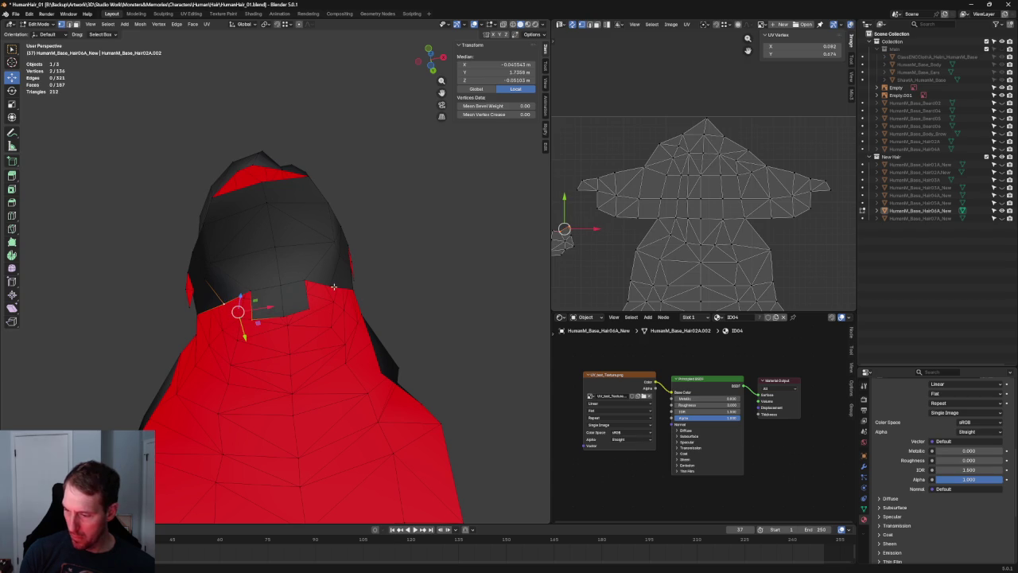
{"action": "key", "text": "m"}
{"action": "left_click", "coordinate": [334, 287]}
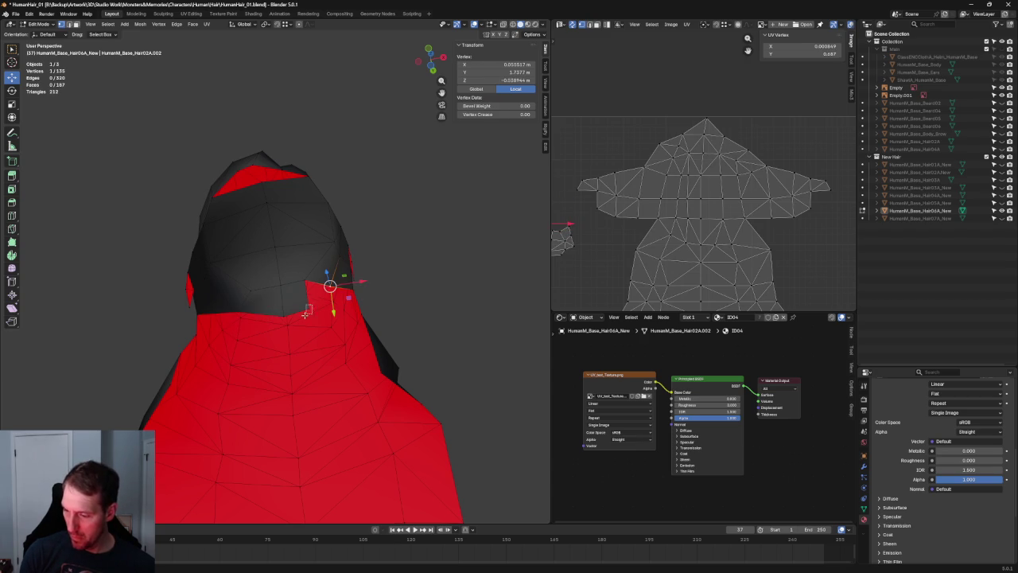
{"action": "left_click_drag", "start_coordinate": [331, 286], "coordinate": [343, 290]}
{"action": "left_click", "coordinate": [318, 296]}
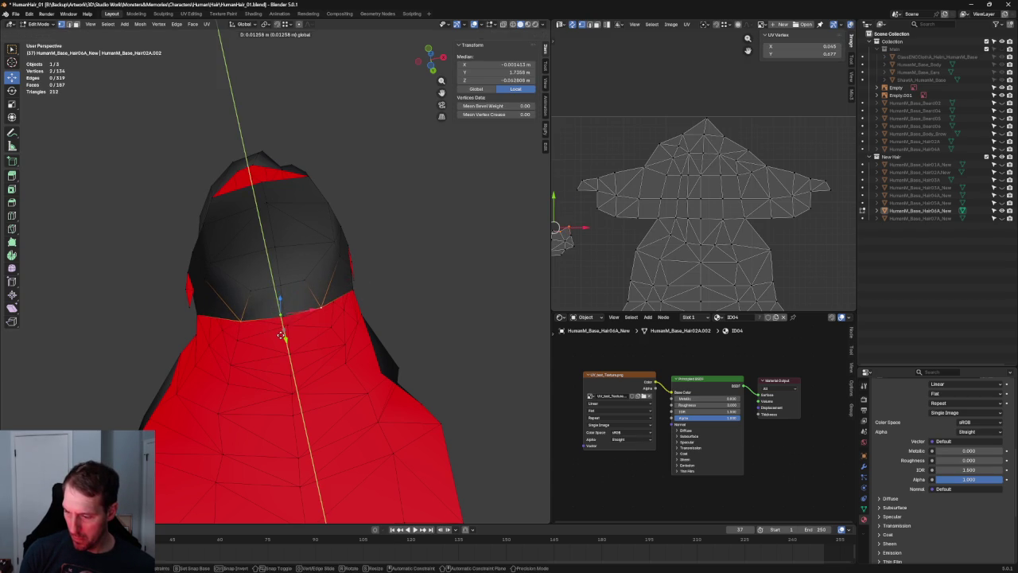
{"action": "key", "text": "alt+a"}
{"action": "scroll", "coordinate": [376, 311], "scroll_direction": "down", "scroll_amount": 5}
{"action": "key", "text": "KP_1"}
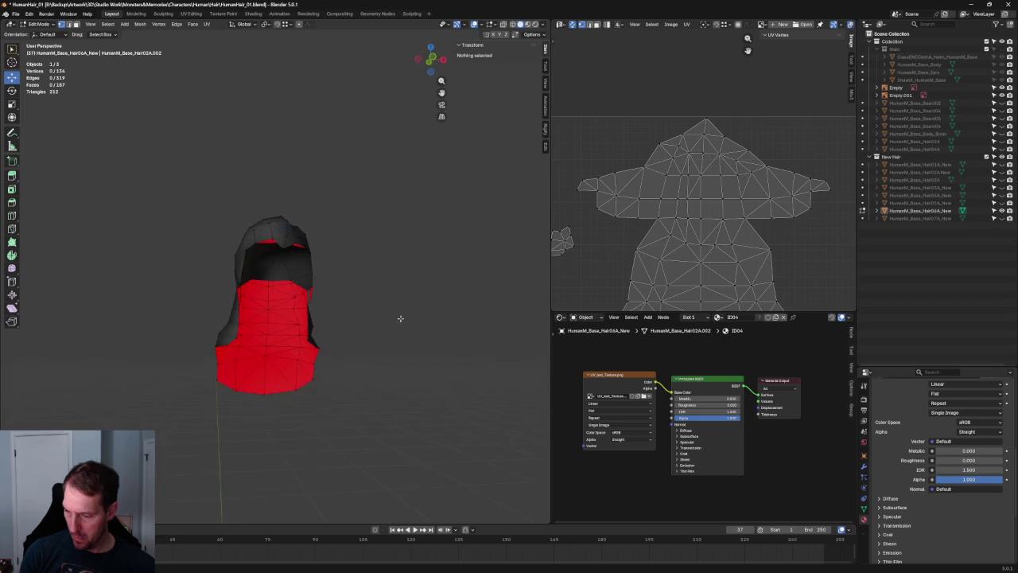
Step: Extrude the edge at the top of the red region vertically into a new band of faces
{"action": "scroll", "coordinate": [284, 288], "scroll_direction": "up", "scroll_amount": 5}
{"action": "scroll", "coordinate": [286, 288], "scroll_direction": "down", "scroll_amount": 3}
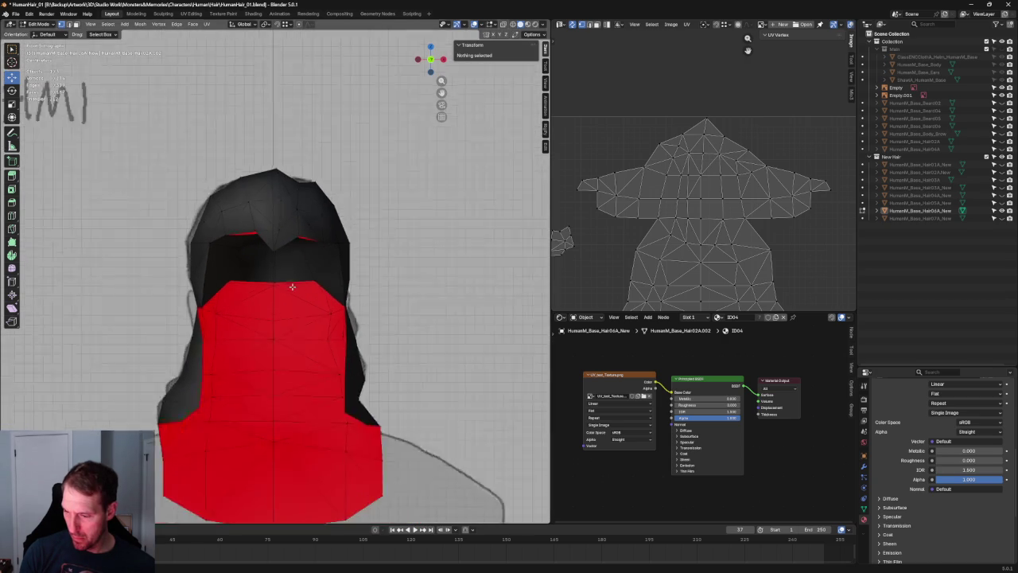
{"action": "scroll", "coordinate": [294, 285], "scroll_direction": "up", "scroll_amount": 4}
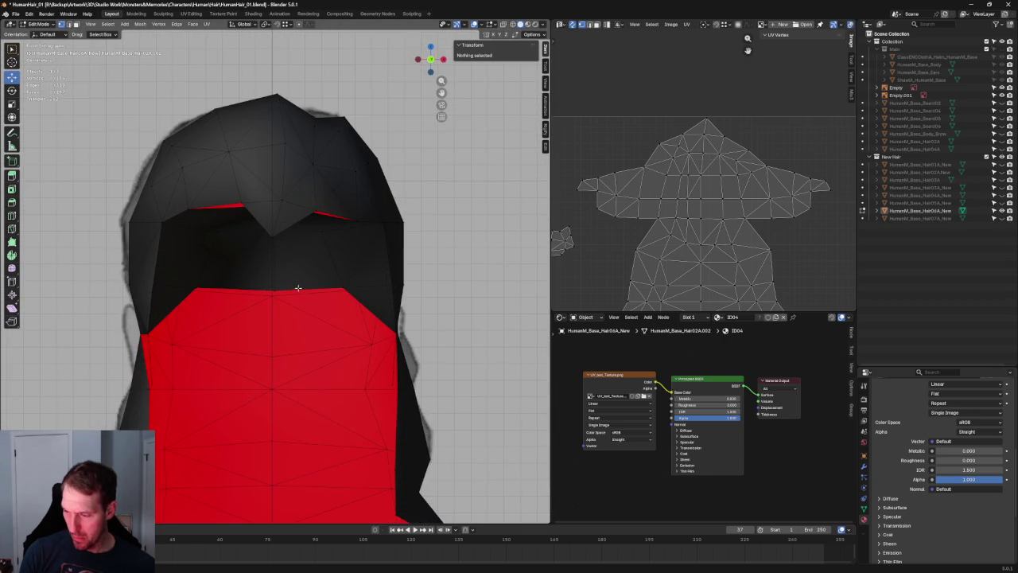
{"action": "left_click", "coordinate": [280, 290]}
{"action": "key", "text": "e"}
{"action": "key", "text": "z"}
{"action": "left_click", "coordinate": [266, 319]}
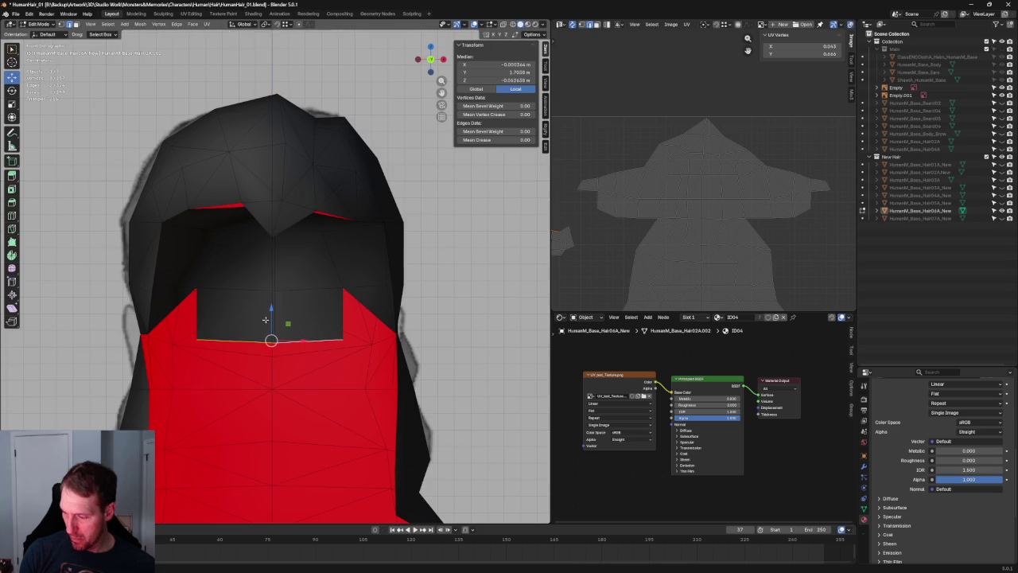
{"action": "middle_click_drag", "start_coordinate": [266, 319], "coordinate": [331, 327]}
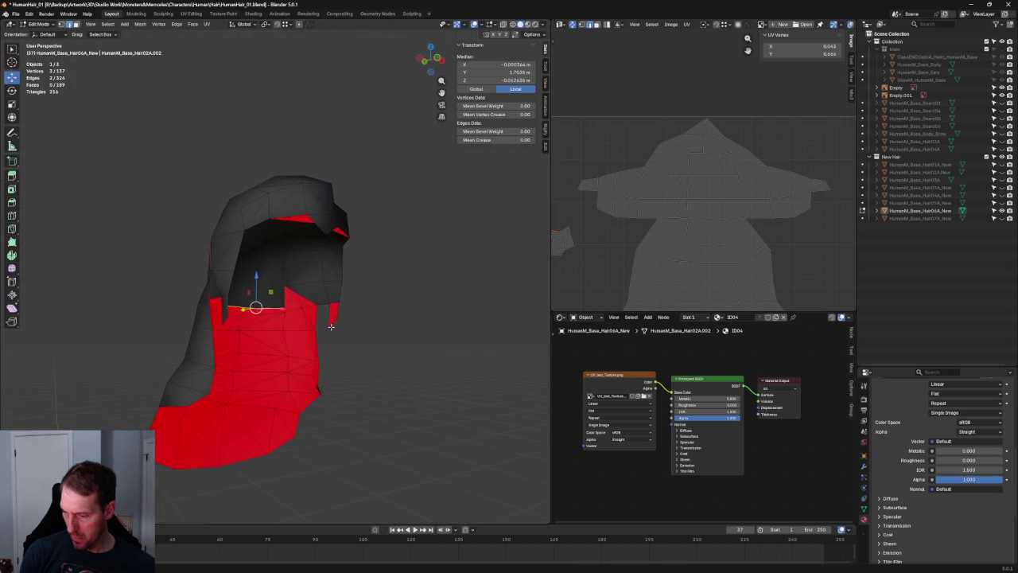
Step: Nudge the edge down, extrude another edge so it merges, and reposition an inner hood vertex
{"action": "left_click_drag", "start_coordinate": [256, 286], "coordinate": [260, 288]}
{"action": "middle_click_drag", "start_coordinate": [299, 296], "coordinate": [301, 302]}
{"action": "key", "text": "e"}
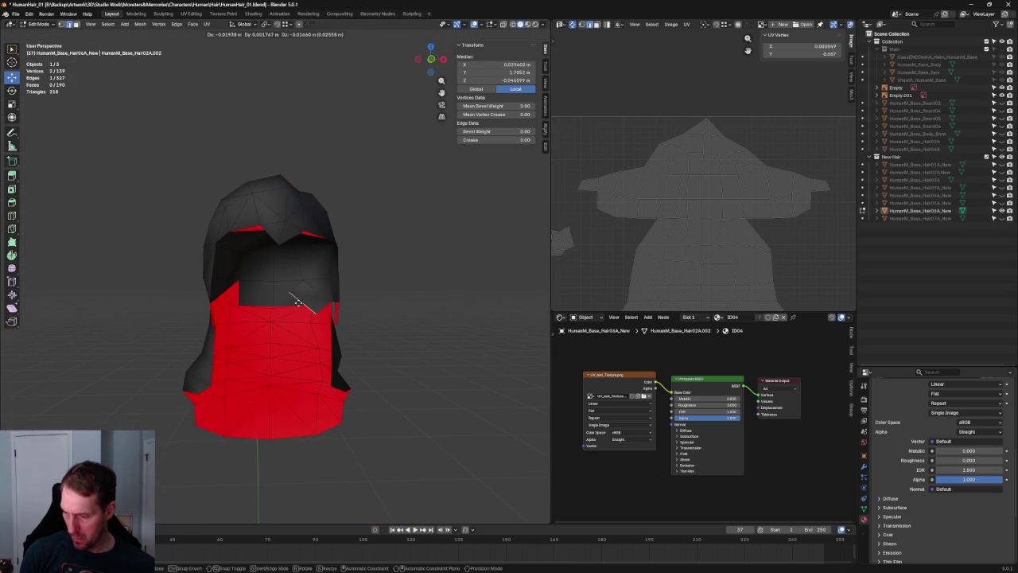
{"action": "left_click", "coordinate": [301, 303]}
{"action": "left_click", "coordinate": [301, 303]}
{"action": "scroll", "coordinate": [310, 307], "scroll_direction": "up", "scroll_amount": 1}
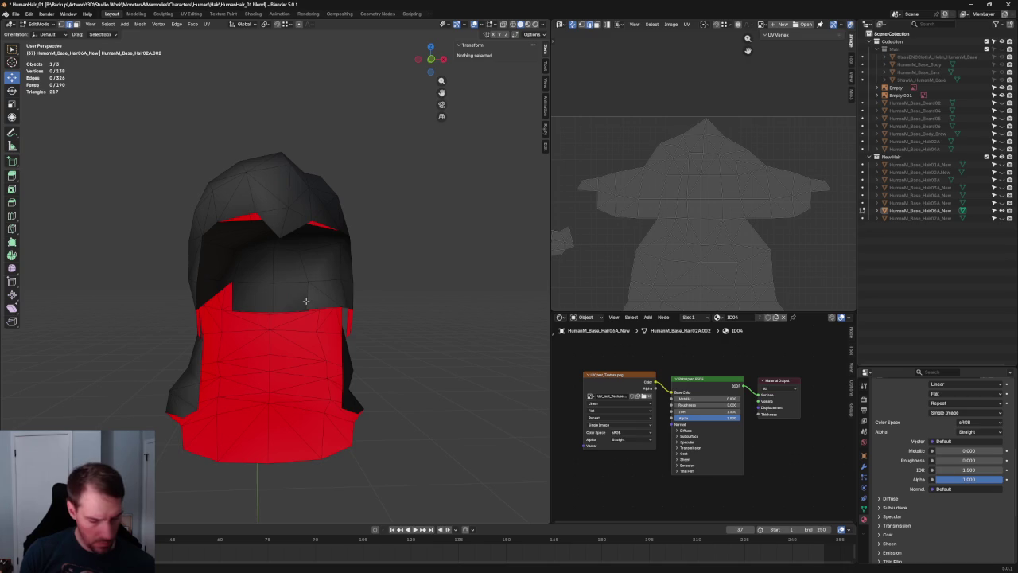
{"action": "left_click", "coordinate": [305, 303]}
{"action": "key", "text": "g"}
{"action": "left_click", "coordinate": [308, 309]}
Step: Cancel an unwanted extrusion on the opening edge and shift a lower front vertex slightly left
{"action": "scroll", "coordinate": [308, 309], "scroll_direction": "up", "scroll_amount": 2}
{"action": "mouse_move", "coordinate": [318, 326]}
{"action": "middle_mouse_down"}
{"action": "mouse_move", "coordinate": [200, 336]}
{"action": "mouse_move", "coordinate": [200, 319]}
{"action": "middle_mouse_up"}
{"action": "left_click", "coordinate": [203, 330], "text": "shift"}
{"action": "key", "text": "e"}
{"action": "key", "text": "Escape"}
{"action": "key", "text": "ctrl+z"}
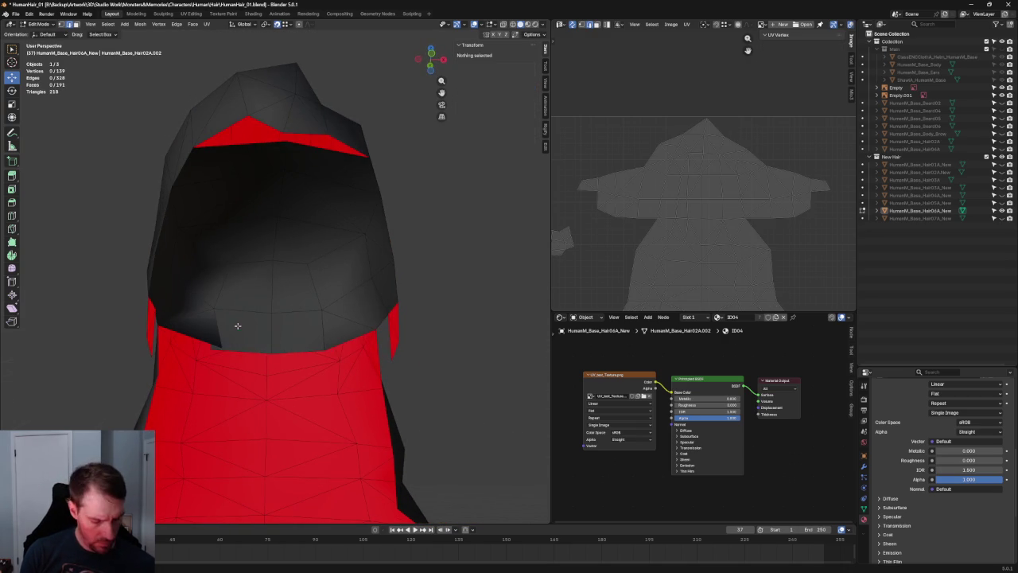
{"action": "left_click", "coordinate": [226, 344]}
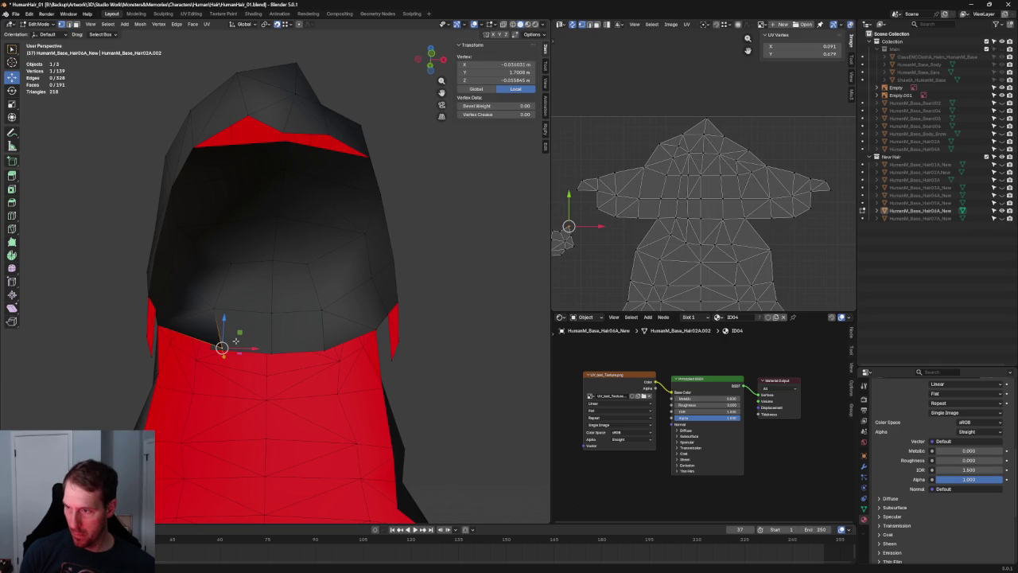
{"action": "key", "text": "g"}
{"action": "left_click", "coordinate": [210, 349]}
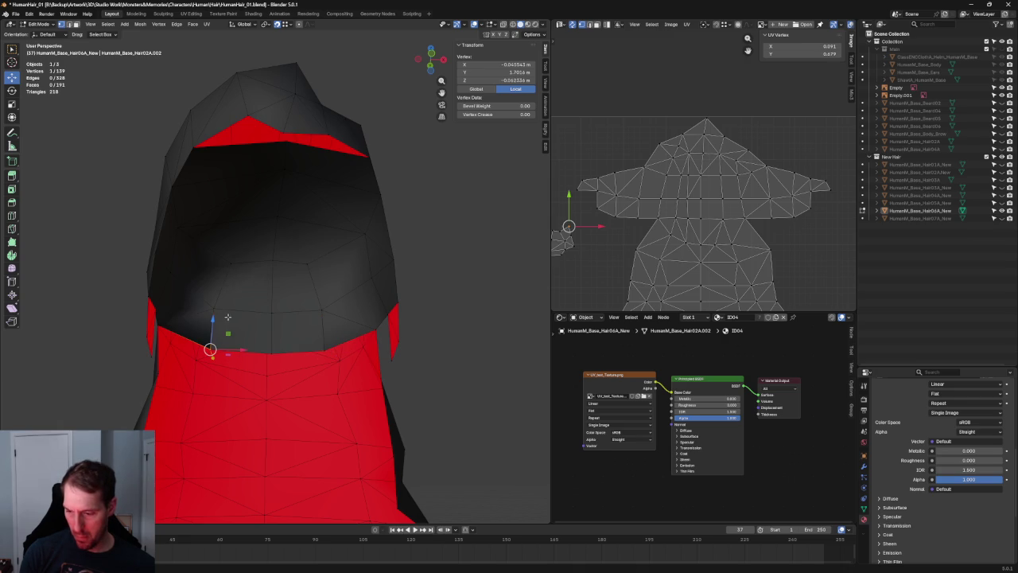
{"action": "scroll", "coordinate": [228, 316], "scroll_direction": "down", "scroll_amount": 2}
Step: Select the linked inner front patch and merge its duplicate vertices by distance
{"action": "key", "text": "l"}
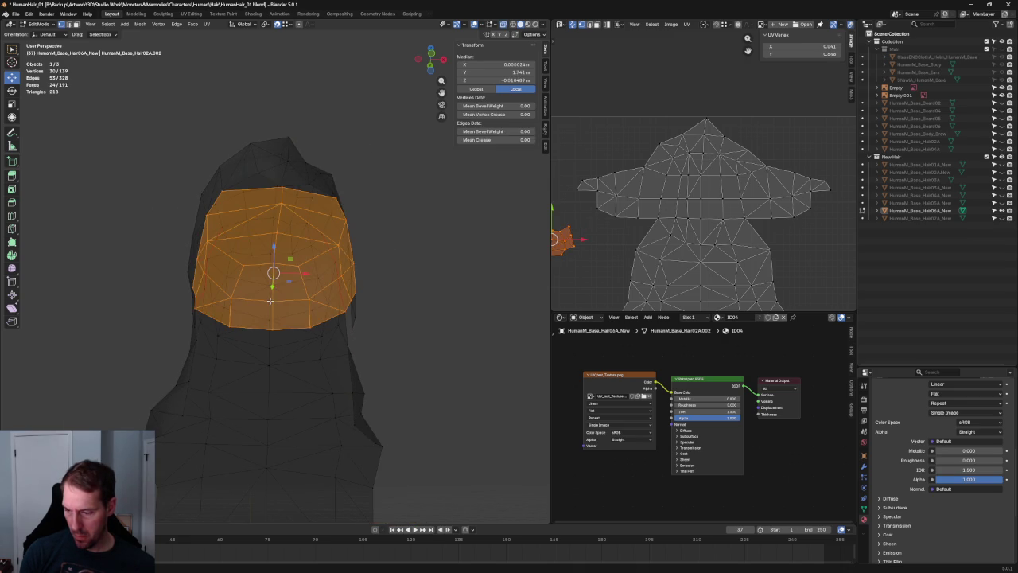
{"action": "left_click", "coordinate": [140, 24]}
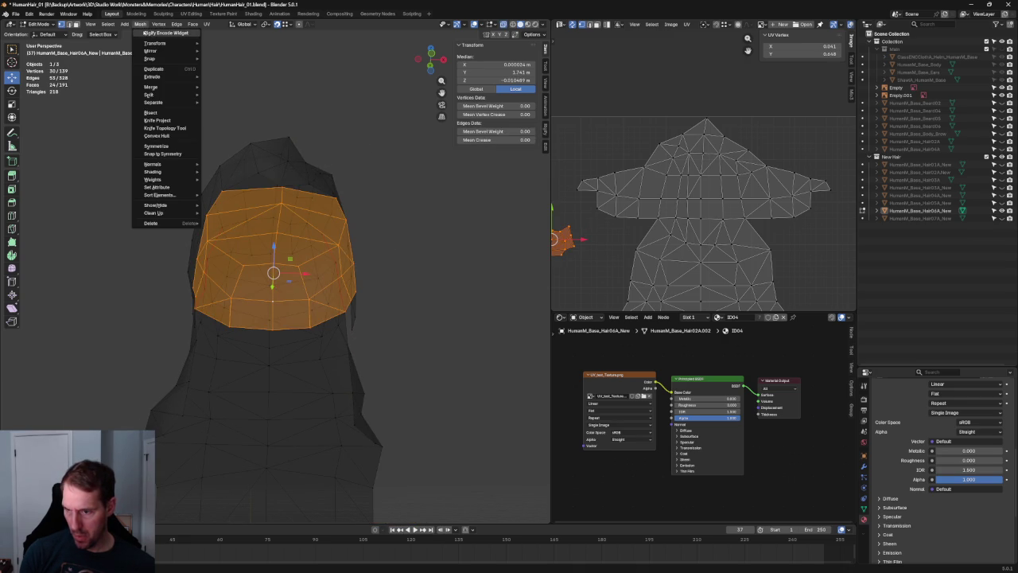
{"action": "mouse_move", "coordinate": [151, 86]}
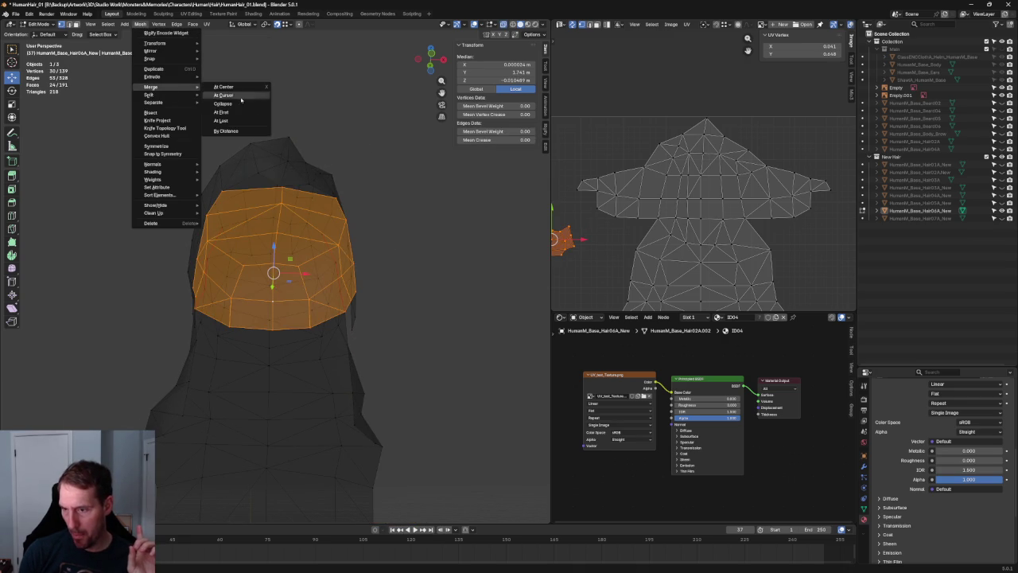
{"action": "left_click", "coordinate": [241, 132]}
{"action": "key", "text": "alt+a"}
Step: Turn off X-ray and fill a new face and edge at a vertex inside the hood
{"action": "middle_click_drag", "start_coordinate": [364, 263], "coordinate": [333, 249]}
{"action": "key", "text": "alt+z"}
{"action": "mouse_move", "coordinate": [397, 247]}
{"action": "middle_mouse_down"}
{"action": "mouse_move", "coordinate": [332, 303]}
{"action": "mouse_move", "coordinate": [341, 295]}
{"action": "mouse_move", "coordinate": [314, 237]}
{"action": "mouse_move", "coordinate": [308, 308]}
{"action": "mouse_move", "coordinate": [347, 310]}
{"action": "mouse_move", "coordinate": [364, 257]}
{"action": "mouse_move", "coordinate": [341, 348]}
{"action": "middle_mouse_up"}
{"action": "scroll", "coordinate": [351, 314], "scroll_direction": "down", "scroll_amount": 5}
{"action": "scroll", "coordinate": [351, 302], "scroll_direction": "up", "scroll_amount": 7}
{"action": "left_click", "coordinate": [342, 350]}
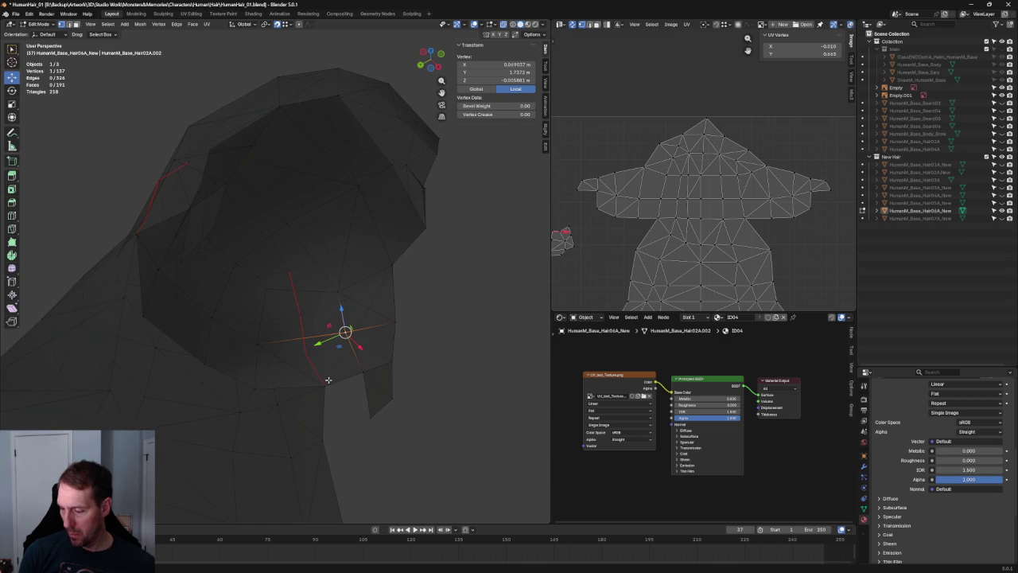
{"action": "right_click", "coordinate": [334, 375]}
{"action": "left_click", "coordinate": [306, 448]}
Step: Connect selected vertex pairs inside the hood with new edges, bringing the mesh to 193 faces
{"action": "middle_click_drag", "start_coordinate": [435, 429], "coordinate": [266, 336]}
{"action": "left_click", "coordinate": [266, 336]}
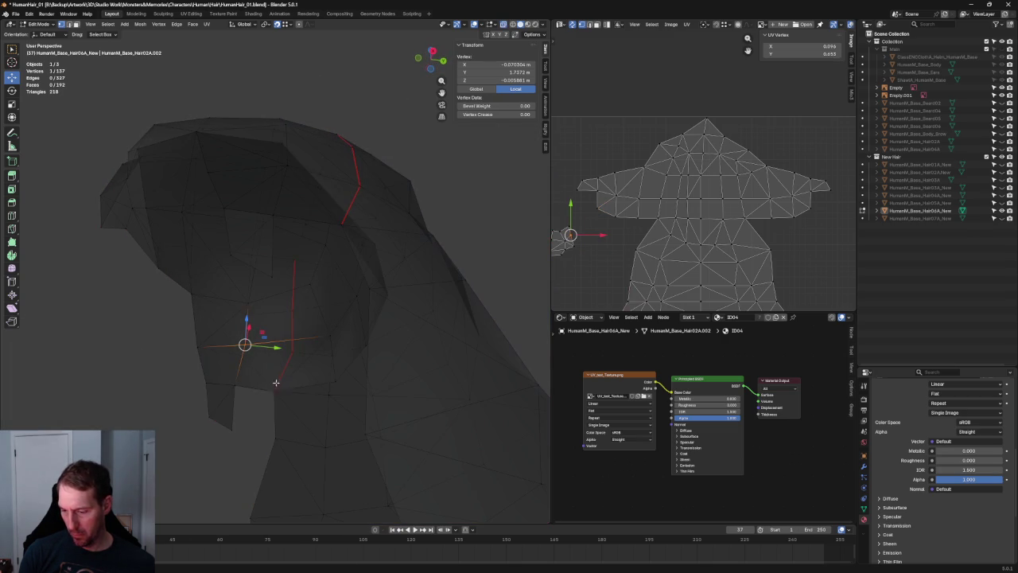
{"action": "left_click_drag", "start_coordinate": [268, 396], "coordinate": [276, 392]}
{"action": "right_click", "coordinate": [276, 392]}
{"action": "left_click", "coordinate": [267, 393]}
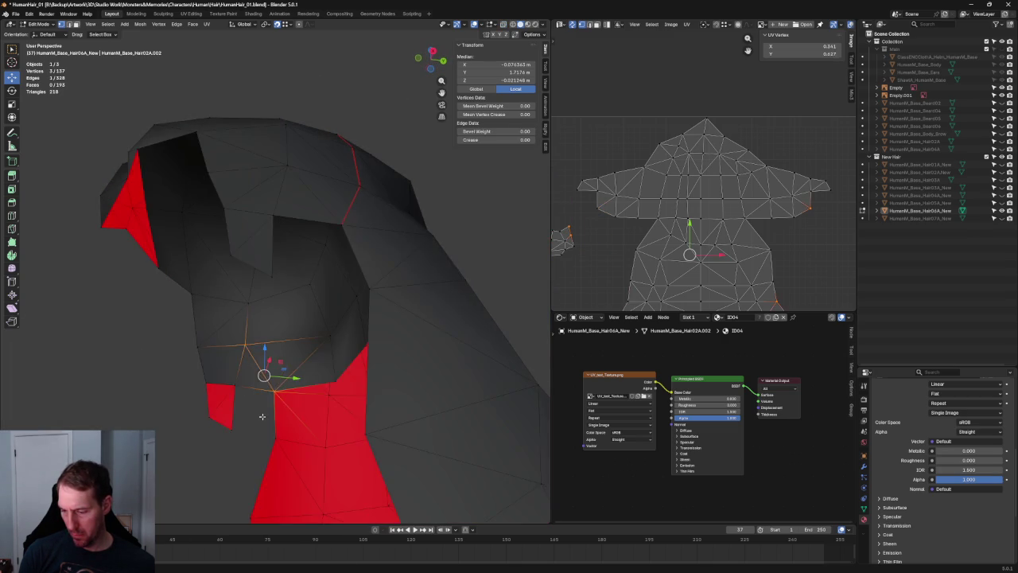
{"action": "scroll", "coordinate": [268, 386], "scroll_direction": "down", "scroll_amount": 3}
{"action": "left_click", "coordinate": [228, 352]}
{"action": "mouse_move", "coordinate": [225, 348]}
{"action": "middle_mouse_down"}
{"action": "mouse_move", "coordinate": [216, 347]}
{"action": "mouse_move", "coordinate": [291, 359]}
{"action": "middle_mouse_up"}
{"action": "middle_click_drag", "start_coordinate": [347, 197], "coordinate": [352, 237]}
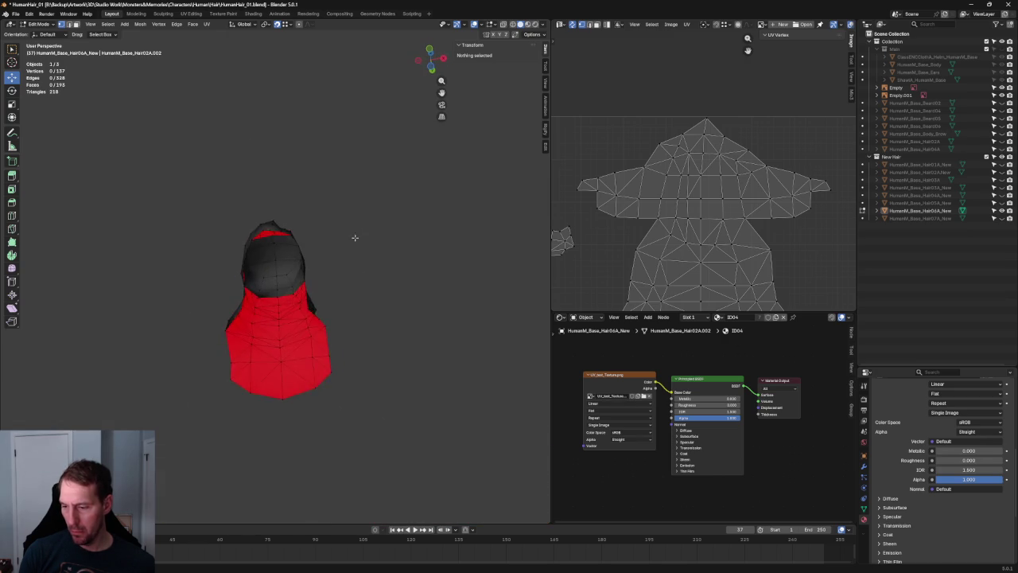
Step: Join two inner-front hood vertices with Connect Vertex Pairs, then clear the selection
{"action": "scroll", "coordinate": [290, 268], "scroll_direction": "up", "scroll_amount": 5}
{"action": "key", "text": "a"}
{"action": "key", "text": "alt+a"}
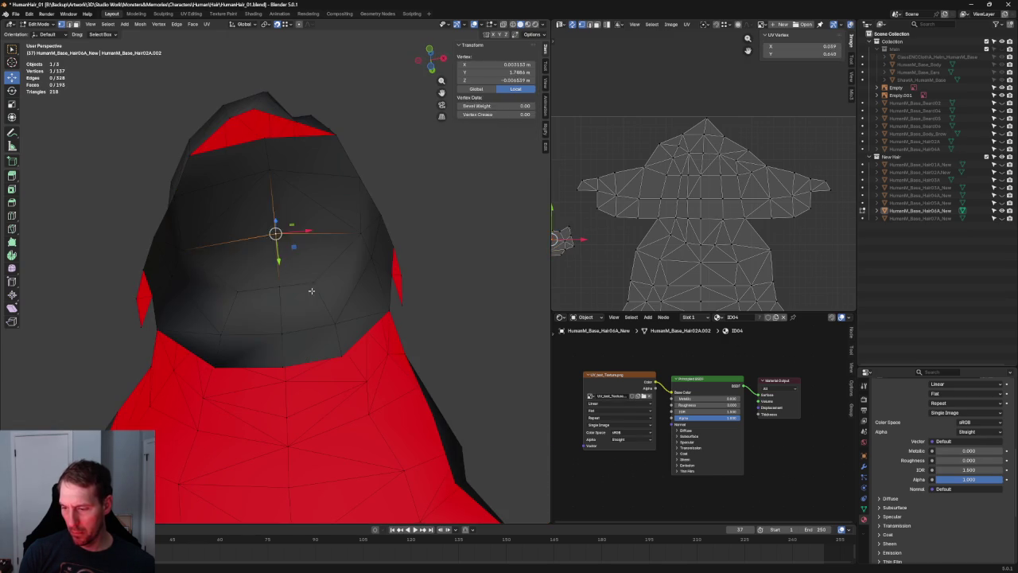
{"action": "left_click", "coordinate": [312, 282]}
{"action": "left_click", "coordinate": [237, 292], "text": "shift"}
{"action": "right_click", "coordinate": [238, 294]}
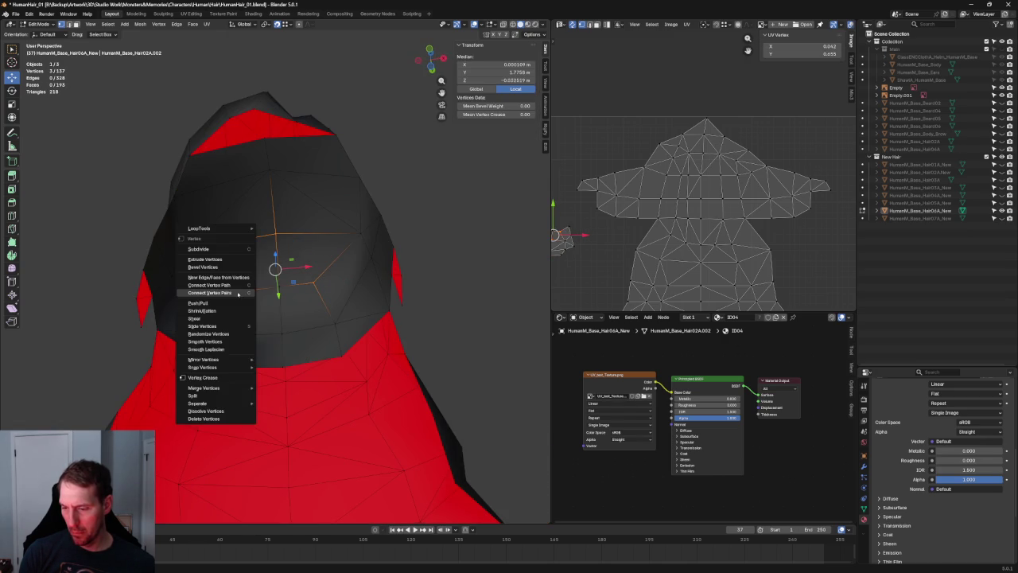
{"action": "left_click", "coordinate": [237, 293]}
{"action": "scroll", "coordinate": [414, 222], "scroll_direction": "down", "scroll_amount": 5}
{"action": "key", "text": "alt+a"}
Step: Orbit around the hair mesh to inspect the hood, its red back faces and side
{"action": "mouse_move", "coordinate": [382, 194]}
{"action": "middle_mouse_down"}
{"action": "mouse_move", "coordinate": [364, 267]}
{"action": "mouse_move", "coordinate": [366, 250]}
{"action": "middle_mouse_up"}
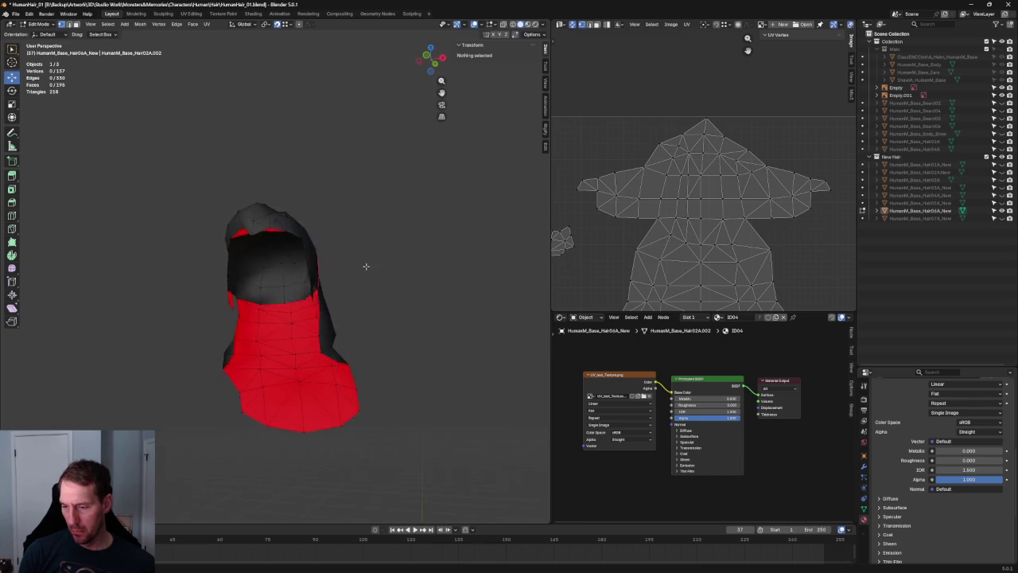
{"action": "scroll", "coordinate": [367, 251], "scroll_direction": "down", "scroll_amount": 3}
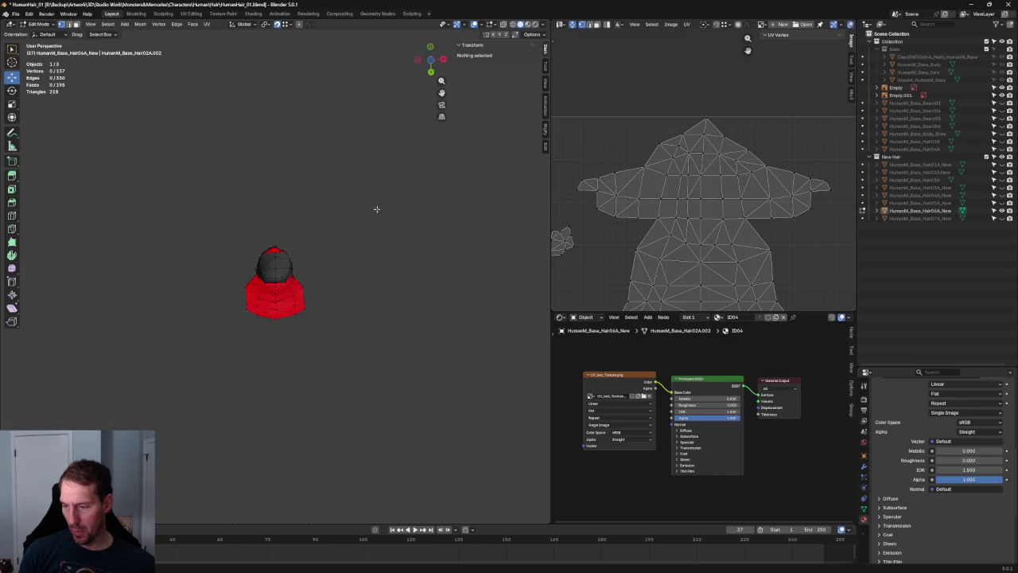
{"action": "mouse_move", "coordinate": [331, 266]}
{"action": "middle_mouse_down"}
{"action": "mouse_move", "coordinate": [348, 353]}
{"action": "mouse_move", "coordinate": [359, 341]}
{"action": "middle_mouse_up"}
{"action": "scroll", "coordinate": [350, 302], "scroll_direction": "up", "scroll_amount": 4}
{"action": "scroll", "coordinate": [339, 261], "scroll_direction": "up", "scroll_amount": 3}
{"action": "middle_click_drag", "start_coordinate": [339, 261], "coordinate": [352, 313]}
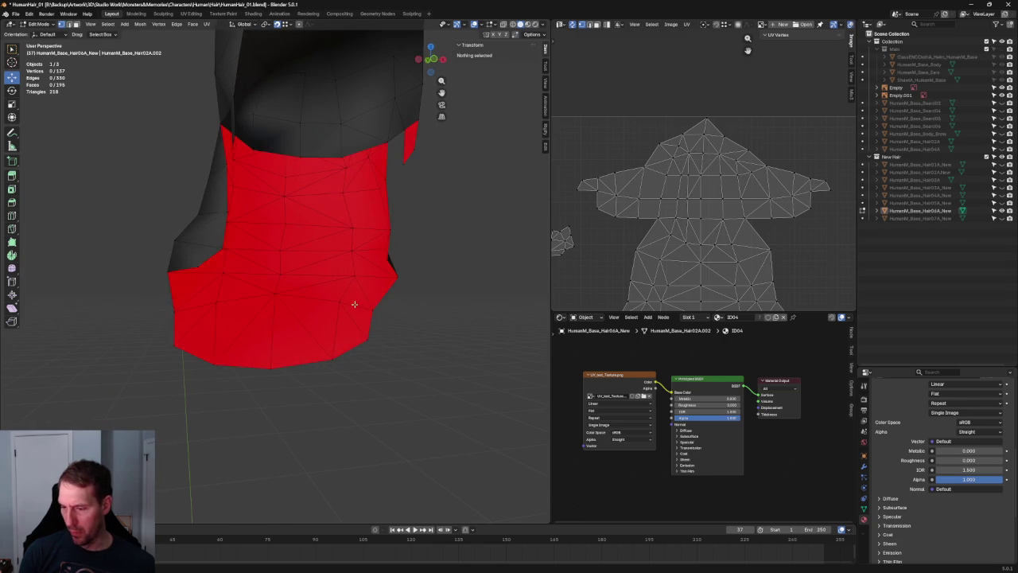
{"action": "mouse_move", "coordinate": [226, 266]}
{"action": "middle_mouse_down"}
{"action": "mouse_move", "coordinate": [218, 255]}
{"action": "mouse_move", "coordinate": [231, 270]}
{"action": "mouse_move", "coordinate": [219, 271]}
{"action": "mouse_move", "coordinate": [384, 304]}
{"action": "middle_mouse_up"}
Step: Snap to the front view and select a vertex on the right hairline edge
{"action": "key", "text": "grave"}
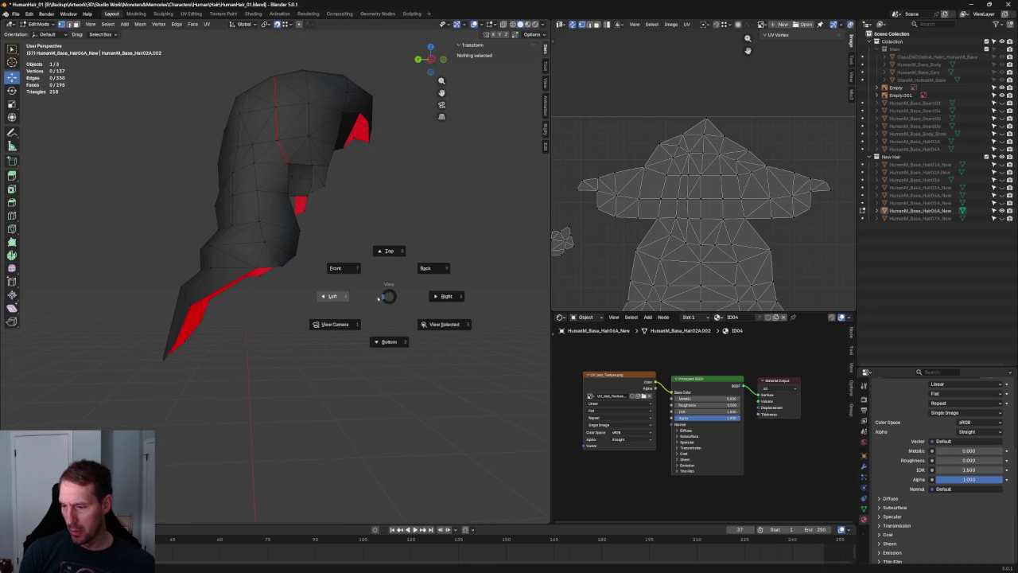
{"action": "left_click", "coordinate": [333, 296]}
{"action": "mouse_move", "coordinate": [293, 214]}
{"action": "middle_mouse_down"}
{"action": "mouse_move", "coordinate": [246, 257]}
{"action": "mouse_move", "coordinate": [266, 265]}
{"action": "middle_mouse_up"}
{"action": "scroll", "coordinate": [293, 219], "scroll_direction": "up", "scroll_amount": 2}
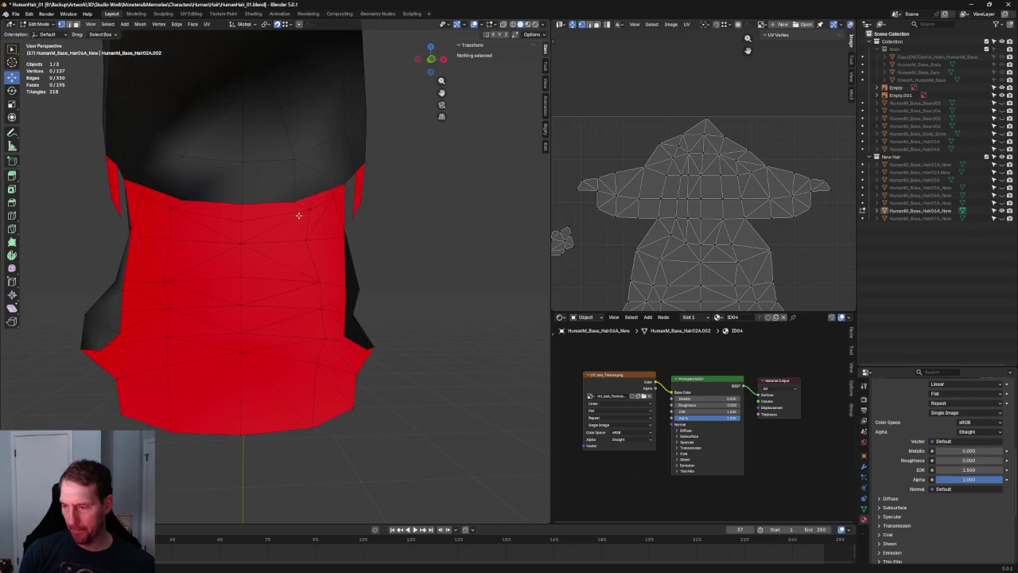
{"action": "left_click", "coordinate": [314, 196]}
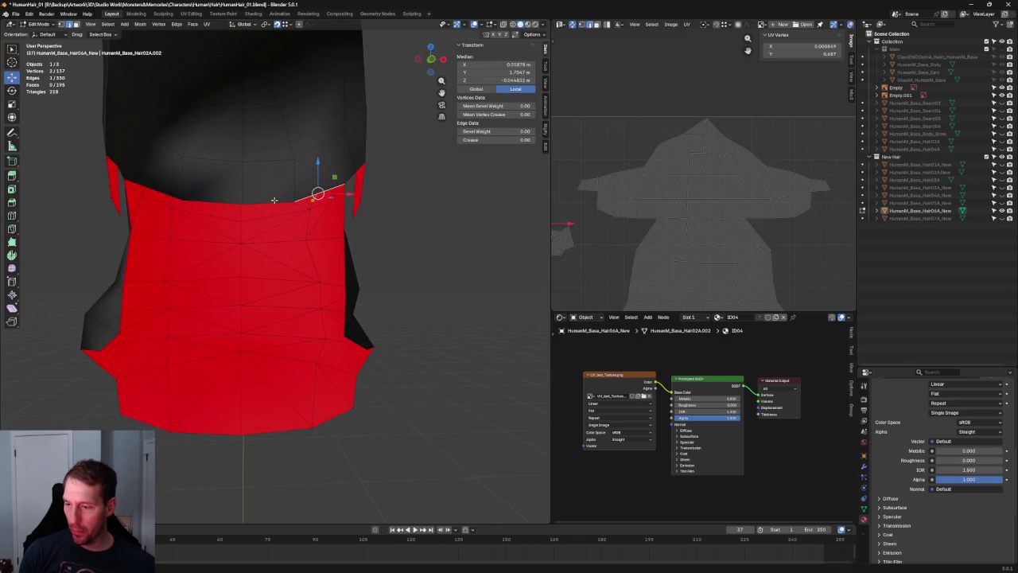
{"action": "middle_click_drag", "start_coordinate": [160, 193], "coordinate": [199, 193]}
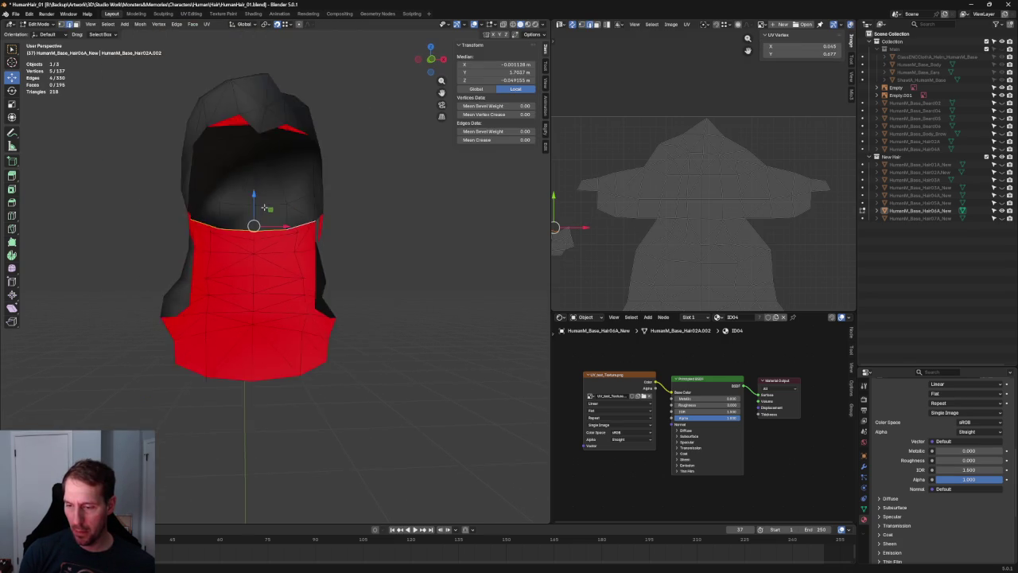
Step: In side view, move the hairline vertex and slide it down its edge to match the sketch
{"action": "key", "text": "KP_3"}
{"action": "key", "text": "g"}
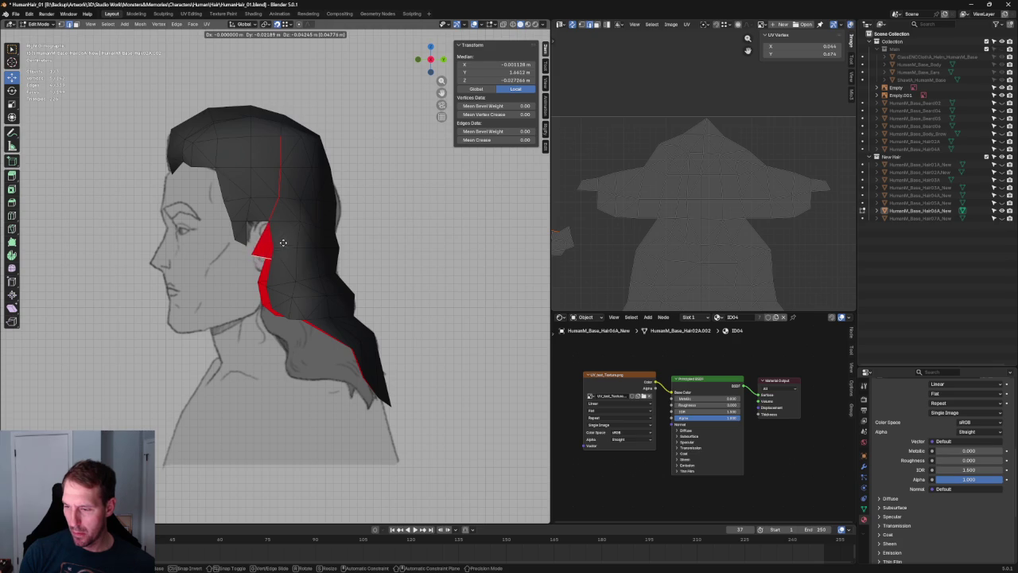
{"action": "left_click", "coordinate": [270, 246]}
{"action": "middle_click_drag", "start_coordinate": [271, 246], "coordinate": [274, 255]}
{"action": "key", "text": "KP_3"}
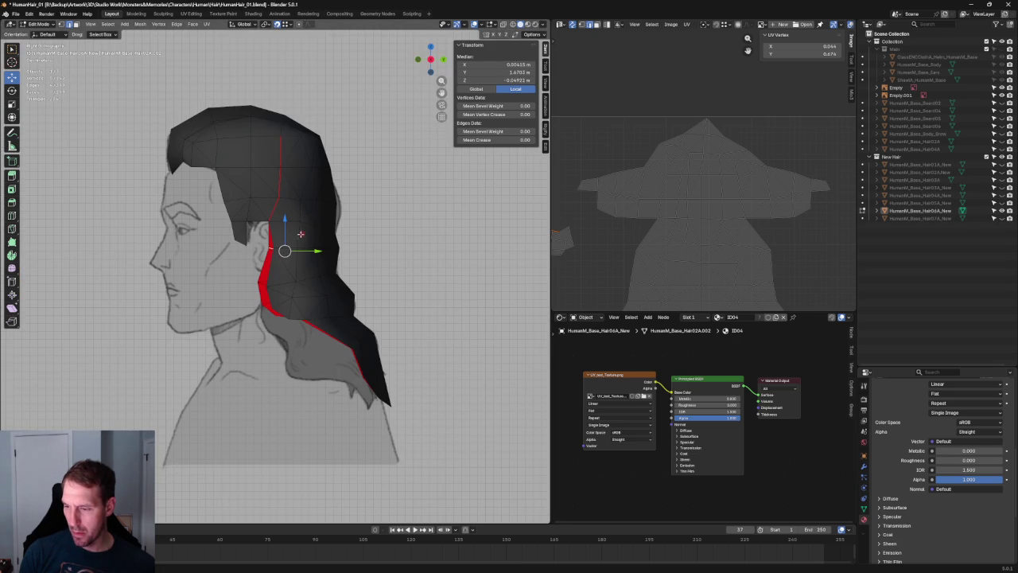
{"action": "key", "text": "g"}
{"action": "key", "text": "g"}
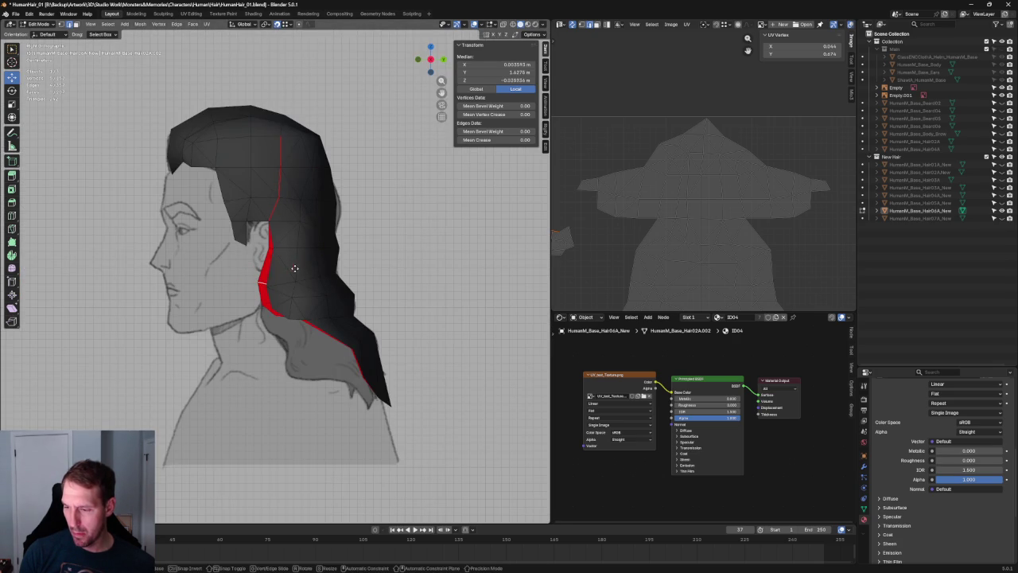
{"action": "left_click", "coordinate": [263, 306]}
Step: Orbit below the hood and select the lower hairline corner vertex
{"action": "middle_click_drag", "start_coordinate": [263, 305], "coordinate": [408, 301]}
{"action": "scroll", "coordinate": [327, 297], "scroll_direction": "up", "scroll_amount": 3}
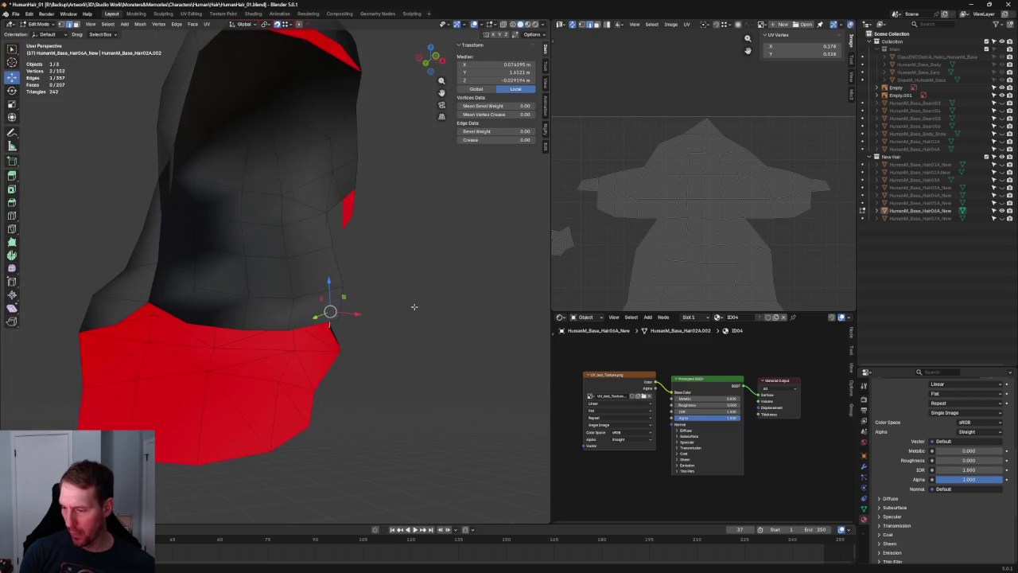
{"action": "scroll", "coordinate": [334, 314], "scroll_direction": "up", "scroll_amount": 2}
{"action": "left_click", "coordinate": [340, 320]}
{"action": "left_click", "coordinate": [341, 334]}
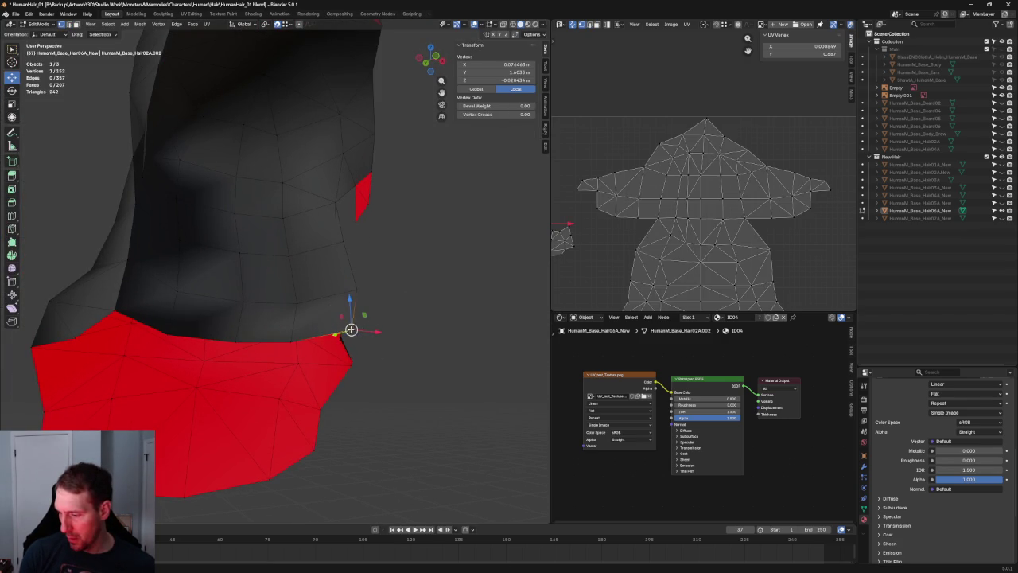